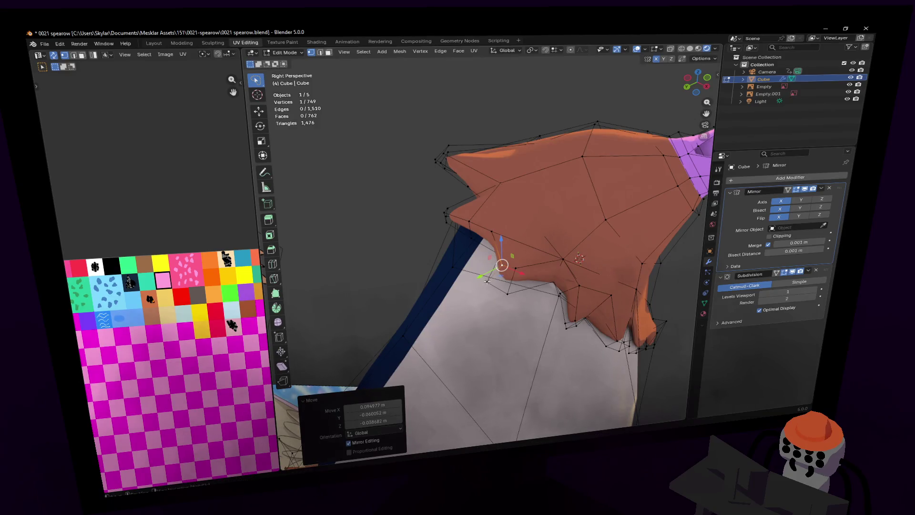
- Nudge the selected crest vertex down-left, then reposition it slightly again
key(g)
click(508, 291)
key(g)
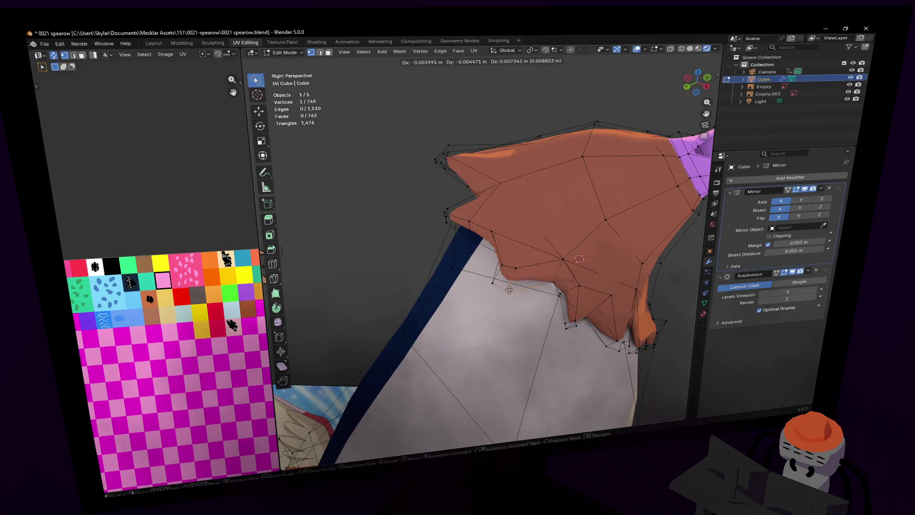
click(506, 290)
- Fly the view around the whole Spearow, then close in around its head to inspect it
key(shift+grave)
key(s)
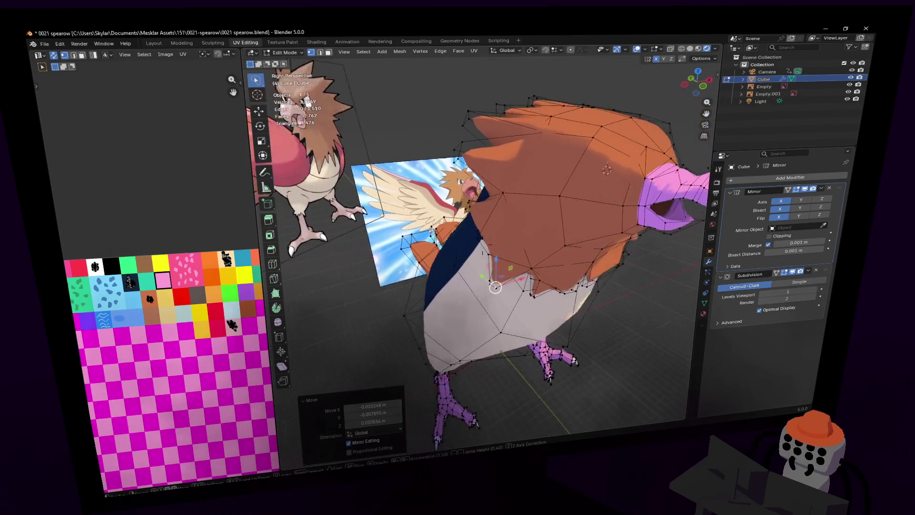
click(532, 278)
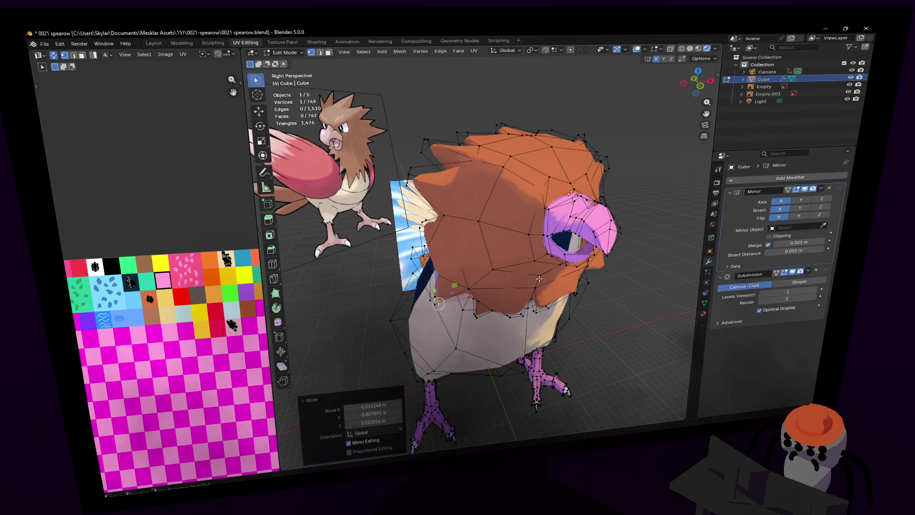
key(shift+grave)
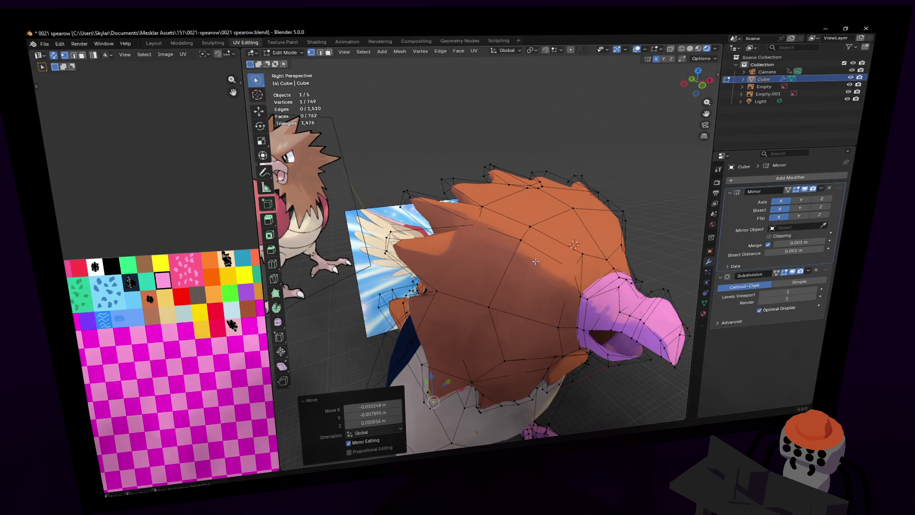
key(shift+grave)
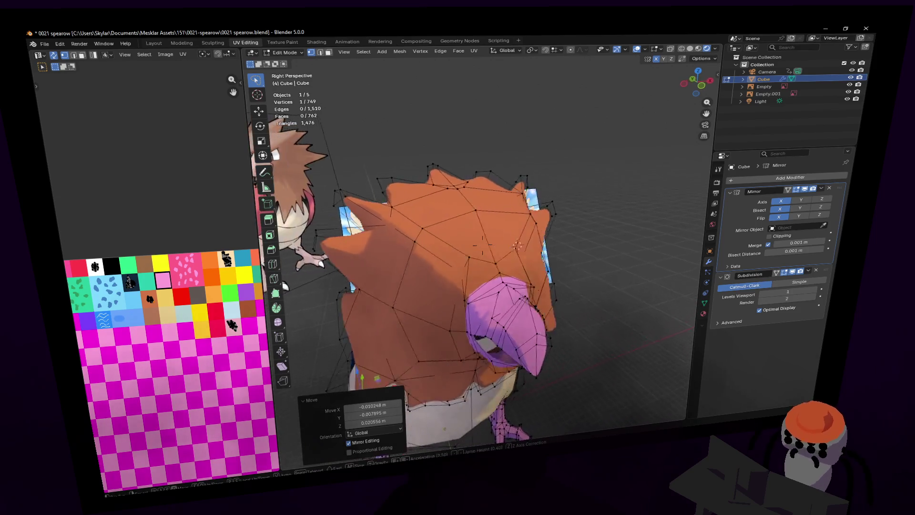
key(a)
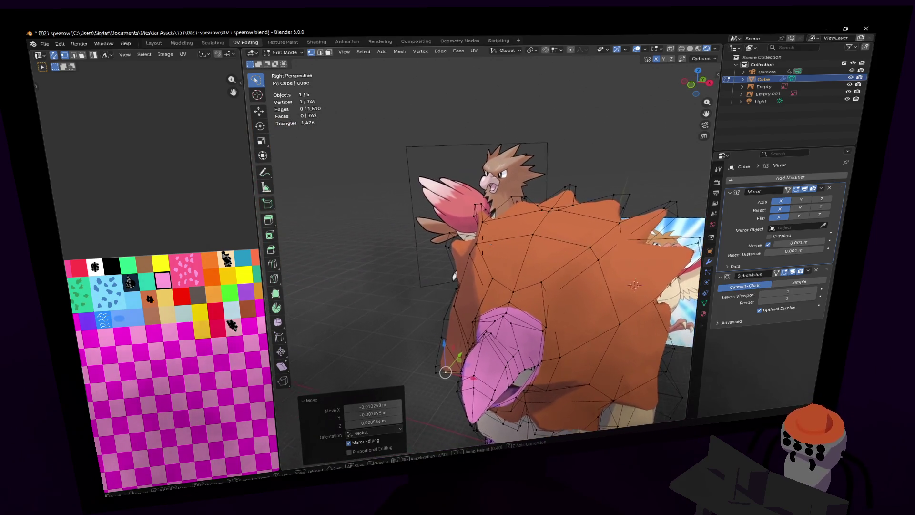
click(539, 245)
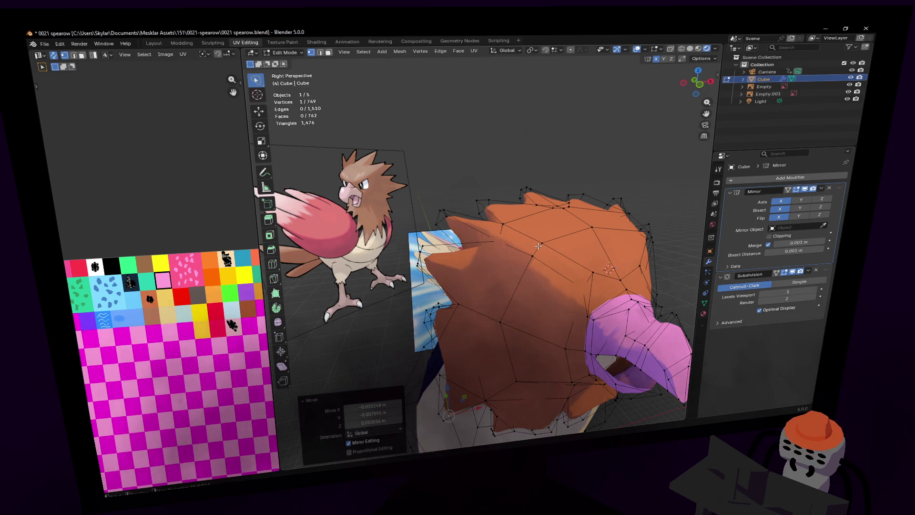
- In edge select mode, move a head-crest edge up-left, then to a new spot
mouse_move(586, 143)
middle_down()
mouse_move(553, 245)
mouse_move(565, 220)
middle_up()
key(2)
click(562, 216)
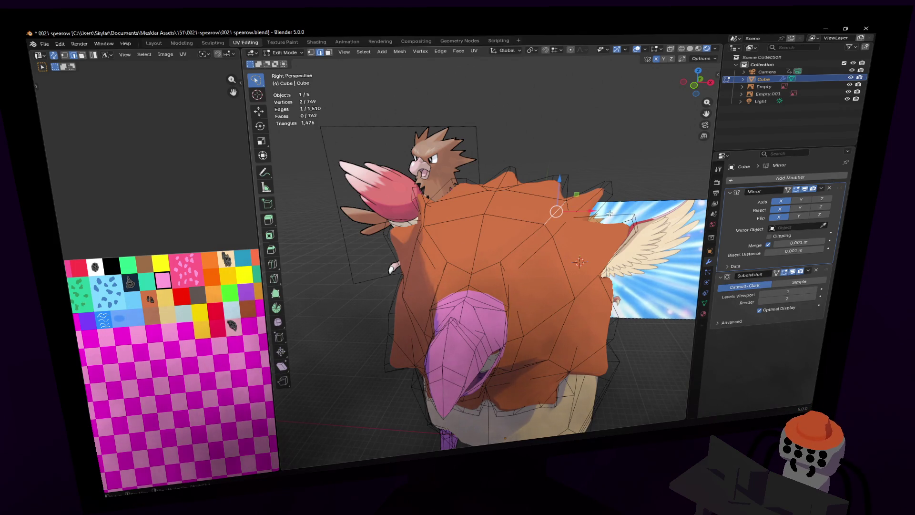
key(g)
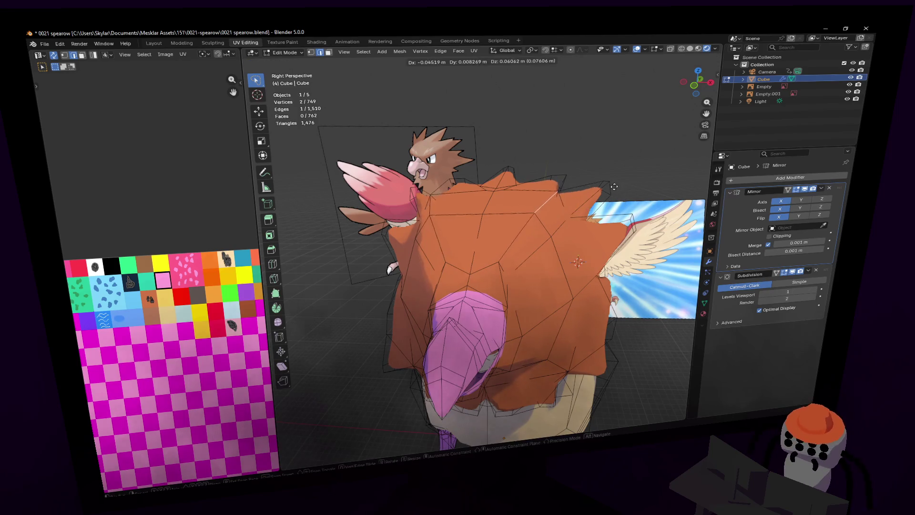
click(562, 220)
key(g)
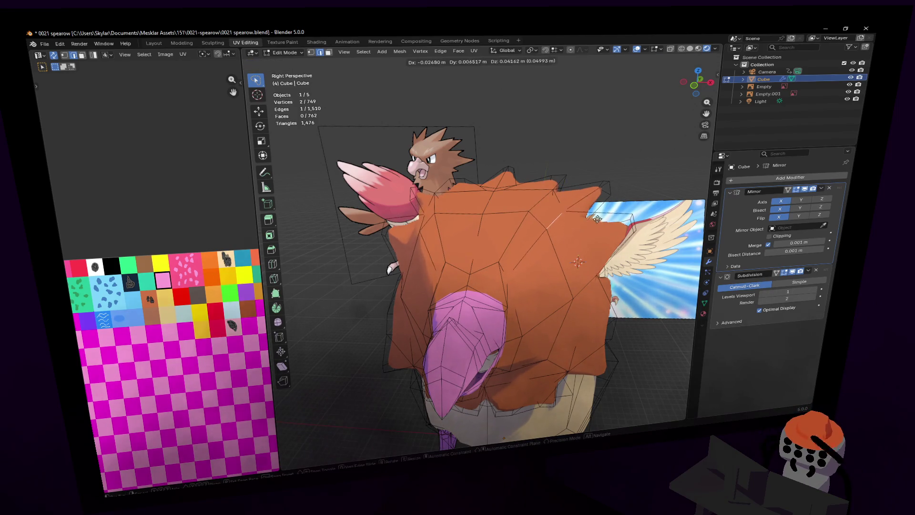
click(596, 219)
- Select a single crest vertex and slide it along the Y axis
key(shift+grave)
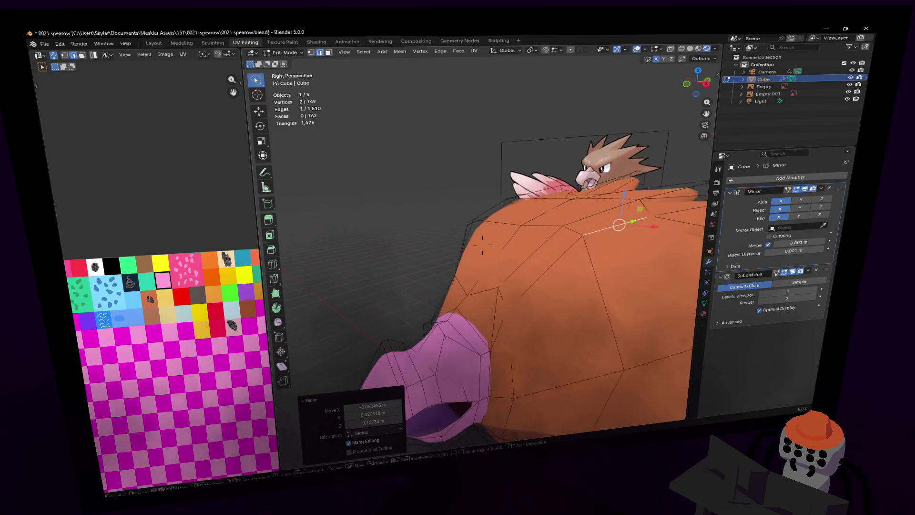
click(483, 252)
click(562, 222)
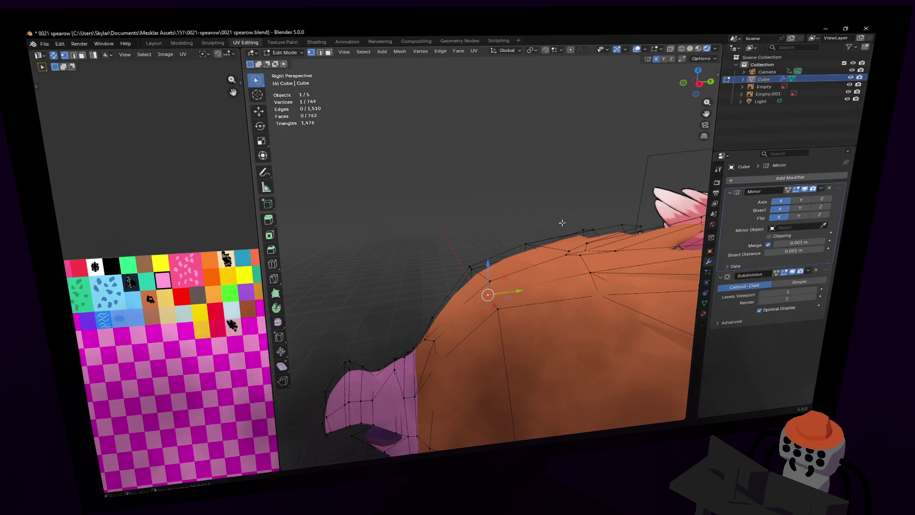
middle_drag(490, 275, 500, 271)
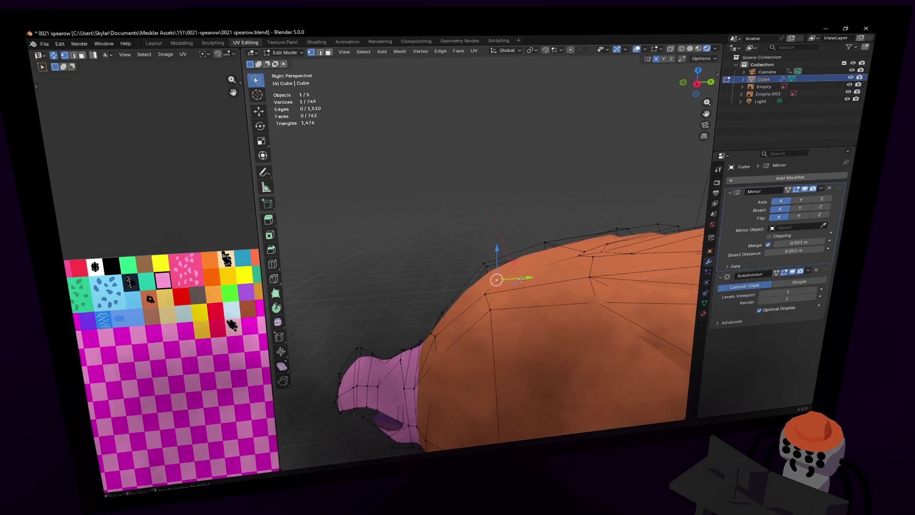
drag(515, 277, 543, 277)
key(shift+grave)
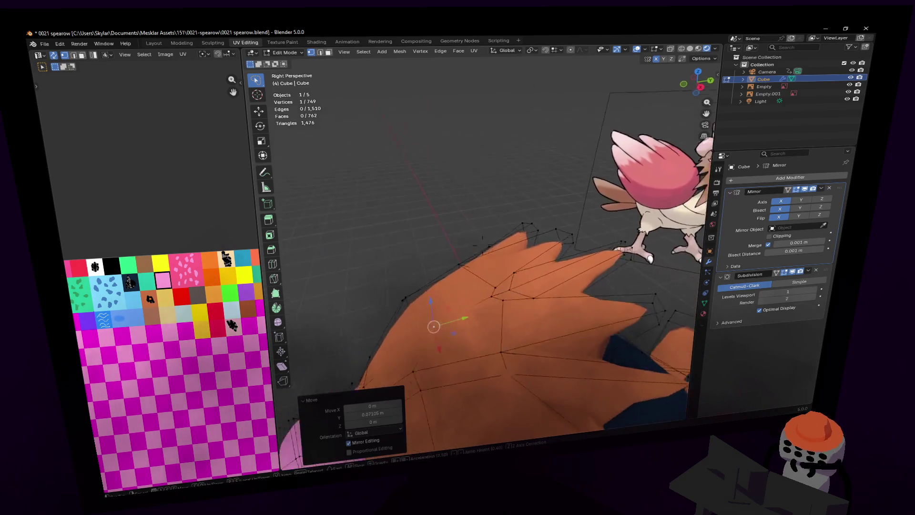
key(s)
click(505, 264)
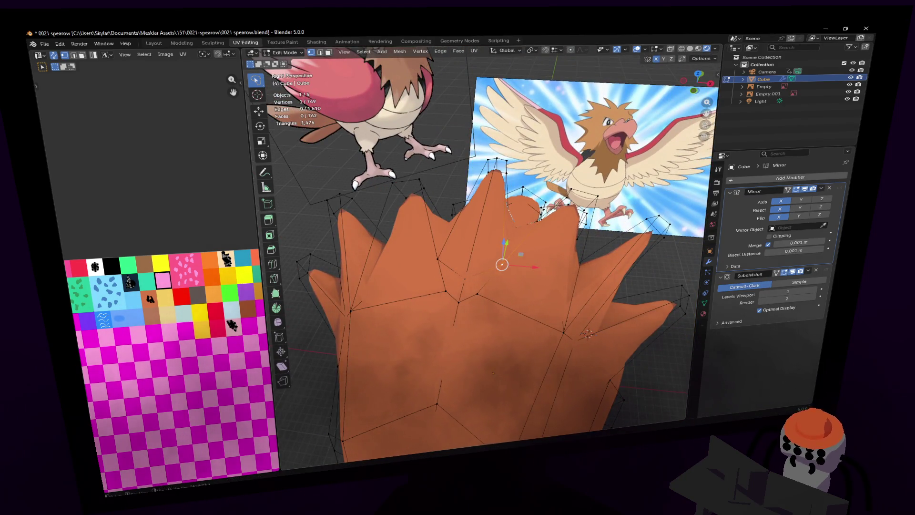
- Merge three vertices at a crest spike's base at centre, then merge two more crest vertices
middle_drag(502, 265, 485, 308)
click(470, 287)
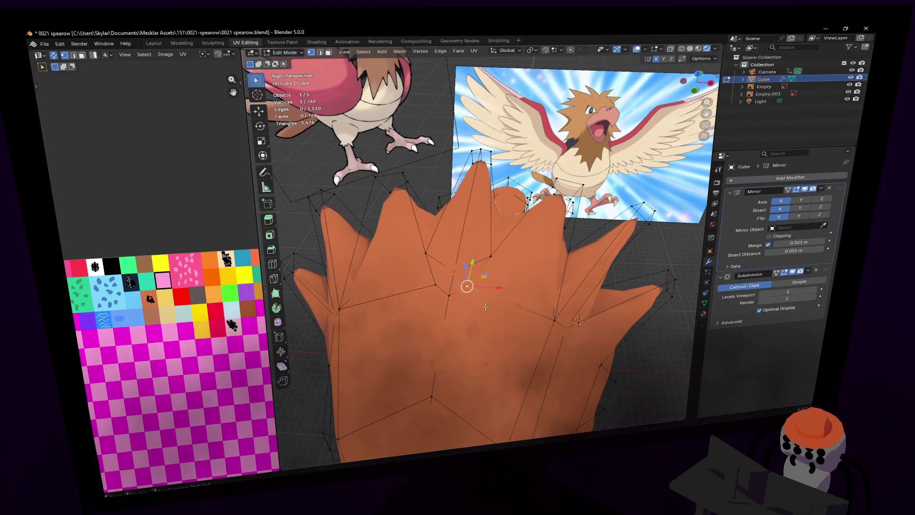
key(ctrl+KP_Add)
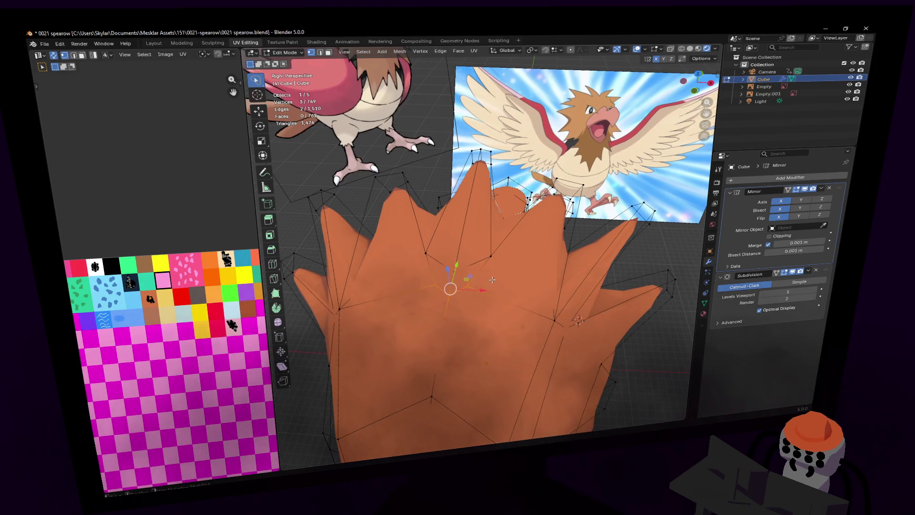
key(m)
click(492, 278)
shift+middle_drag(491, 279, 477, 226)
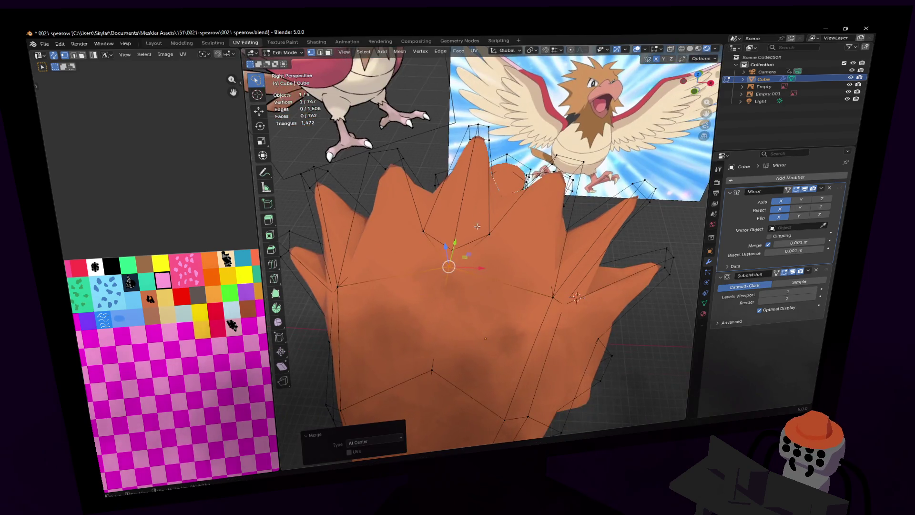
shift+click(460, 248)
key(m)
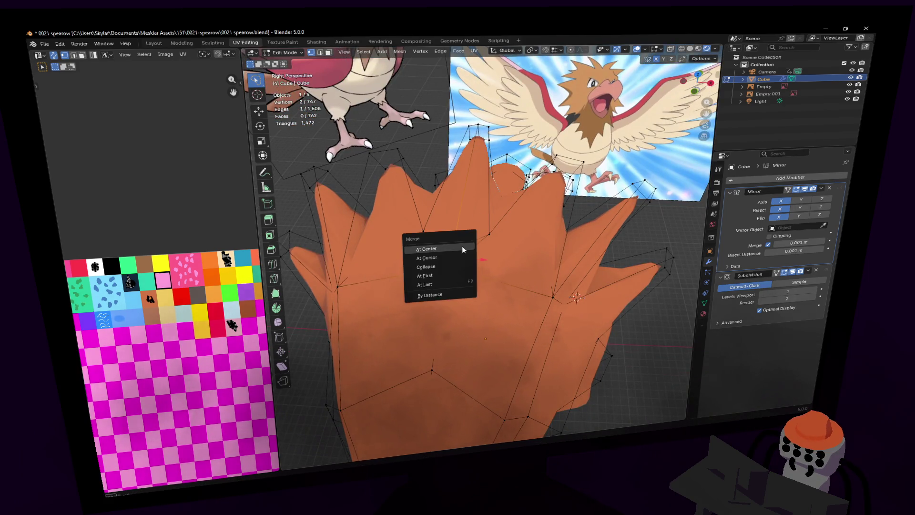
click(462, 245)
middle_drag(462, 245, 483, 243)
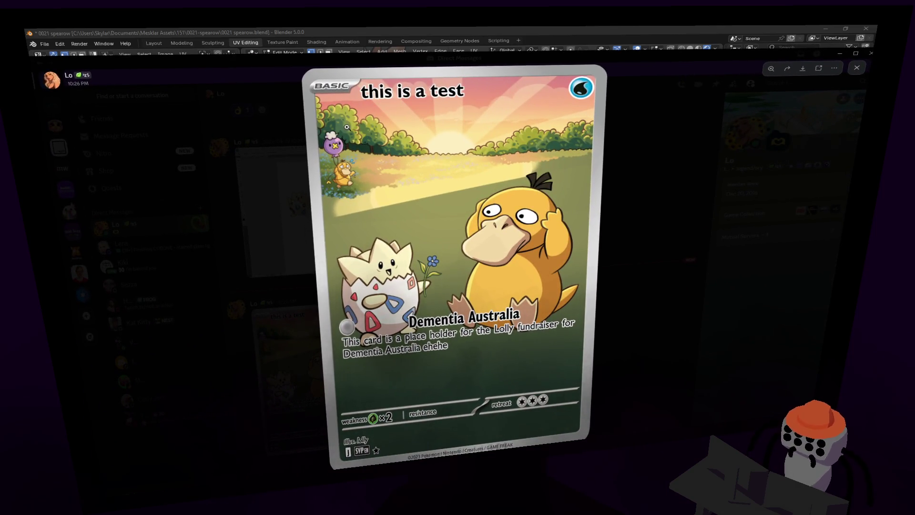
- Zoom into the 'this is a test' card image, examining its lower half and description
click(338, 139)
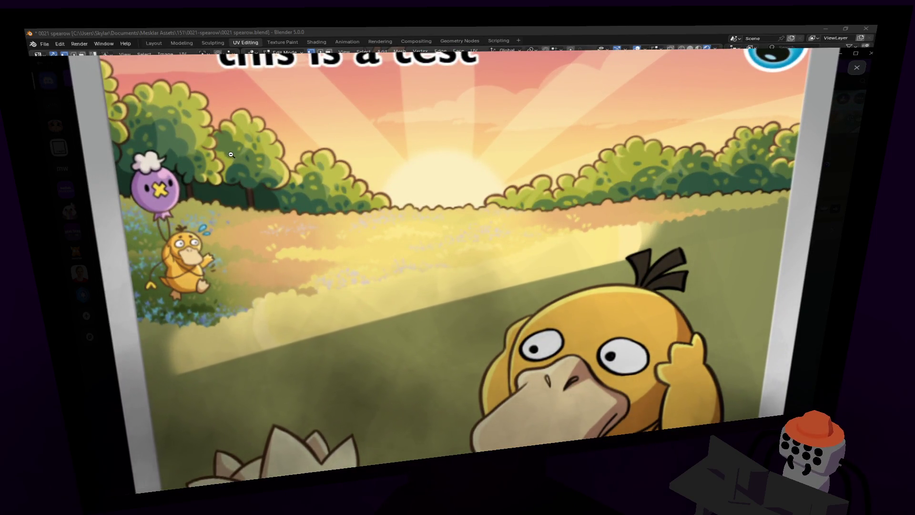
click(405, 150)
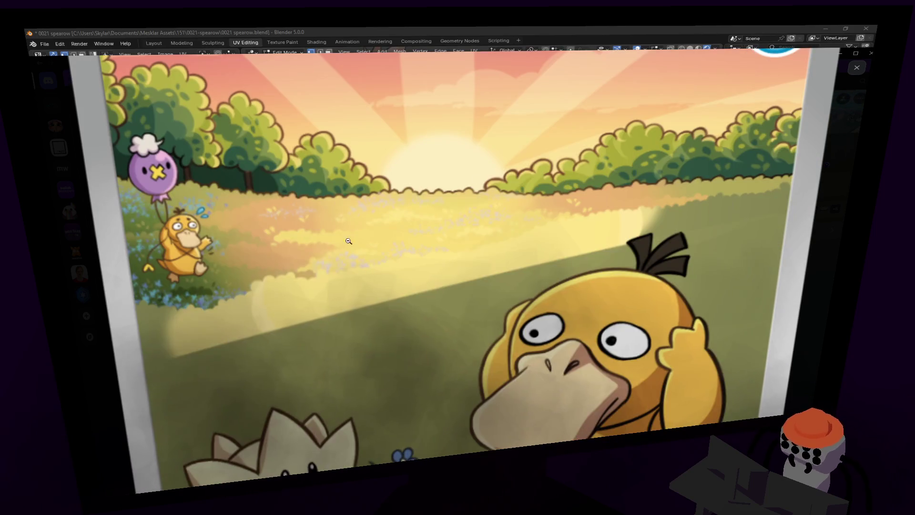
click(429, 359)
click(654, 179)
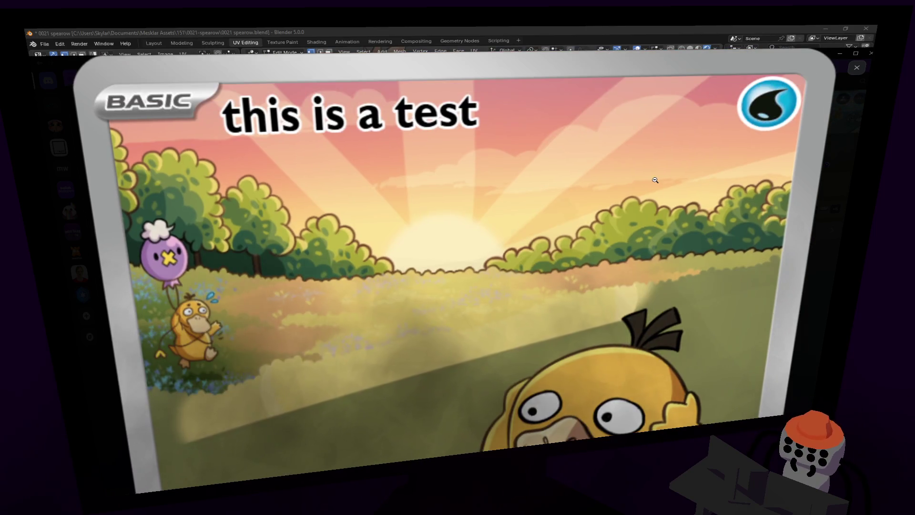
click(654, 179)
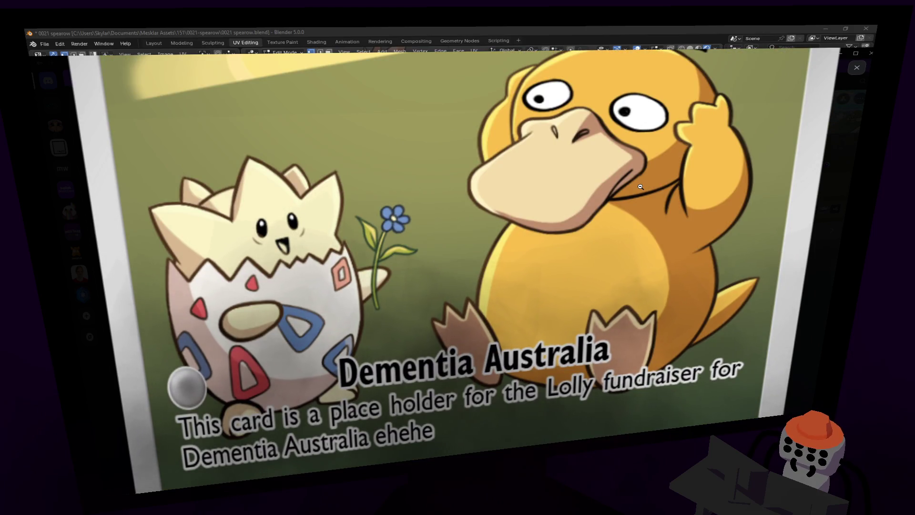
click(640, 186)
click(323, 234)
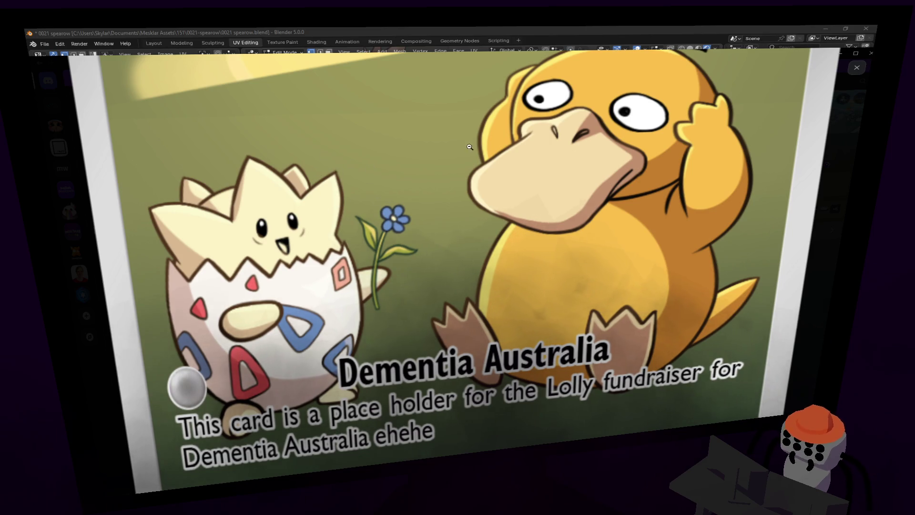
- Zoom back out to the whole card and close Discord to return to Blender
scroll(500, 195, up, 2)
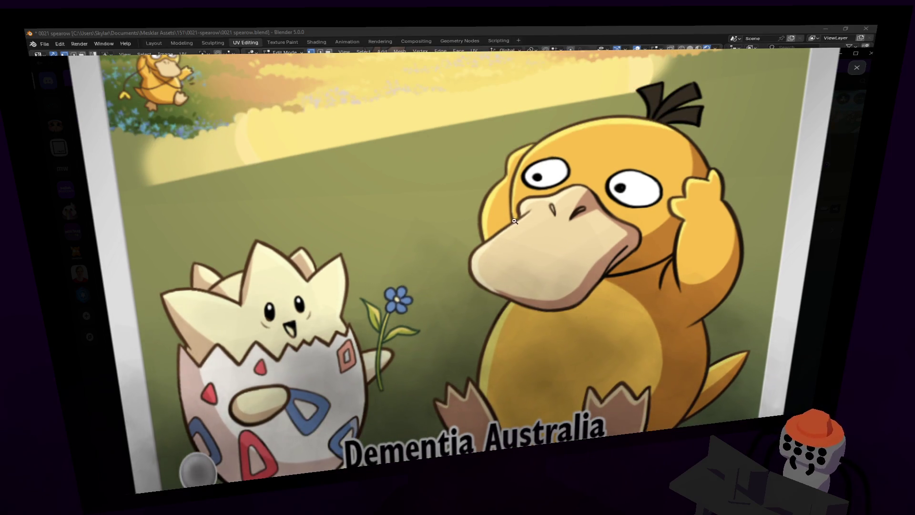
scroll(686, 139, down, 6)
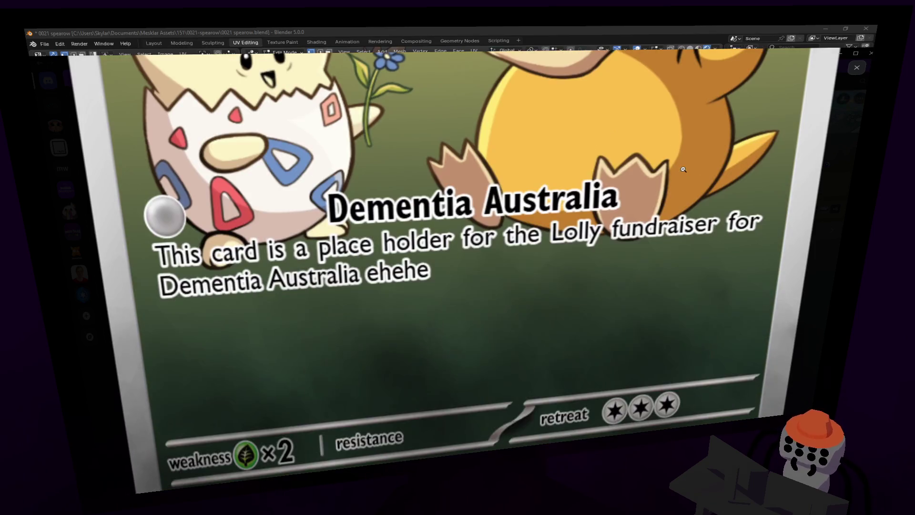
scroll(636, 170, up, 3)
right_click(579, 201)
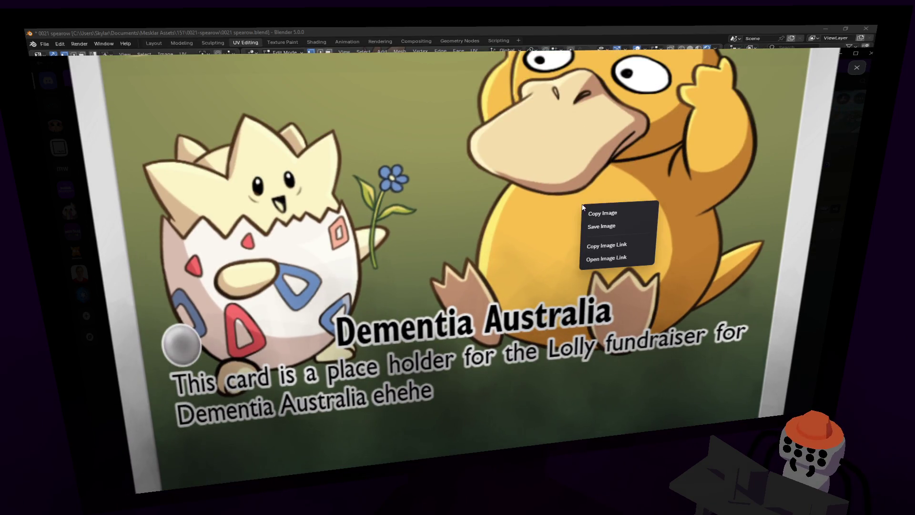
key(Escape)
scroll(491, 212, up, 3)
click(492, 212)
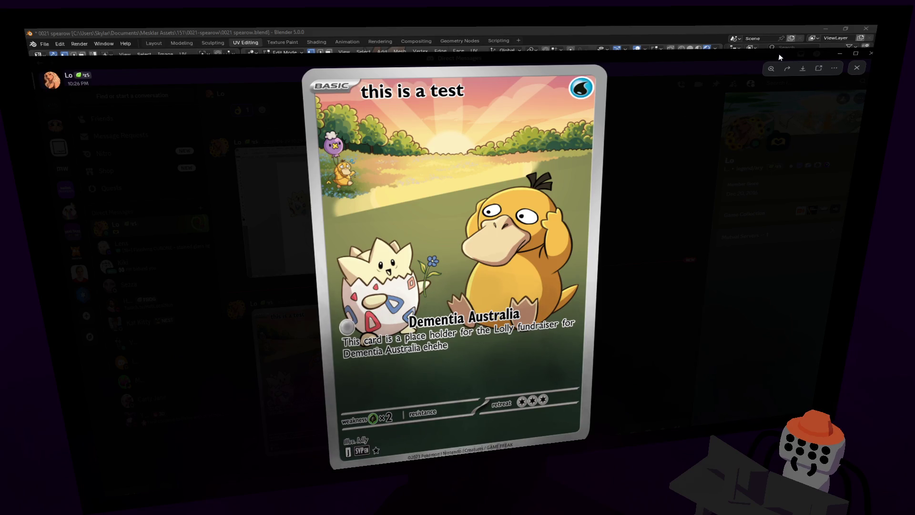
click(870, 52)
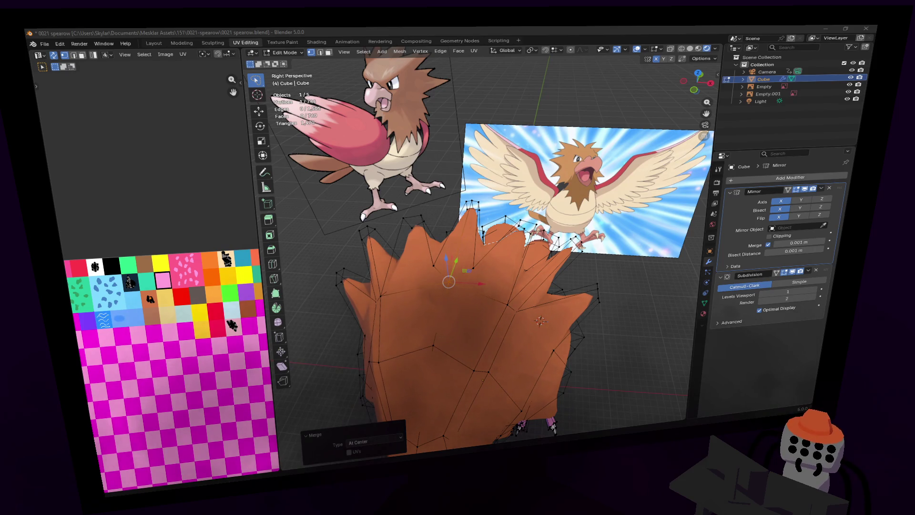
- Clear the selection, pick a spike vertex and raise it along Z
scroll(500, 260, up, 5)
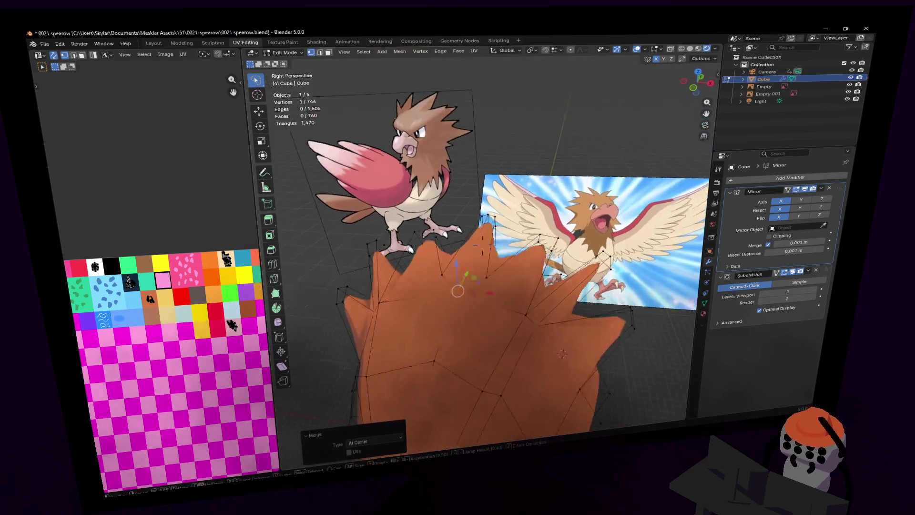
key(alt+a)
key(2)
key(1)
click(500, 261)
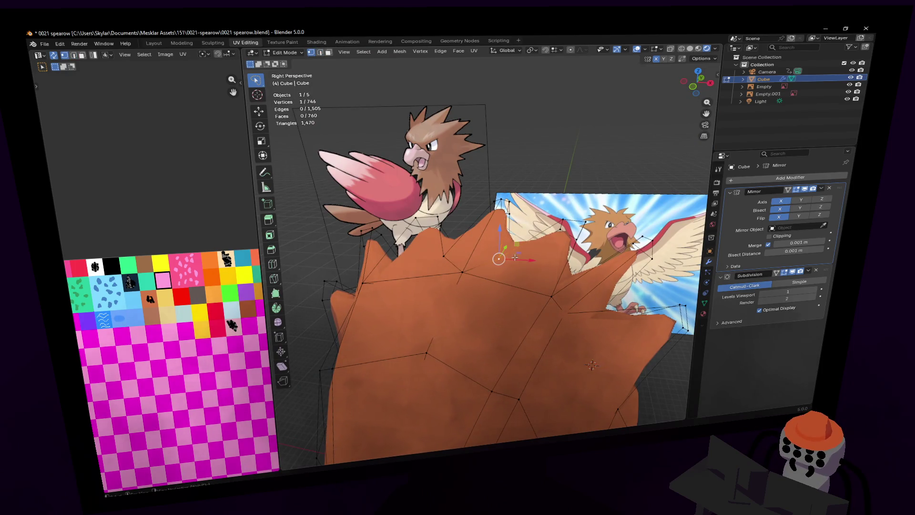
key(g)
key(z)
click(517, 238)
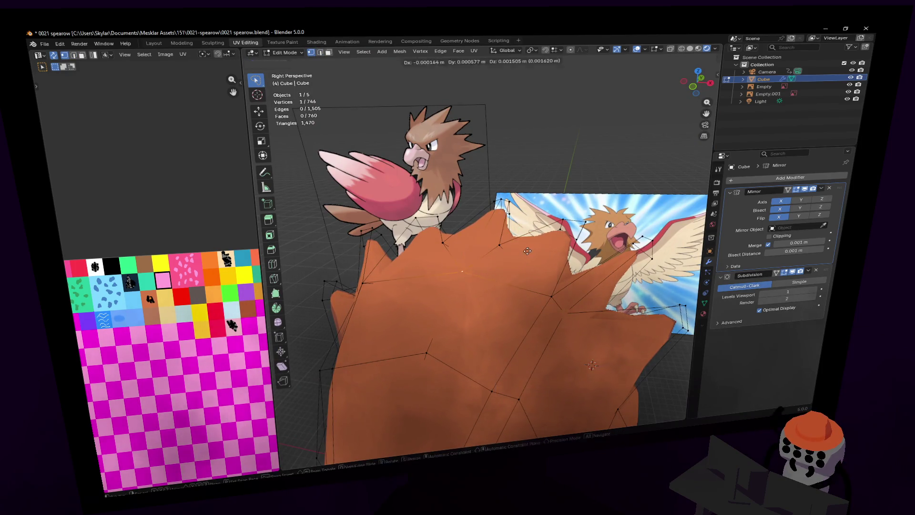
- Push the selected spike vertex along the Y axis
key(shift+grave)
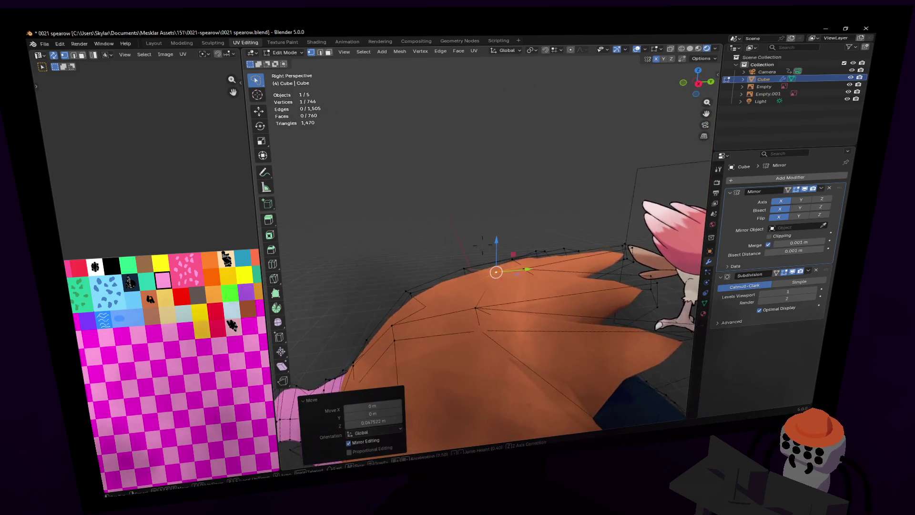
click(575, 235)
key(g)
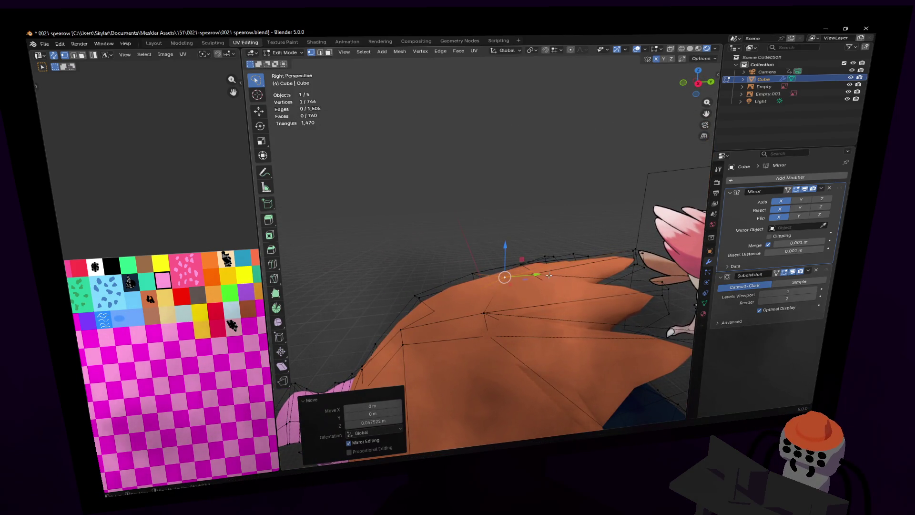
key(y)
click(504, 279)
- Select an edge on the spiky mesh and raise it along Z
key(shift+grave)
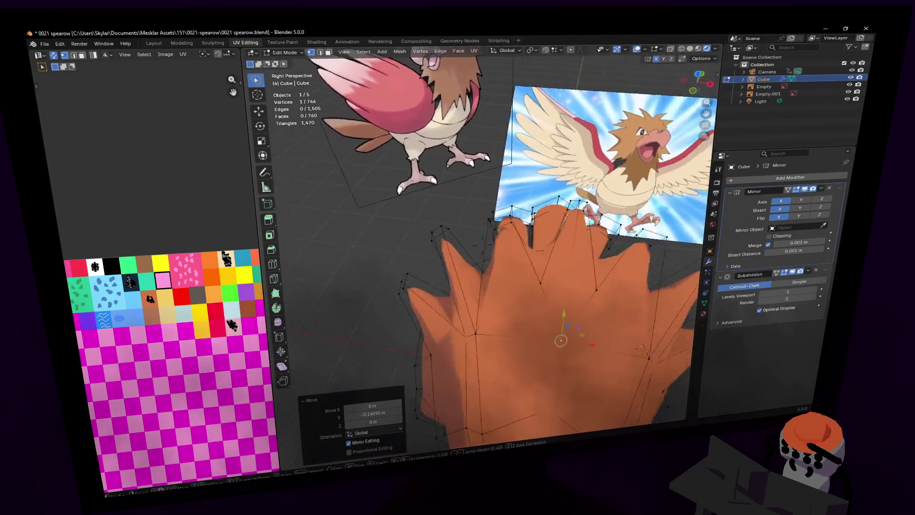
click(506, 297)
key(2)
click(512, 241)
key(g)
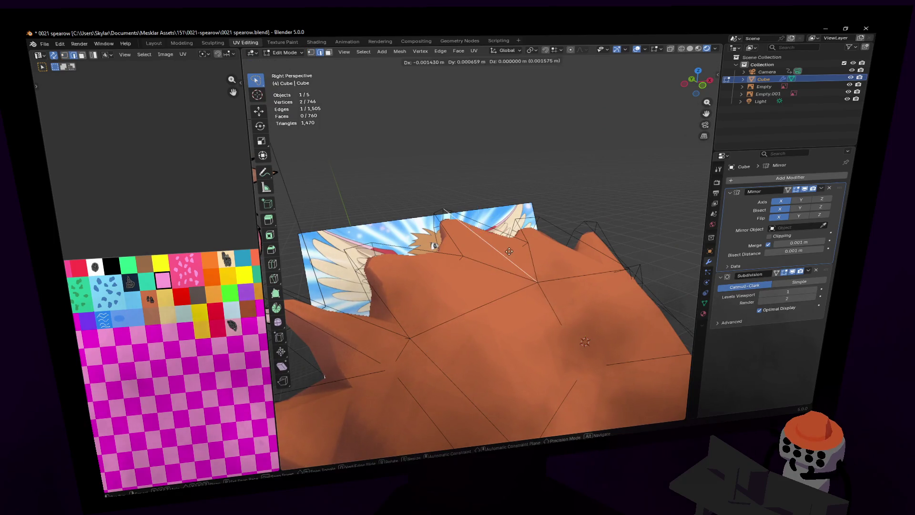
key(z)
click(511, 241)
- Compare against the Spearow reference images and shift the selected vertices along X
key(shift+grave)
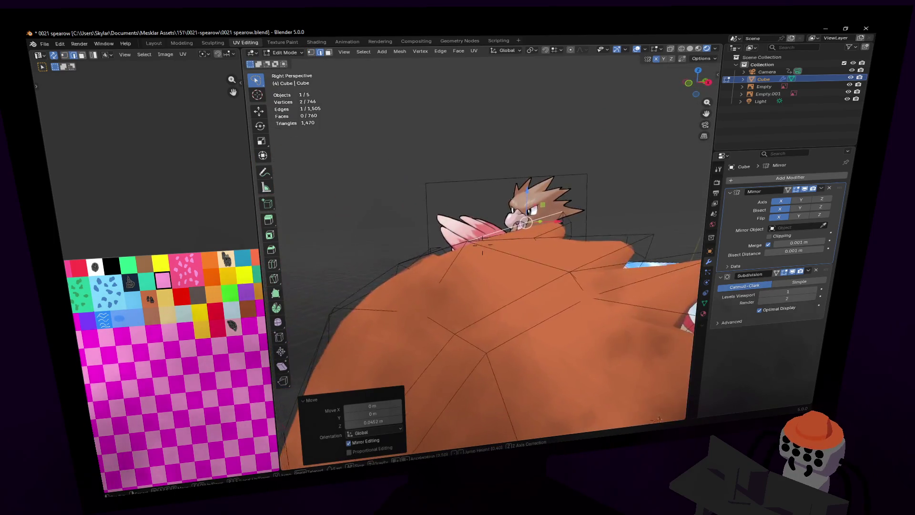
key(w)
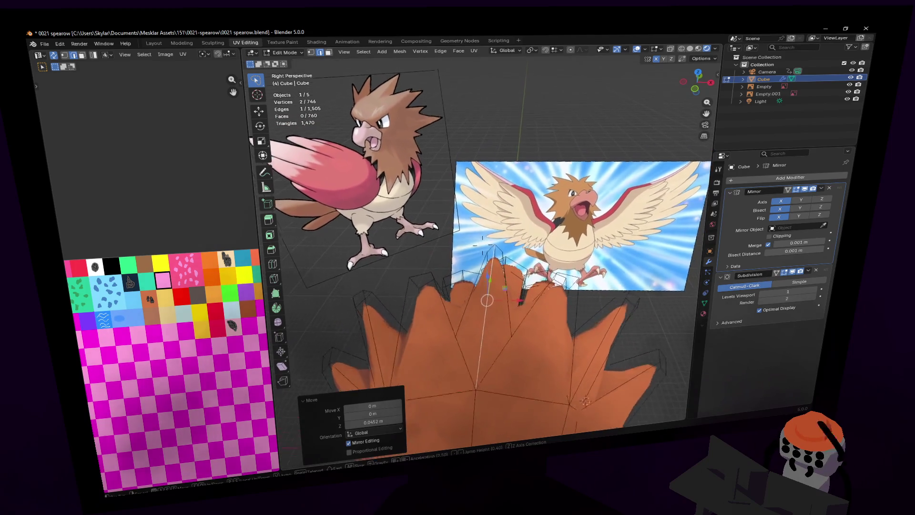
click(483, 282)
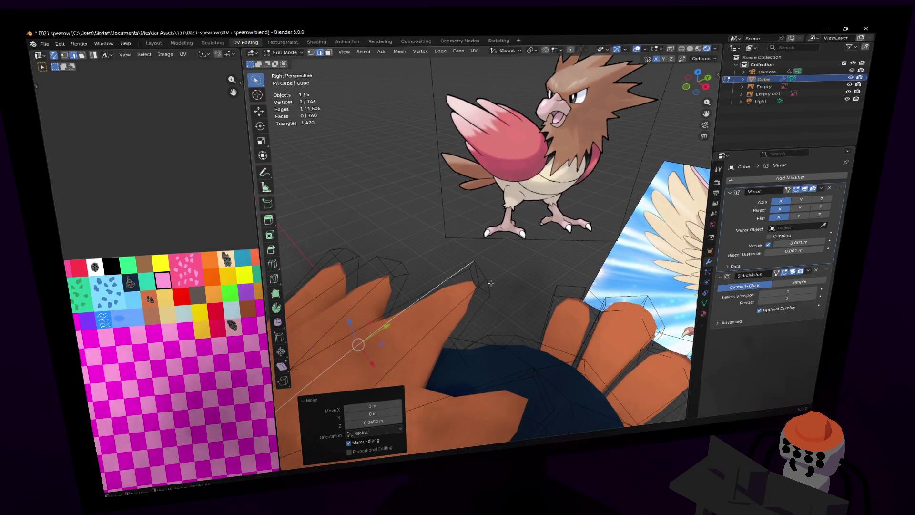
key(shift+grave)
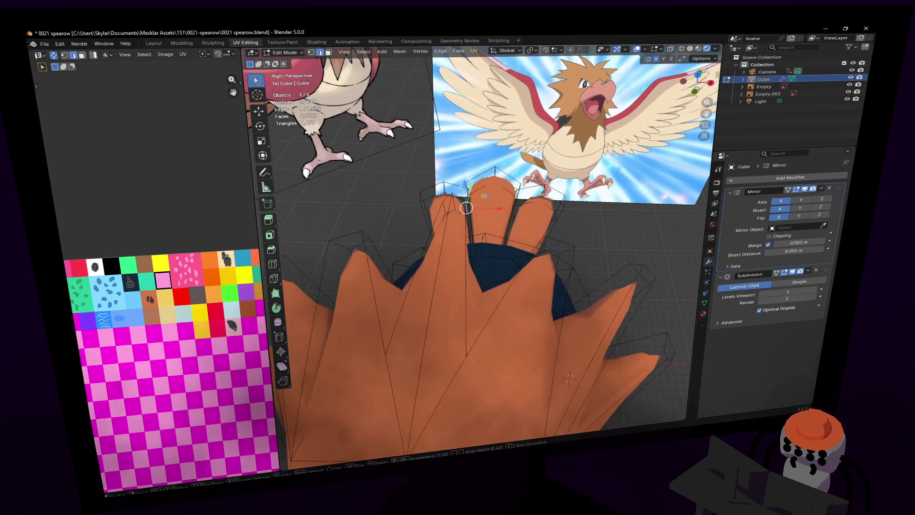
click(587, 266)
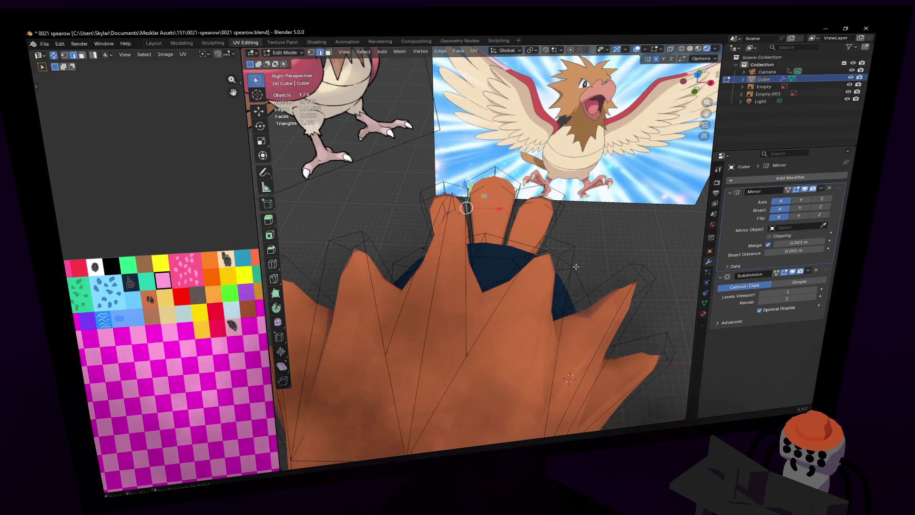
key(shift+grave)
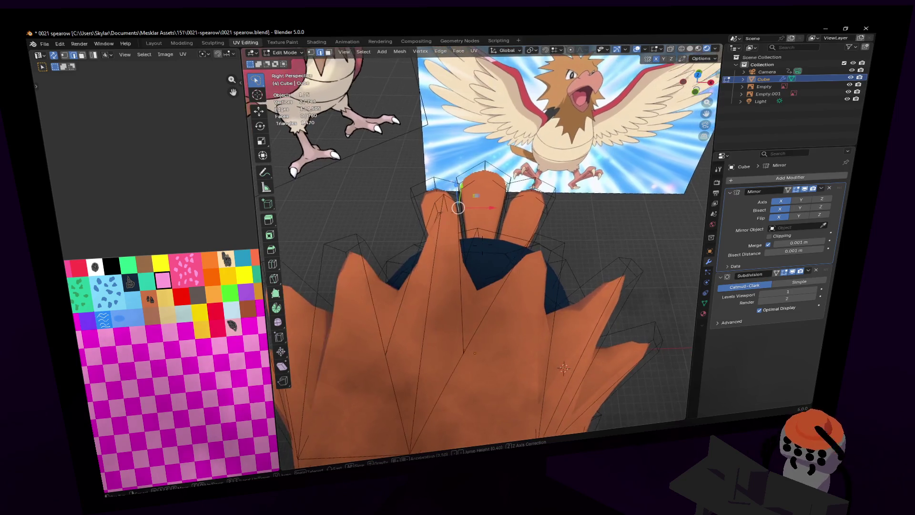
click(561, 262)
key(g)
key(x)
click(498, 218)
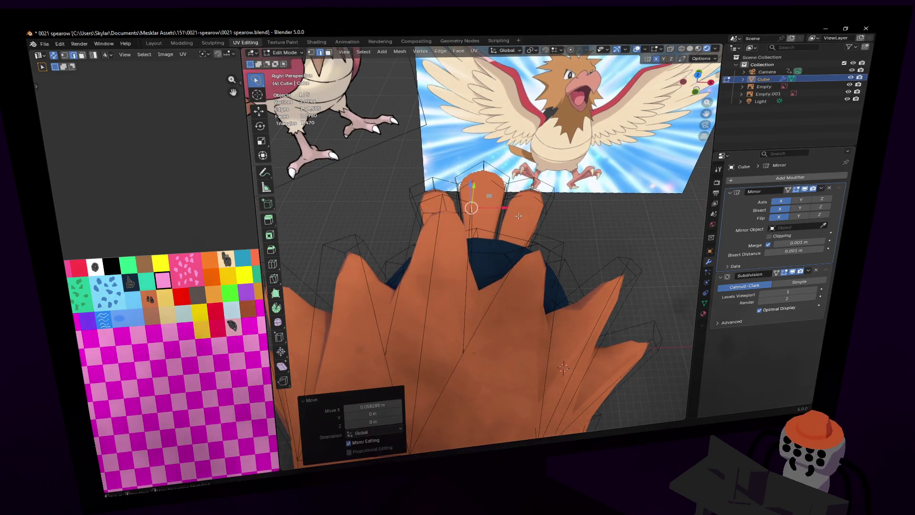
- Shift the vertices back along X and nudge them along Y
key(shift+grave)
click(519, 217)
key(g)
key(x)
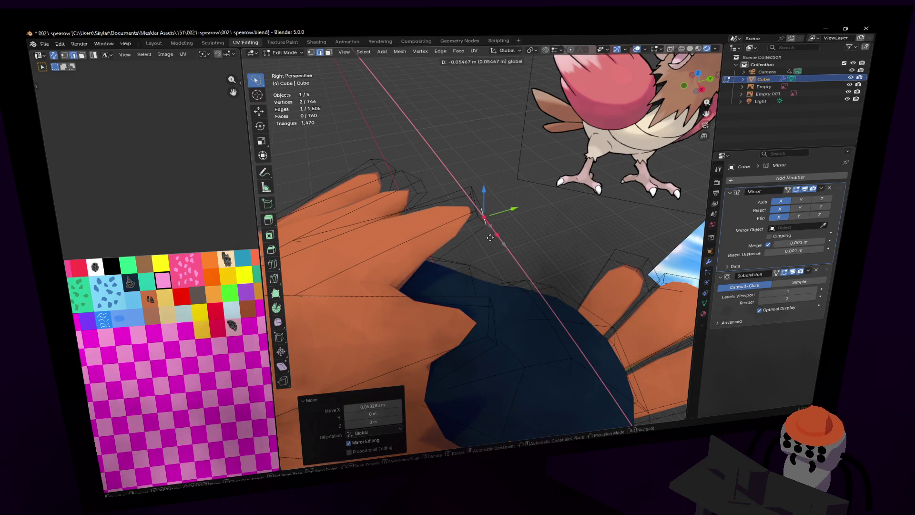
click(512, 209)
key(g)
key(y)
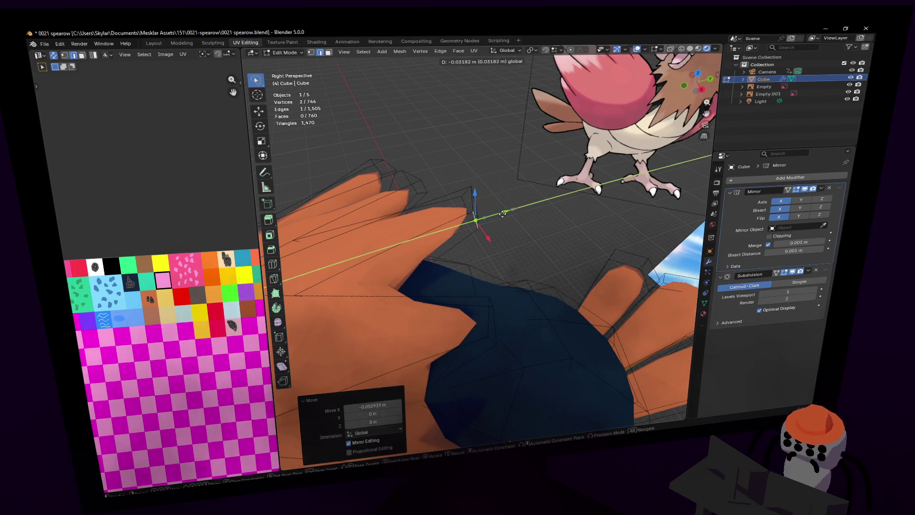
click(502, 214)
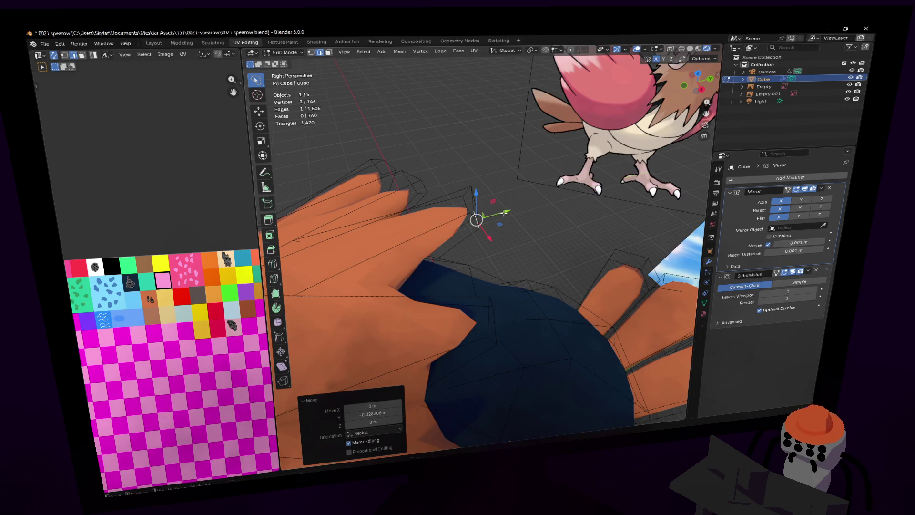
- Select a front vertex, centre the view on it, and angle the view onto the front faces
key(shift+grave)
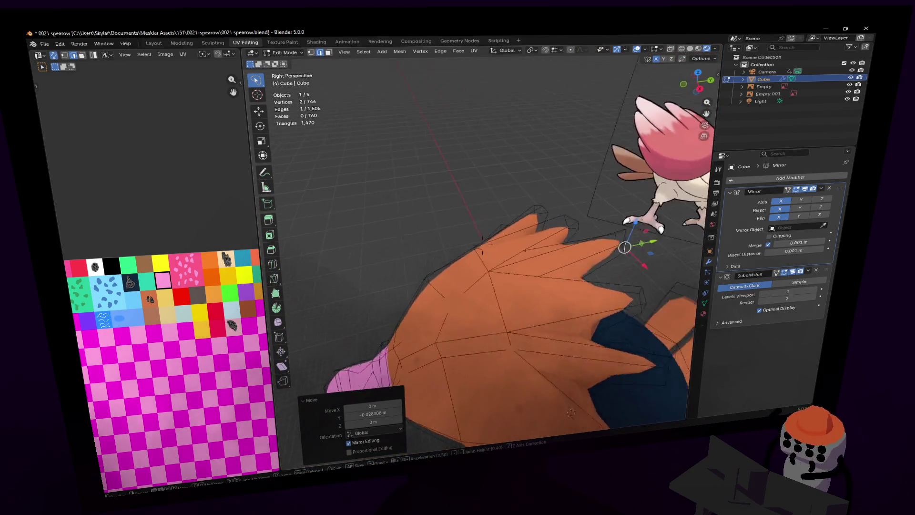
click(554, 238)
click(553, 238)
key(KP_Decimal)
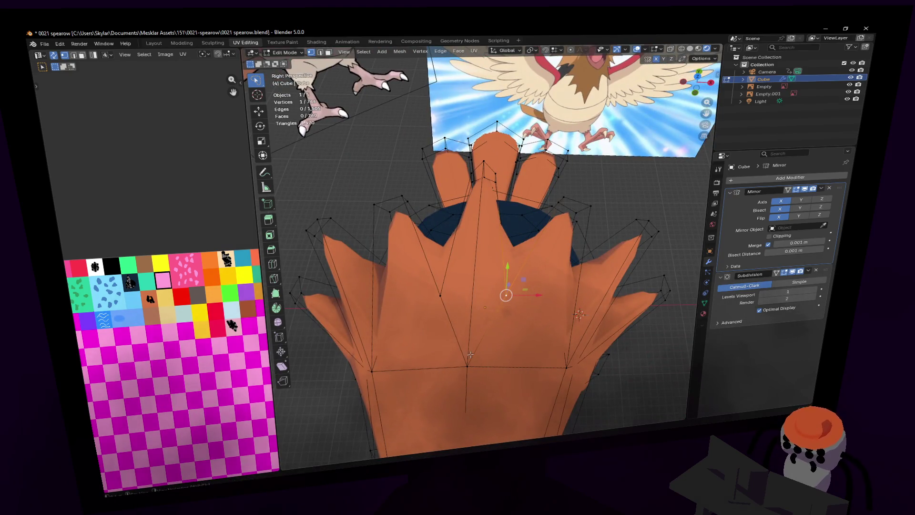
middle_drag(553, 338, 534, 351)
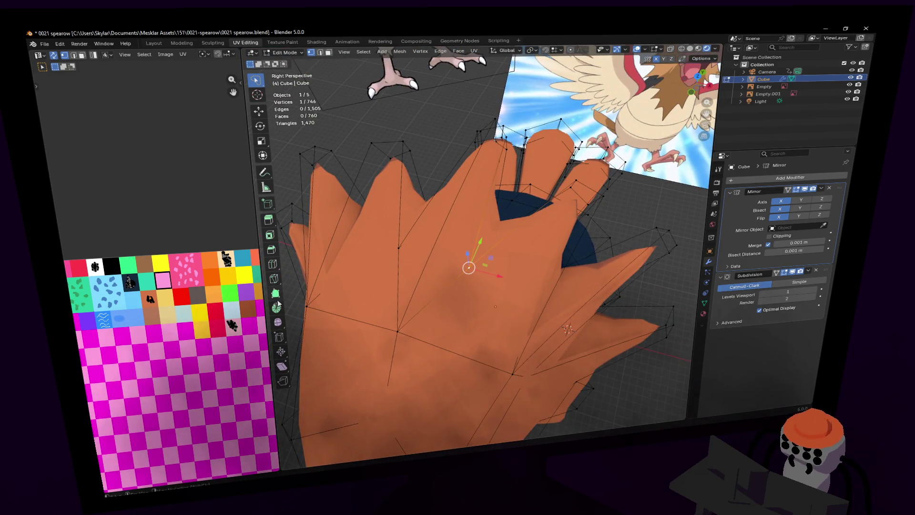
- Knife-cut two new edges across the front faces: left vertex through centre to lower vertex, and a vertex to lower-left vertex
click(274, 279)
click(399, 248)
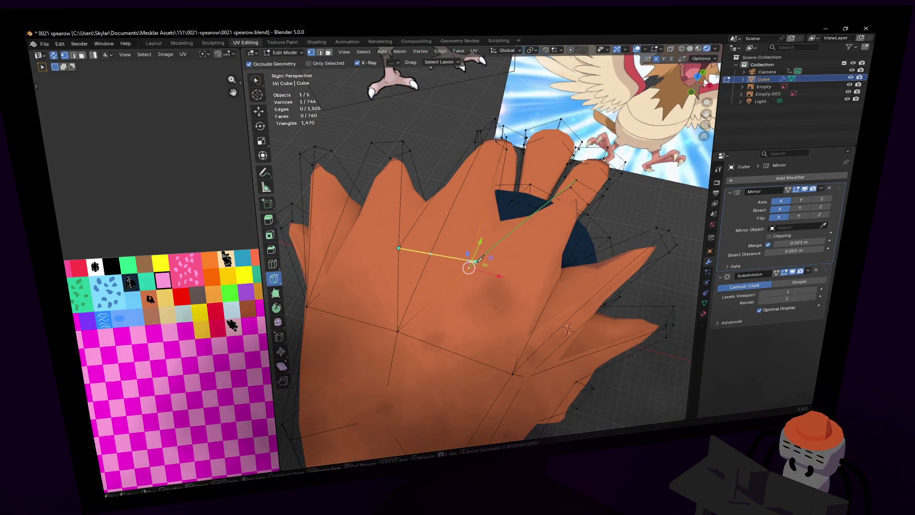
click(469, 268)
click(517, 368)
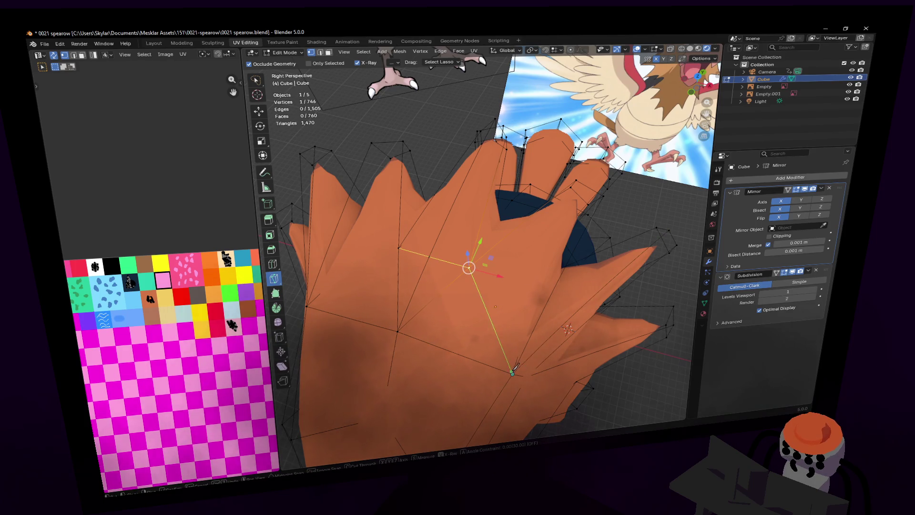
key(Return)
middle_drag(465, 263, 482, 245)
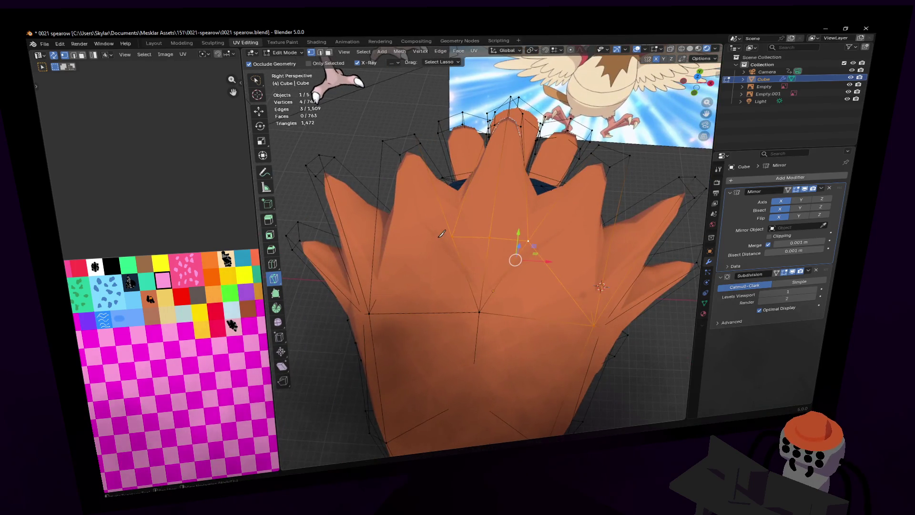
click(451, 237)
click(369, 313)
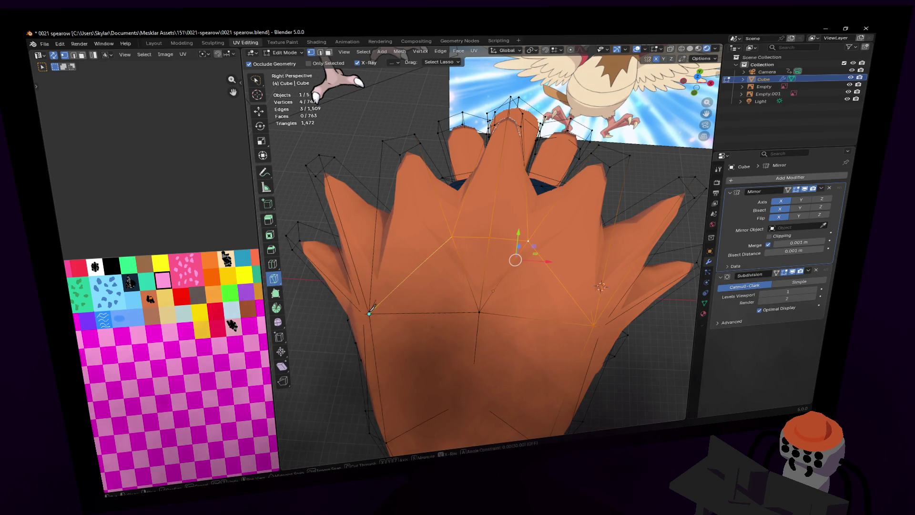
key(Return)
- Return to the select tool and back the view away to see both reference images
middle_drag(481, 298, 484, 295)
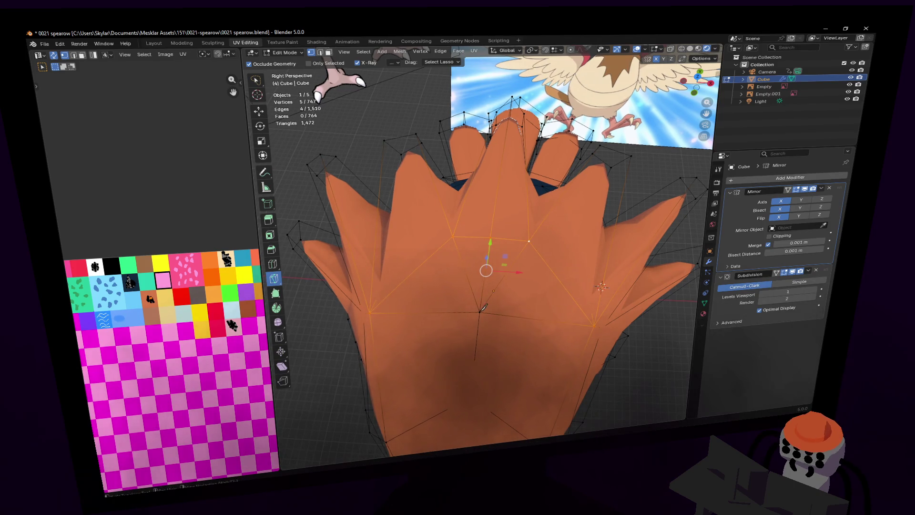
key(w)
click(480, 311)
key(shift+grave)
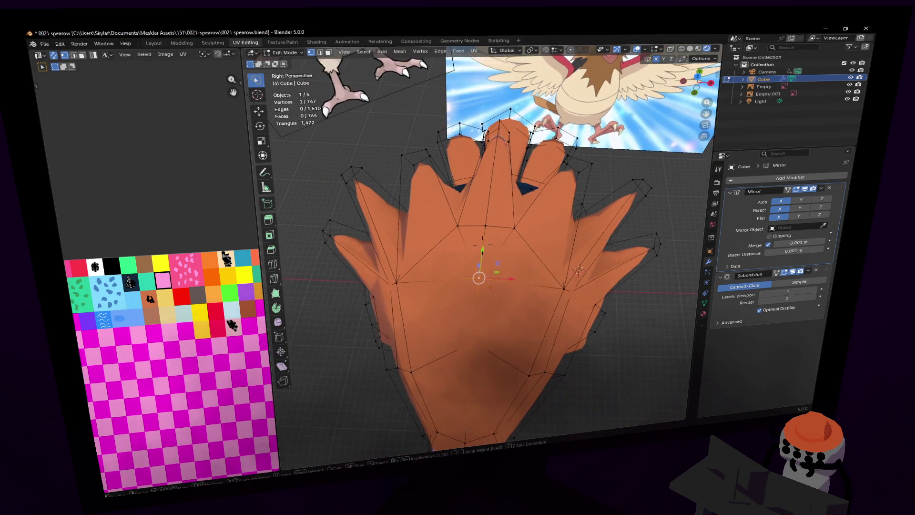
key(w)
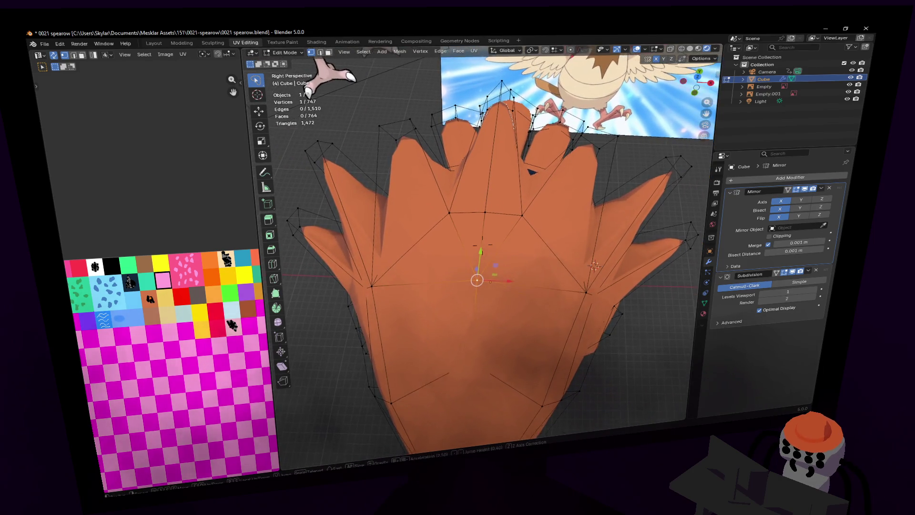
key(s)
click(523, 346)
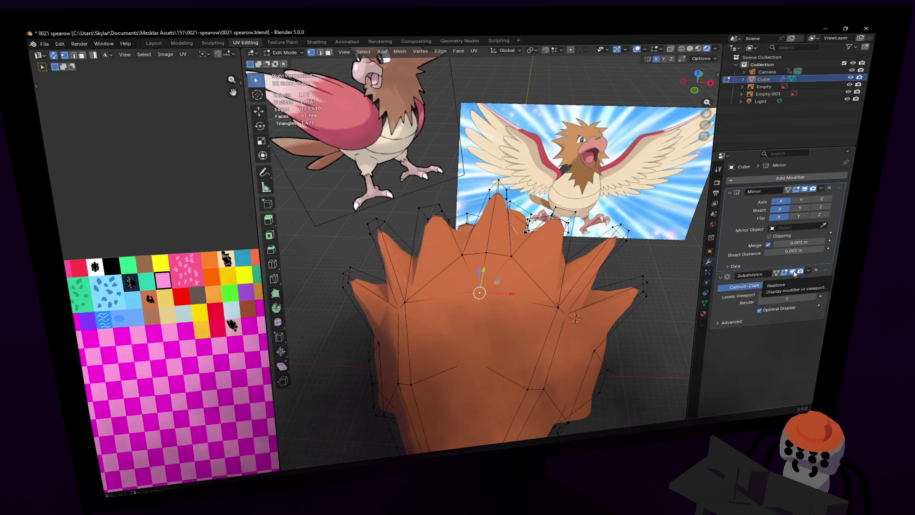
- Hide subdivision smoothing and bevel the centre edge into a narrow face strip
click(793, 273)
scroll(515, 278, up, 3)
shift+click(470, 297)
scroll(515, 278, up, 1)
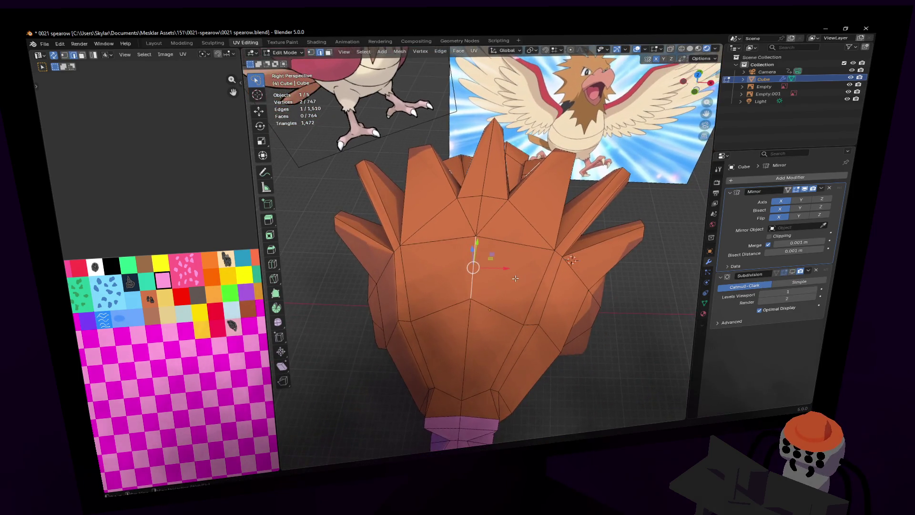
key(ctrl+b)
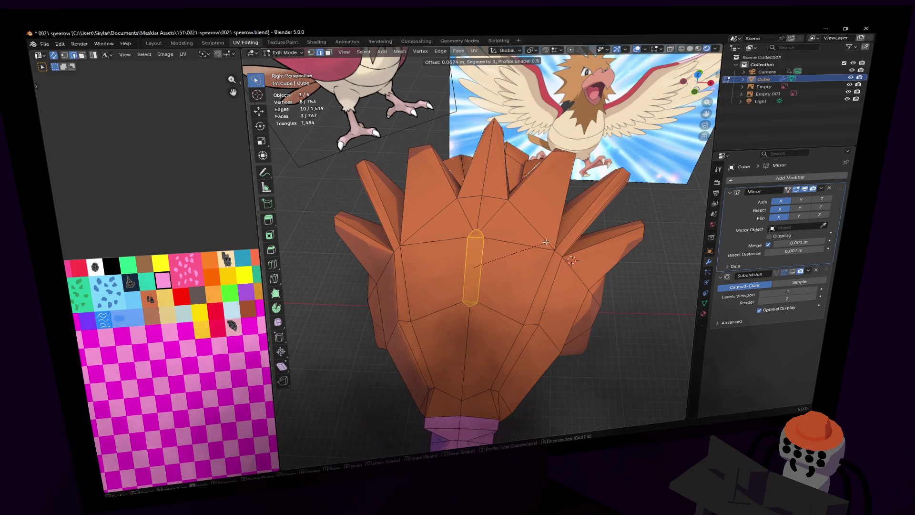
click(504, 231)
- In vertex mode, reposition the top vertices of the new strip
key(1)
scroll(475, 229, up, 2)
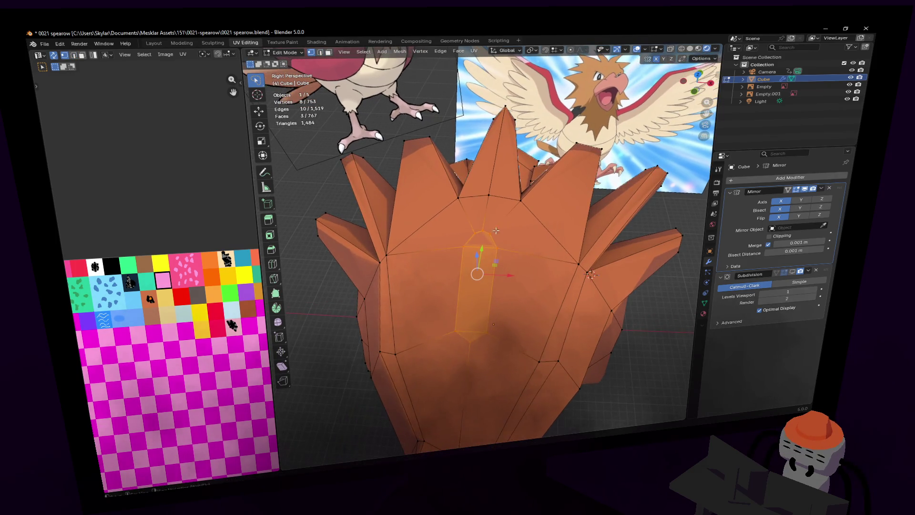
click(473, 232)
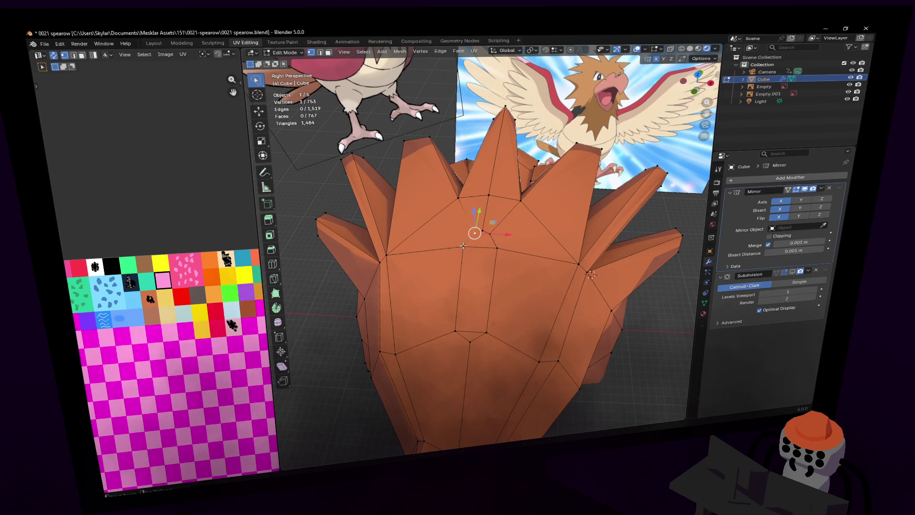
shift+click(463, 246)
click(467, 228)
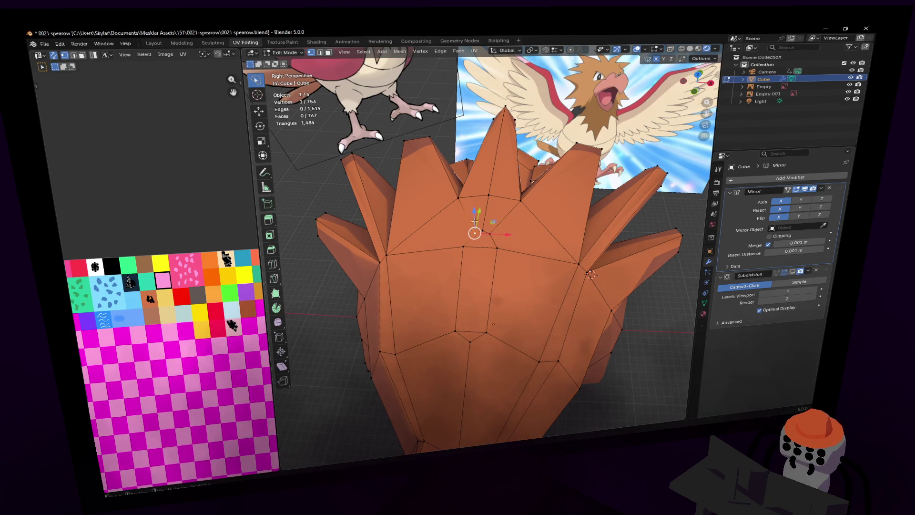
key(g)
click(493, 229)
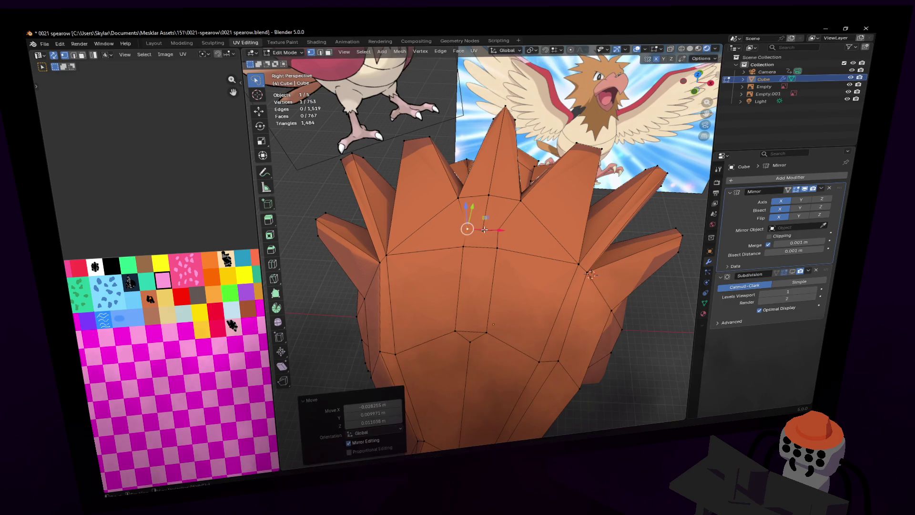
key(g)
click(485, 229)
click(470, 341)
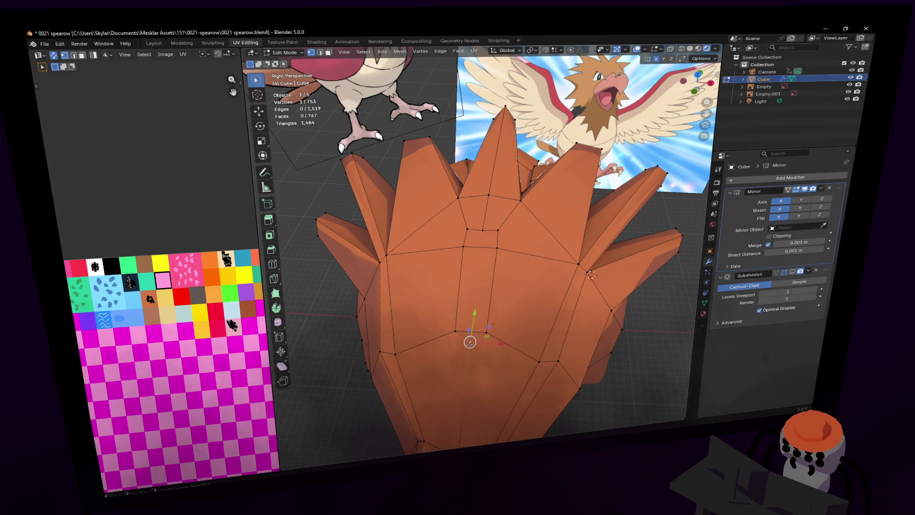
- Knife-cut a new edge from the upper strip vertex down to the lower one
click(274, 278)
click(482, 230)
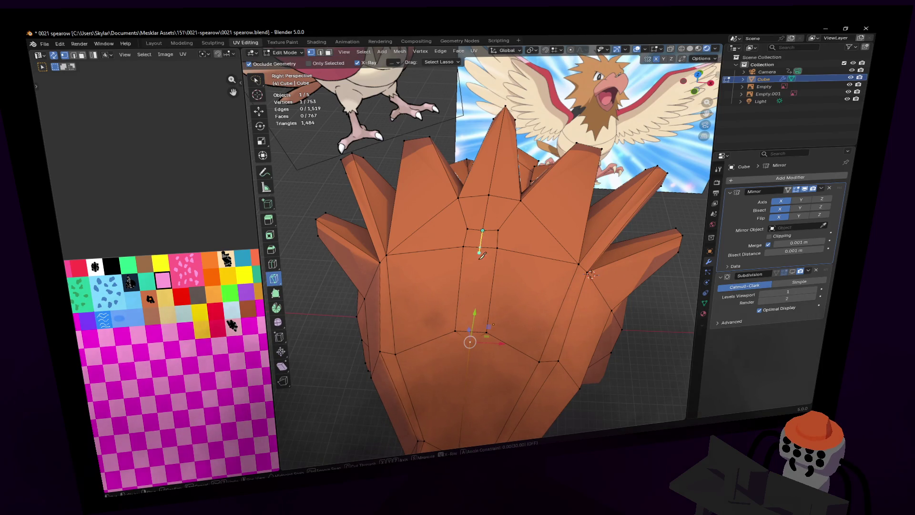
click(471, 330)
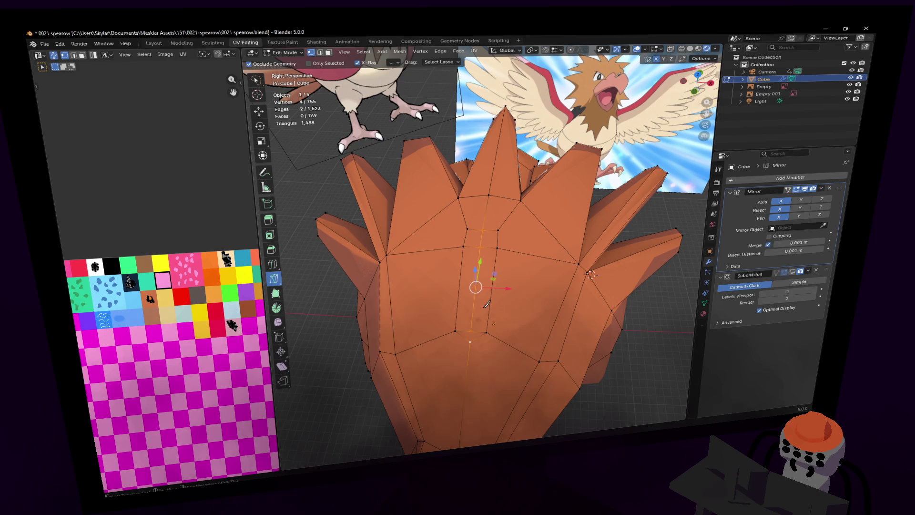
key(Return)
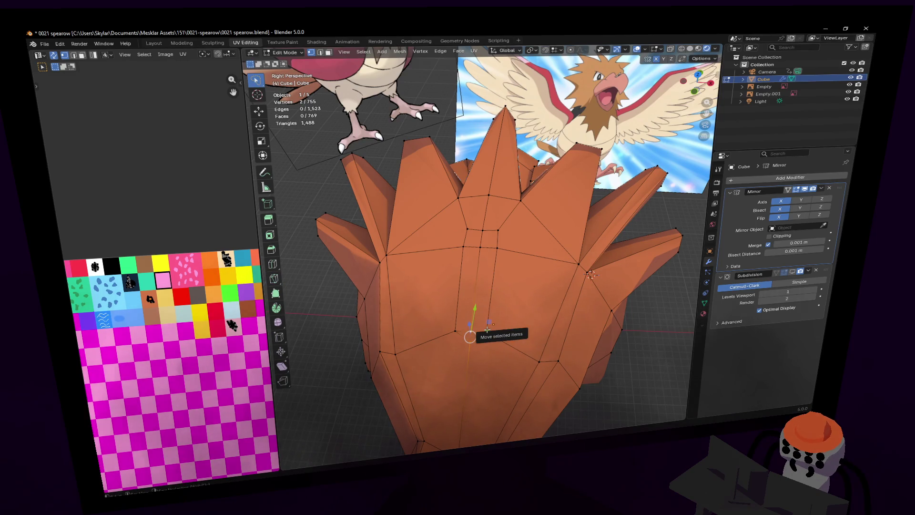
- Fly closer to the mesh and lasso-select the vertical strip of centre faces
key(shift+grave)
click(483, 245)
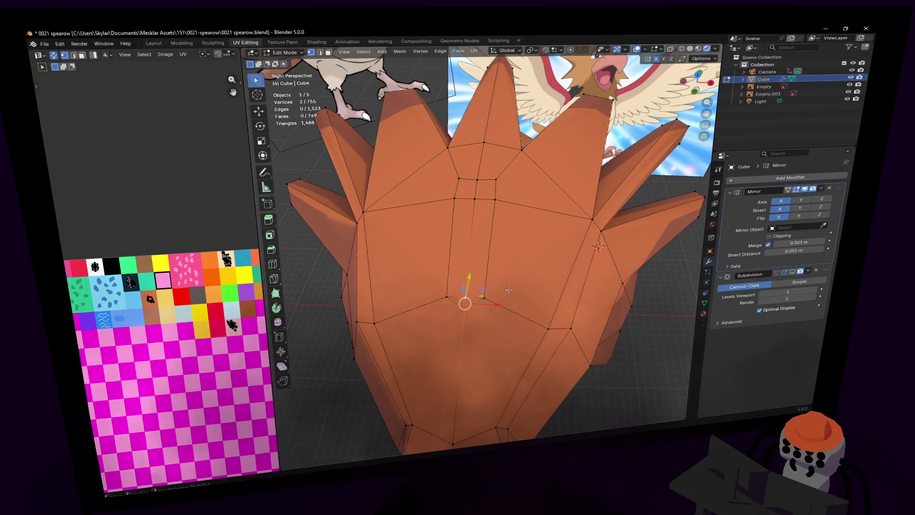
click(466, 311)
key(shift+grave)
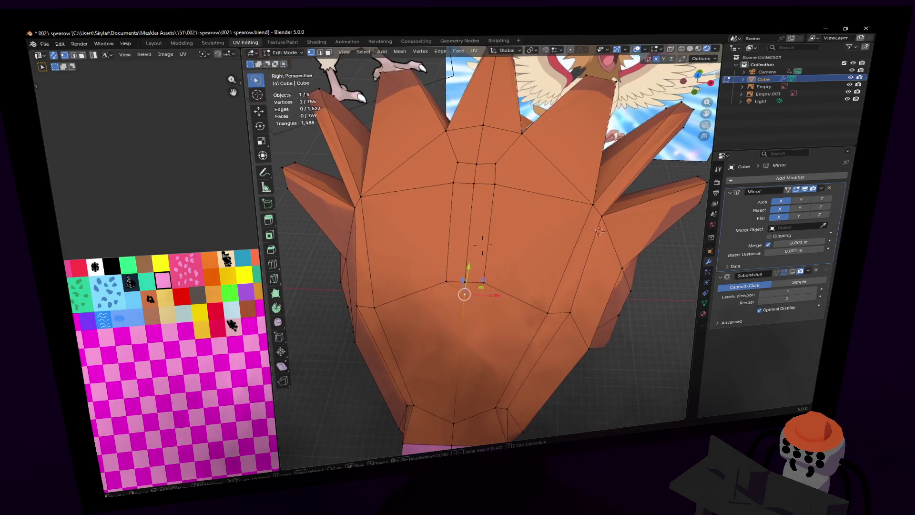
key(w)
click(495, 304)
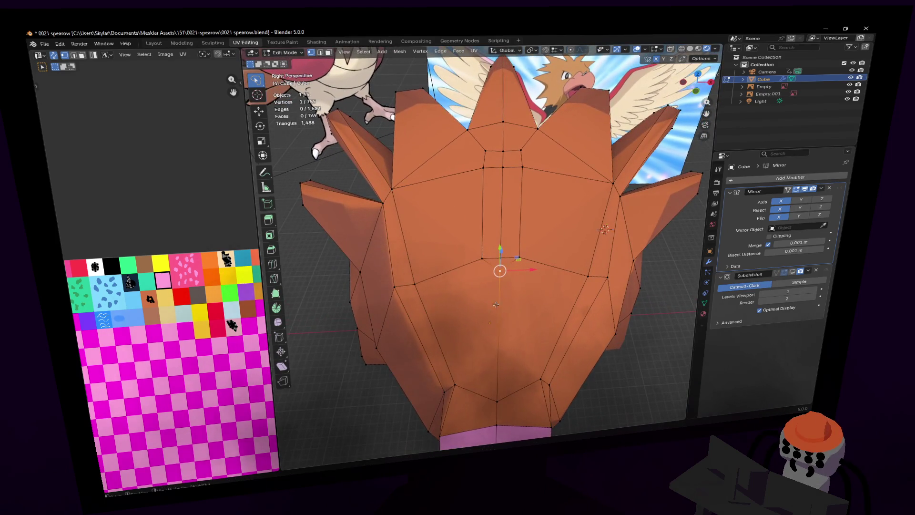
scroll(508, 304, down, 4)
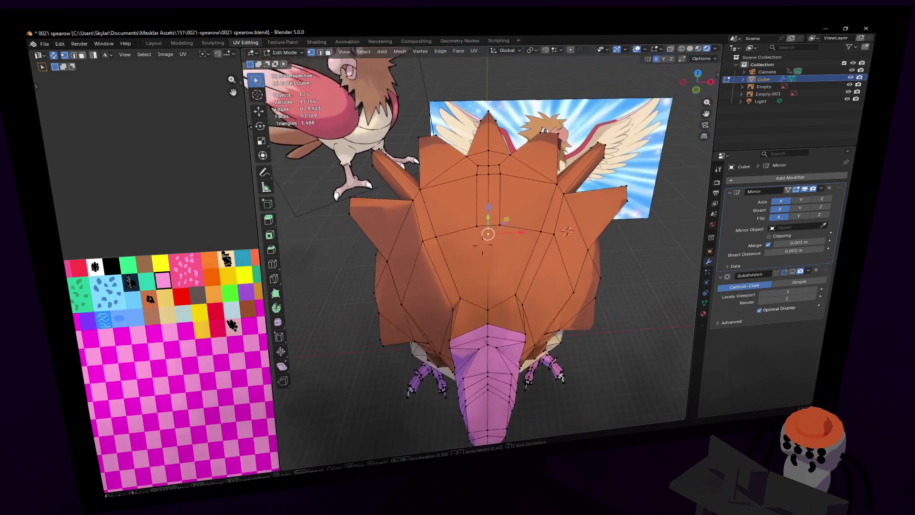
key(shift+grave)
key(w)
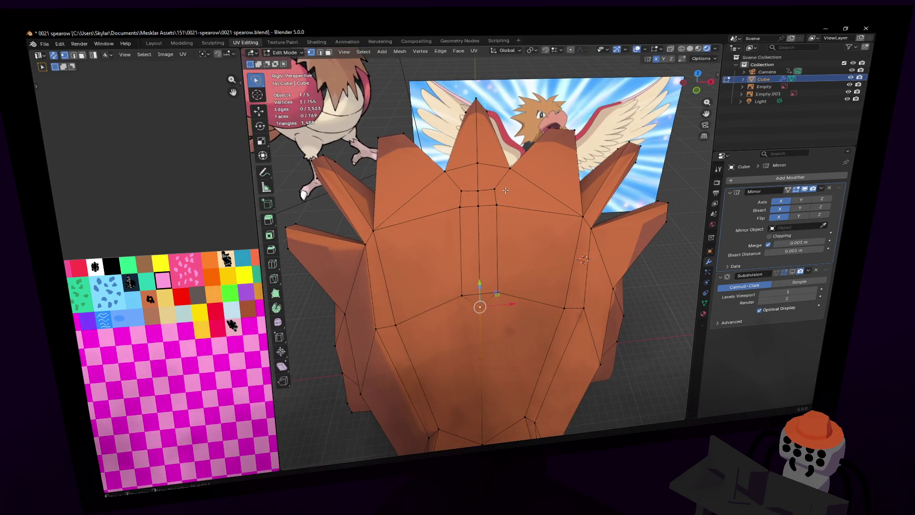
click(482, 244)
mouse_move(506, 184)
ctrl+right_down()
mouse_move(430, 269)
mouse_move(448, 317)
mouse_move(524, 196)
mouse_move(513, 185)
ctrl+right_up()
- Scale the strip to 0 on X and merge by distance, removing 6 duplicates
key(s)
key(x)
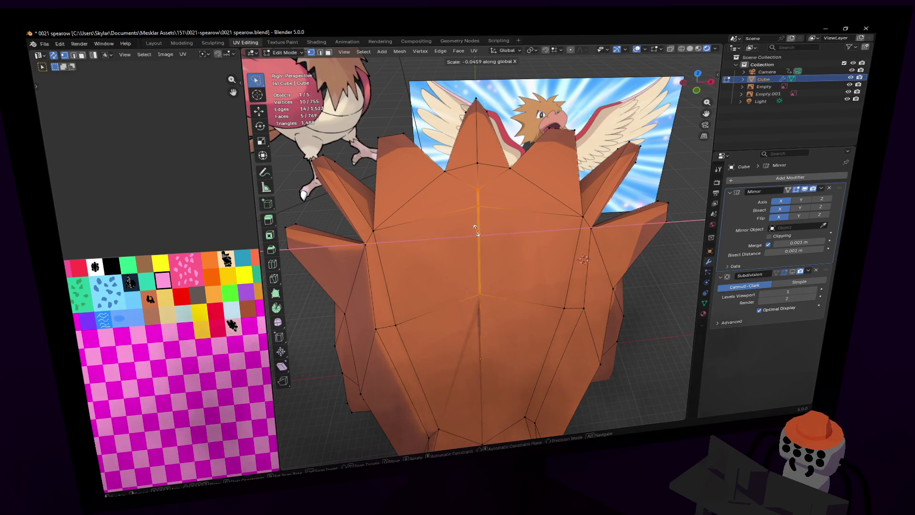
click(472, 237)
key(m)
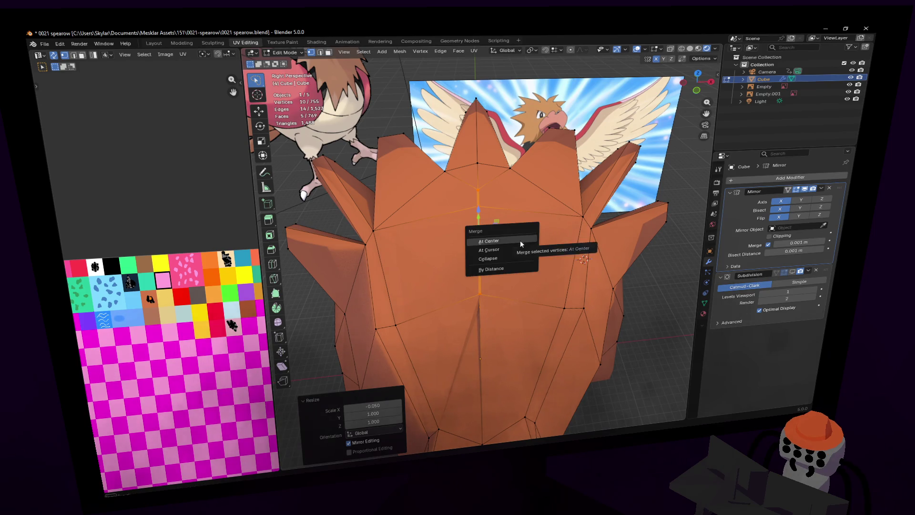
click(495, 270)
middle_drag(553, 215, 486, 228)
ctrl+right_drag(489, 301, 458, 282)
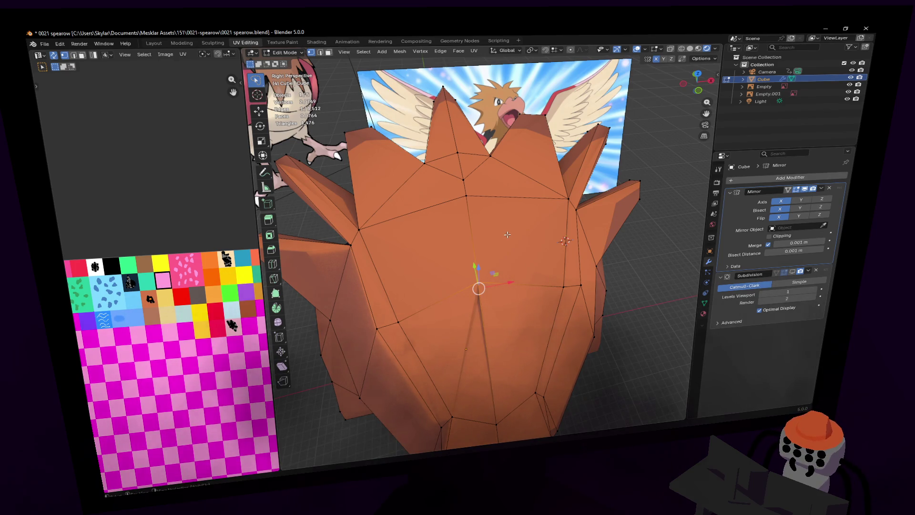
- Dissolve the selected centre edges and merge nearby duplicate vertices by distance
key(x)
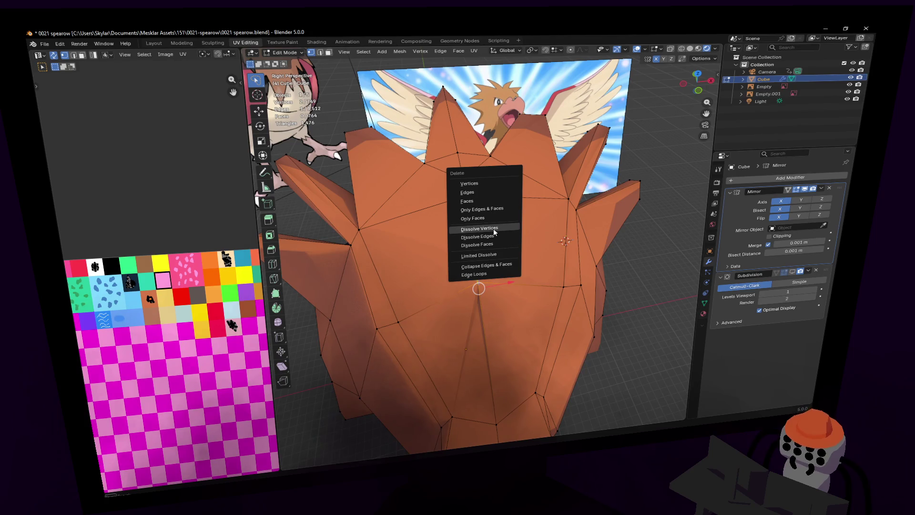
click(493, 235)
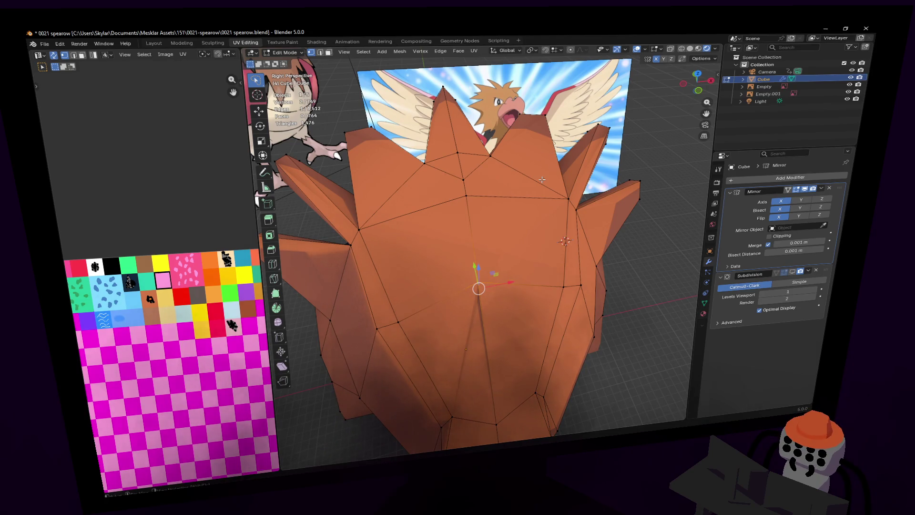
key(m)
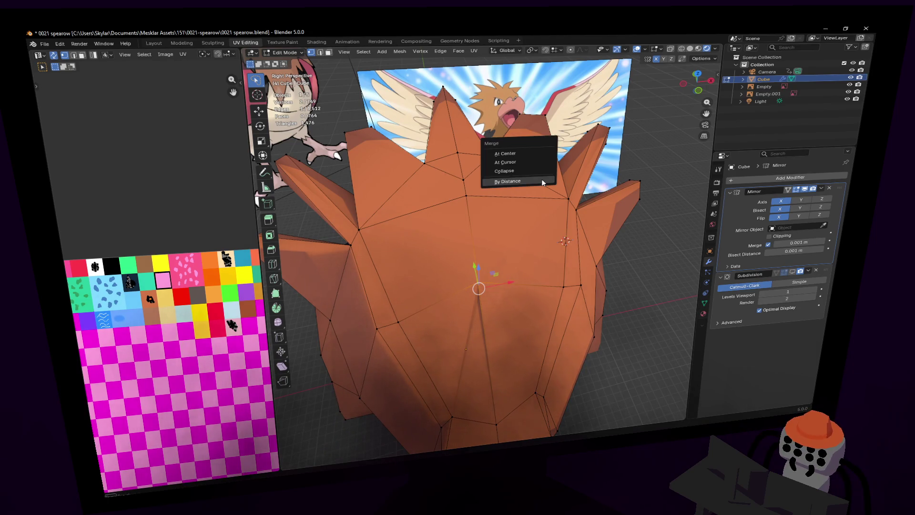
click(542, 180)
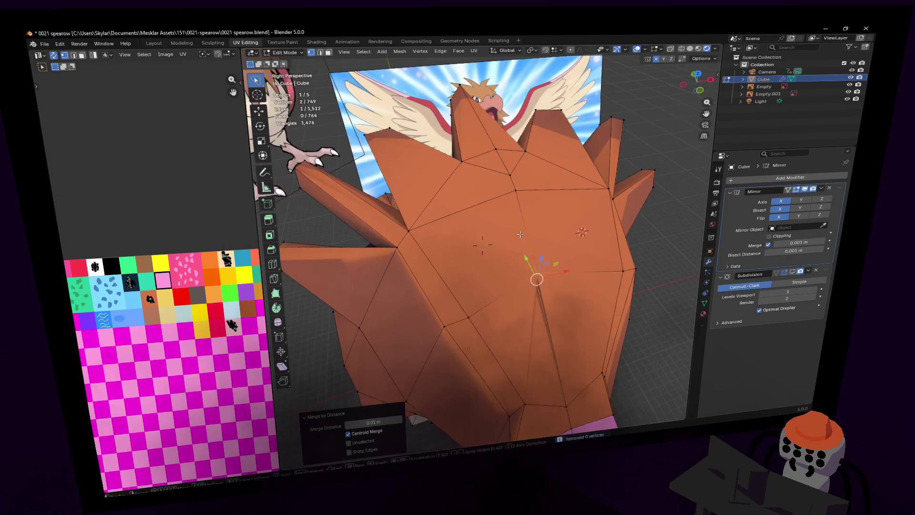
- With X-ray off, merge two stray vertex pairs together using Merge At Last
click(534, 283)
key(alt+z)
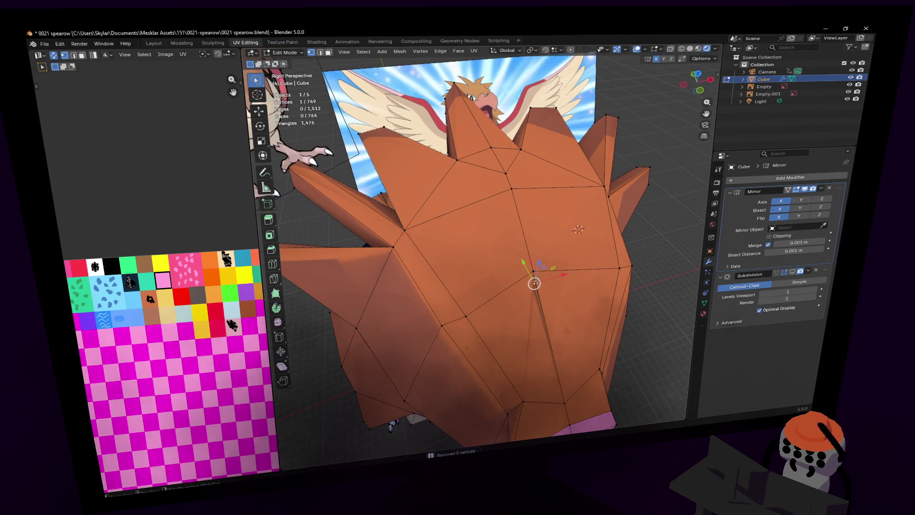
shift+click(536, 282)
key(m)
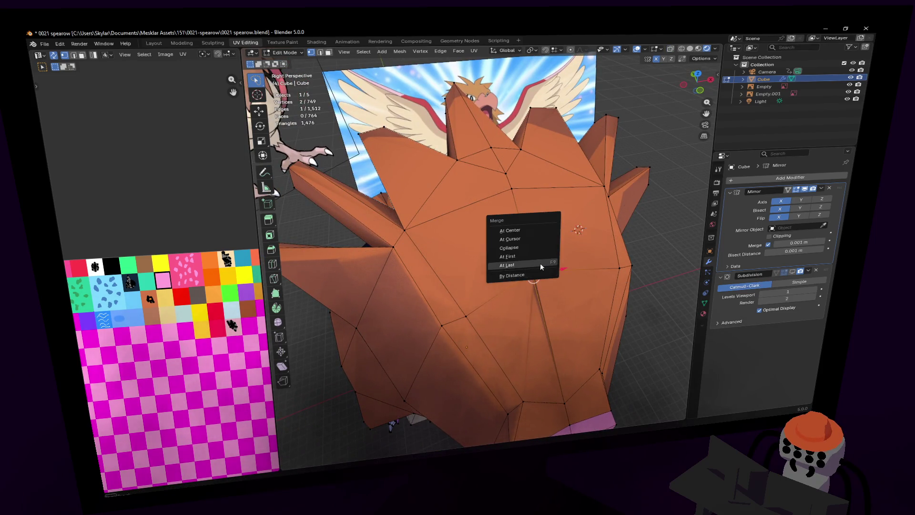
click(542, 272)
key(Tab)
mouse_move(542, 272)
middle_down()
mouse_move(573, 215)
mouse_move(488, 293)
middle_up()
key(Tab)
shift+click(491, 284)
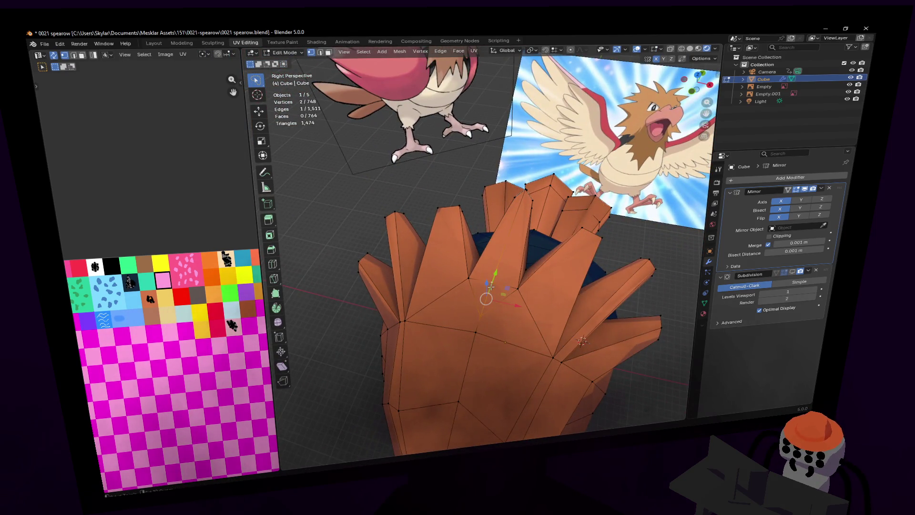
key(m)
click(492, 288)
- Shift a body vertex -0.068954 m along Y with Mirror Editing
key(Tab)
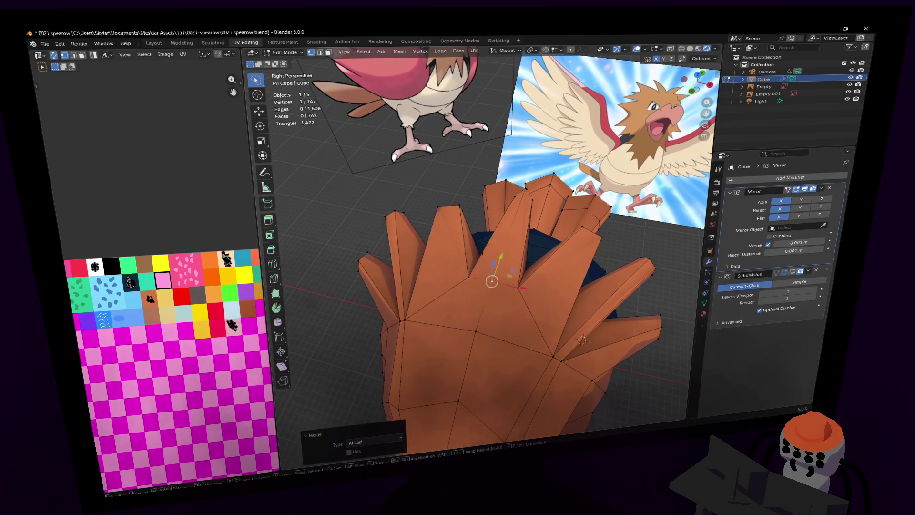
mouse_move(492, 287)
middle_down()
mouse_move(497, 296)
mouse_move(500, 263)
mouse_move(800, 262)
mouse_move(619, 247)
mouse_move(481, 213)
mouse_move(537, 201)
middle_up()
key(Tab)
drag(501, 255, 487, 258)
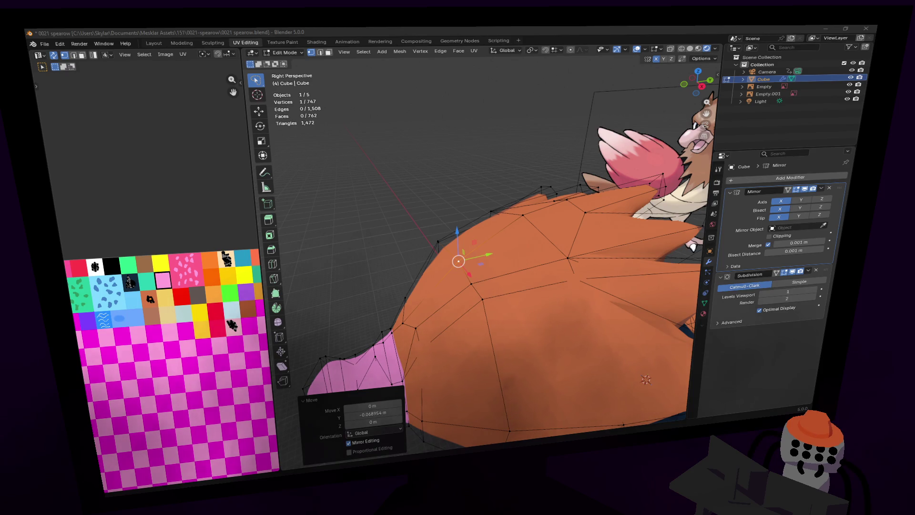
- Save the file as 0021 spearow.blend and reposition a head vertex
click(437, 30)
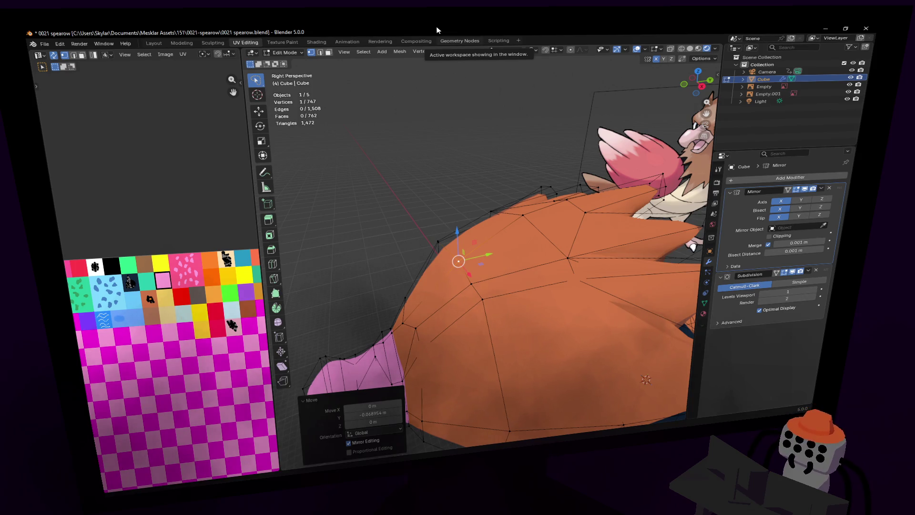
key(ctrl+s)
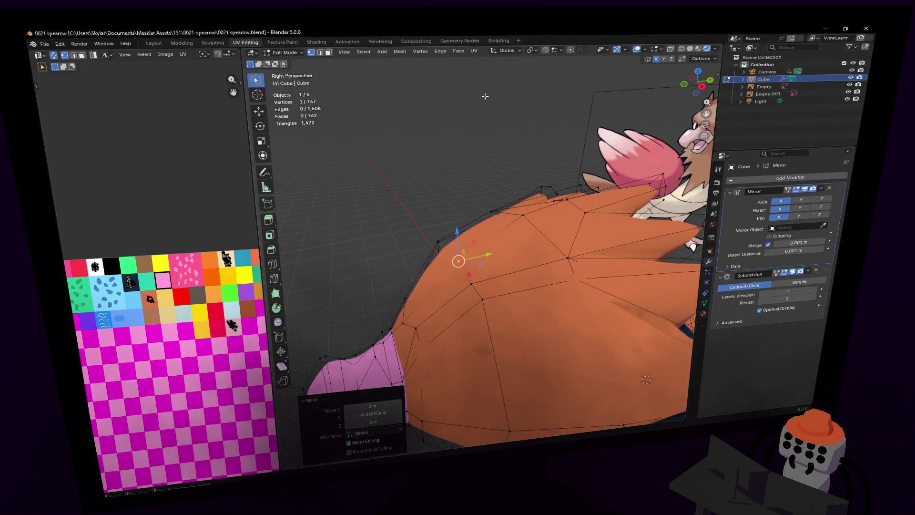
key(shift+grave)
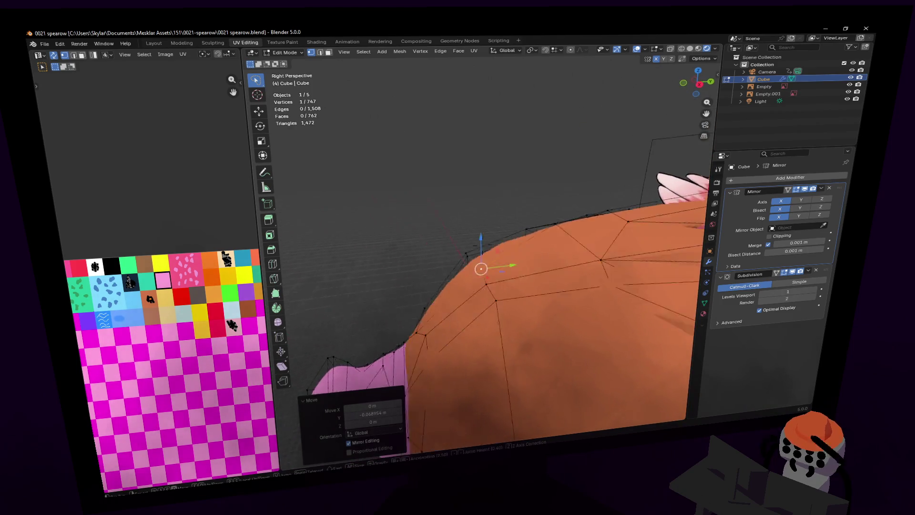
click(480, 268)
key(g)
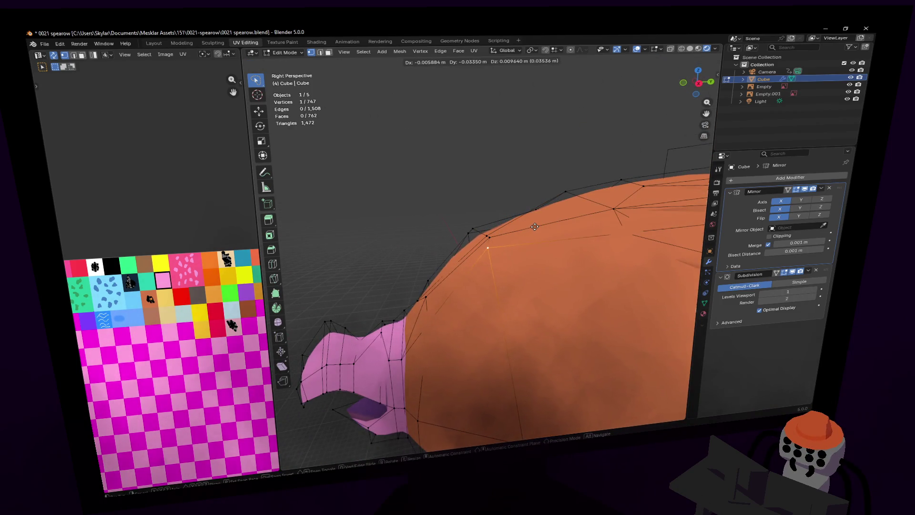
click(541, 227)
middle_drag(541, 227, 637, 234)
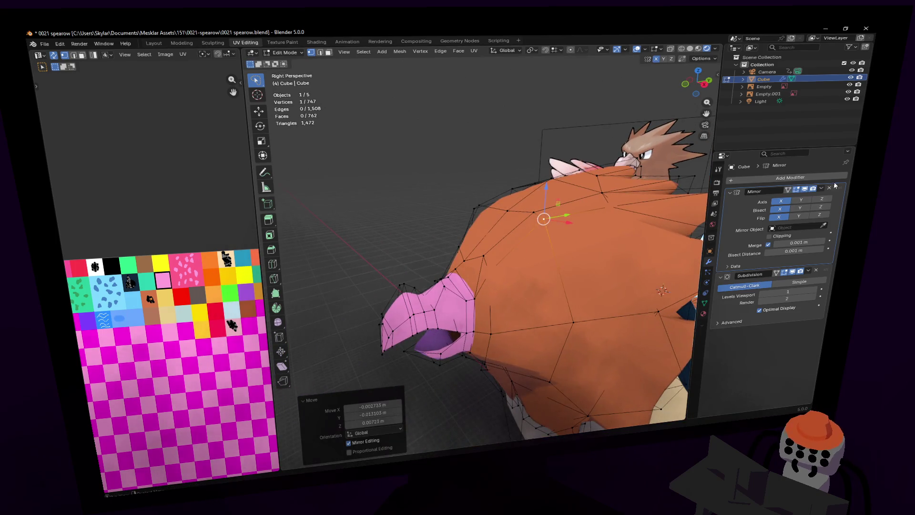
- In Object Mode, apply the Mirror modifier to make the mirrored half real geometry
click(820, 188)
key(Tab)
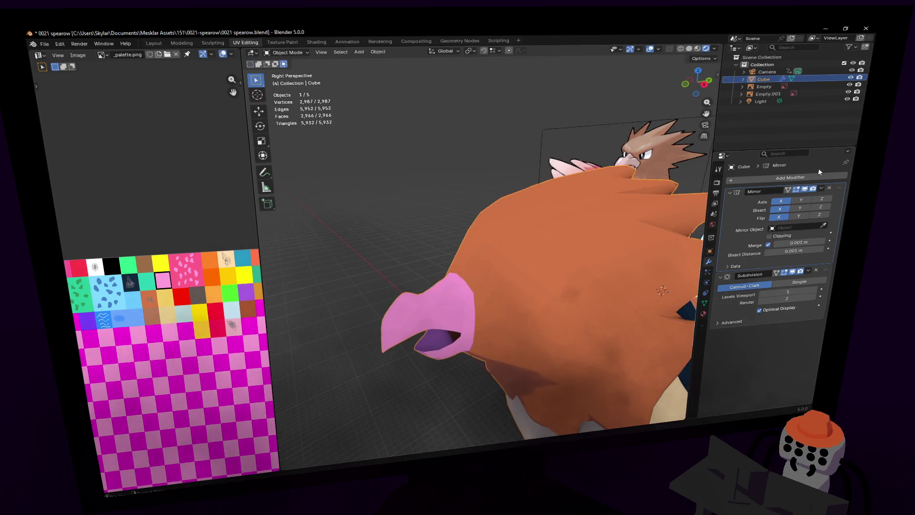
click(822, 190)
click(807, 195)
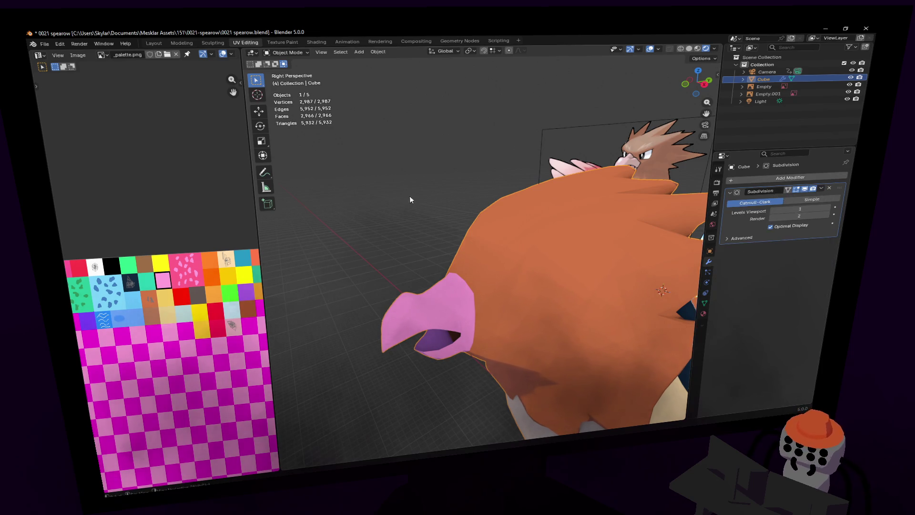
key(shift+grave)
key(Tab)
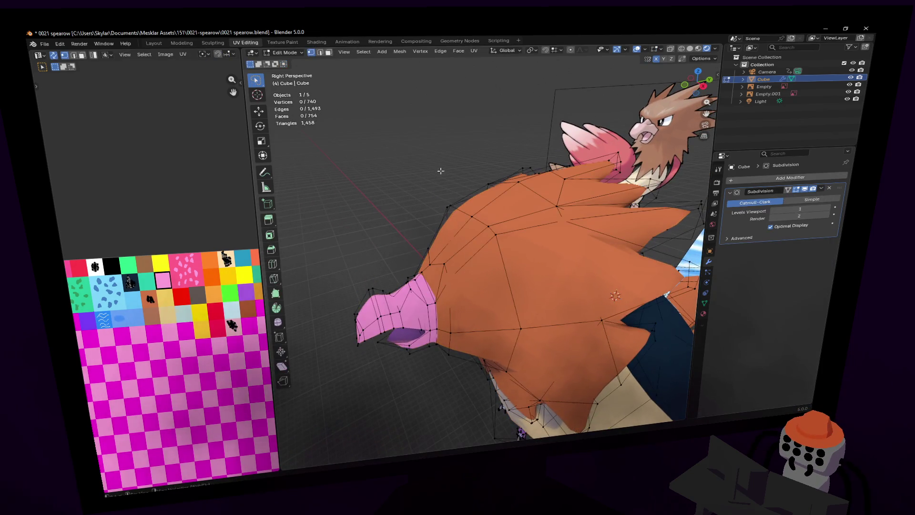
click(482, 246)
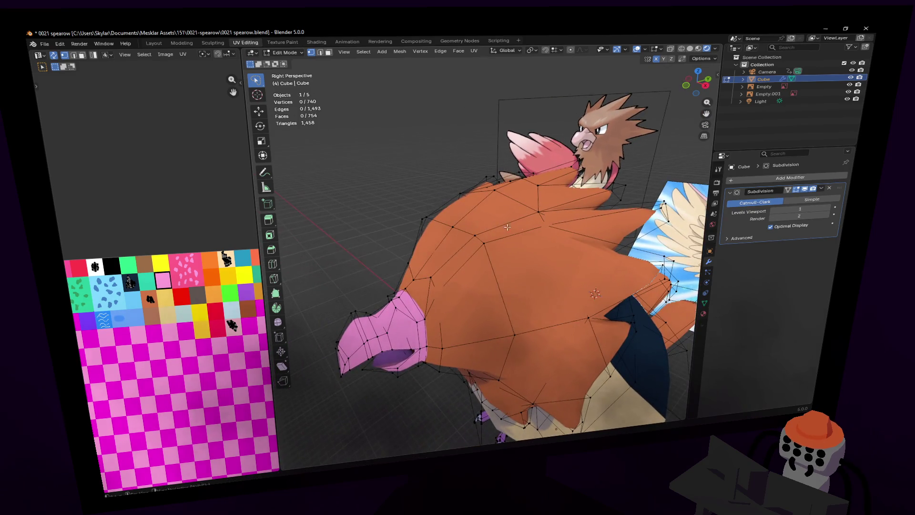
- Add a new Mirror modifier above Subdivision with Bisect X enabled
click(776, 178)
text(mirror)
key(Return)
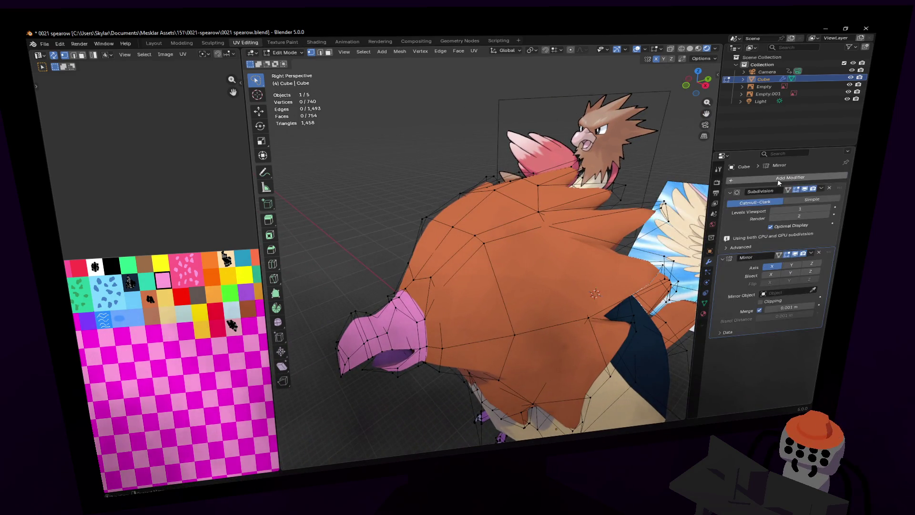
drag(829, 252, 836, 182)
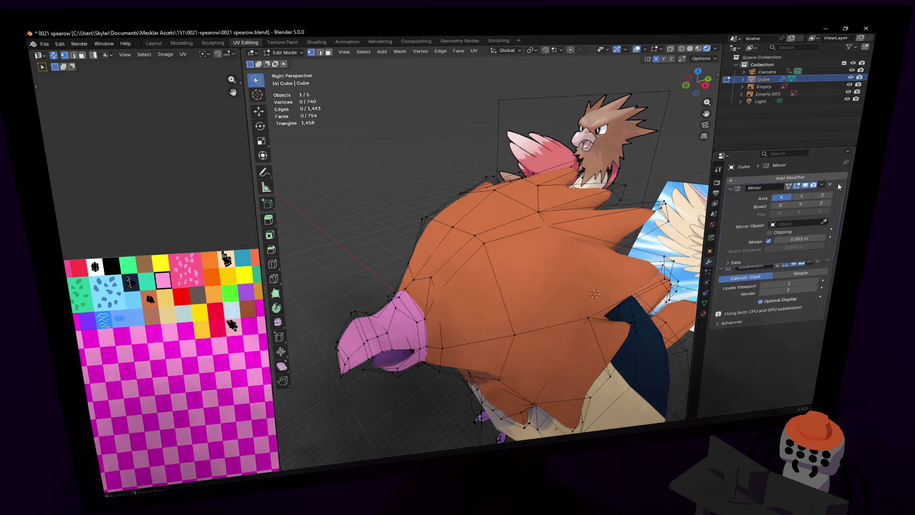
click(778, 210)
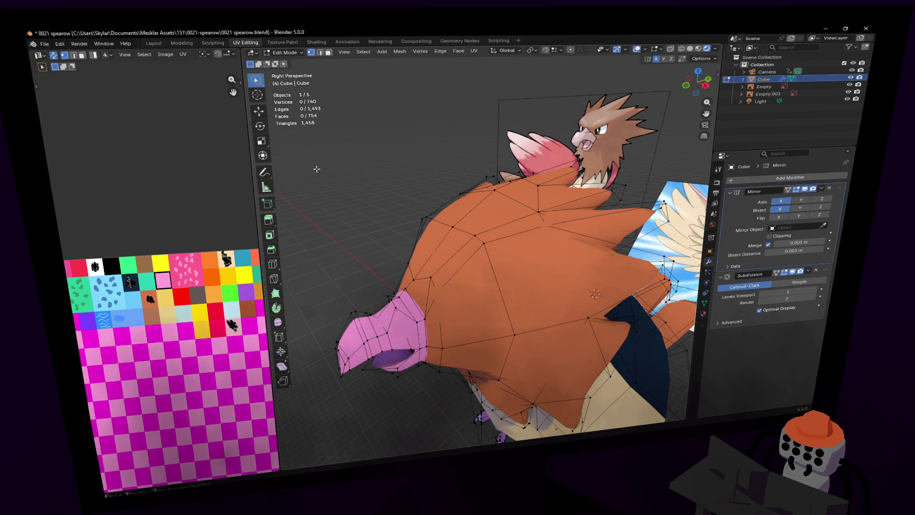
middle_drag(369, 179, 505, 238)
scroll(439, 216, up, 4)
- Select the two eye faces on the side of the head and inset them
key(3)
click(542, 249)
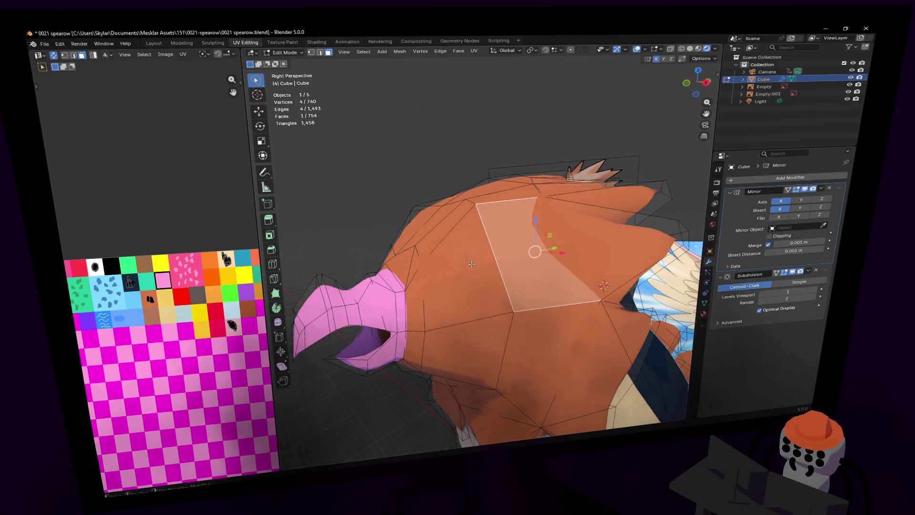
shift+click(482, 244)
scroll(482, 244, down, 5)
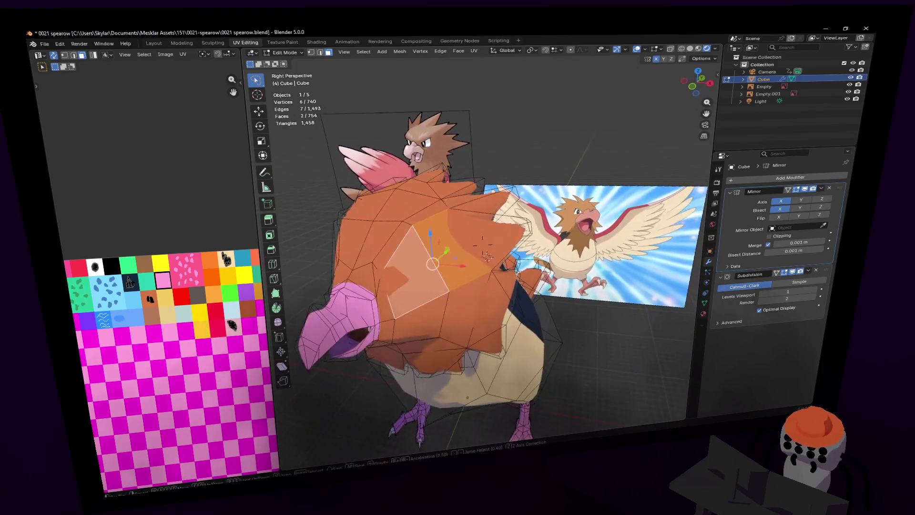
middle_drag(482, 244, 543, 202)
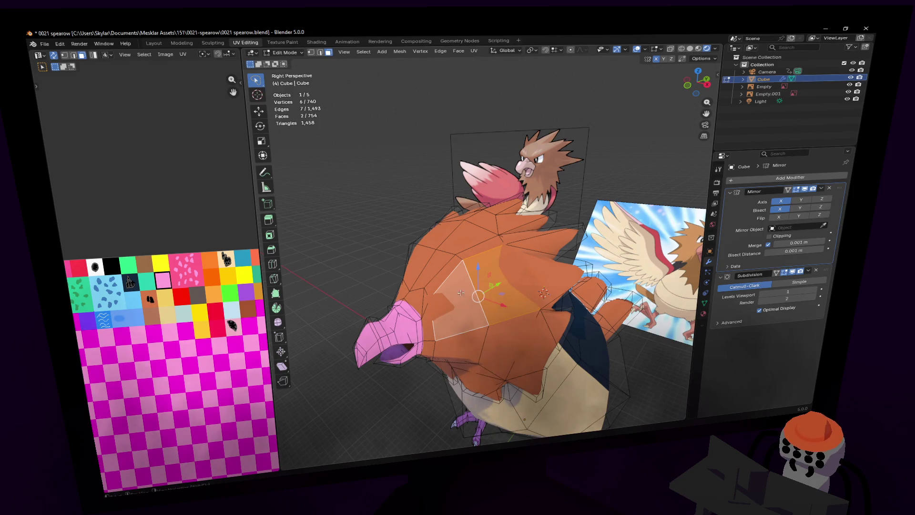
key(2)
click(485, 258)
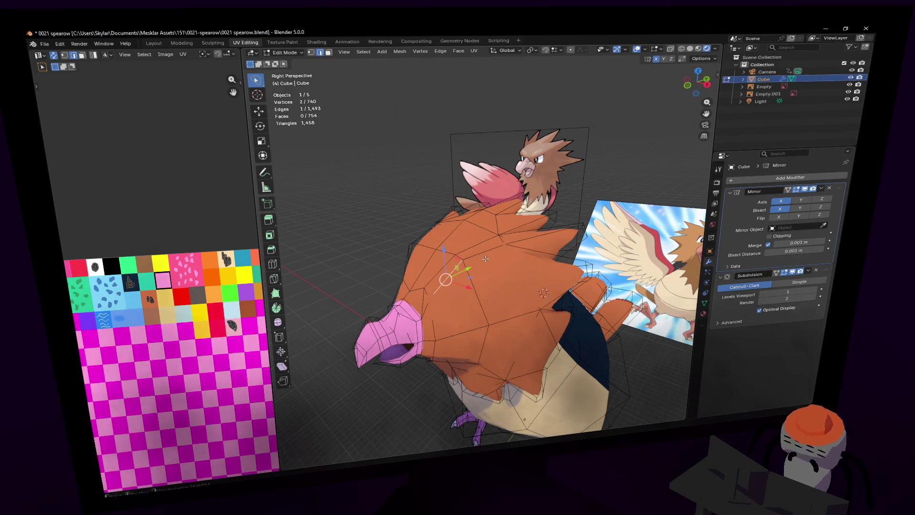
key(ctrl+z)
key(ctrl+z)
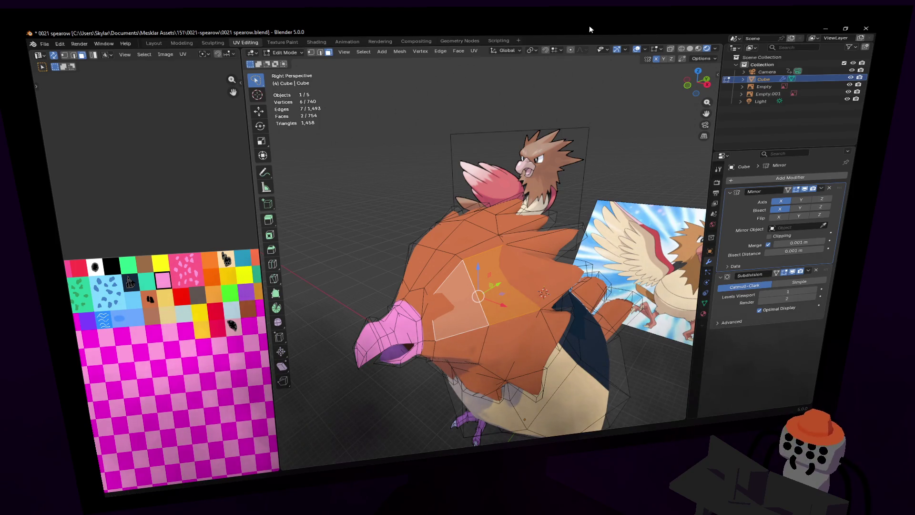
key(i)
click(549, 232)
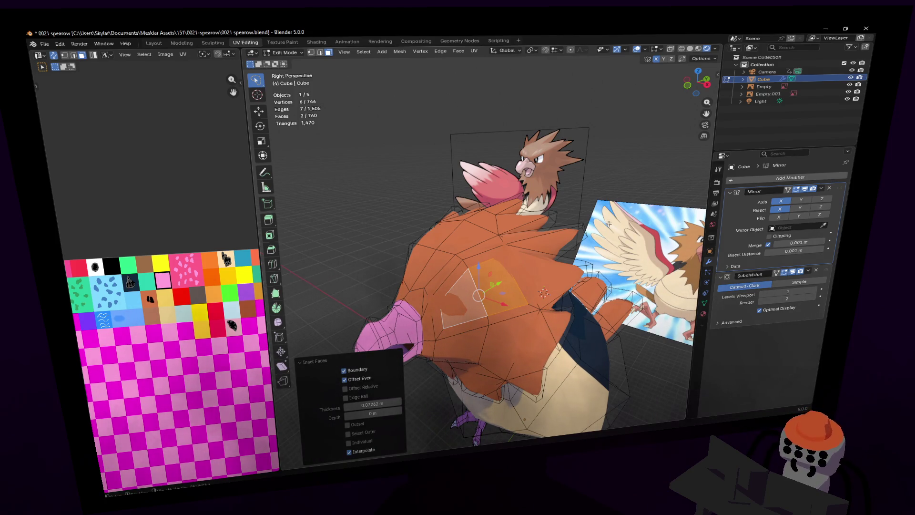
- Unwrap the eye faces, scale the UVs to 0.125 and place them on the white swatch
middle_drag(608, 224, 591, 218)
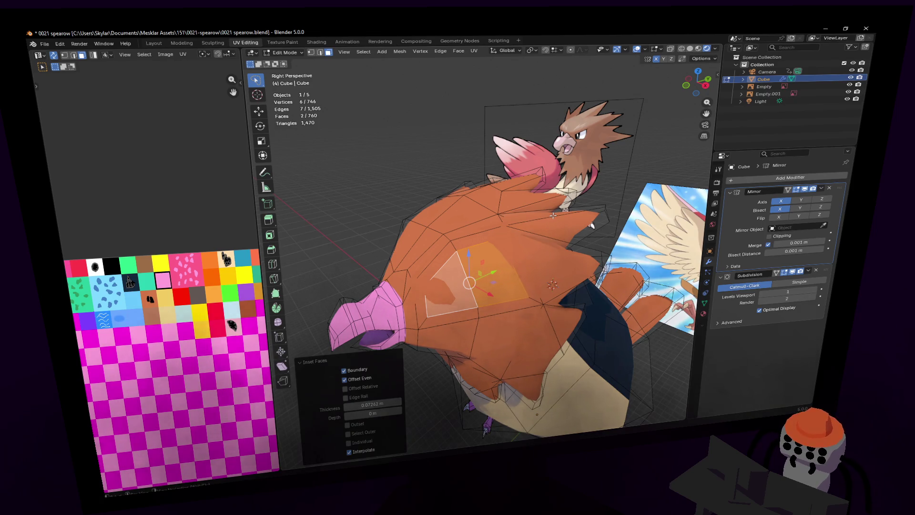
middle_drag(542, 193, 610, 200)
key(shift+grave)
key(Escape)
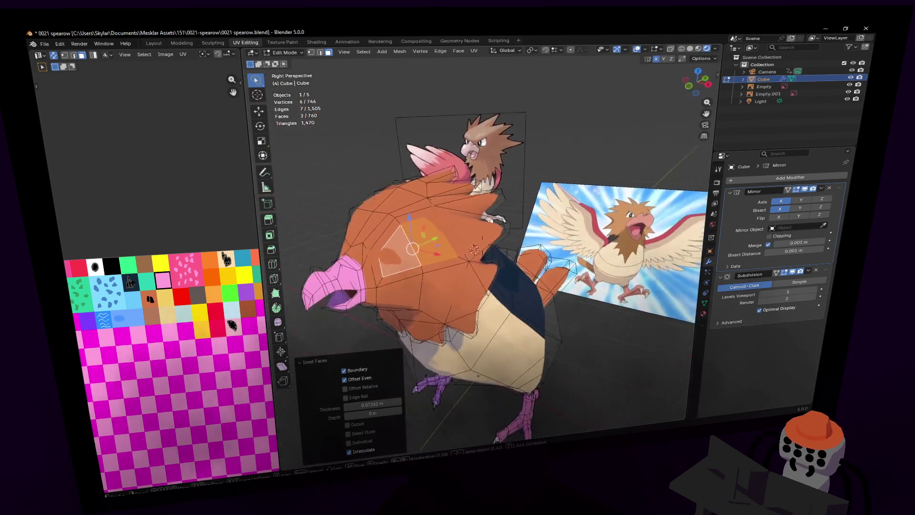
key(u)
click(535, 179)
text(s)
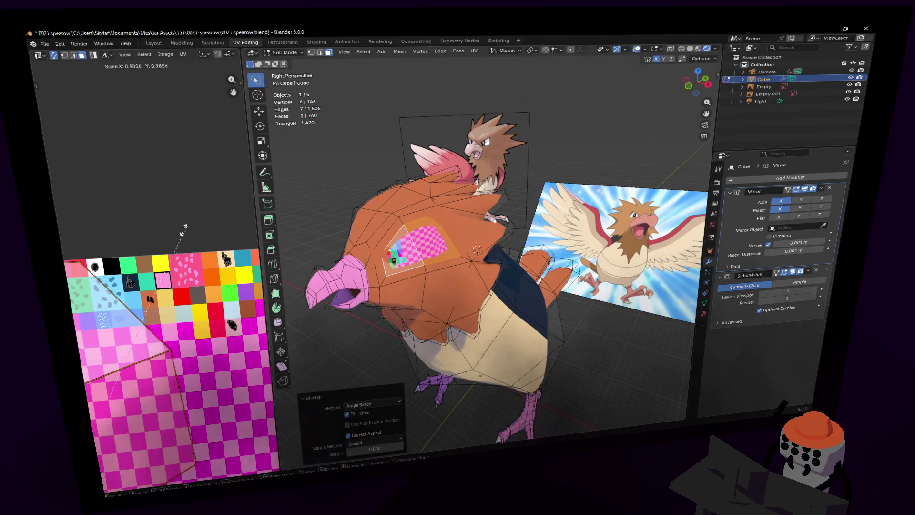
text(0.125)
key(Return)
text(gs)
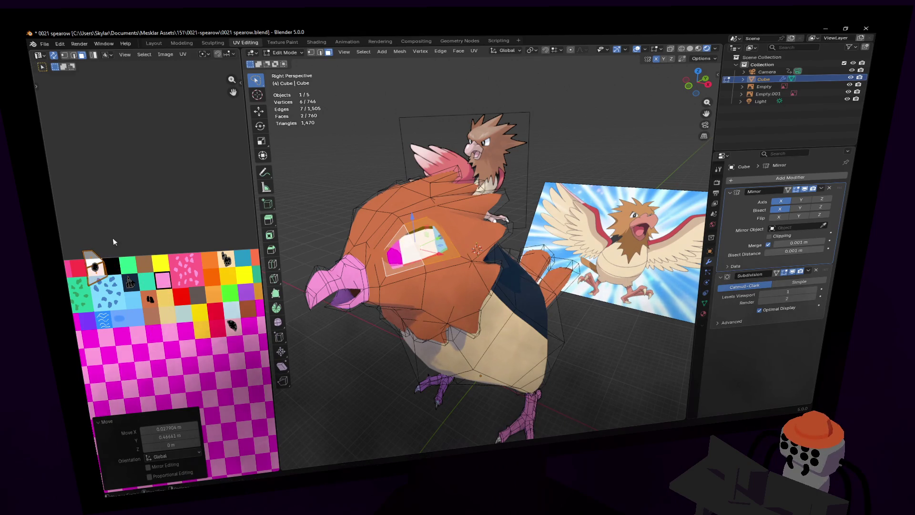
text(0.5)
key(Return)
- Zoom in near the head and move a vertex beside the eye
key(shift+grave)
key(w)
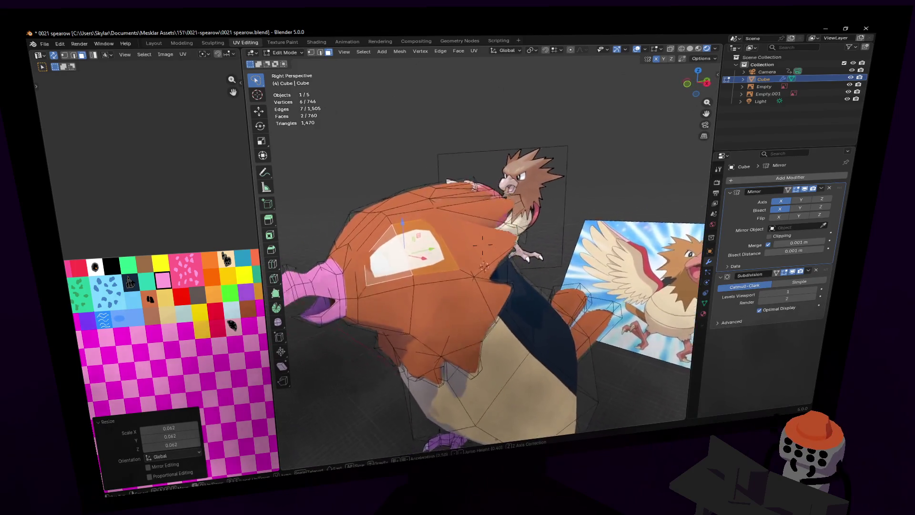
click(324, 257)
key(w)
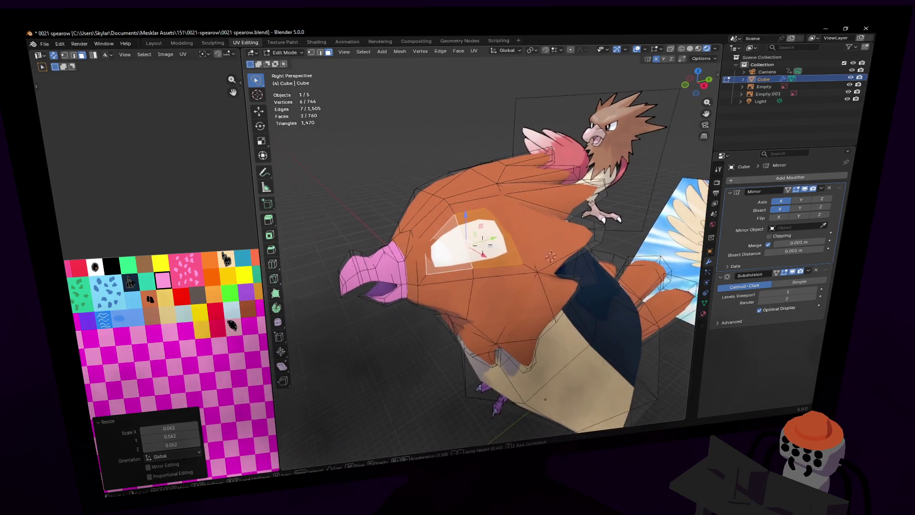
key(2)
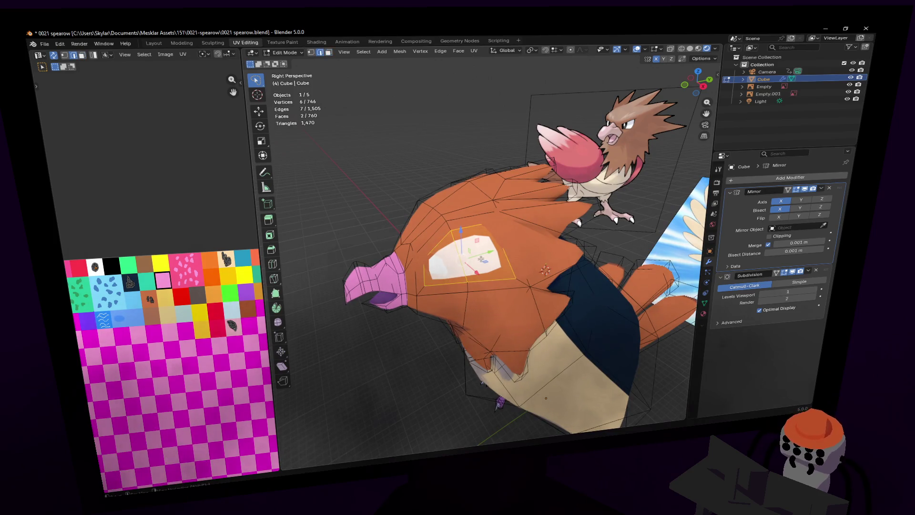
key(1)
mouse_move(513, 277)
mouse_down()
mouse_move(520, 266)
mouse_move(502, 269)
mouse_up()
- Reshape the head by repeatedly moving the eye-side and head-top vertices
key(g)
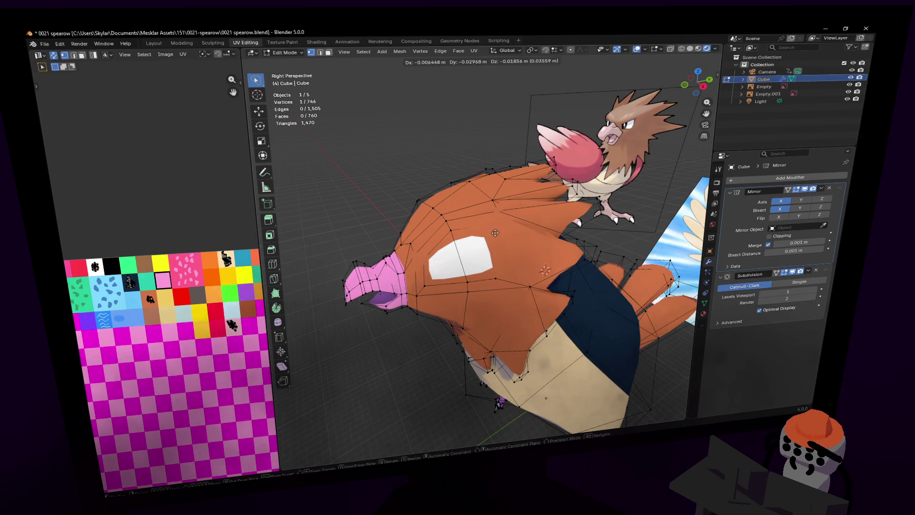
click(477, 228)
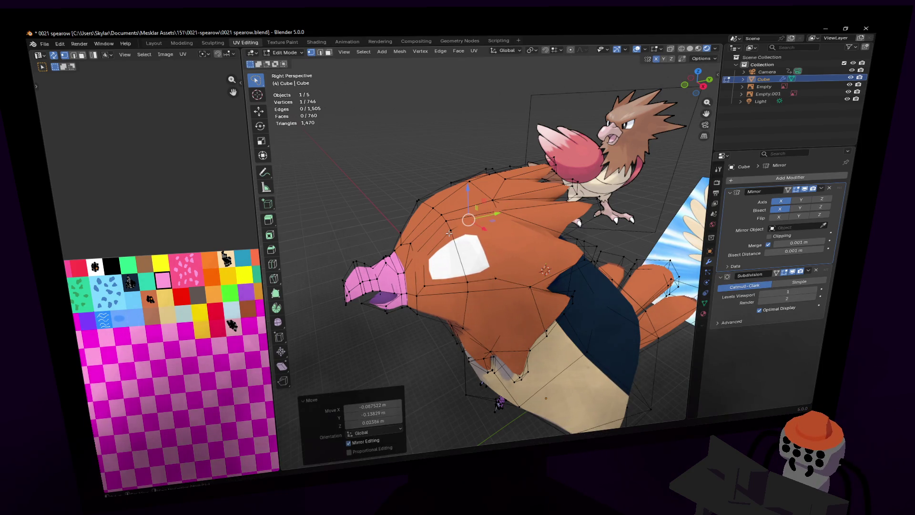
key(g)
click(465, 239)
key(g)
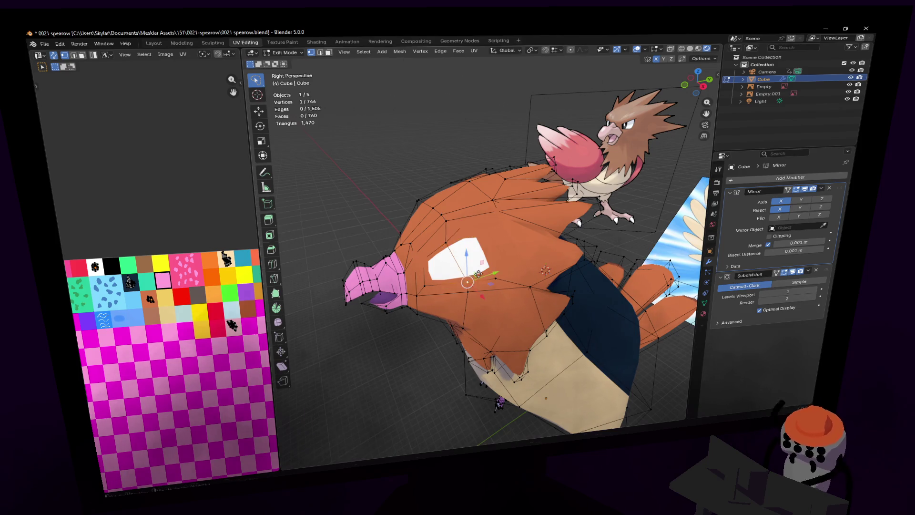
click(456, 246)
key(g)
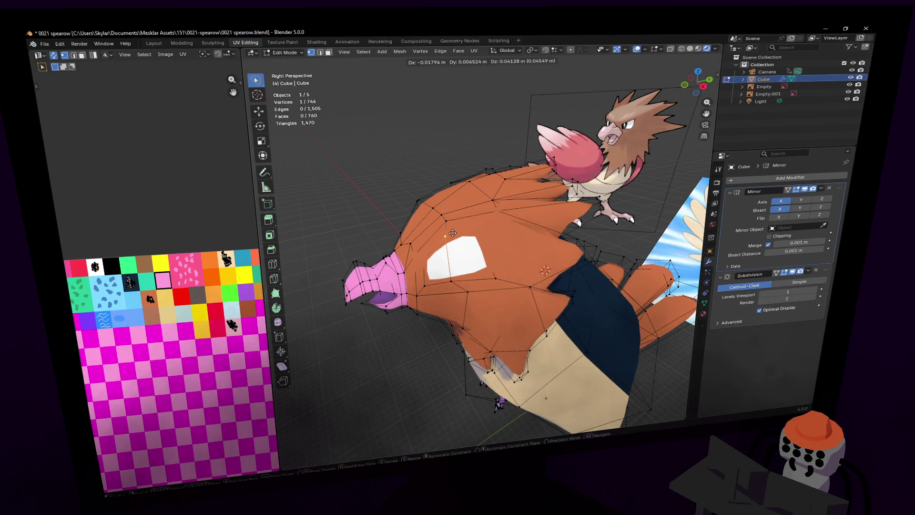
click(458, 244)
click(469, 218)
key(g)
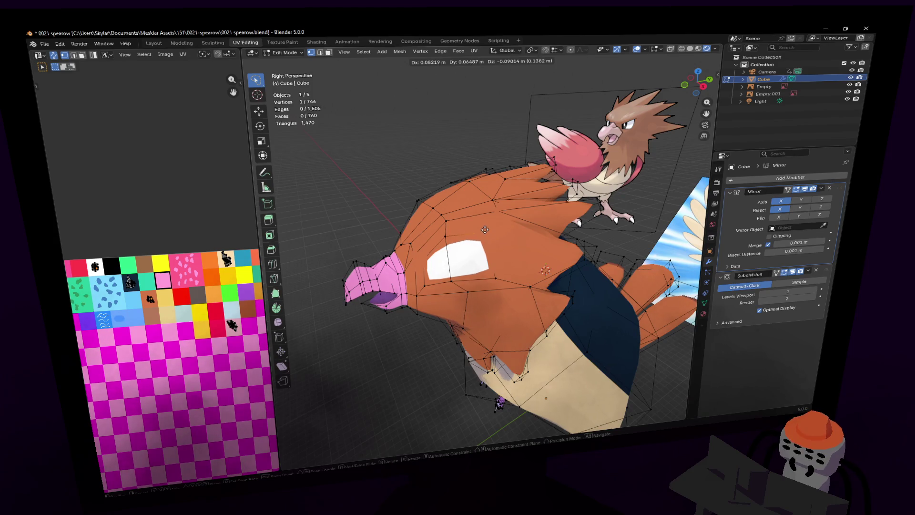
click(485, 230)
key(g)
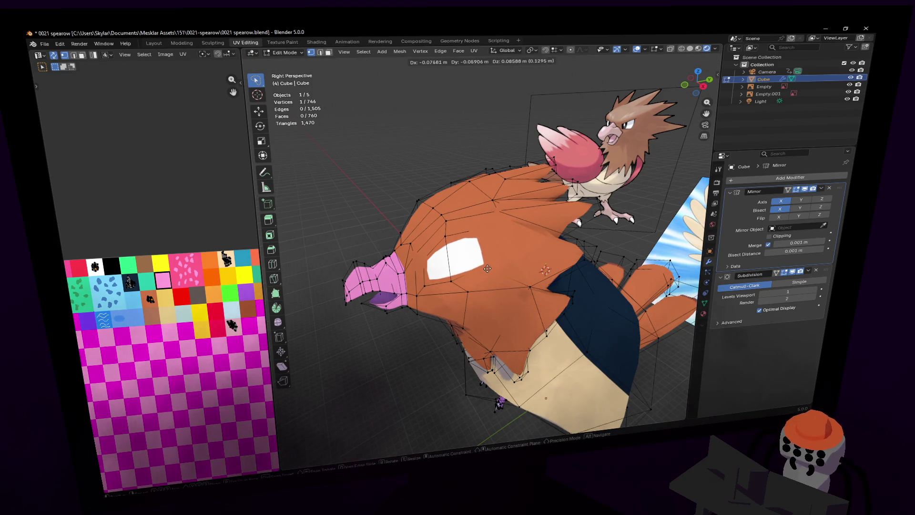
click(485, 267)
- Extrude the two faces just above the eye
middle_drag(486, 267, 466, 233)
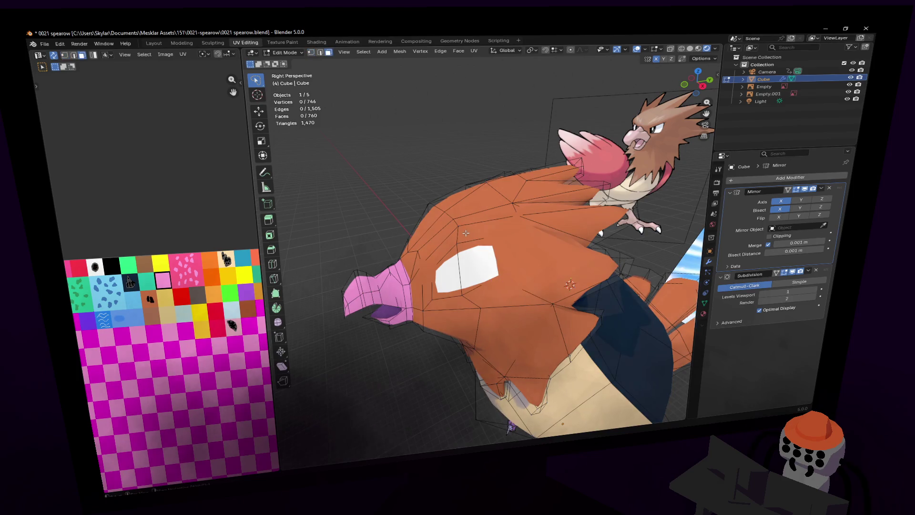
key(shift+grave)
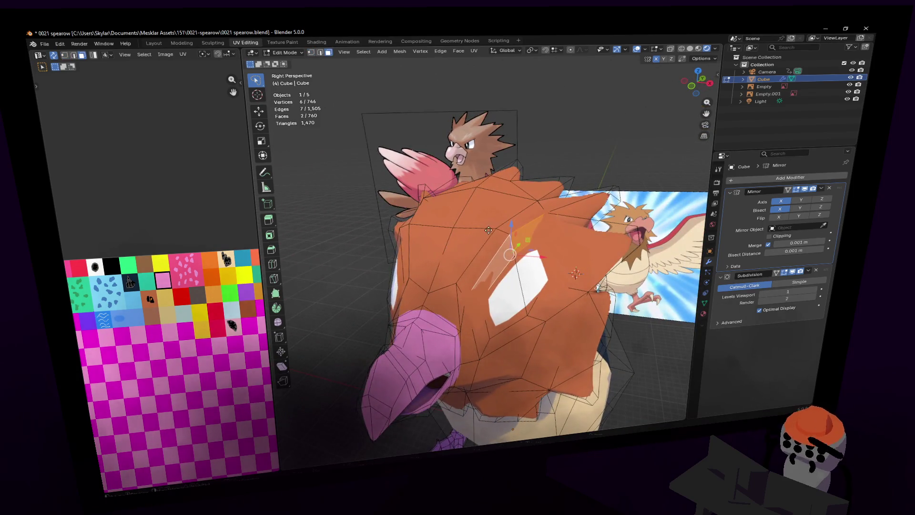
key(e)
click(488, 230)
middle_drag(488, 230, 496, 230)
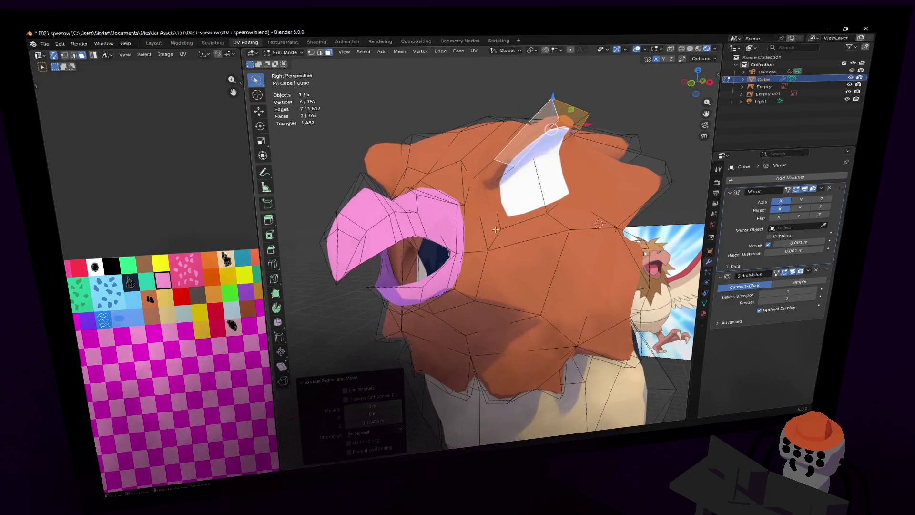
- Dissolve an edge above the eye, then undo back to the two unextruded faces
key(2)
click(512, 145)
key(ctrl+e)
mouse_move(541, 153)
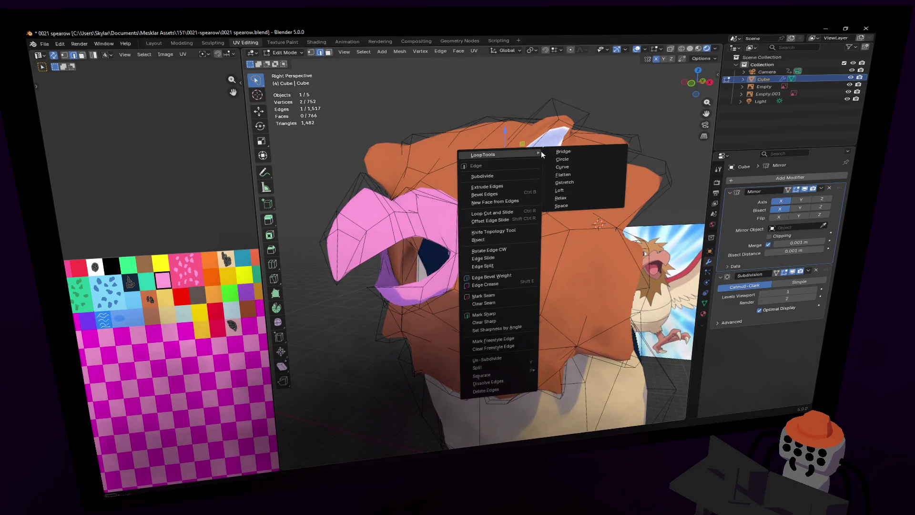
key(Escape)
key(x)
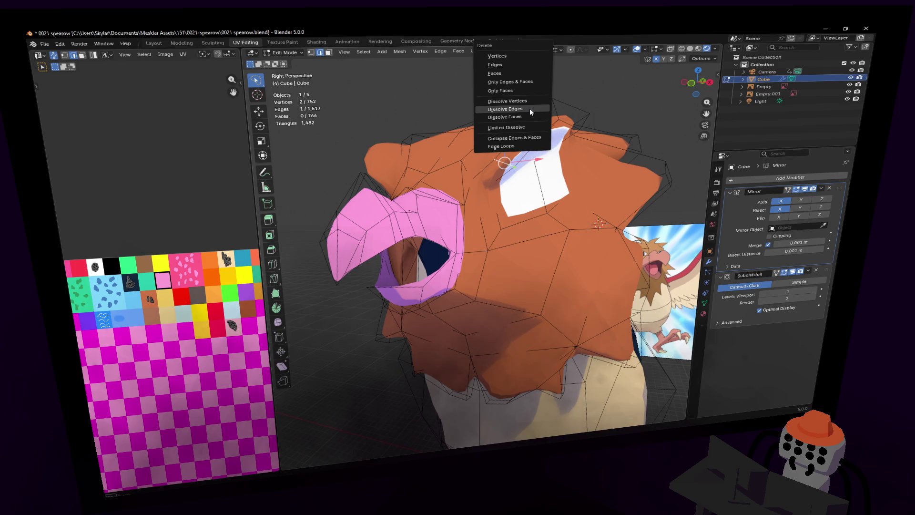
click(530, 109)
middle_drag(530, 109, 530, 109)
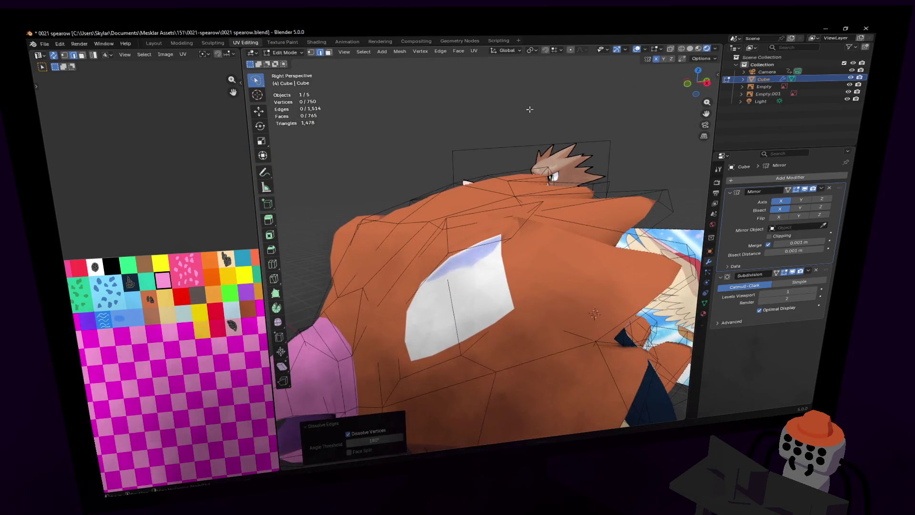
key(ctrl+z)
key(ctrl+z)
key(ctrl+z)
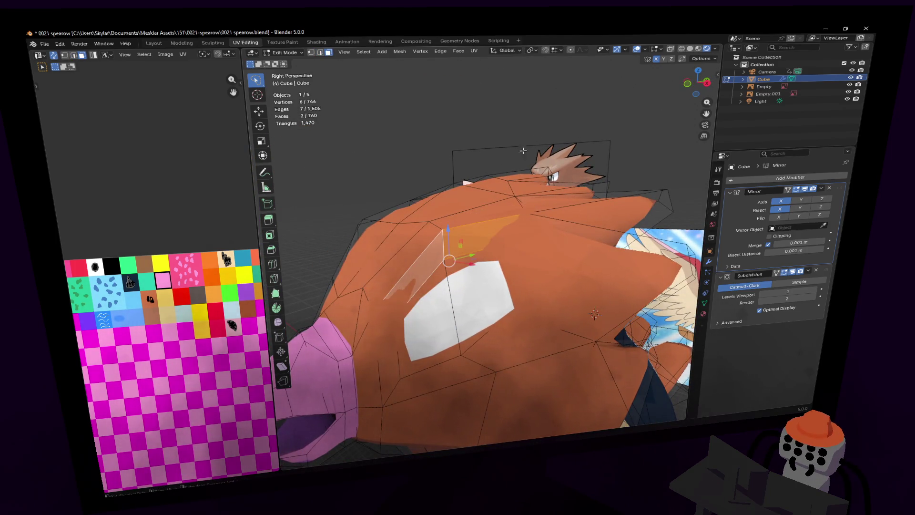
middle_drag(523, 151, 551, 203)
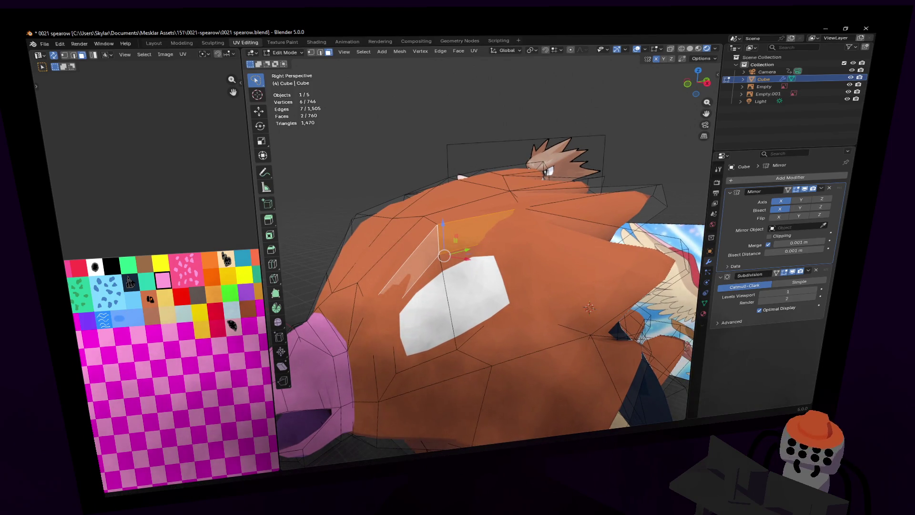
middle_drag(551, 203, 386, 204)
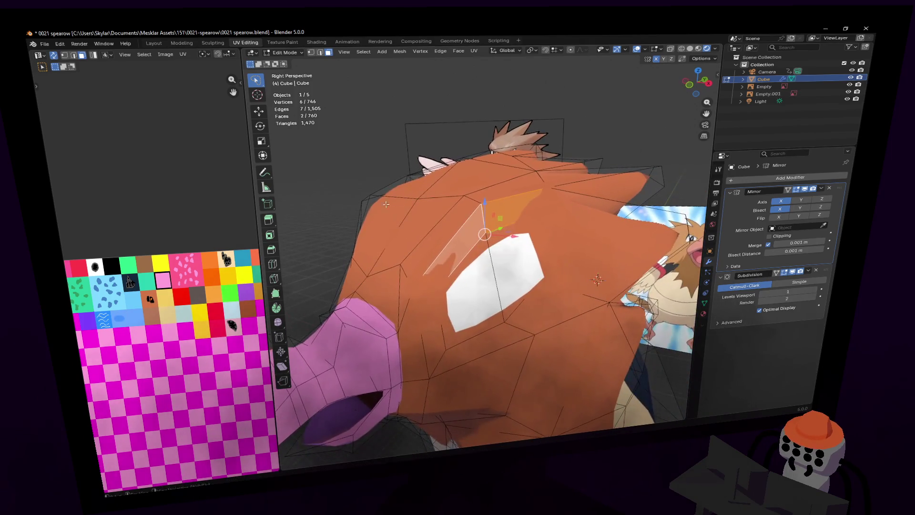
- Inset the two selected eye faces and move the inset faces into place
key(i)
click(595, 162)
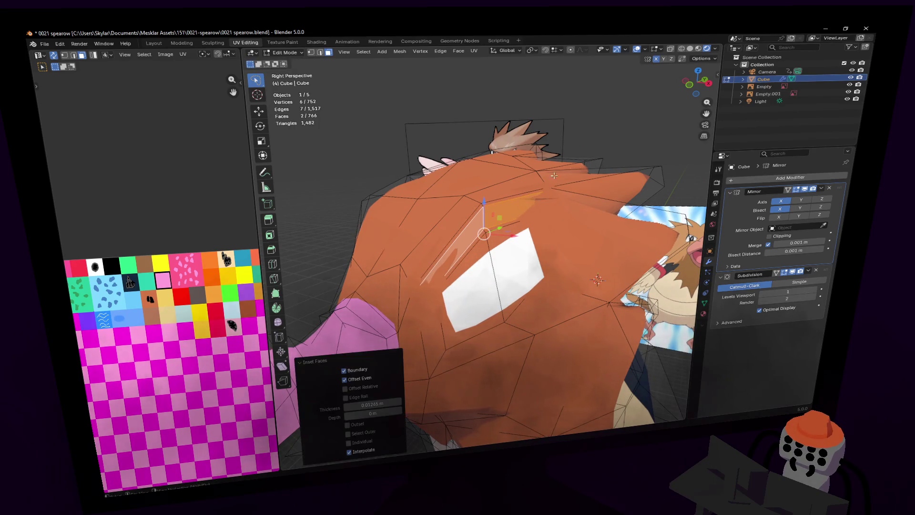
mouse_move(595, 162)
middle_down()
mouse_move(482, 245)
mouse_move(484, 237)
middle_up()
key(g)
click(572, 181)
key(g)
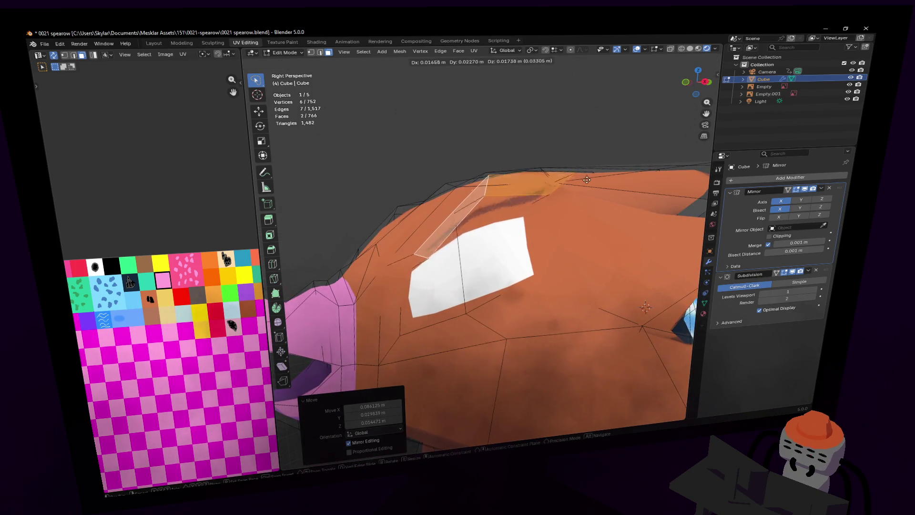
click(566, 199)
mouse_move(566, 198)
middle_down()
mouse_move(473, 241)
mouse_move(433, 246)
middle_up()
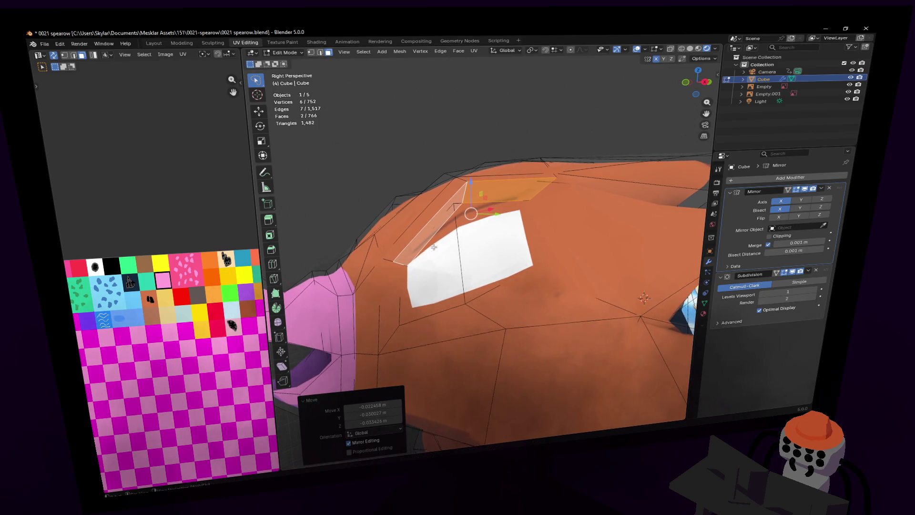
- Dissolve an edge of the narrow strip face beside the eye
click(400, 261)
key(2)
click(403, 264)
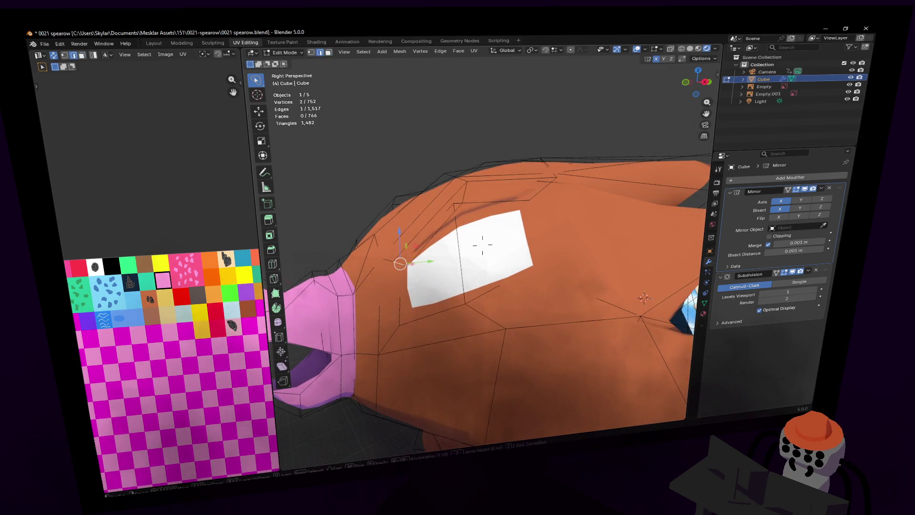
key(shift+grave)
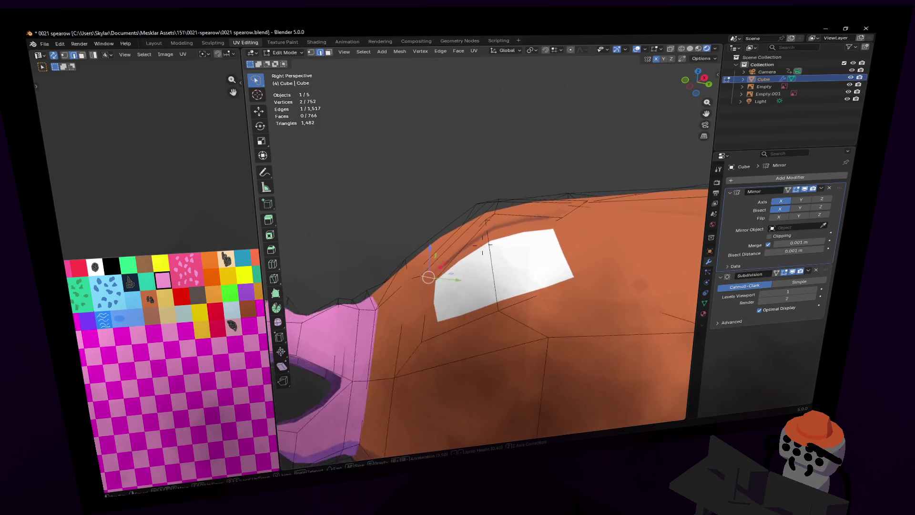
click(452, 258)
key(x)
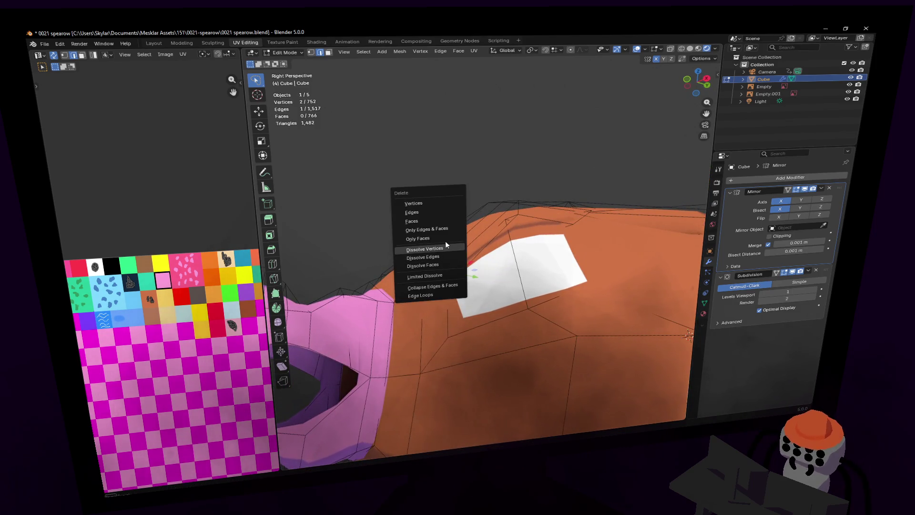
click(450, 257)
- Move and rotate an edge above the eye to angle the brow
key(1)
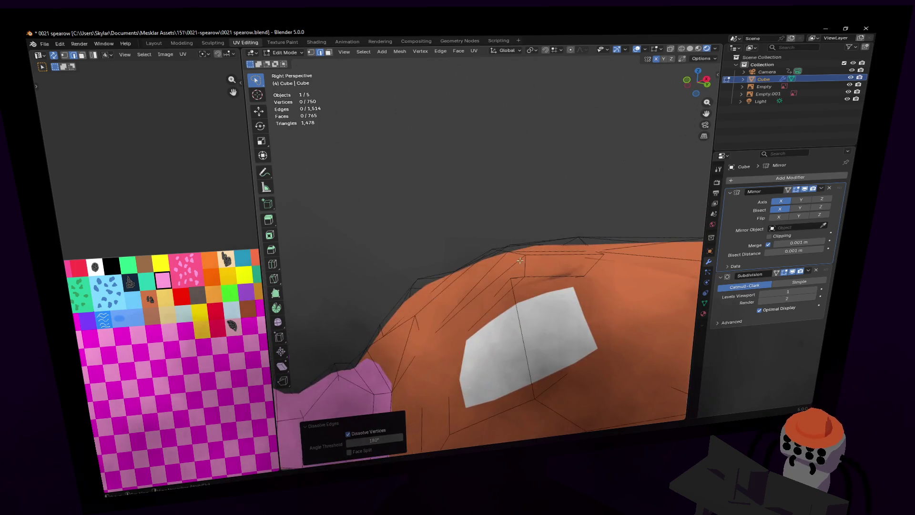
click(526, 255)
key(shift+grave)
click(478, 210)
key(2)
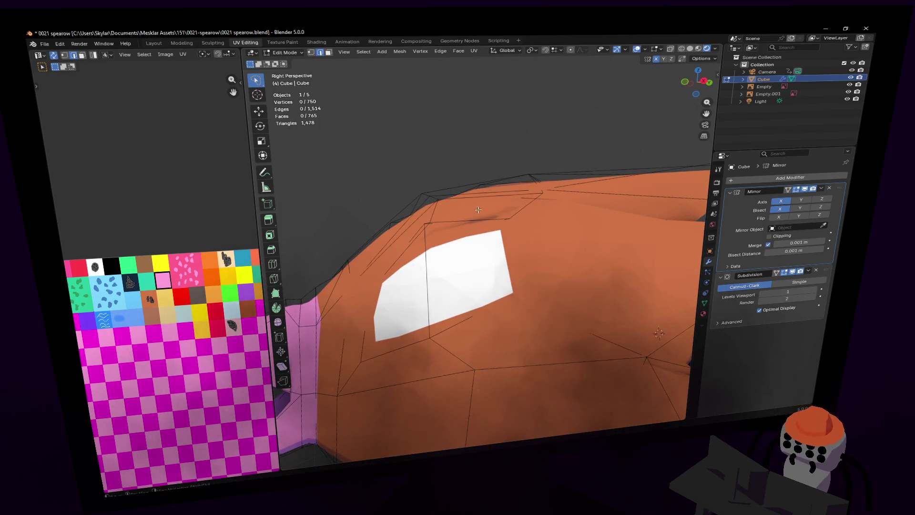
click(437, 210)
key(g)
click(429, 207)
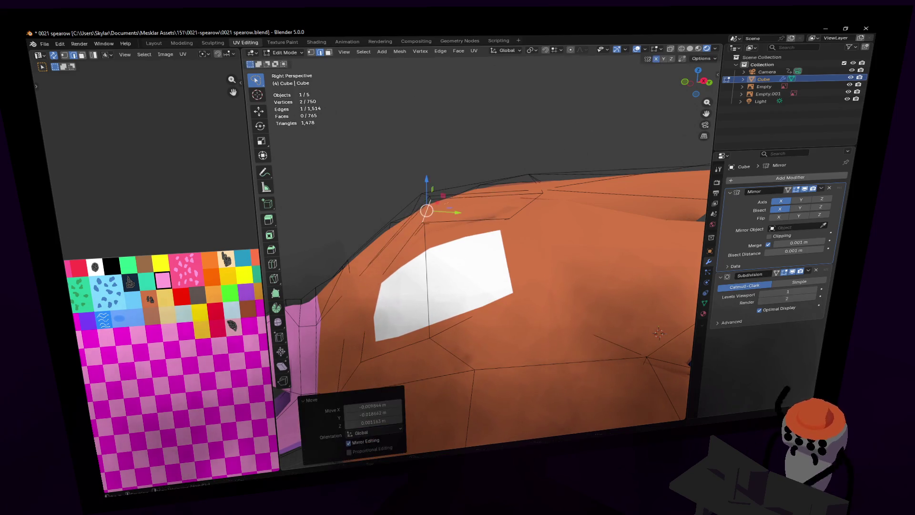
key(r)
click(452, 179)
- Reposition a second edge above the eye, adjusting it twice
middle_drag(450, 191, 443, 212)
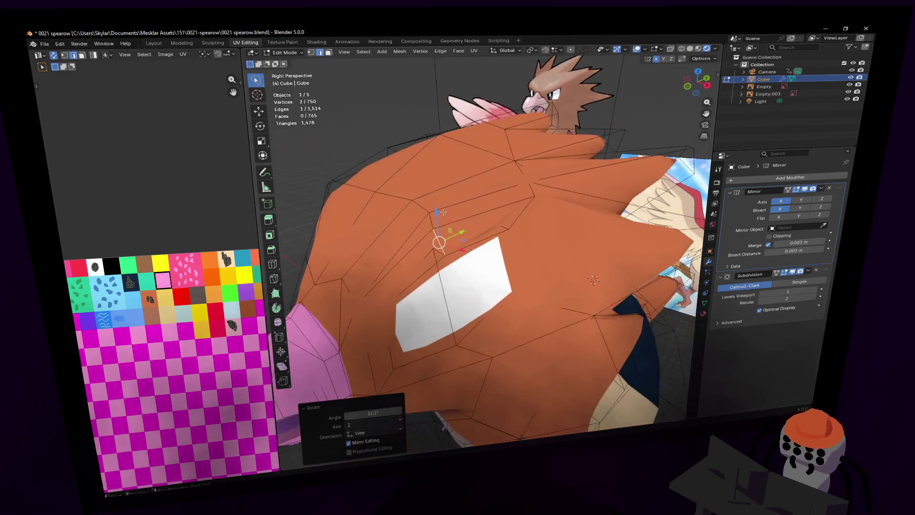
click(434, 225)
mouse_move(528, 211)
middle_down()
mouse_move(512, 209)
mouse_move(525, 216)
middle_up()
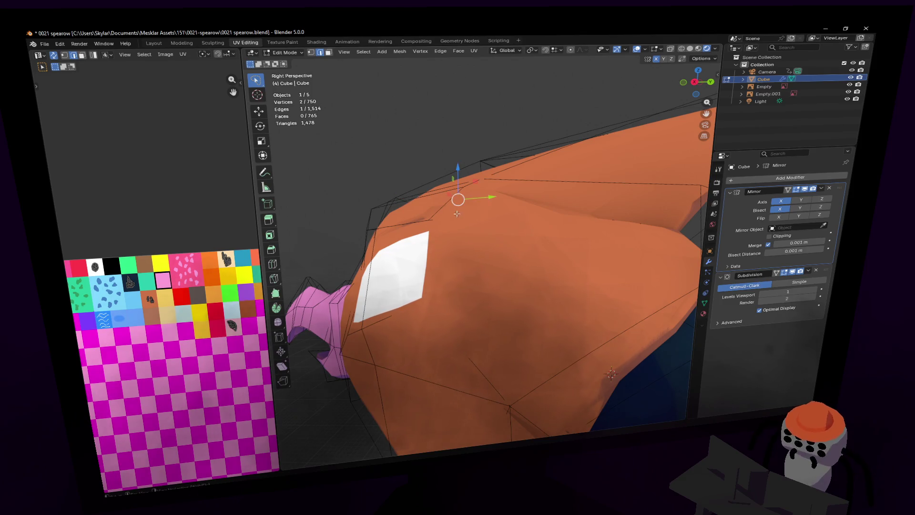
middle_drag(456, 214, 471, 196)
key(g)
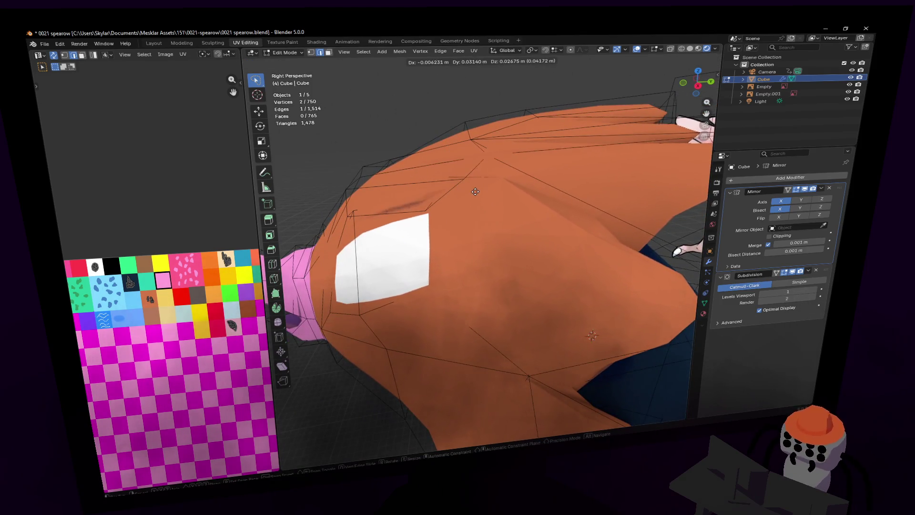
click(462, 201)
middle_drag(461, 197, 462, 186)
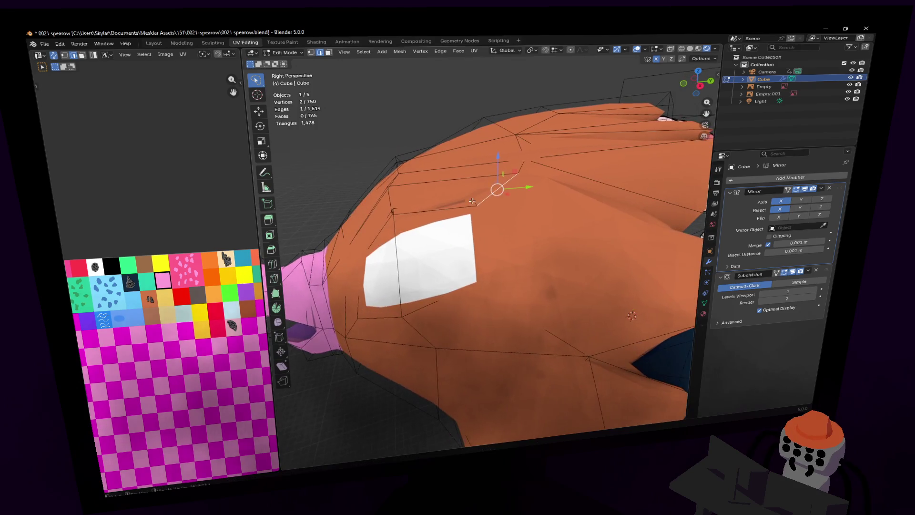
key(g)
click(504, 189)
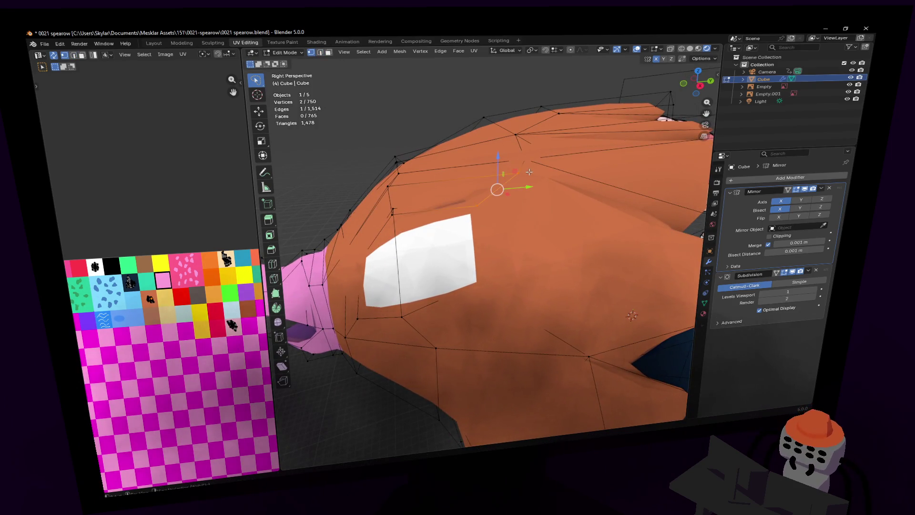
- Shift the selection again and add a second vertex above the eye
key(g)
click(509, 170)
mouse_move(508, 170)
middle_down()
mouse_move(482, 244)
mouse_move(515, 286)
middle_up()
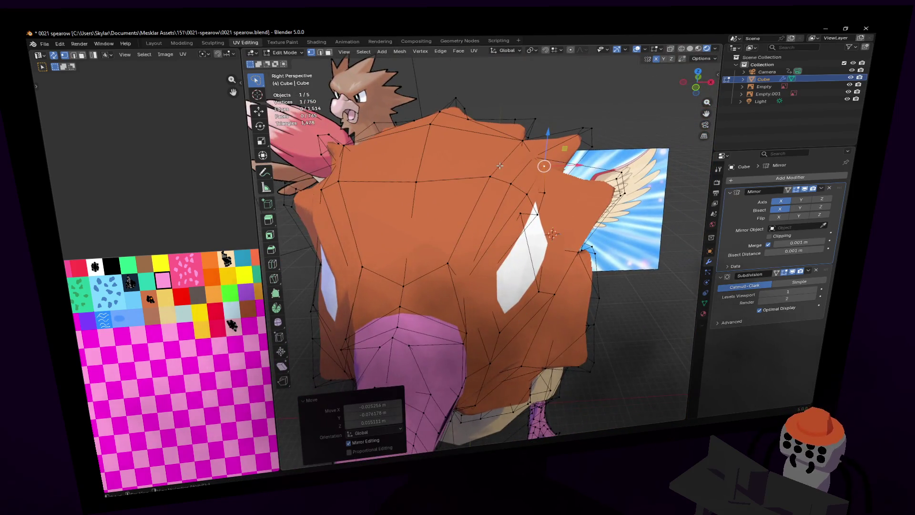
shift+click(510, 121)
middle_drag(509, 121, 524, 151)
key(shift+grave)
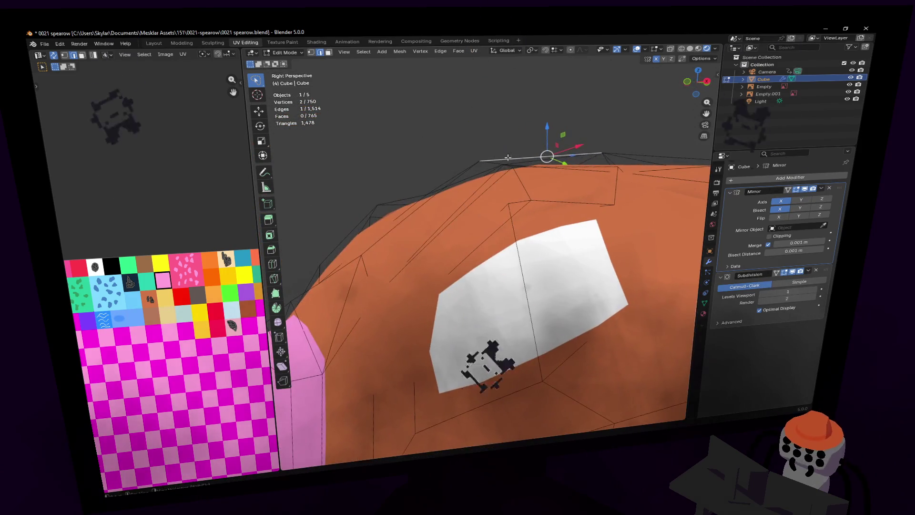
click(483, 305)
- Select a single vertex above the eye and move it twice
key(1)
key(alt+a)
click(424, 222)
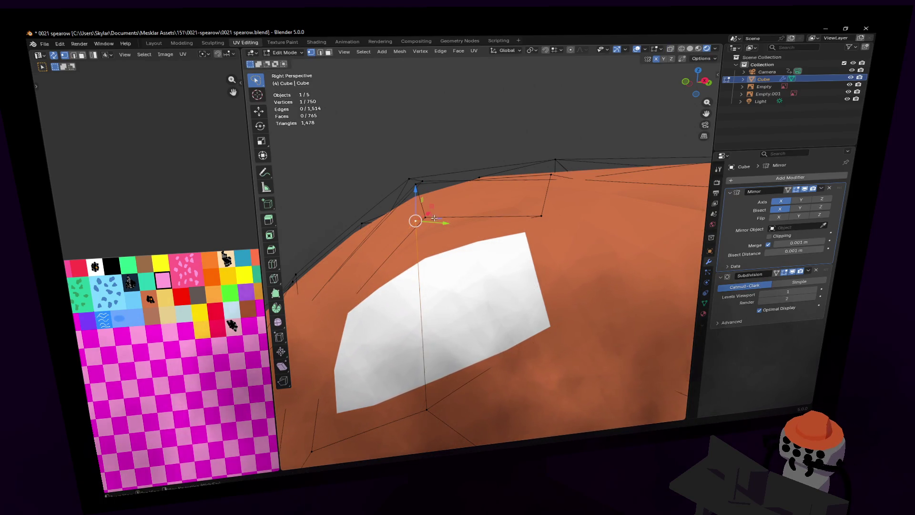
key(g)
click(435, 233)
mouse_move(435, 233)
middle_down()
mouse_move(527, 156)
mouse_move(452, 208)
middle_up()
key(g)
click(441, 208)
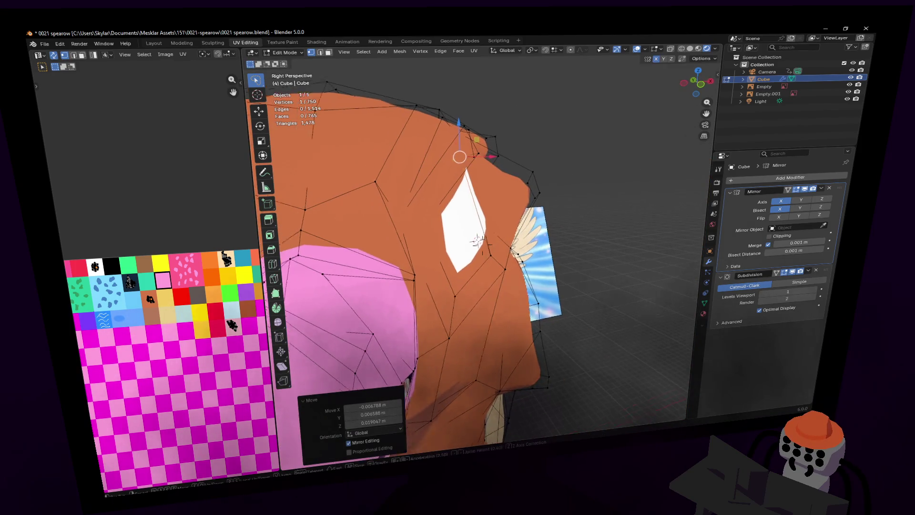
- Nudge the selected vertices above the eye into a new position
key(shift+grave)
key(w)
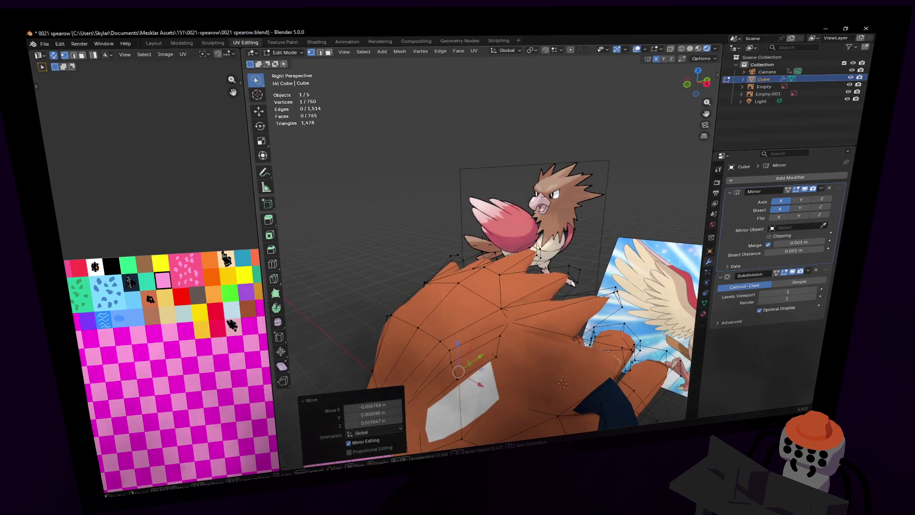
click(455, 217)
key(shift+grave)
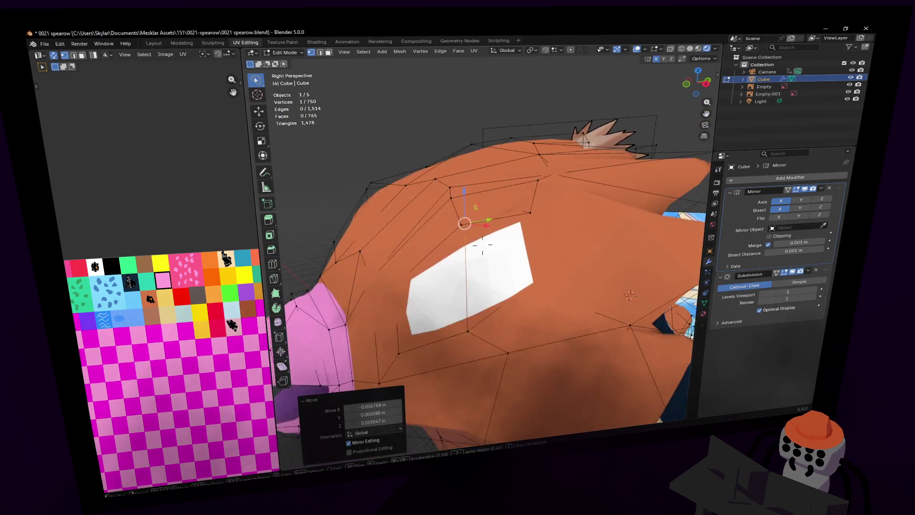
click(467, 222)
key(g)
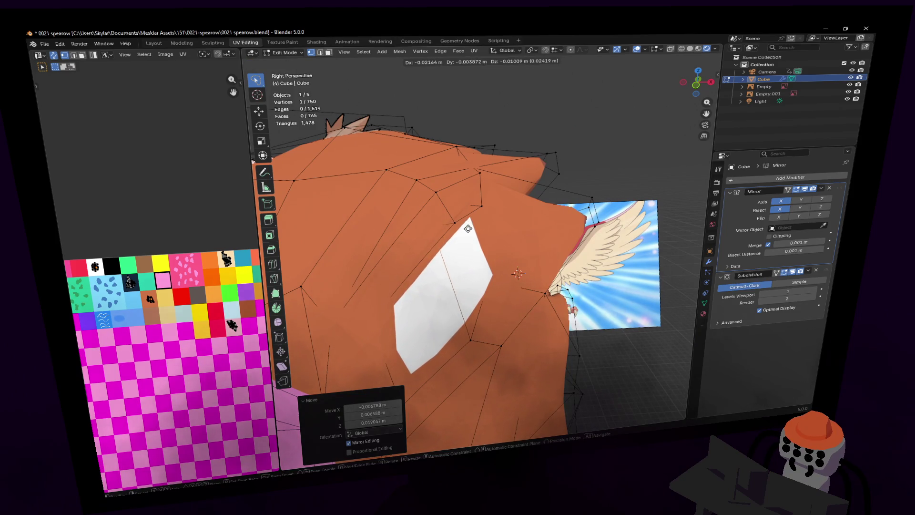
click(467, 228)
key(shift+grave)
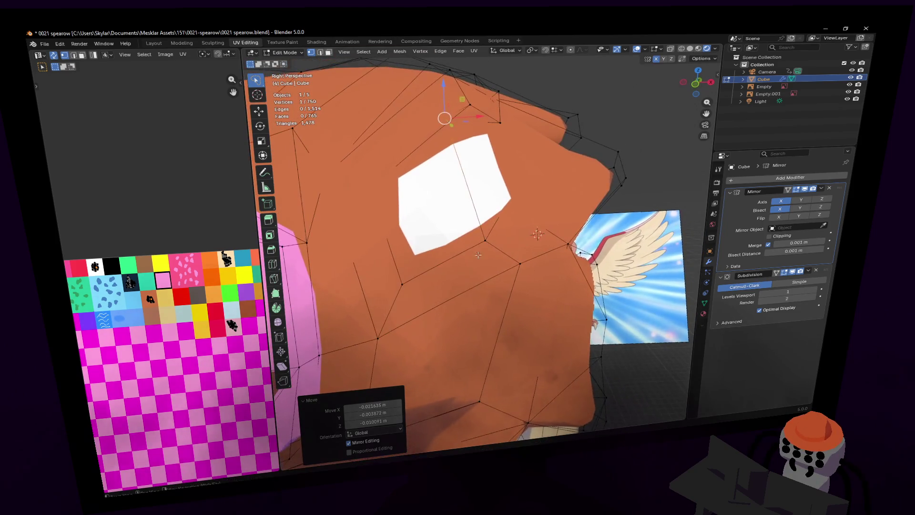
click(499, 217)
- Turn off subdivision on cage and move an edge beside the eye patch
click(793, 272)
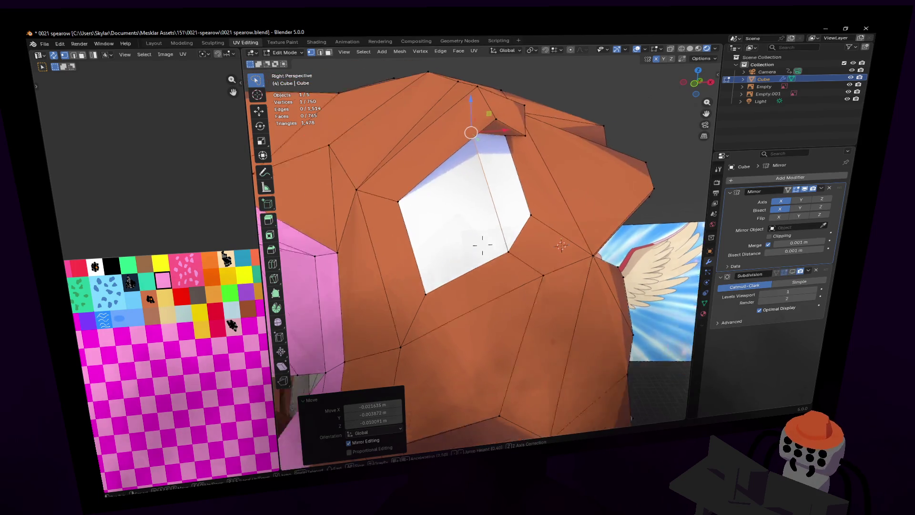
key(shift+grave)
key(2)
click(552, 189)
key(g)
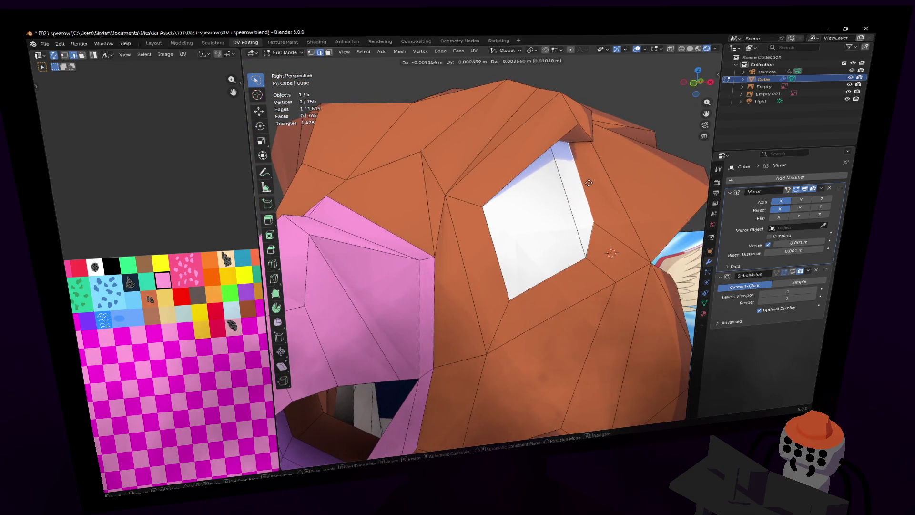
click(576, 185)
- Move the vertices around the eye and shift one vertex further
middle_drag(576, 185, 557, 241)
mouse_move(471, 235)
middle_down()
mouse_move(526, 240)
mouse_move(482, 246)
middle_up()
key(g)
click(532, 236)
key(shift+grave)
click(482, 246)
key(g)
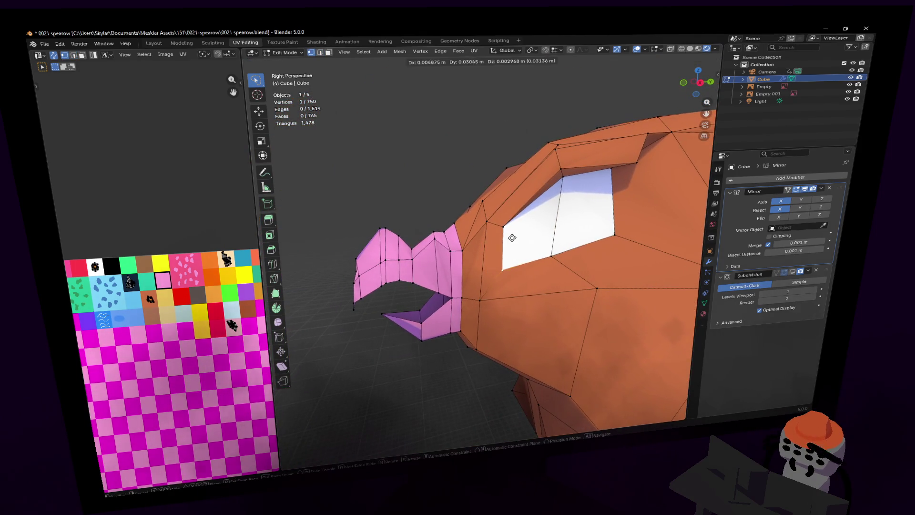
click(514, 229)
- Adjust the last vertex above the eye, then return to Object Mode
key(shift+grave)
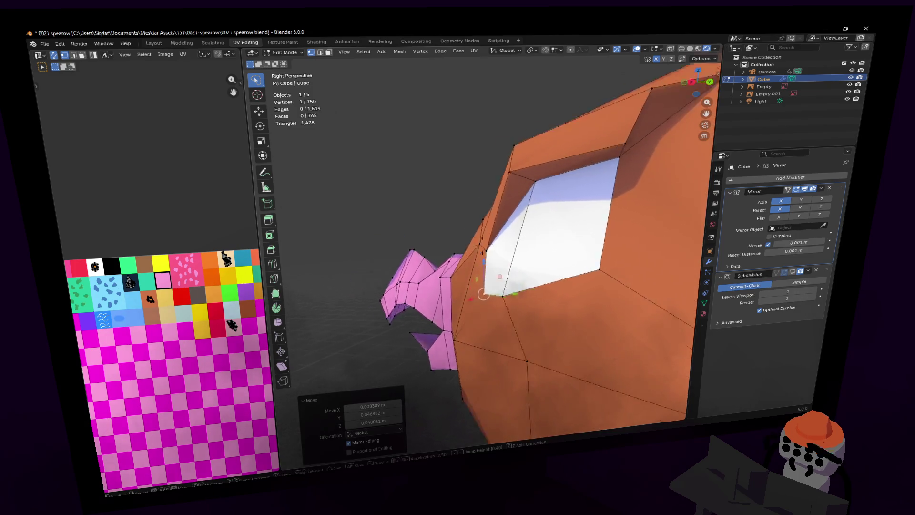
click(482, 245)
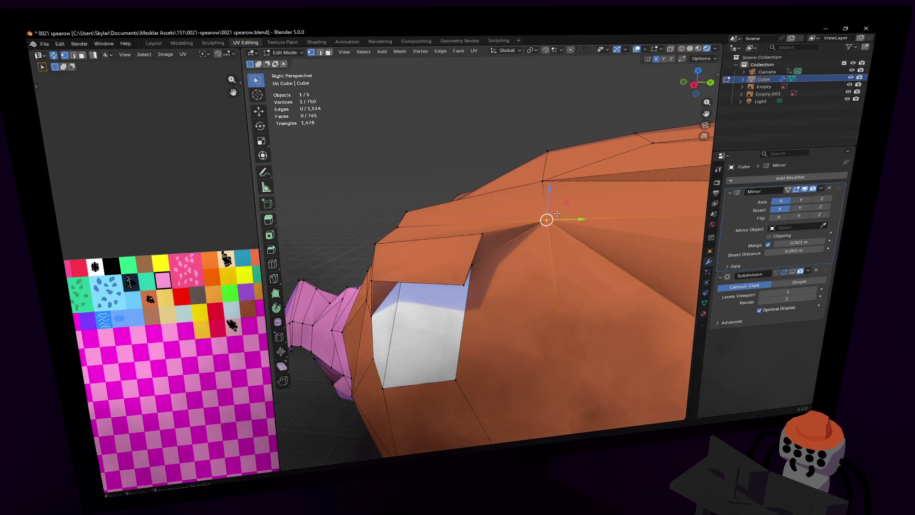
key(g)
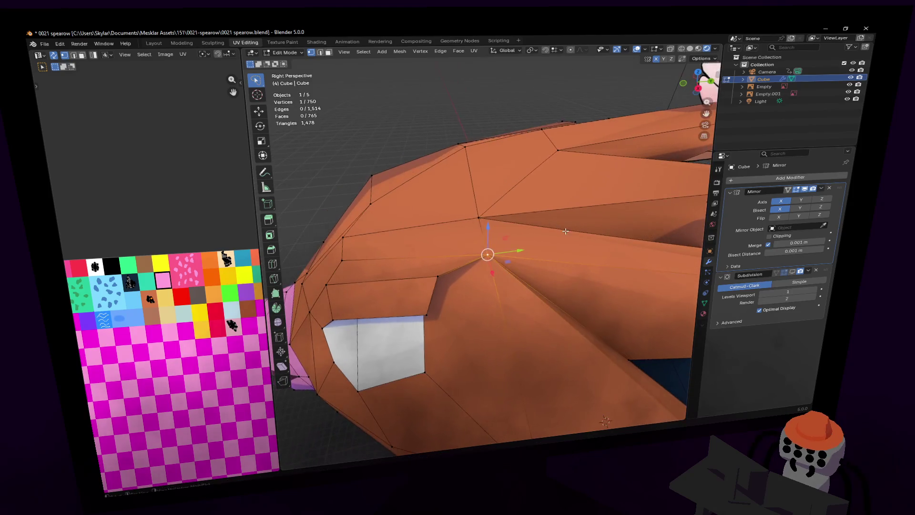
key(Return)
key(g)
click(516, 232)
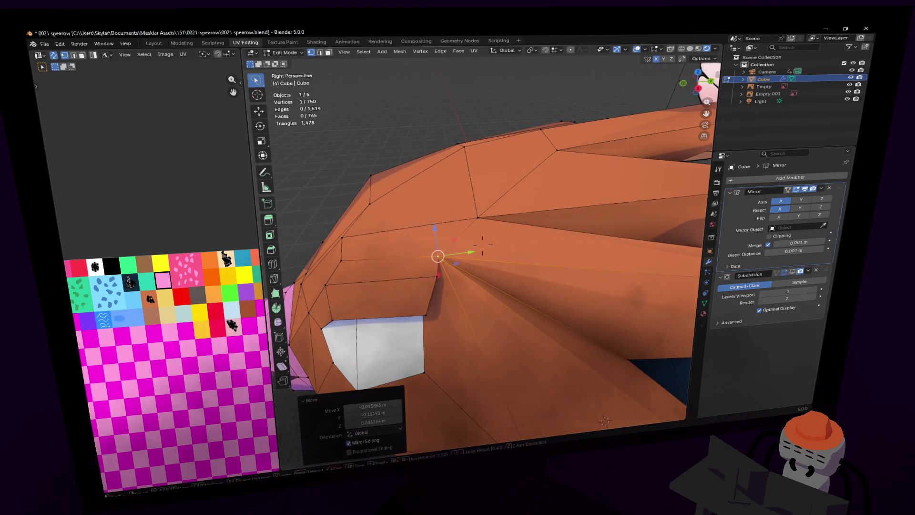
scroll(515, 232, down, 3)
key(Tab)
key(shift+grave)
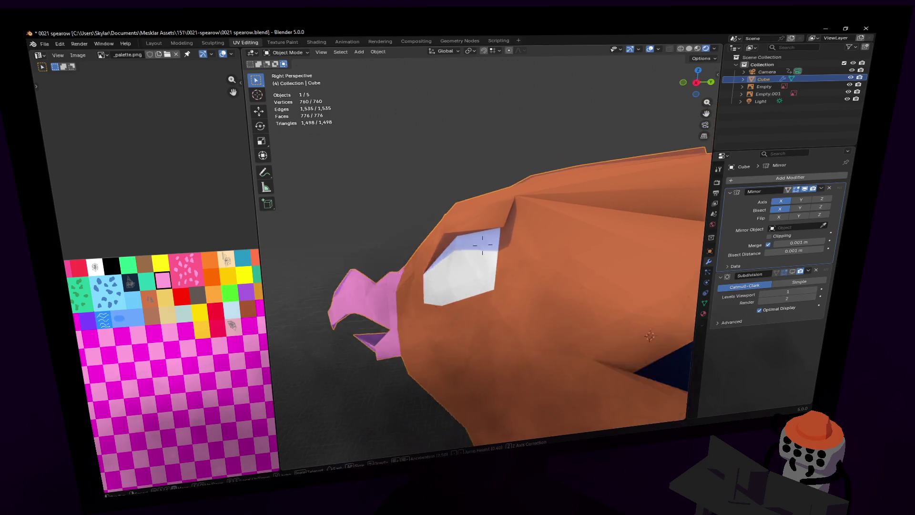
- Preview the Spearow head with subdivision smoothing applied
click(520, 217)
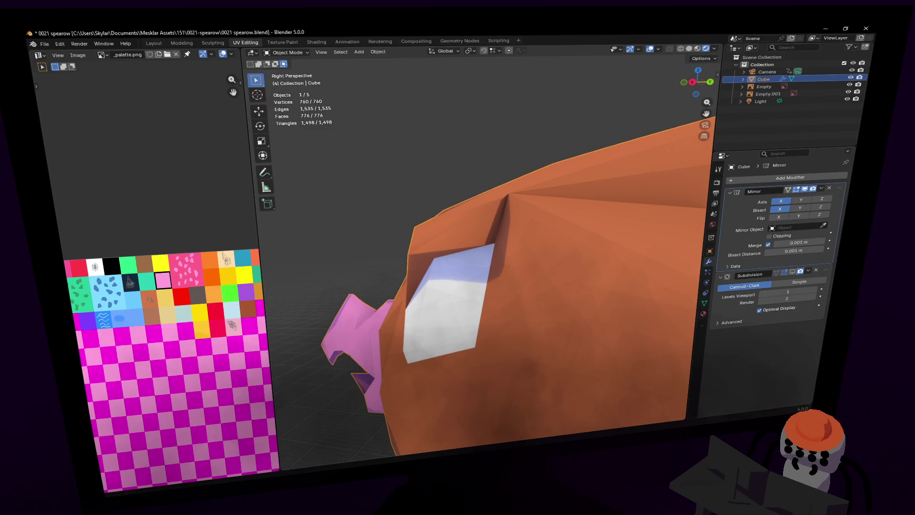
click(791, 271)
key(shift+grave)
click(482, 245)
- Back in Edit Mode, move an edge above the eye patch
key(Tab)
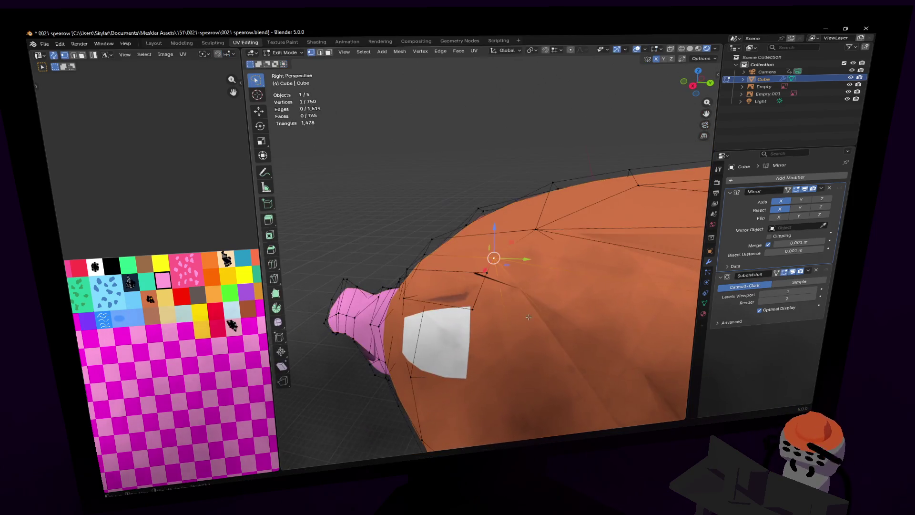
key(2)
click(491, 298)
key(KP_Decimal)
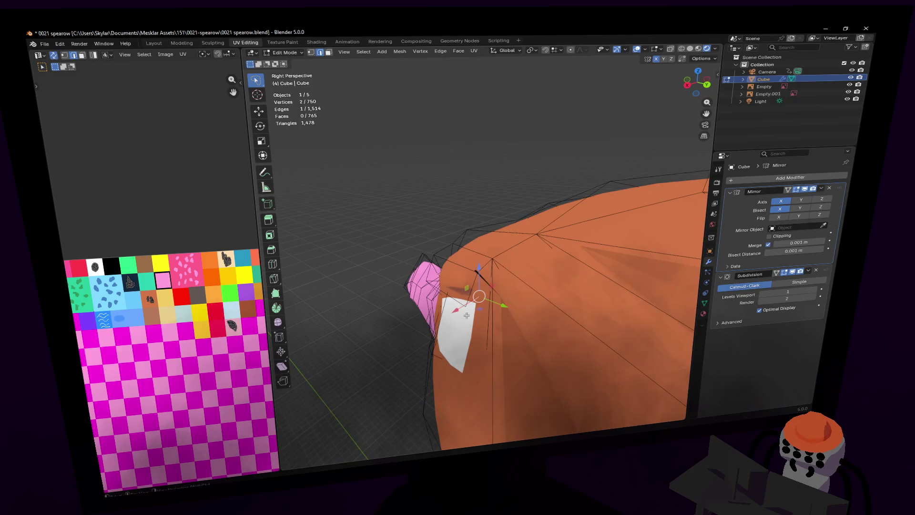
key(g)
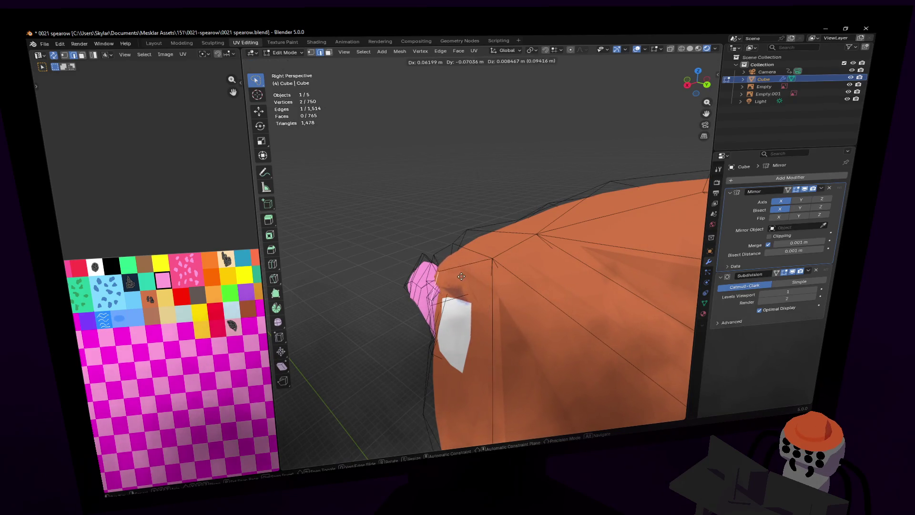
click(468, 273)
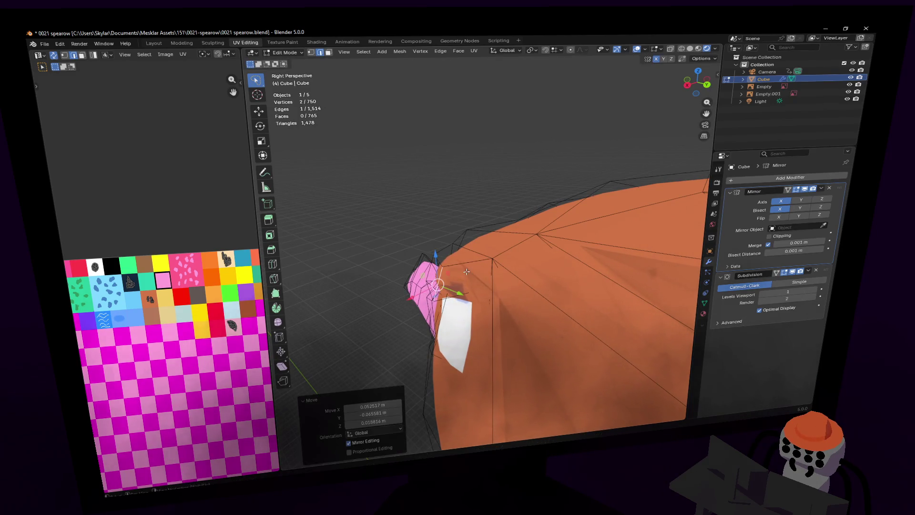
key(shift+grave)
key(Escape)
- Try a loop cut near the eye, then undo it
key(ctrl+r)
click(447, 265)
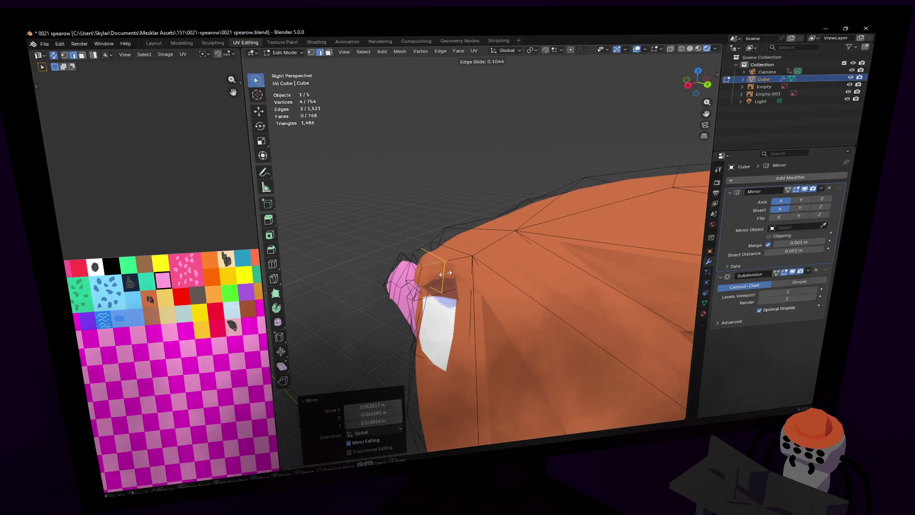
right_click(445, 275)
middle_drag(445, 272, 536, 263)
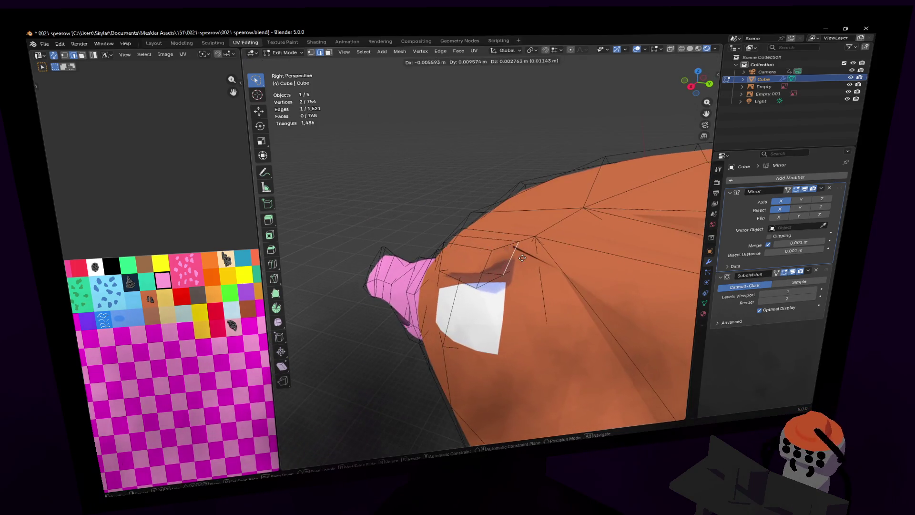
key(ctrl+z)
- Move the vertices above the eye and bring up the Delete menu
key(shift+grave)
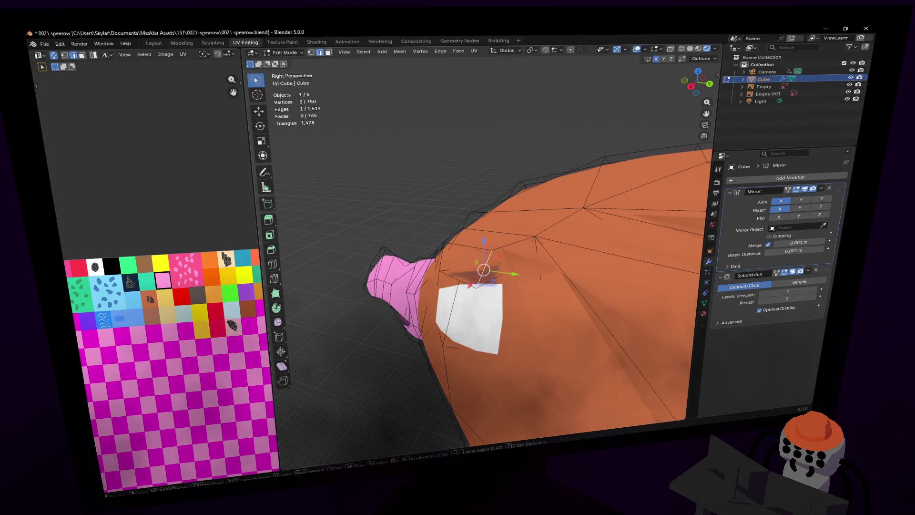
key(w)
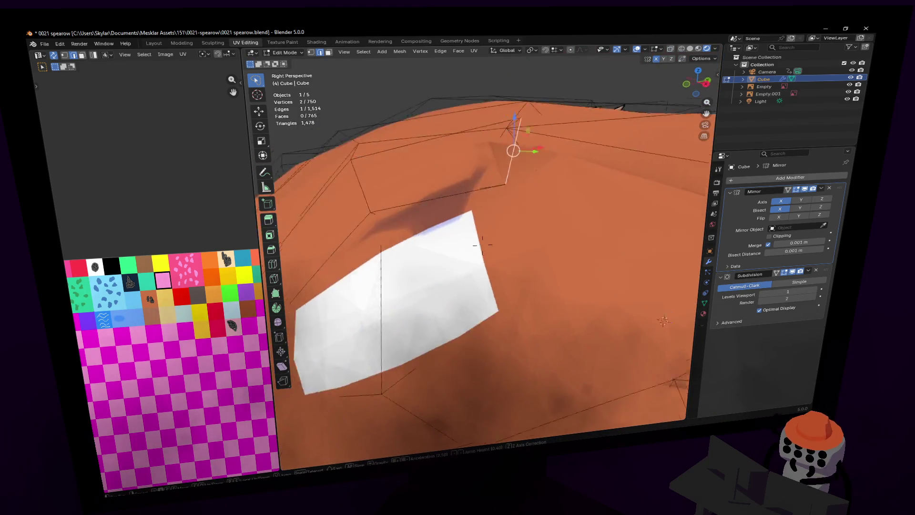
key(Escape)
key(g)
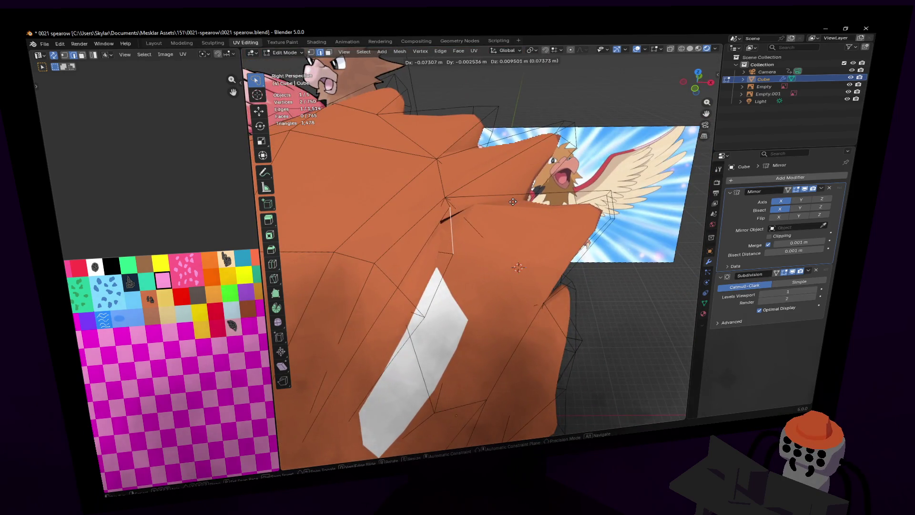
click(445, 212)
middle_drag(445, 213, 495, 192)
key(x)
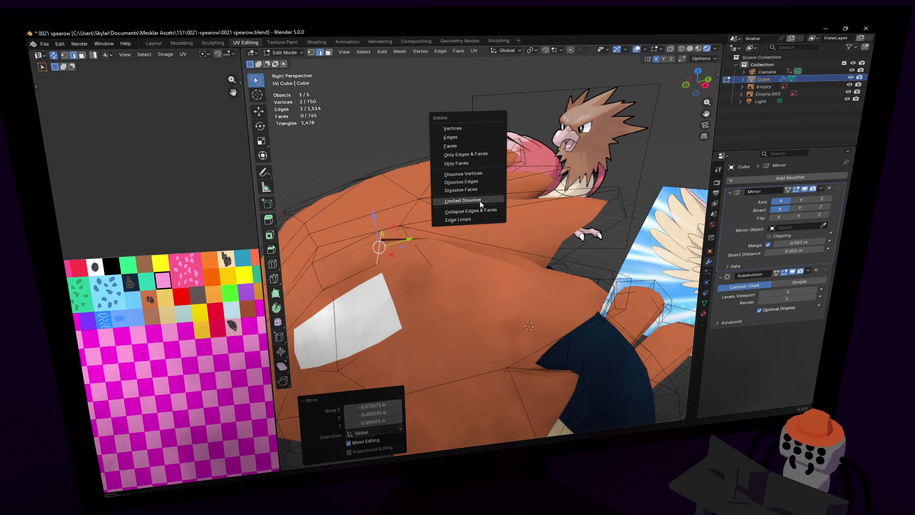
click(477, 183)
key(shift+grave)
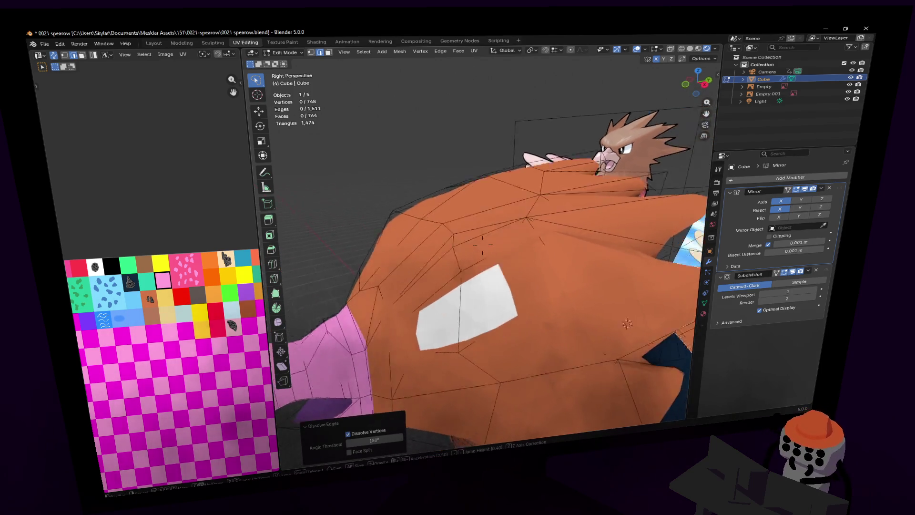
click(458, 220)
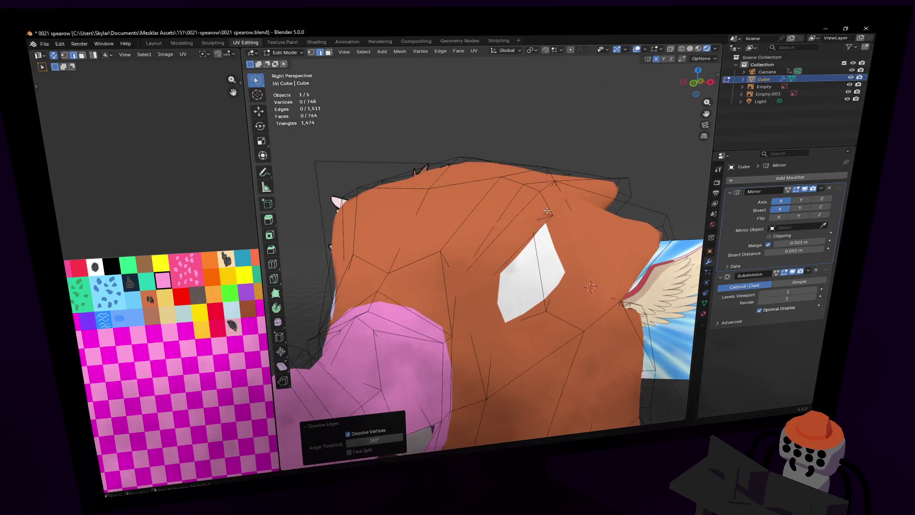
click(547, 210)
key(g)
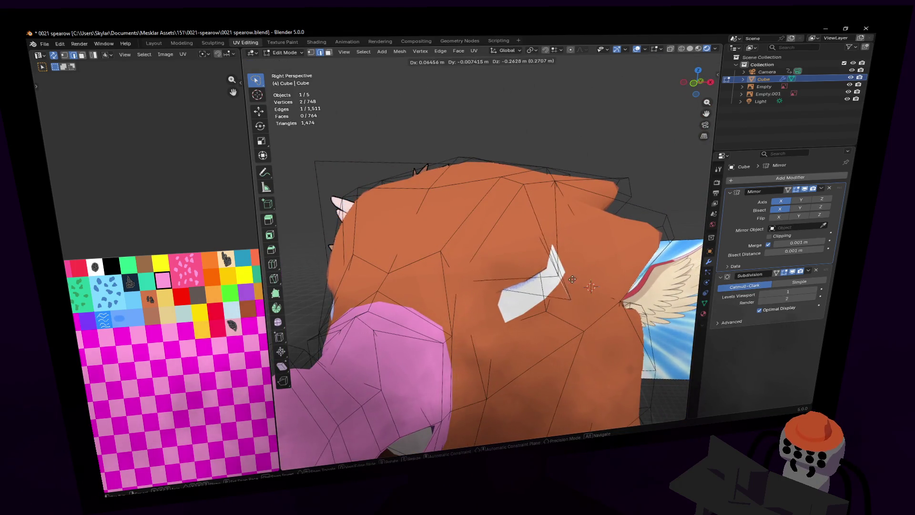
click(572, 279)
key(shift+grave)
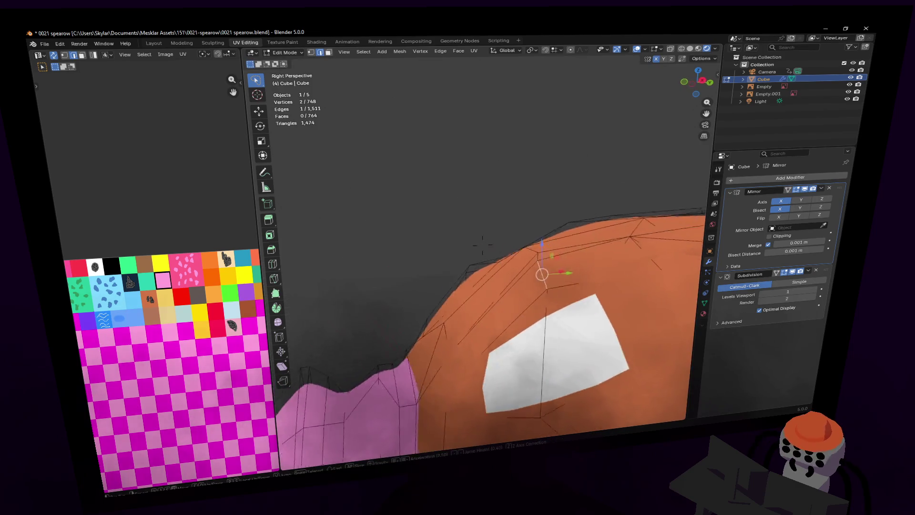
key(s)
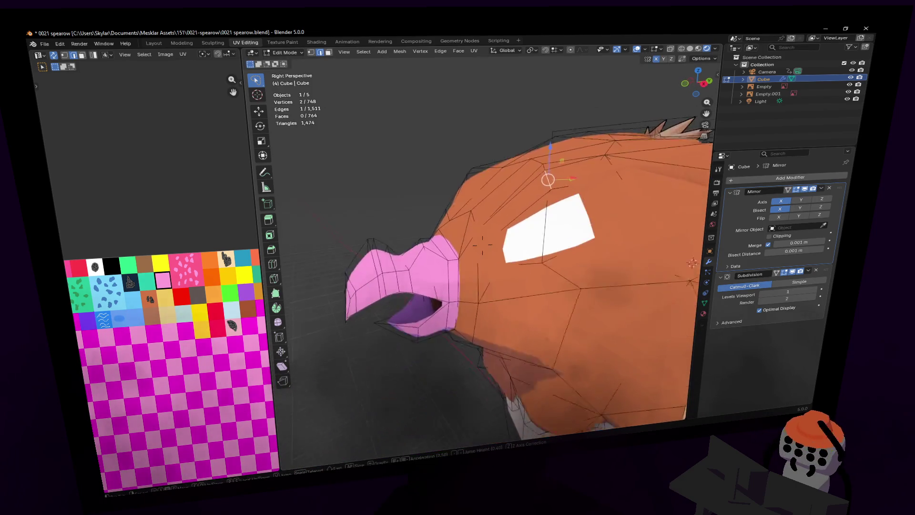
key(Escape)
key(g)
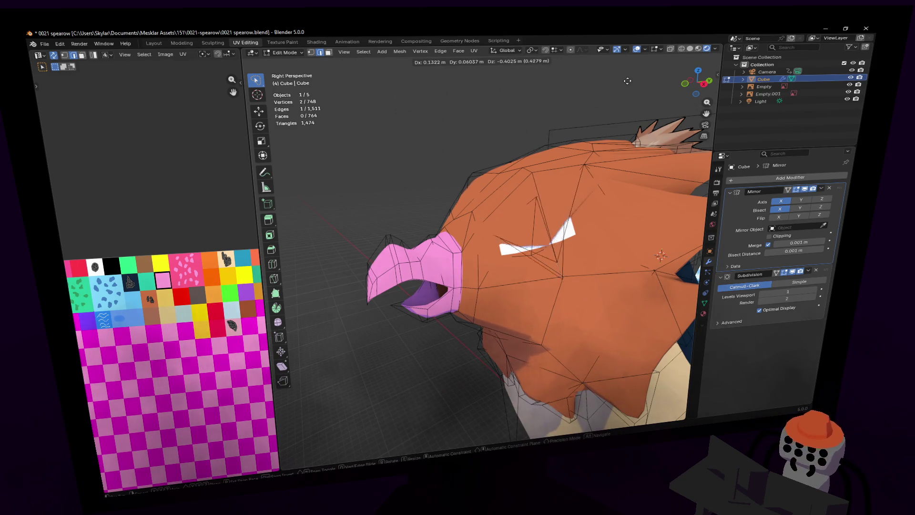
click(627, 81)
key(shift+grave)
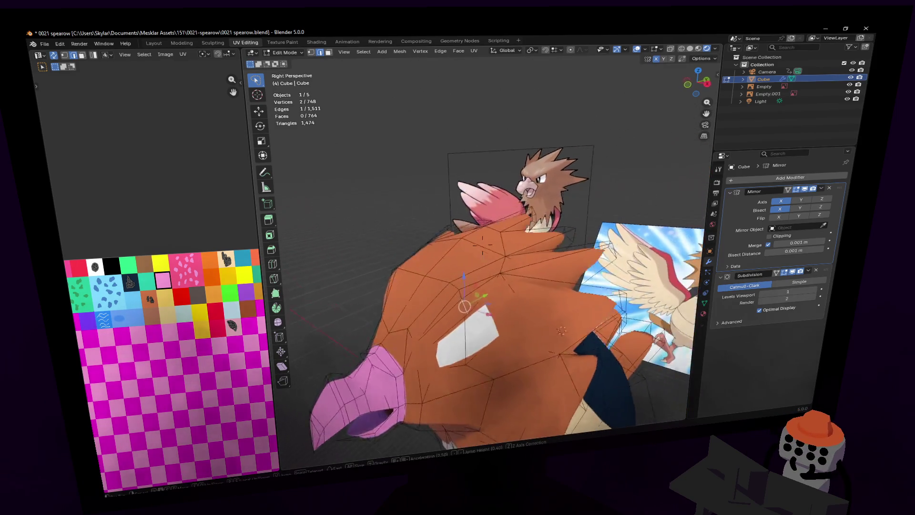
key(w)
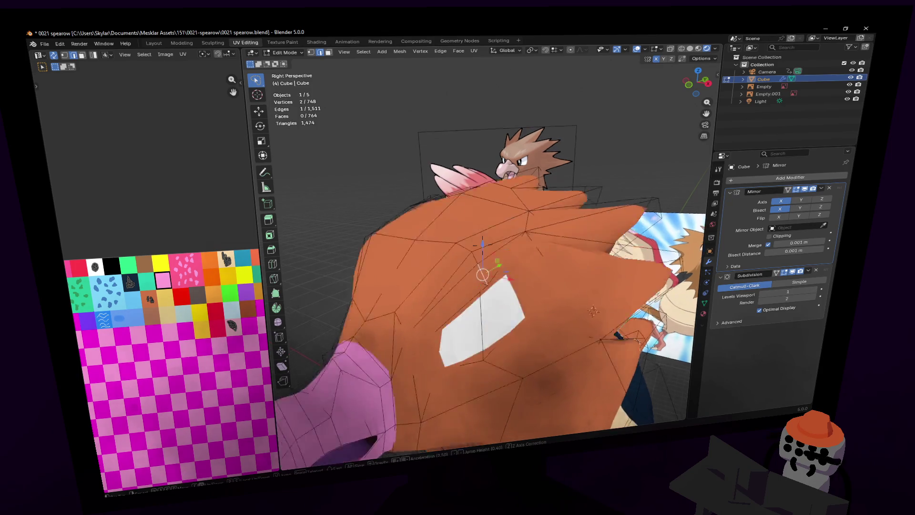
key(s)
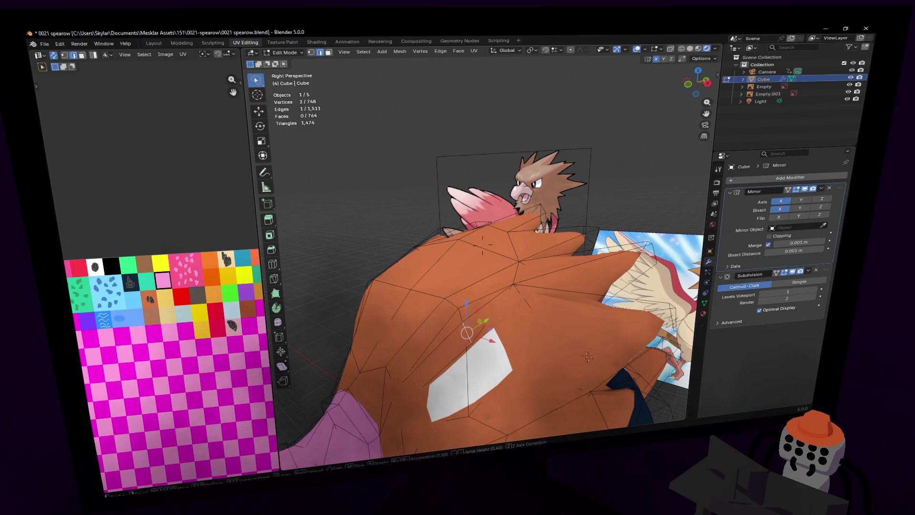
click(582, 144)
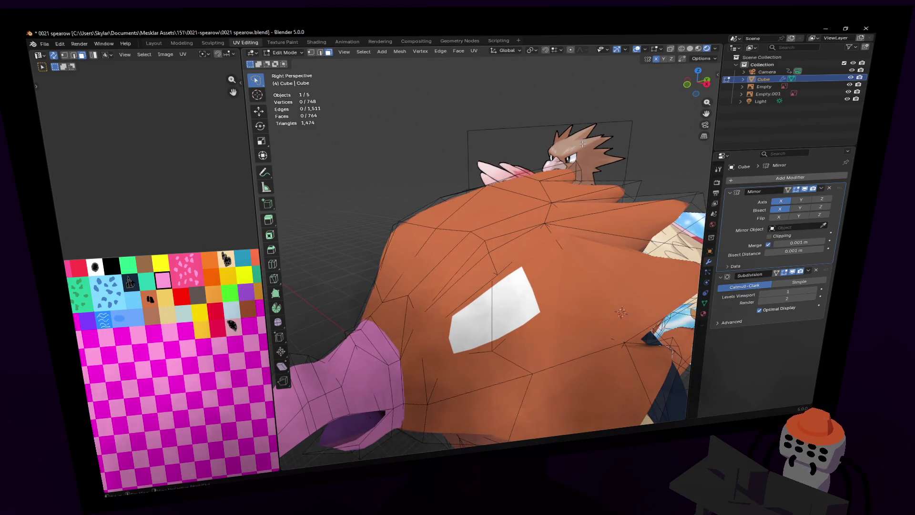
- Select the white eye face and its neighbouring face, with Material Properties showing
click(506, 291)
shift+click(481, 338)
middle_drag(481, 338, 493, 286)
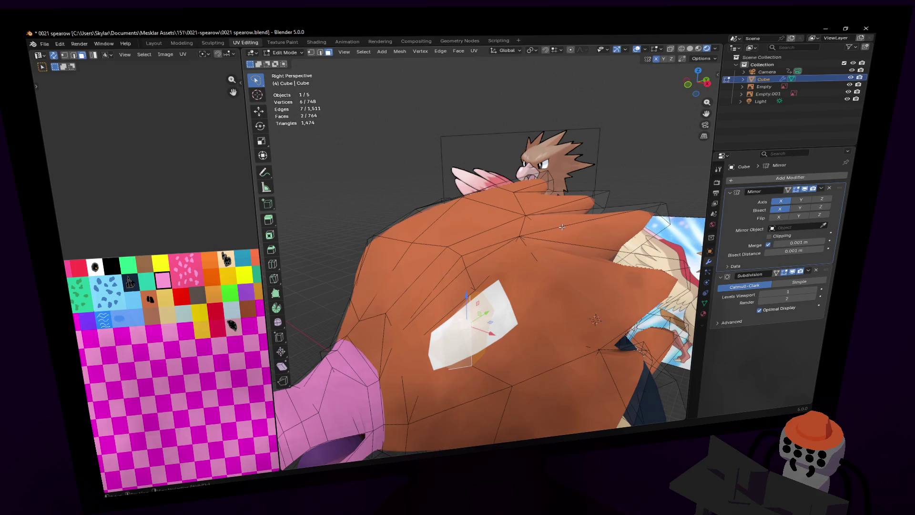
mouse_move(562, 227)
middle_down()
mouse_move(473, 167)
mouse_move(489, 151)
middle_up()
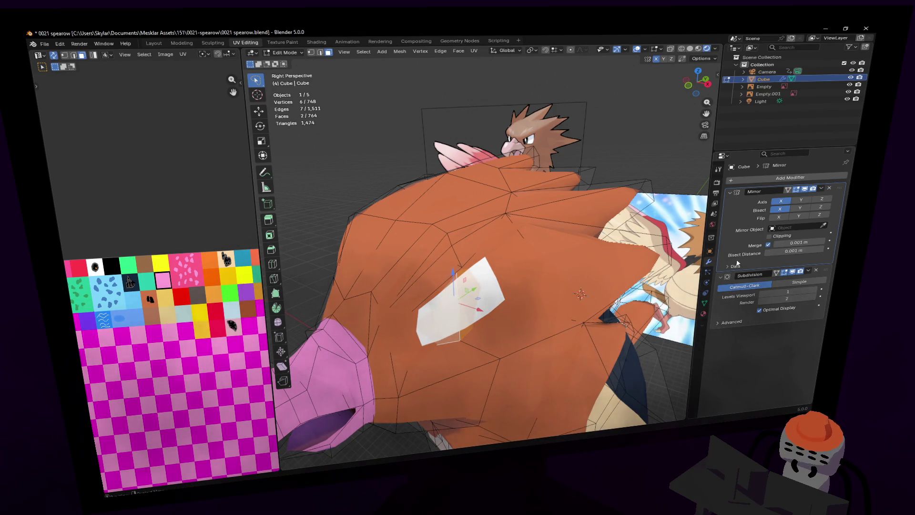
click(705, 314)
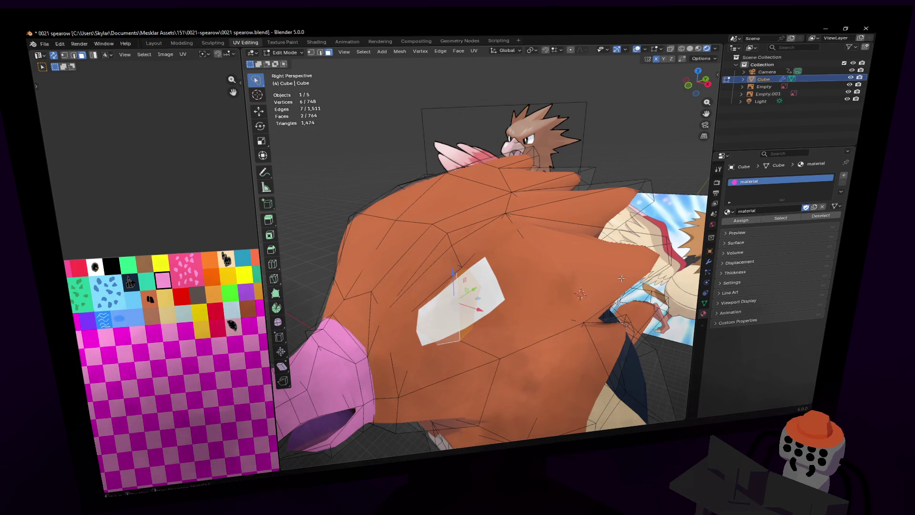
key(shift+grave)
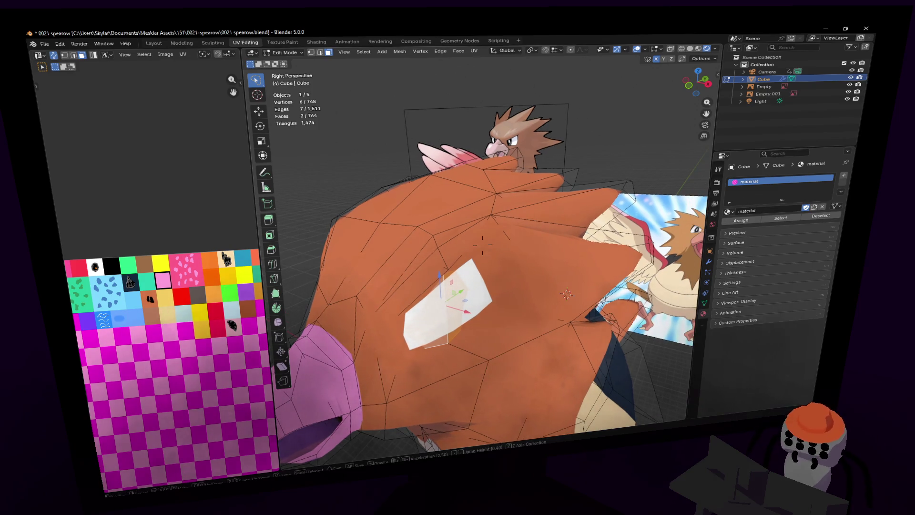
key(s)
click(626, 181)
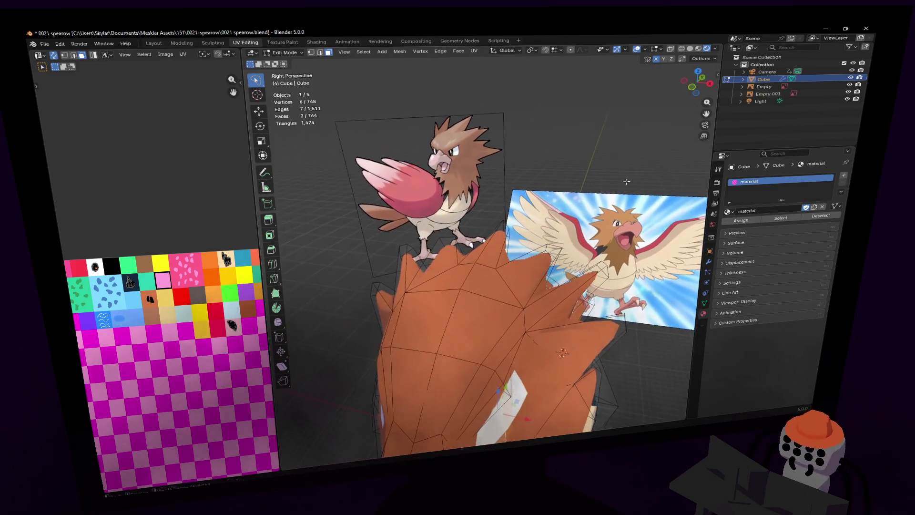
scroll(636, 189, up, 3)
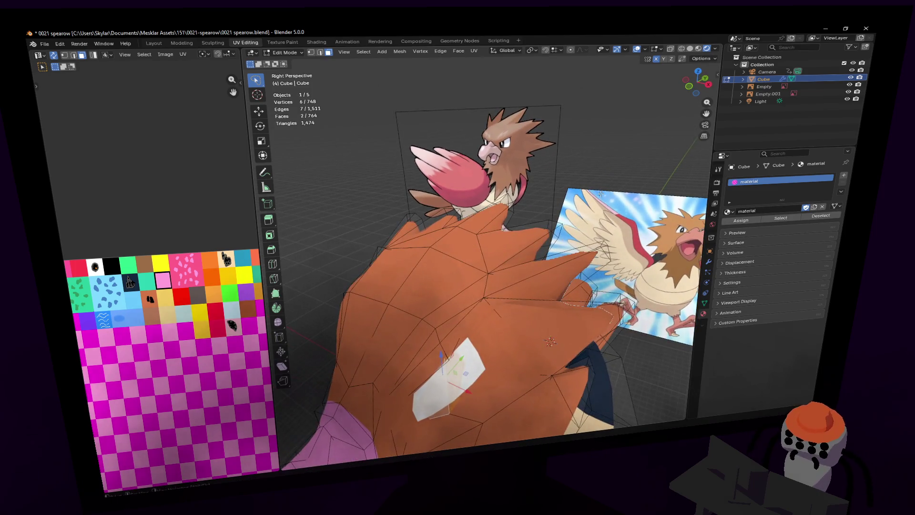
scroll(637, 188, up, 3)
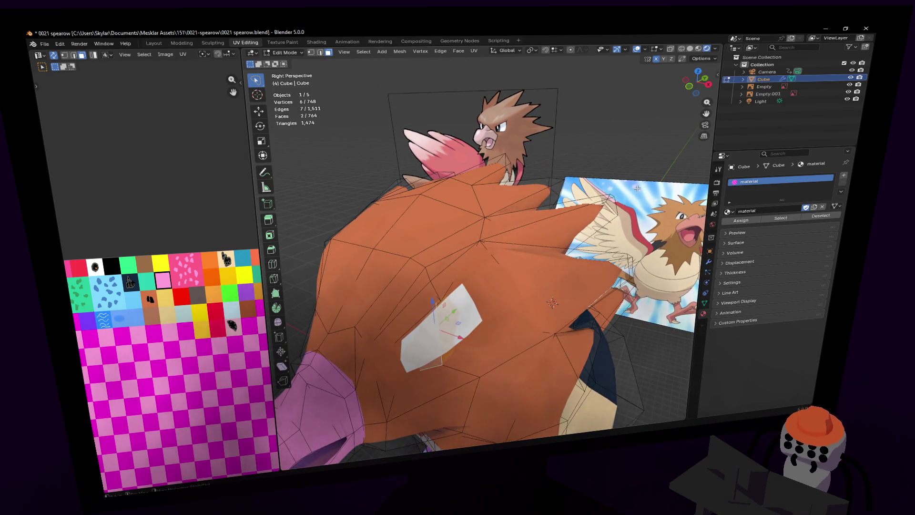
middle_drag(634, 188, 596, 195)
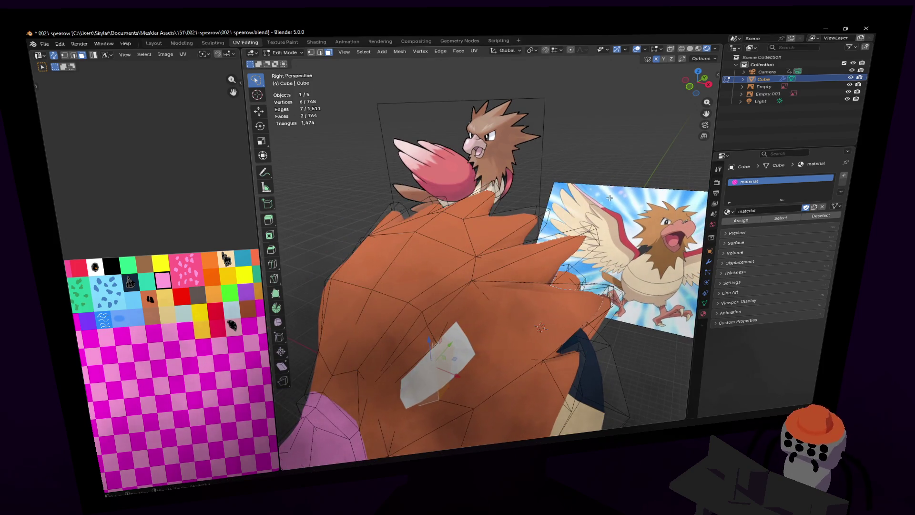
- Raise a crest face along the Z axis
key(shift+grave)
key(w)
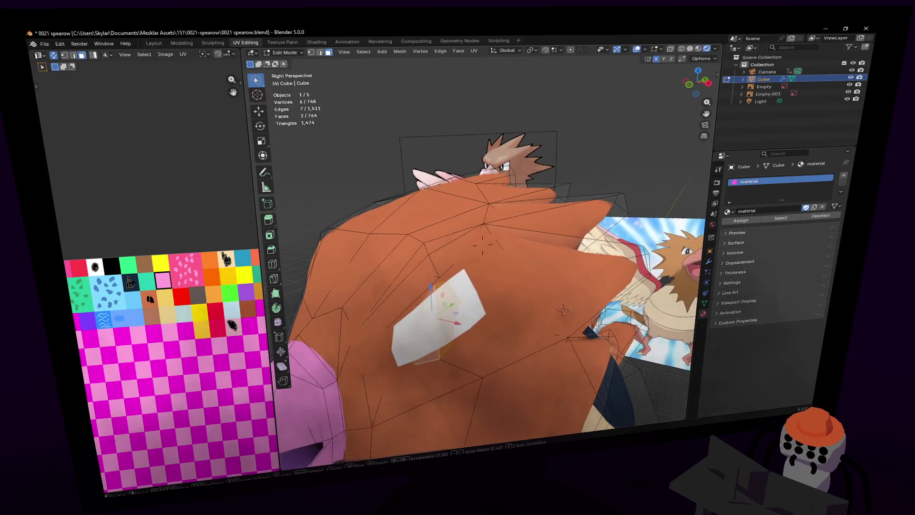
key(s)
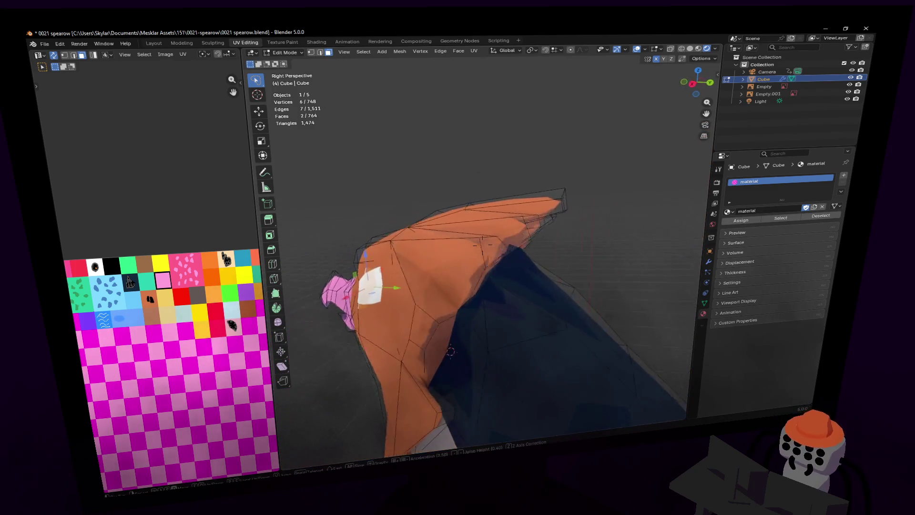
click(508, 188)
key(g)
key(z)
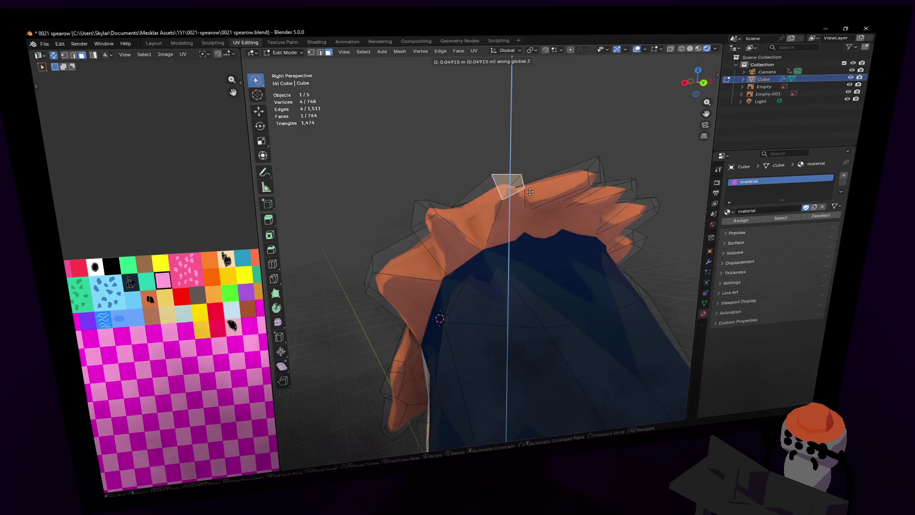
click(530, 191)
key(shift+grave)
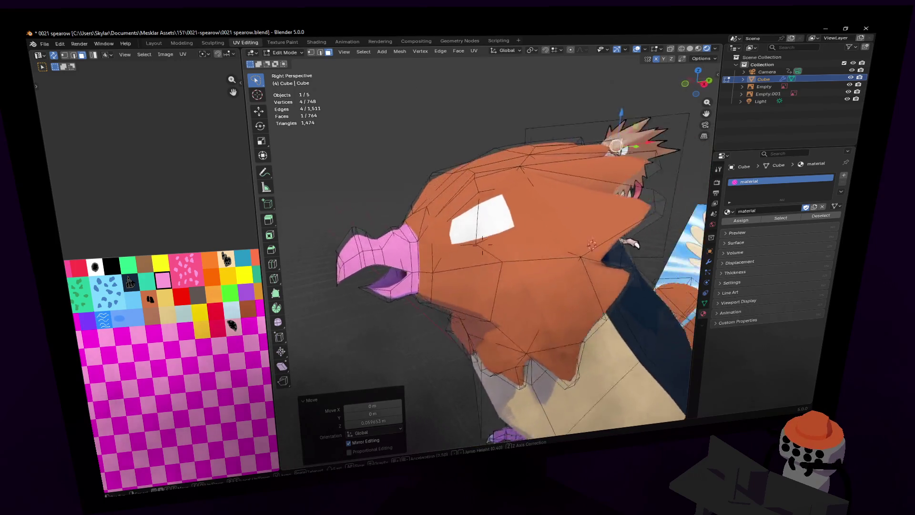
click(483, 241)
- Reselect the eye faces and add a second slot with material.001, a copy of 'material'
click(457, 204)
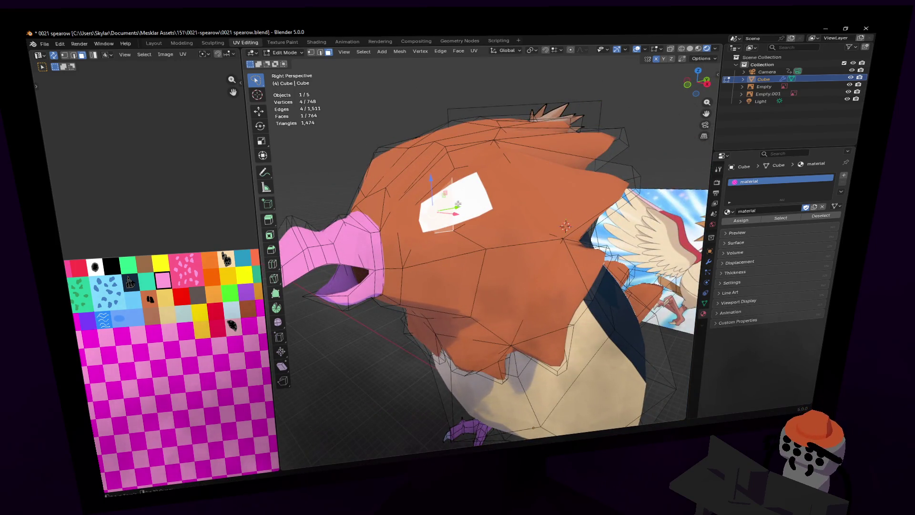
shift+click(451, 217)
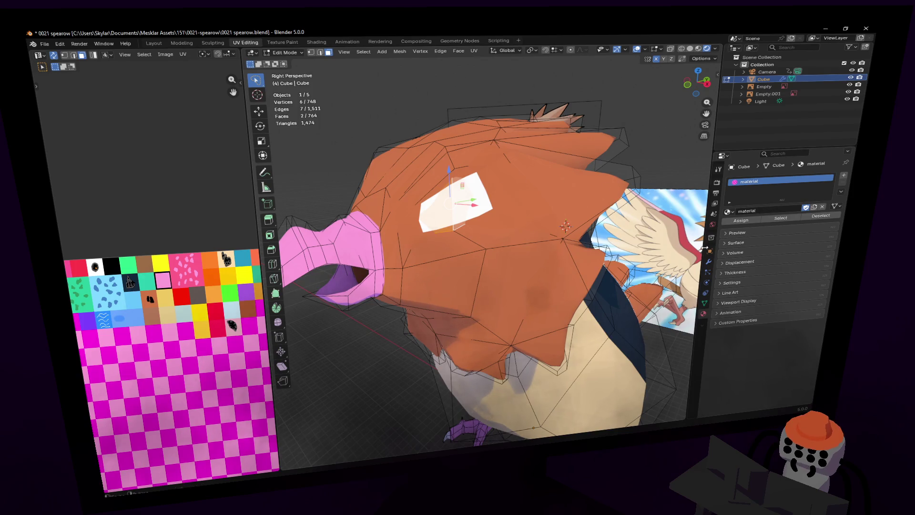
click(843, 175)
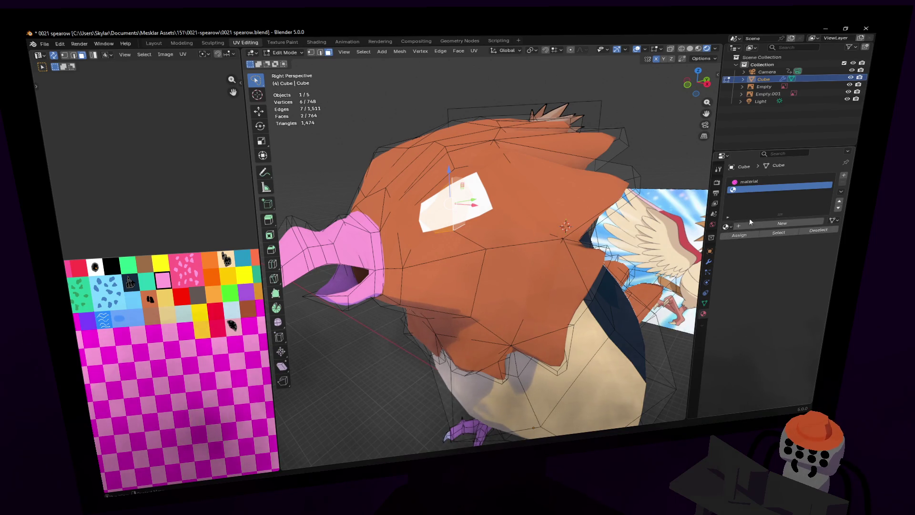
click(746, 226)
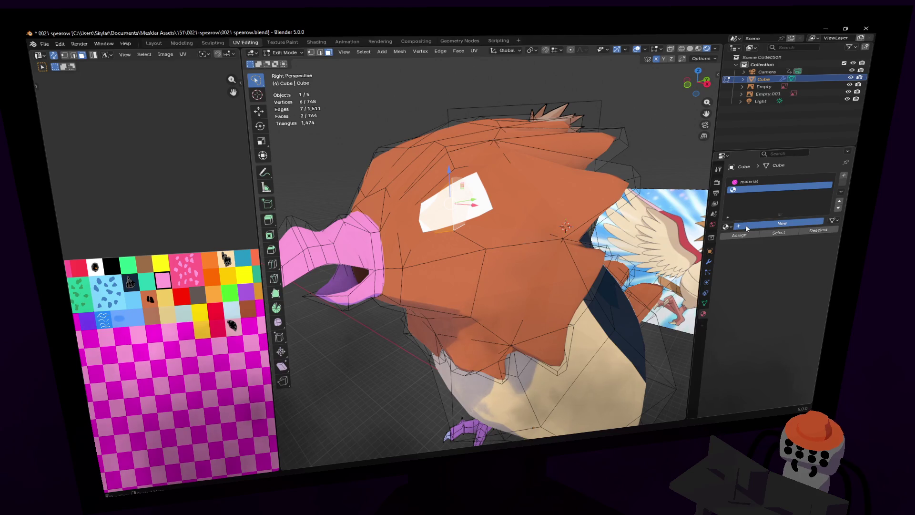
click(843, 182)
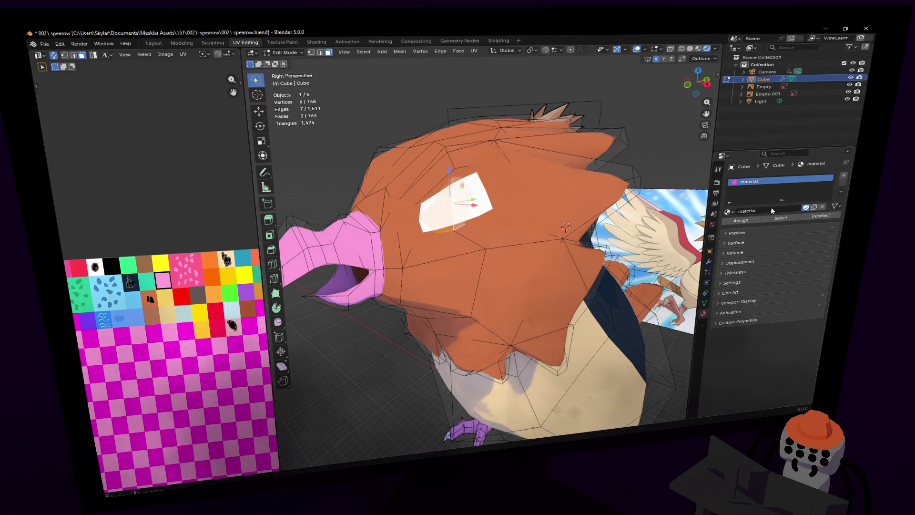
click(844, 175)
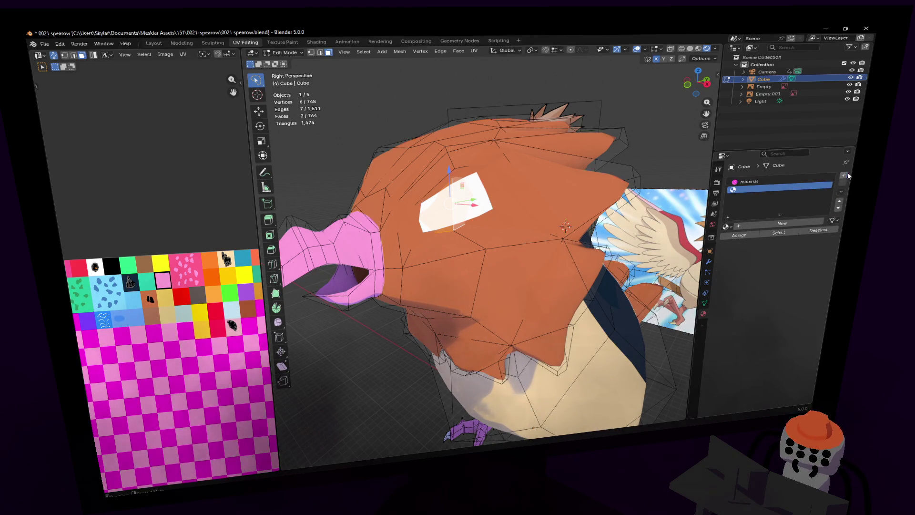
click(726, 226)
click(741, 238)
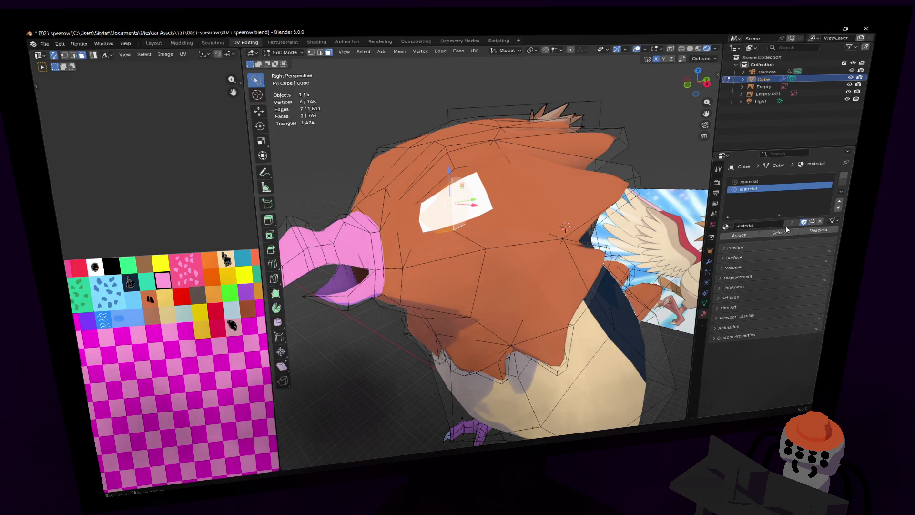
click(813, 222)
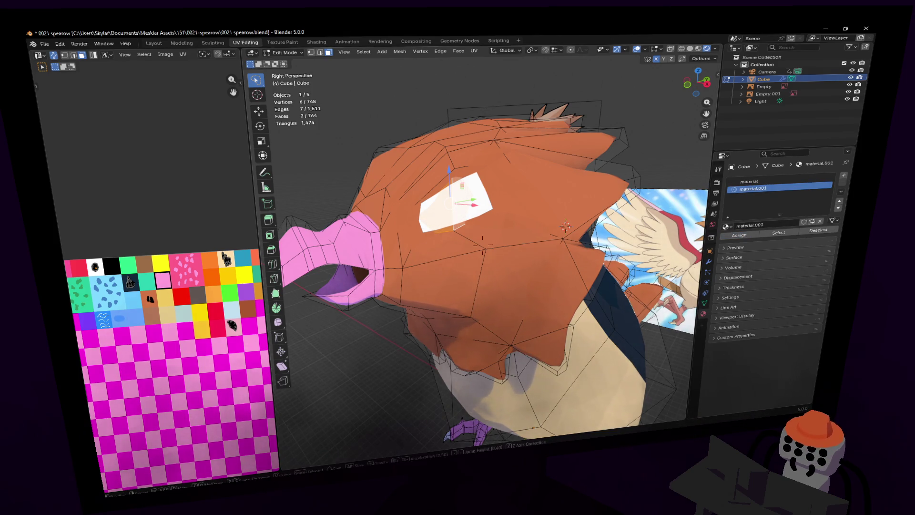
shift+middle_drag(508, 138, 562, 135)
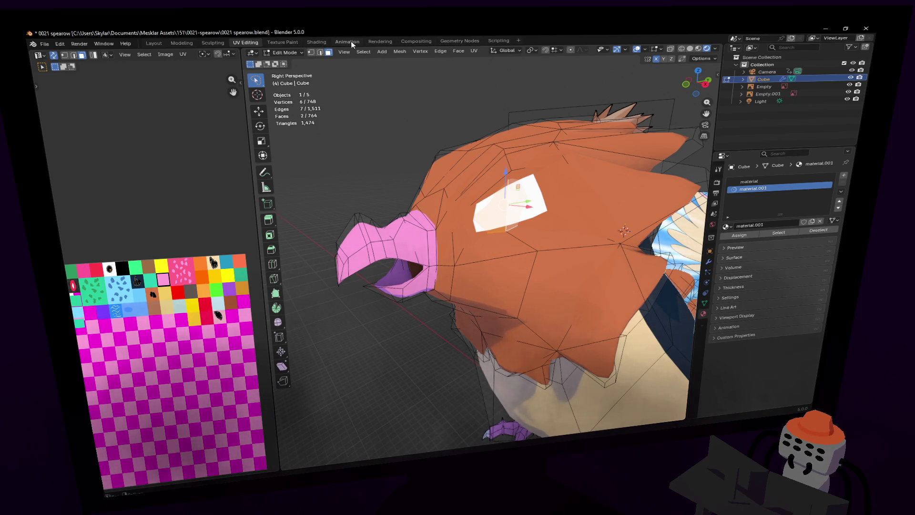
- In the Shading workspace, zoom onto material.001's _palette.png.001 Image Texture node
click(316, 42)
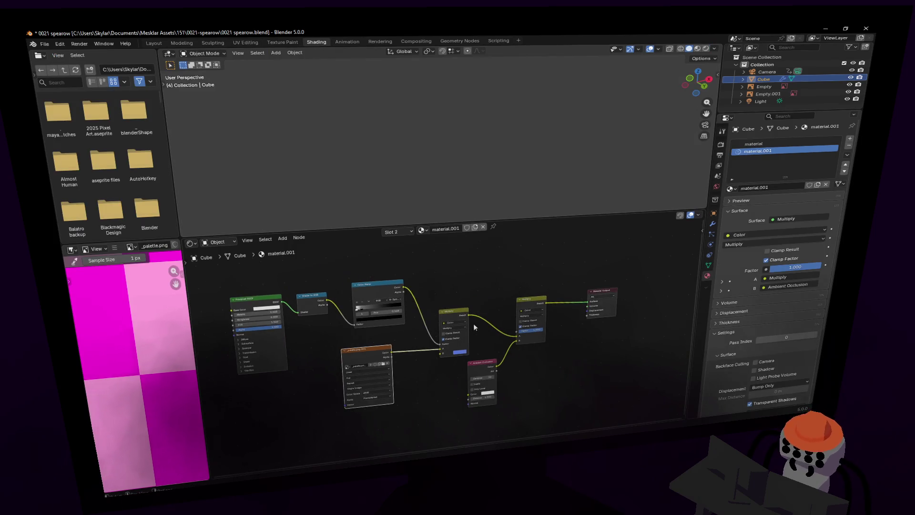
scroll(464, 290, up, 3)
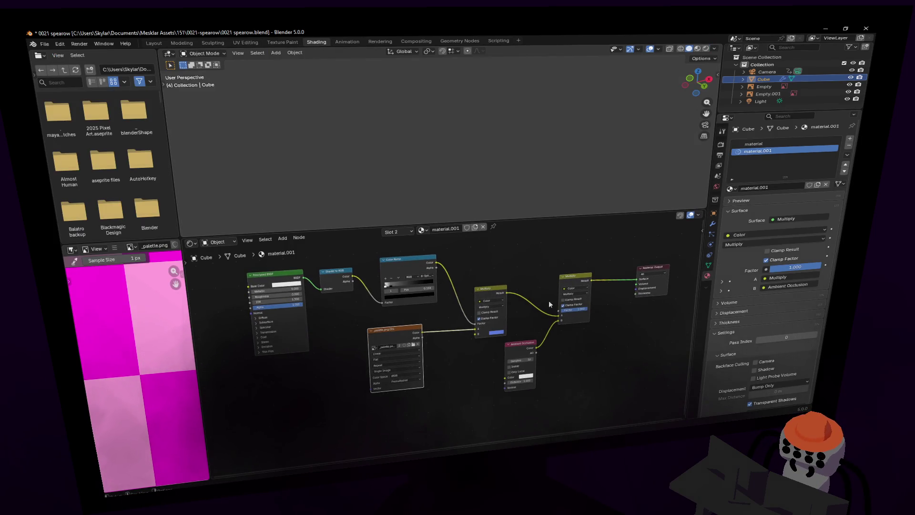
middle_drag(532, 291, 474, 312)
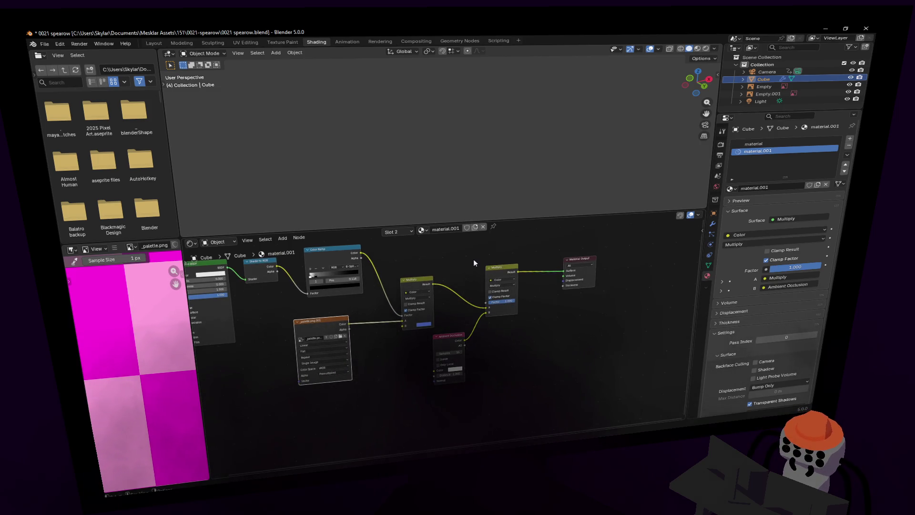
scroll(367, 341, up, 4)
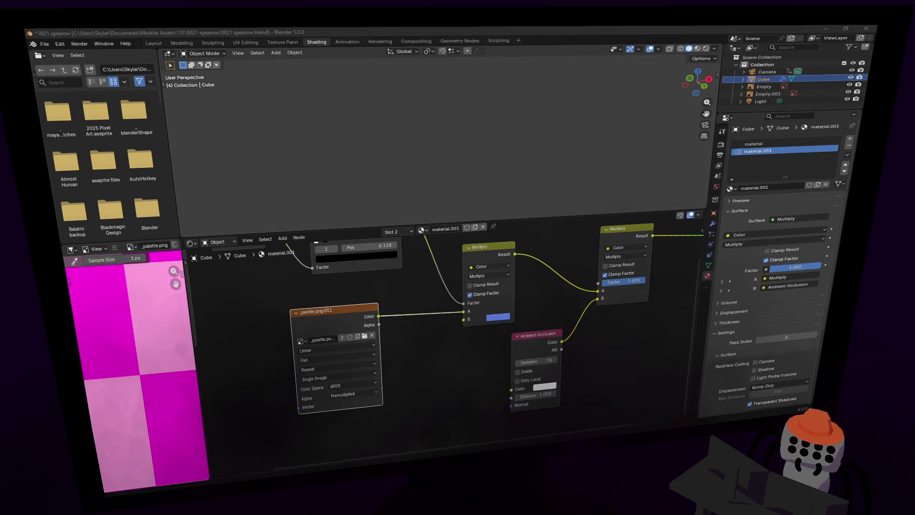
- Load eye.png into the new material's Image Texture node
key(Return)
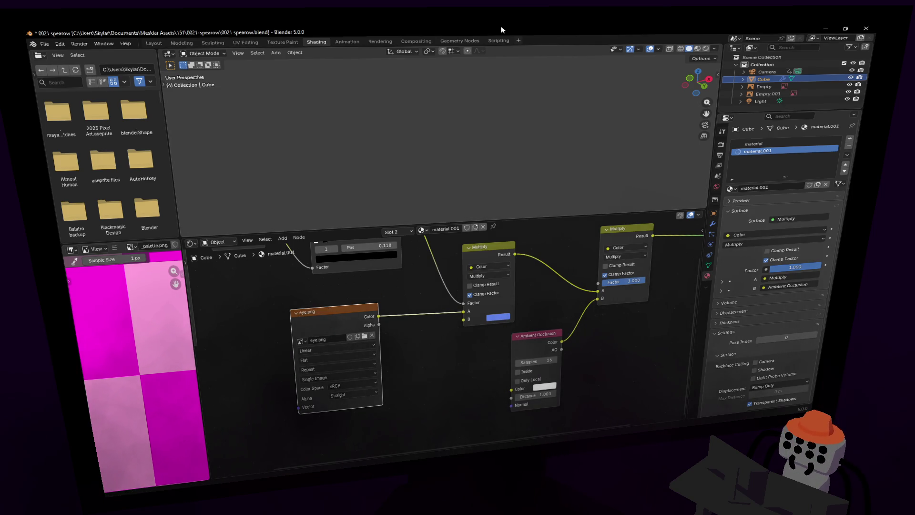
scroll(342, 133, down, 5)
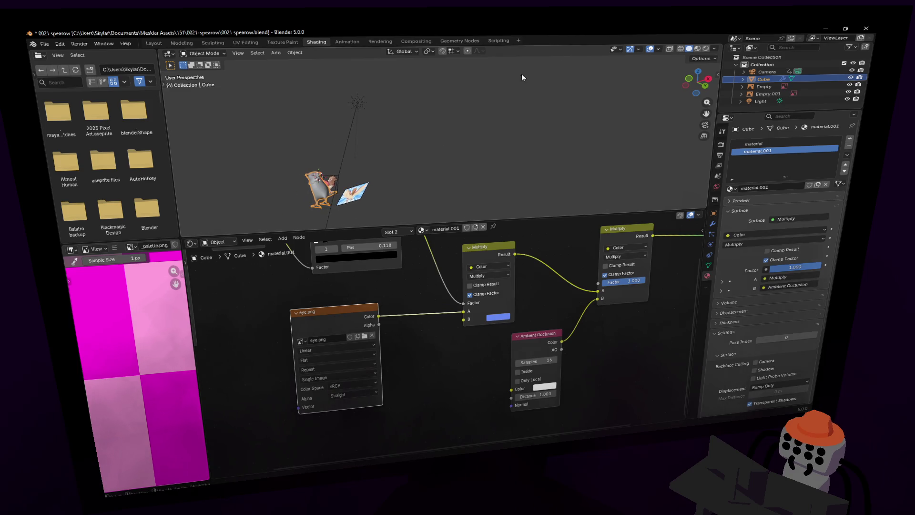
scroll(507, 131, up, 4)
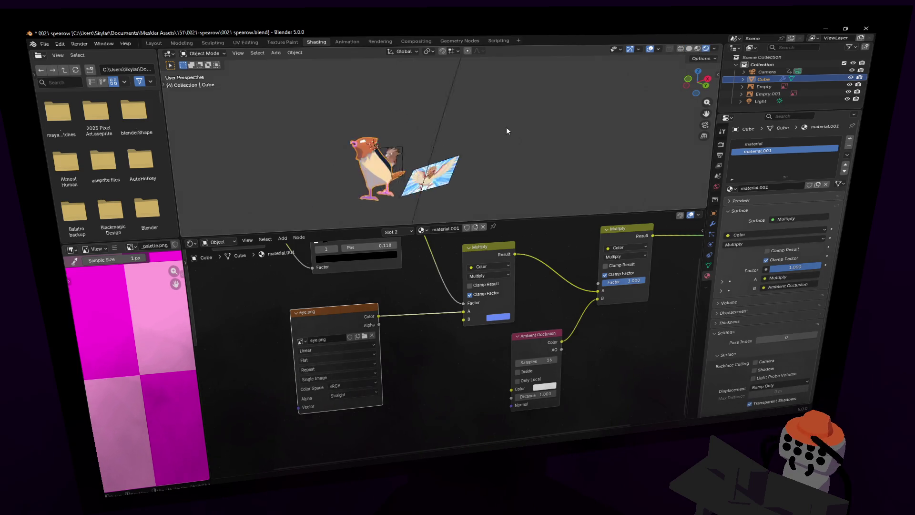
key(shift+grave)
key(w)
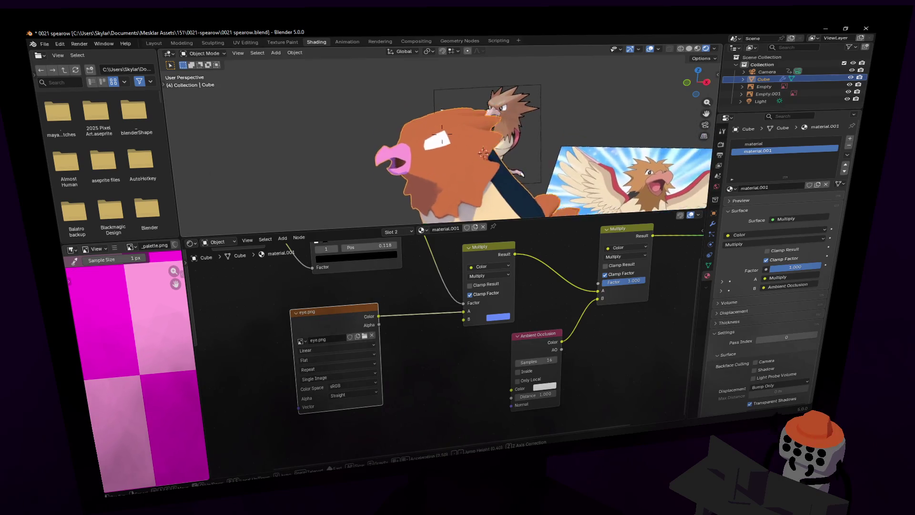
click(790, 254)
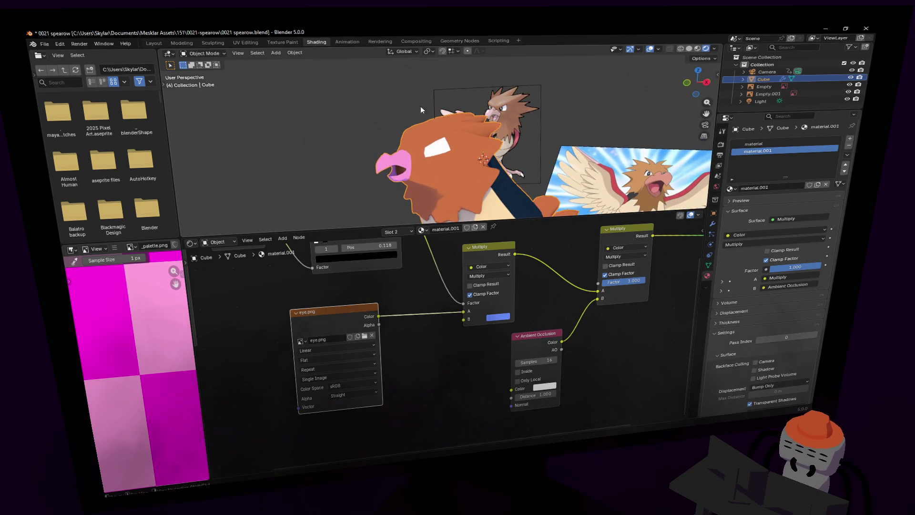
- Change the eye.png texture's Extension from Repeat to Extend so it stops tiling
key(Tab)
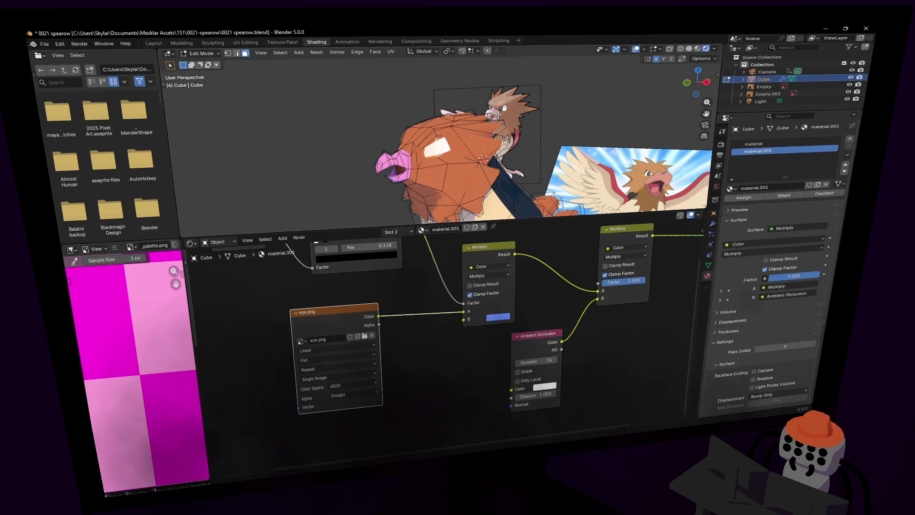
key(Tab)
key(shift+grave)
key(w)
click(342, 354)
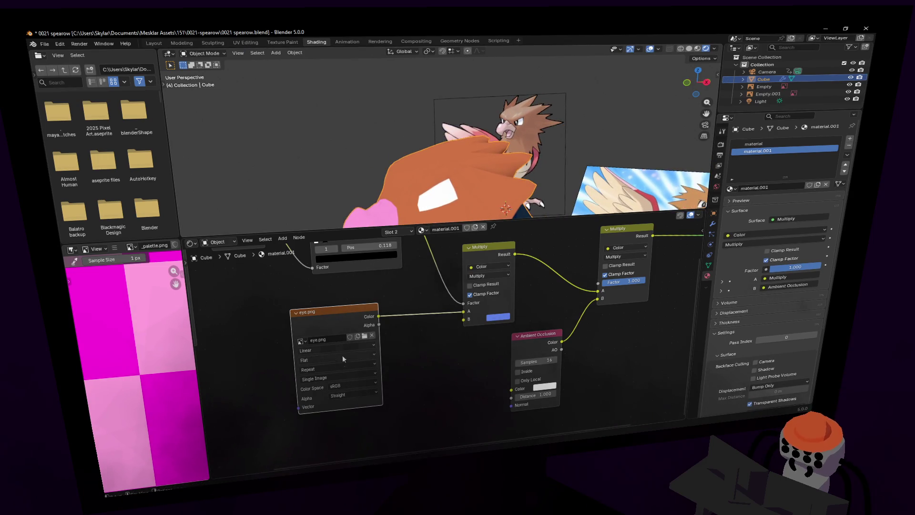
click(341, 369)
click(332, 397)
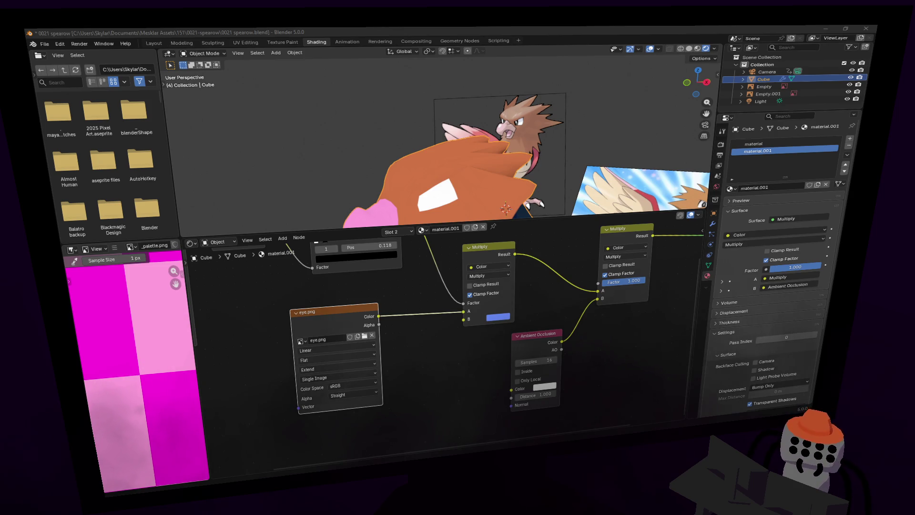
- Put the Spearow mesh in Edit Mode and switch to the UV Editing workspace
click(652, 26)
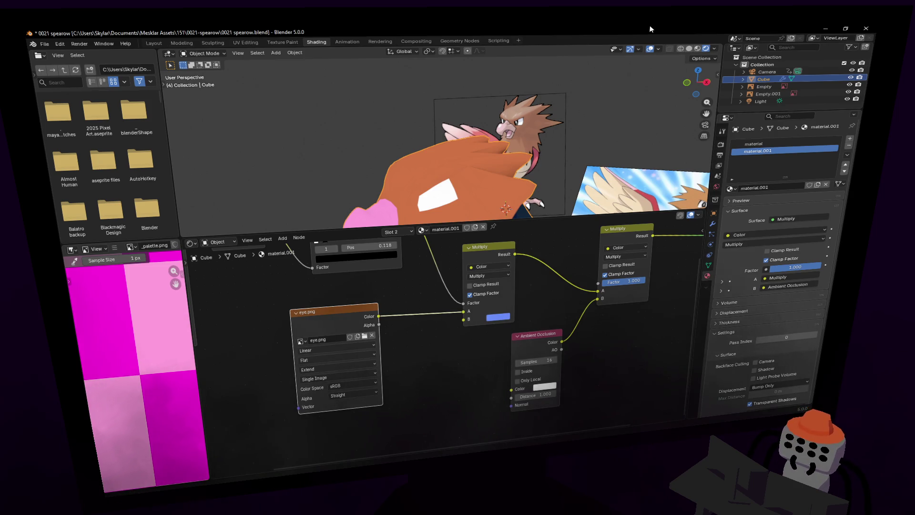
scroll(308, 124, up, 5)
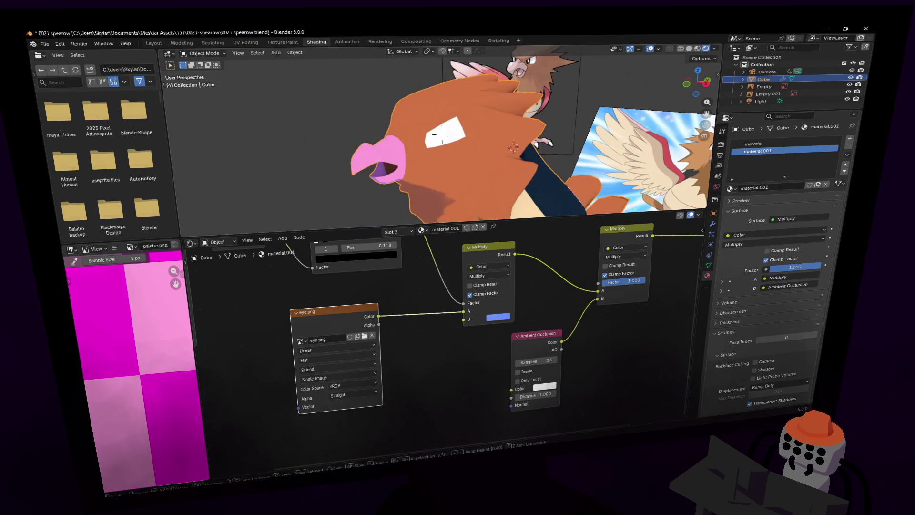
key(Tab)
middle_drag(579, 118, 585, 120)
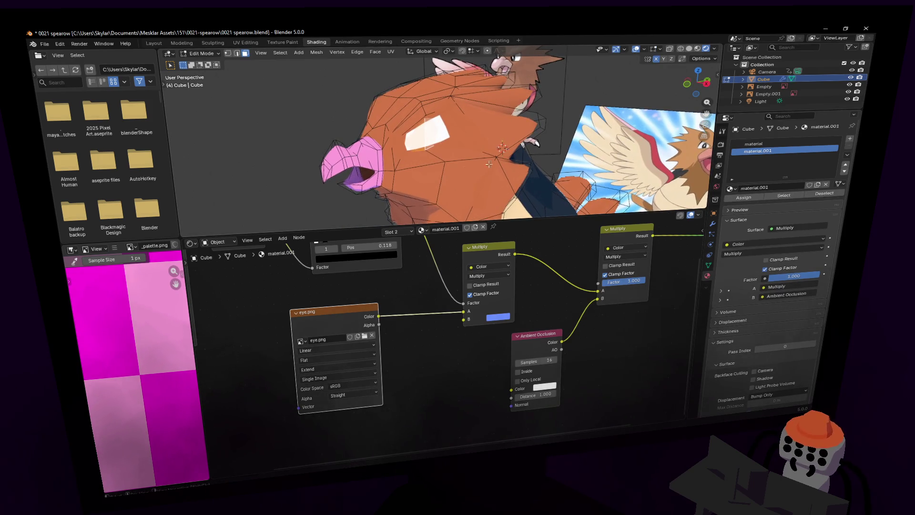
middle_drag(524, 143, 333, 95)
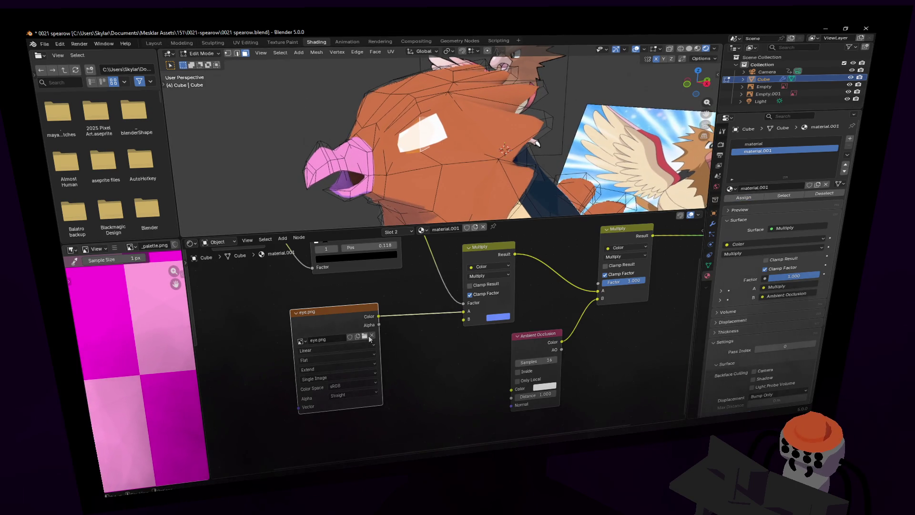
click(245, 43)
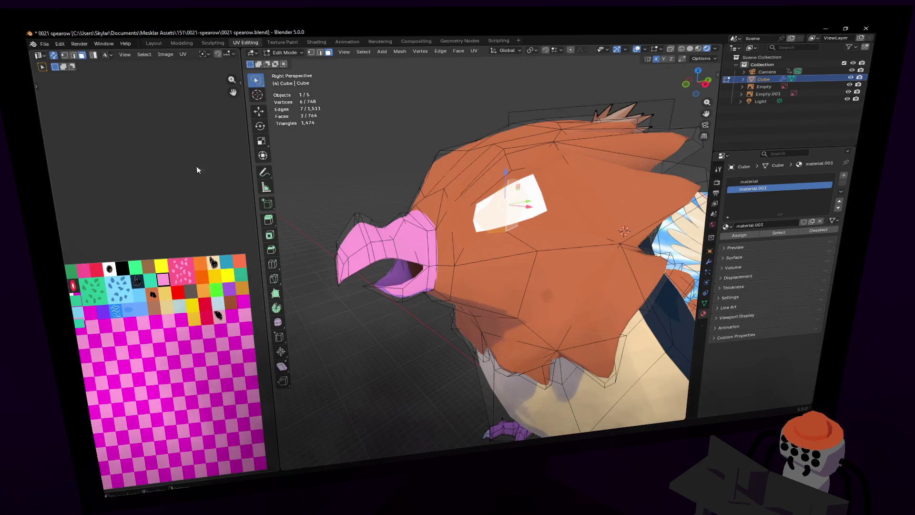
- Widen the UV editor and unwrap the selected eye faces Angle Based
drag(249, 64, 345, 61)
scroll(217, 259, down, 4)
key(u)
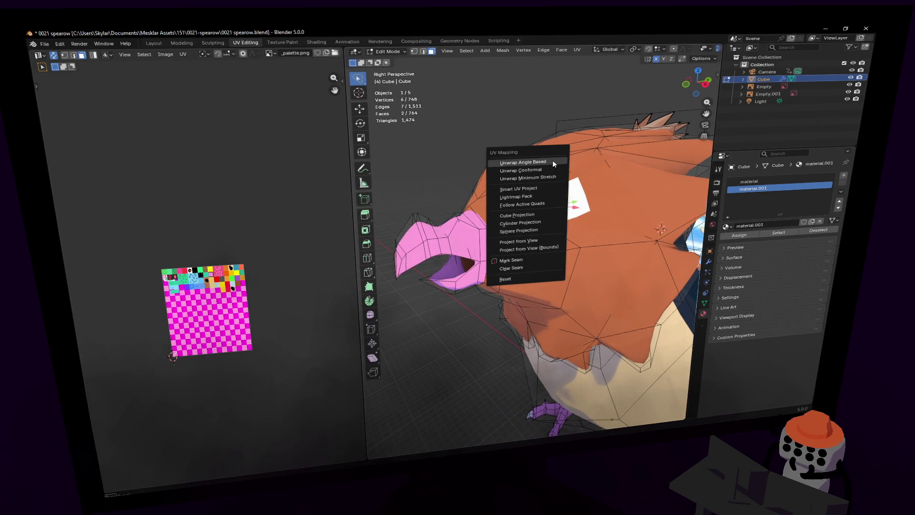
click(552, 160)
- Rotate the eye UV island -72.7° and move it so the dark pupil shows
key(r)
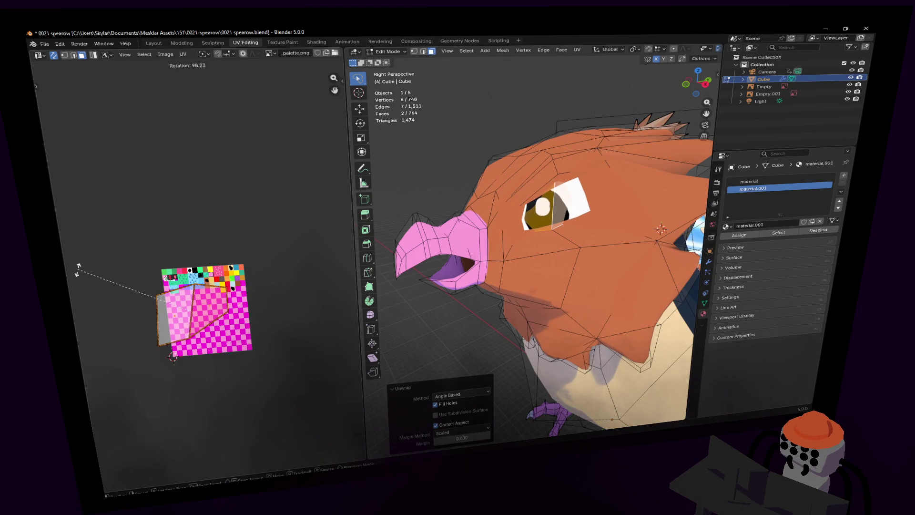
click(255, 323)
key(g)
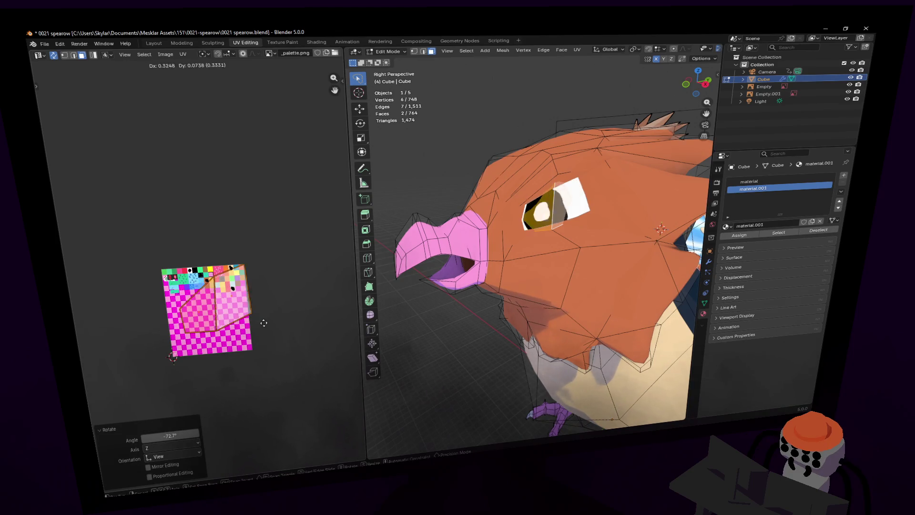
click(271, 316)
key(shift+grave)
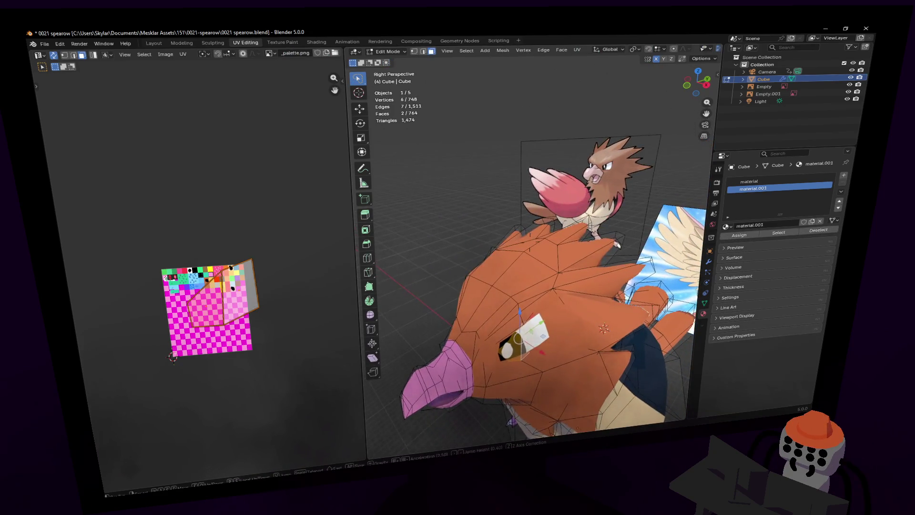
- Select an eye edge, scale it to 0.443 and move it into place
key(w)
key(w)
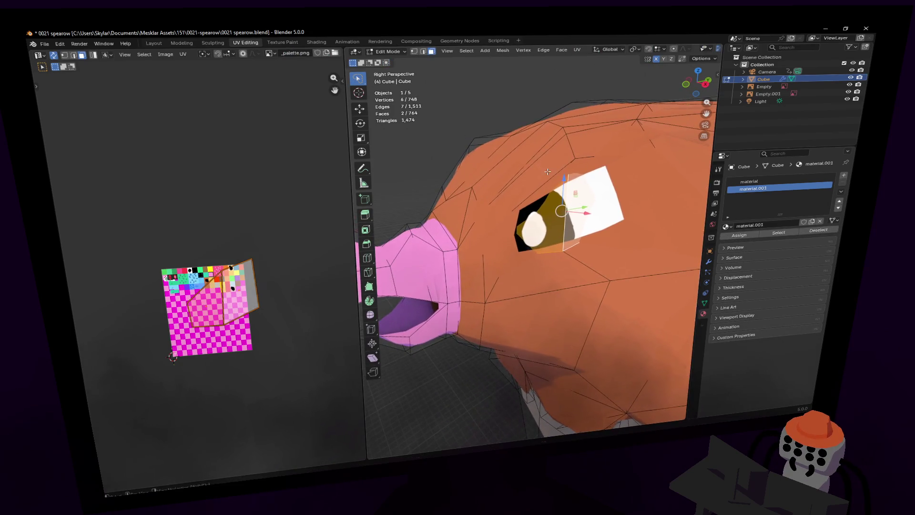
key(w)
click(549, 190)
key(2)
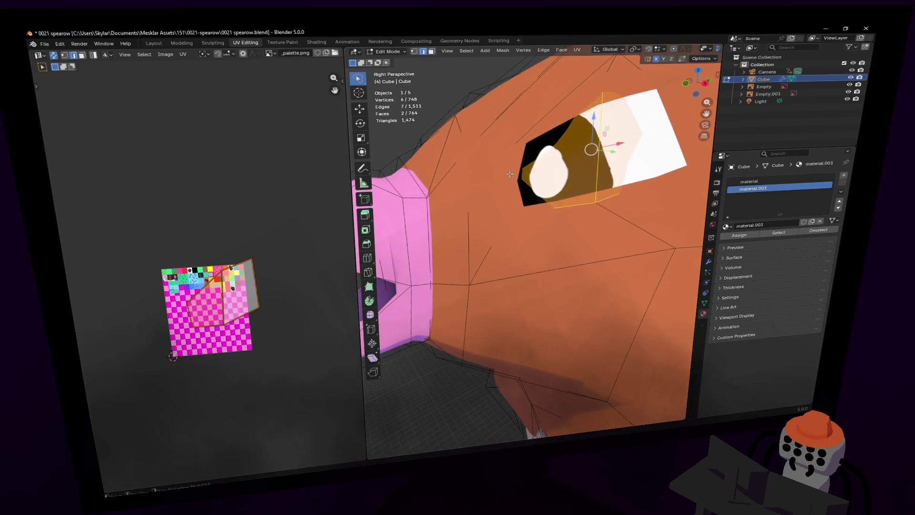
click(549, 190)
middle_drag(548, 190, 523, 177)
key(s)
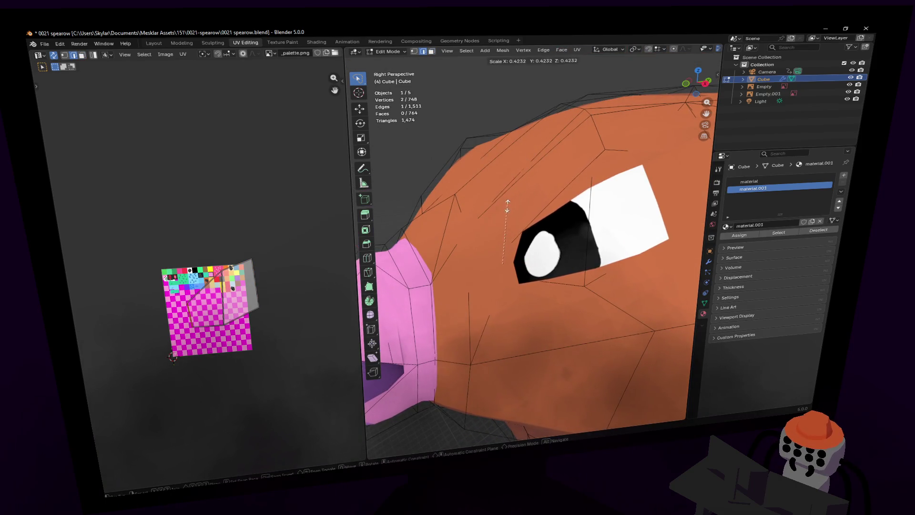
click(513, 204)
key(g)
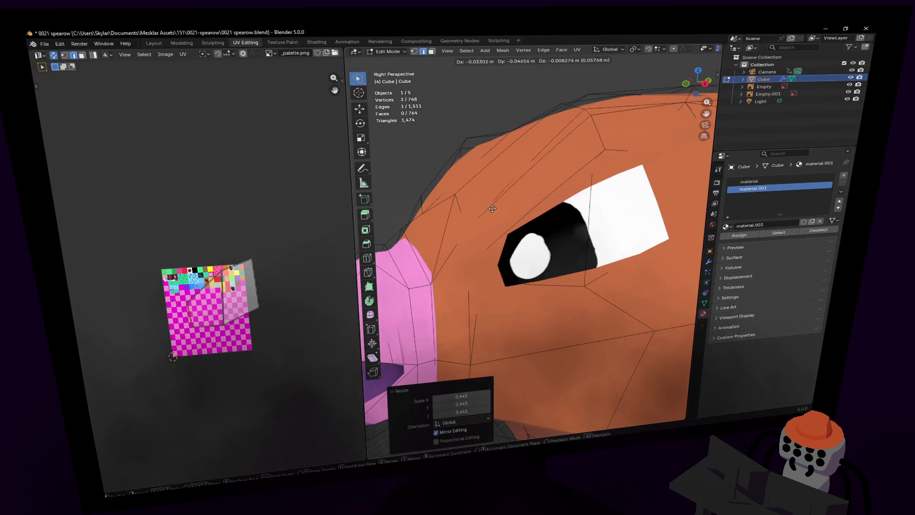
click(489, 204)
- Rotate the eye geometry 15.6°, shrink and nudge it, then raise the selection above the eye
middle_drag(490, 204, 621, 196)
key(r)
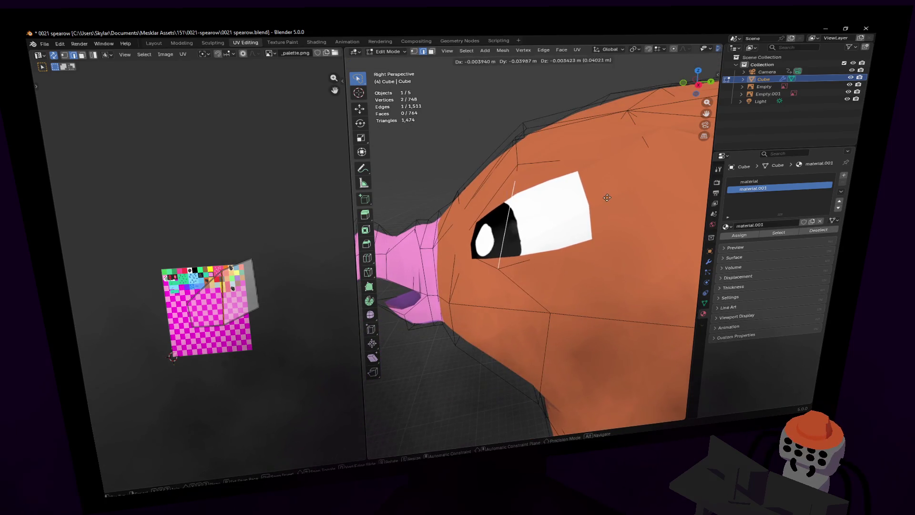
click(595, 162)
key(s)
click(583, 147)
key(g)
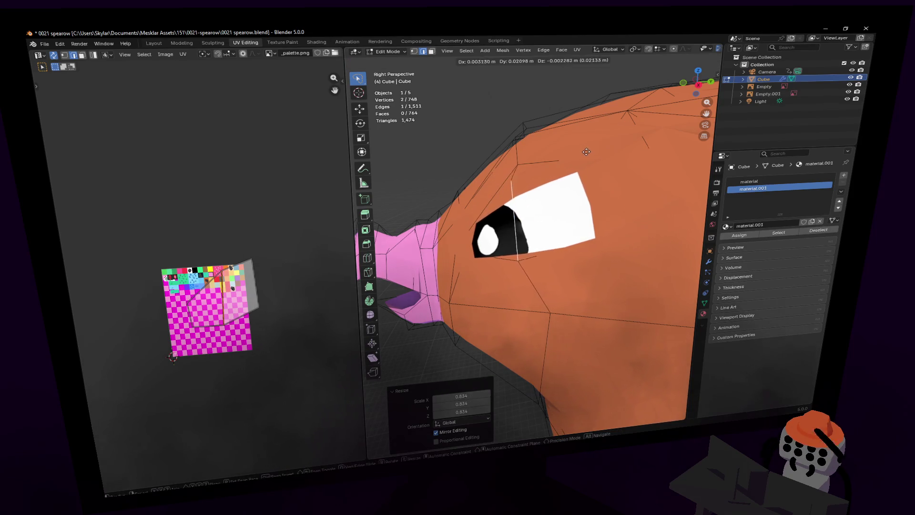
click(584, 147)
mouse_move(583, 148)
middle_down()
mouse_move(528, 245)
mouse_move(544, 168)
middle_up()
key(g)
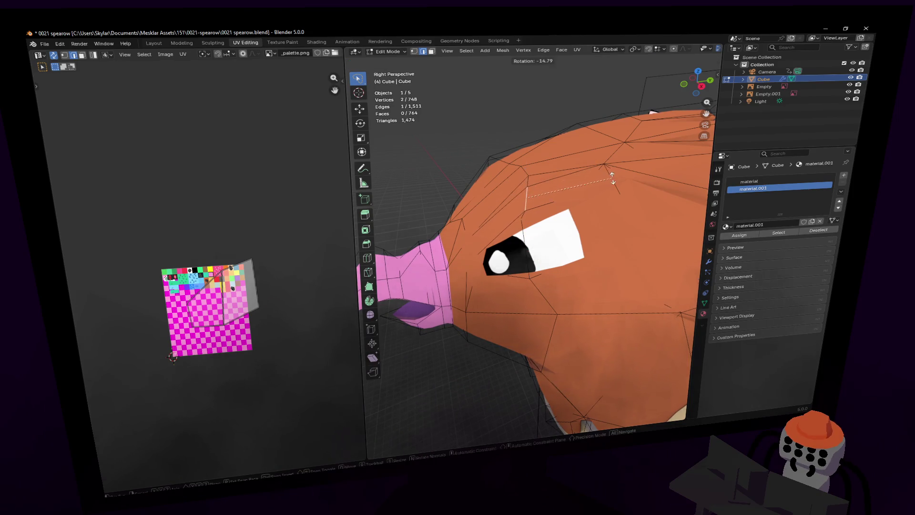
click(540, 174)
- Reposition the brow vertex and brow edge to slant the brow over the eye
key(1)
click(518, 178)
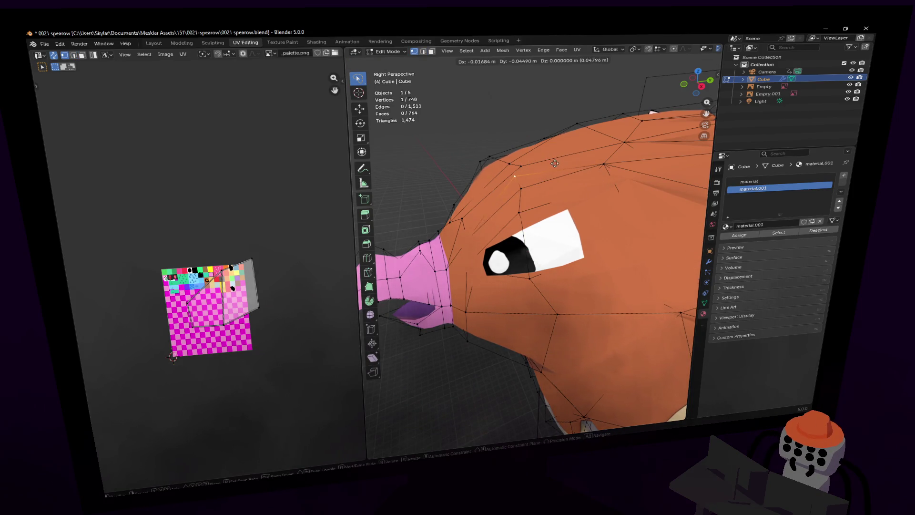
key(g)
click(527, 185)
key(2)
click(520, 200)
key(g)
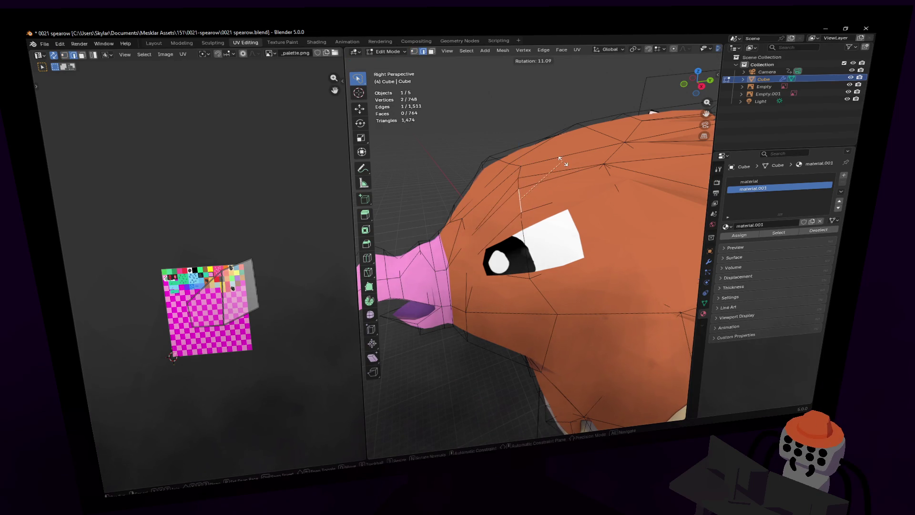
click(514, 204)
- Return to Object Mode and view the finished pupil-textured eye on the Spearow
key(shift+grave)
key(s)
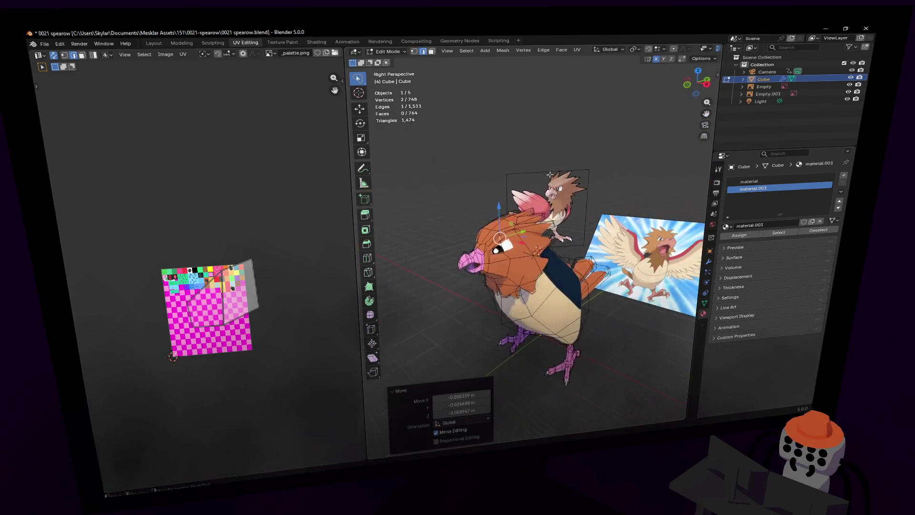
click(530, 240)
key(Tab)
key(w)
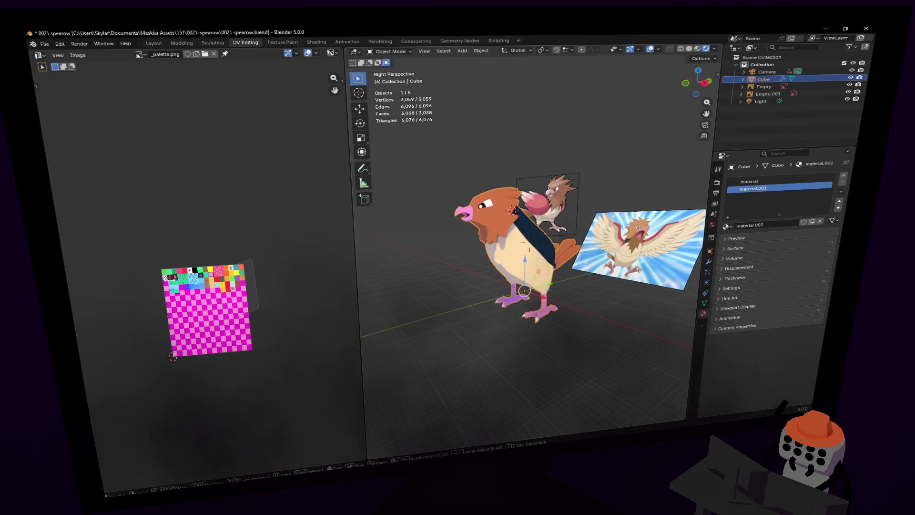
click(544, 185)
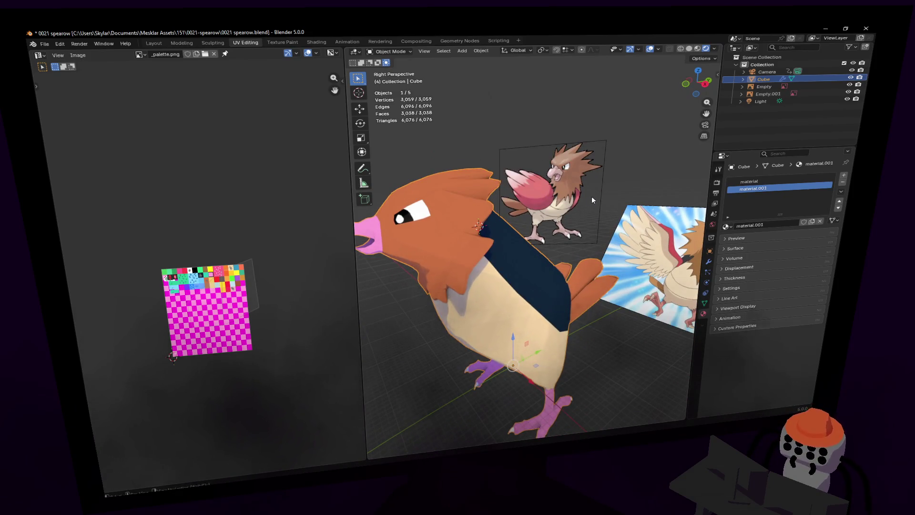
middle_drag(591, 196, 574, 199)
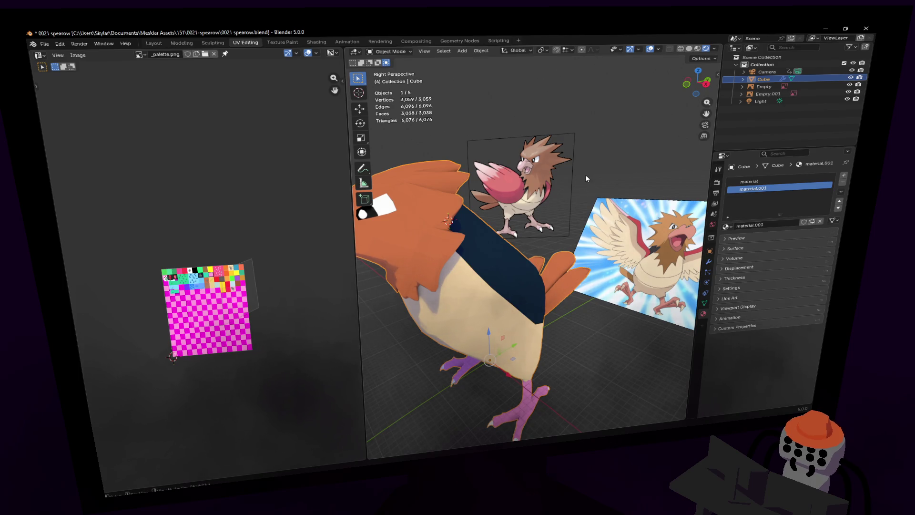
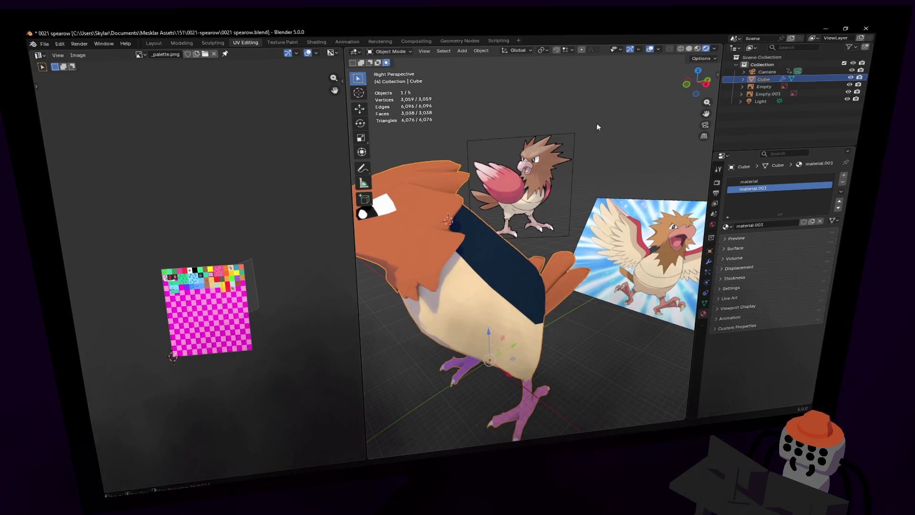
- In Edit Mode, move the neck vertex where the head meets the dark back, then inspect the result
key(shift+grave)
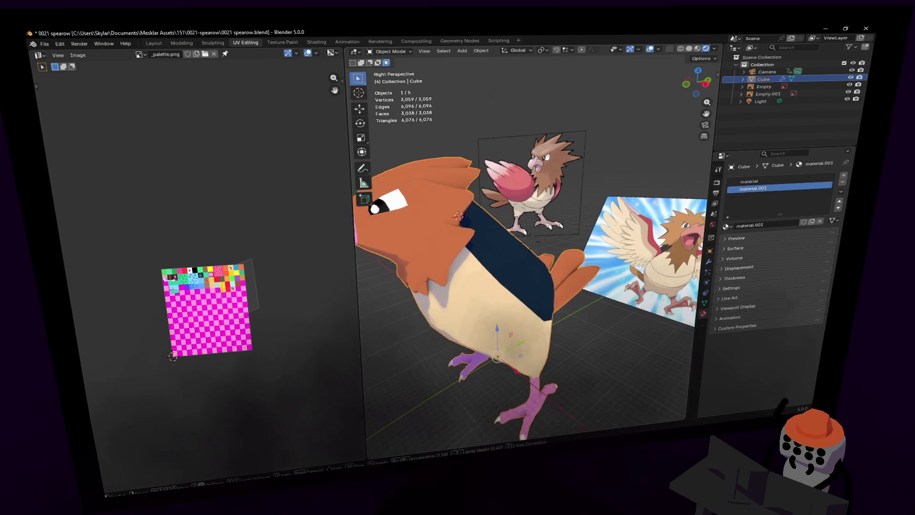
click(529, 242)
key(Tab)
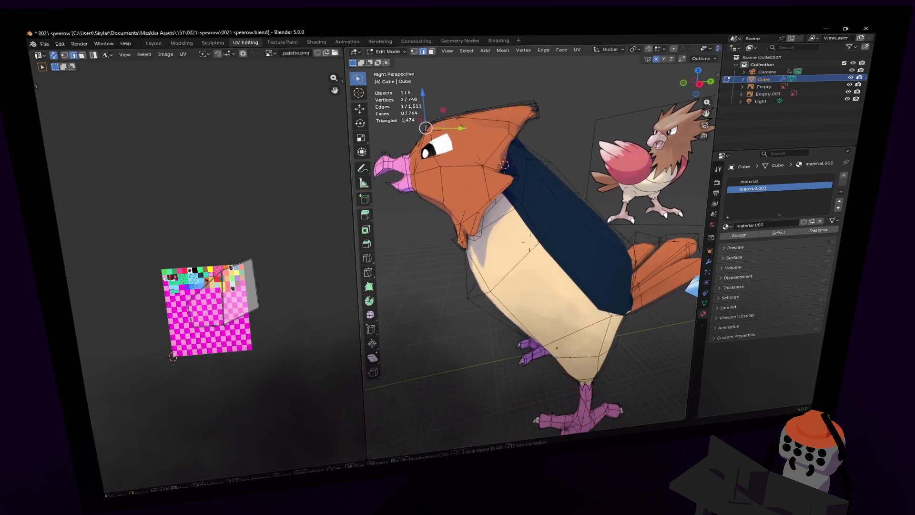
key(g)
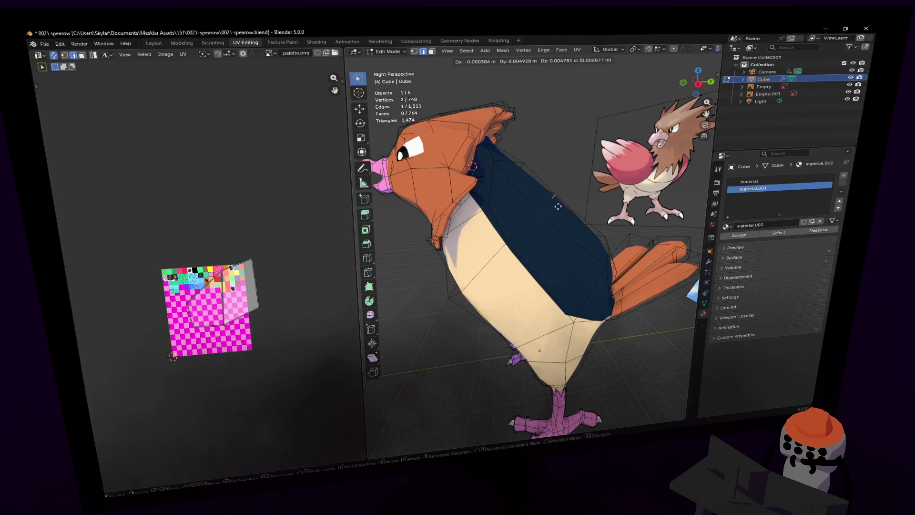
click(568, 200)
key(shift+grave)
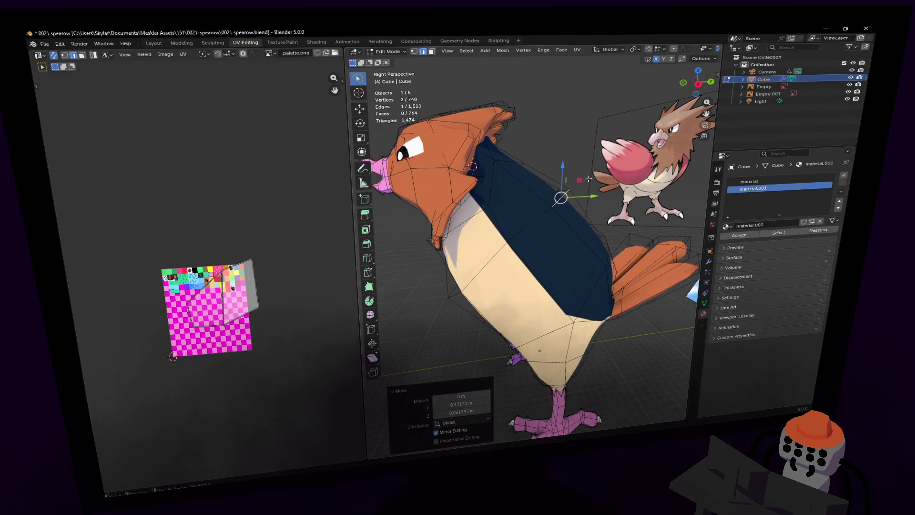
key(w)
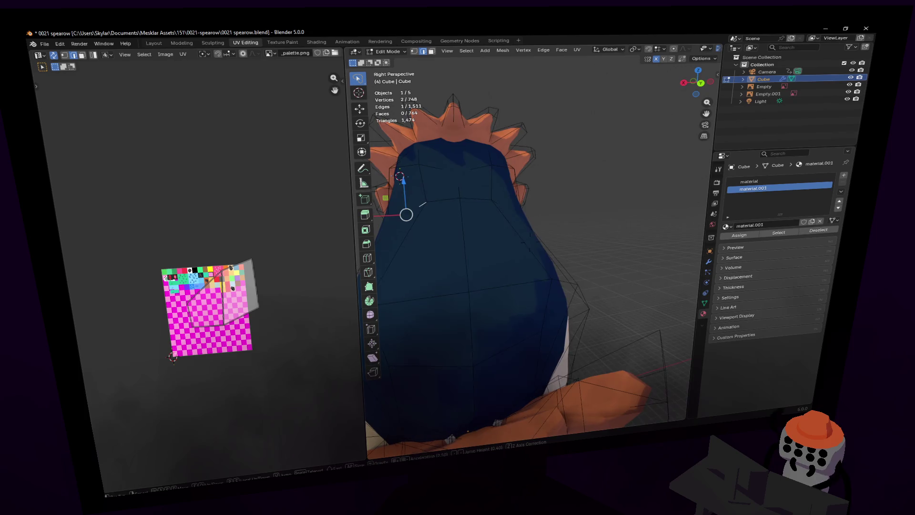
key(s)
mouse_move(530, 240)
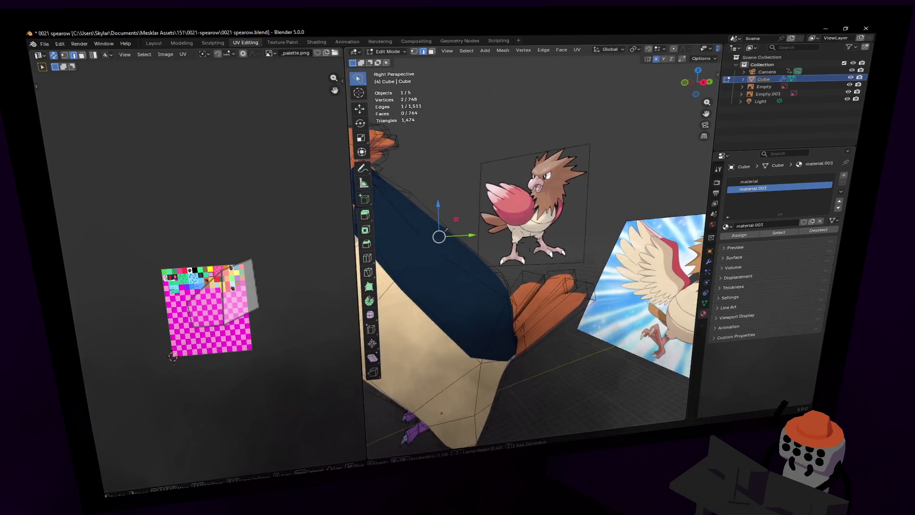
- Select a 2x2 patch of shoulder faces and inset it
click(494, 256)
click(506, 248)
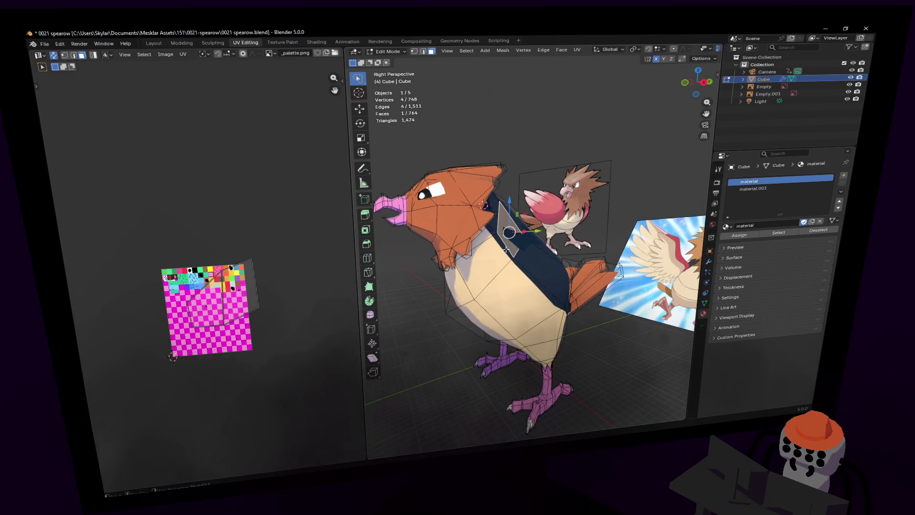
shift+click(535, 256)
key(shift+grave)
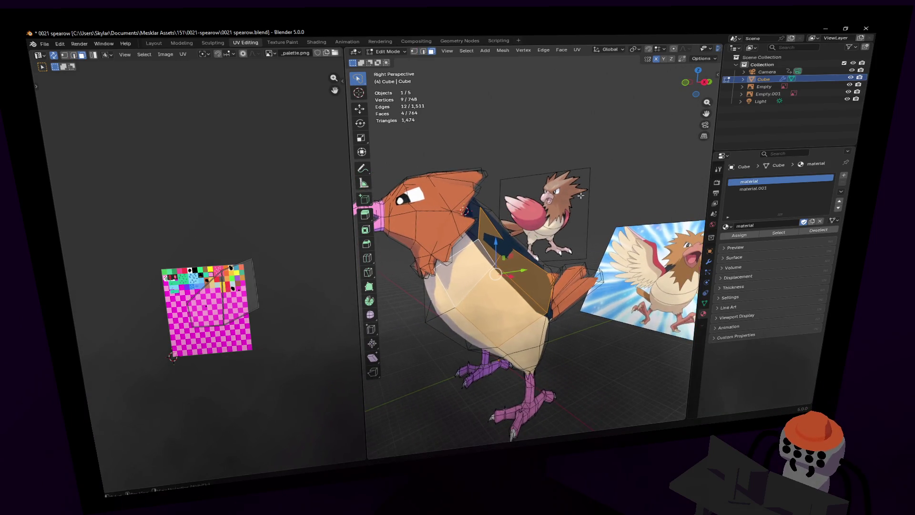
click(645, 159)
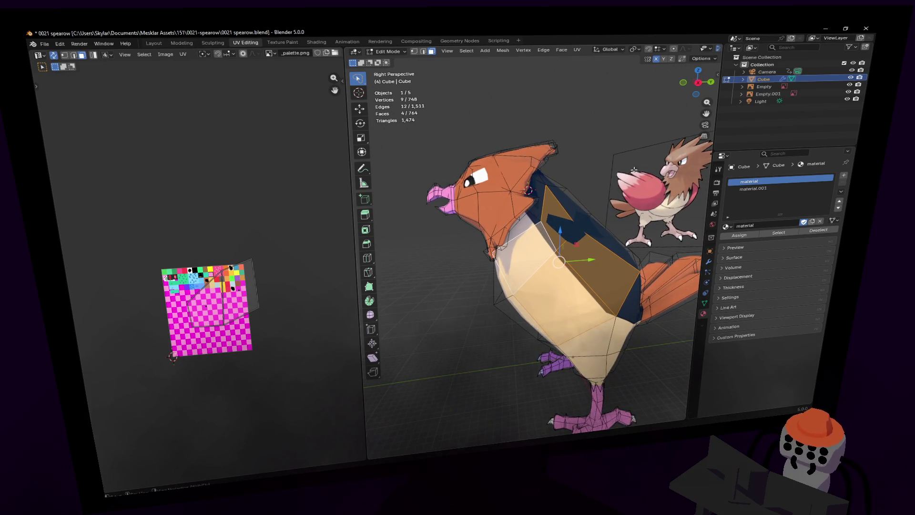
key(i)
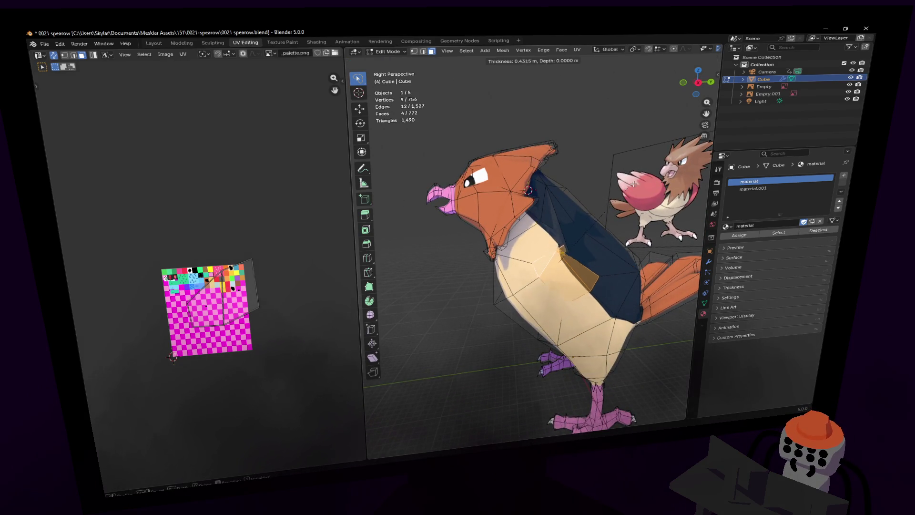
click(617, 212)
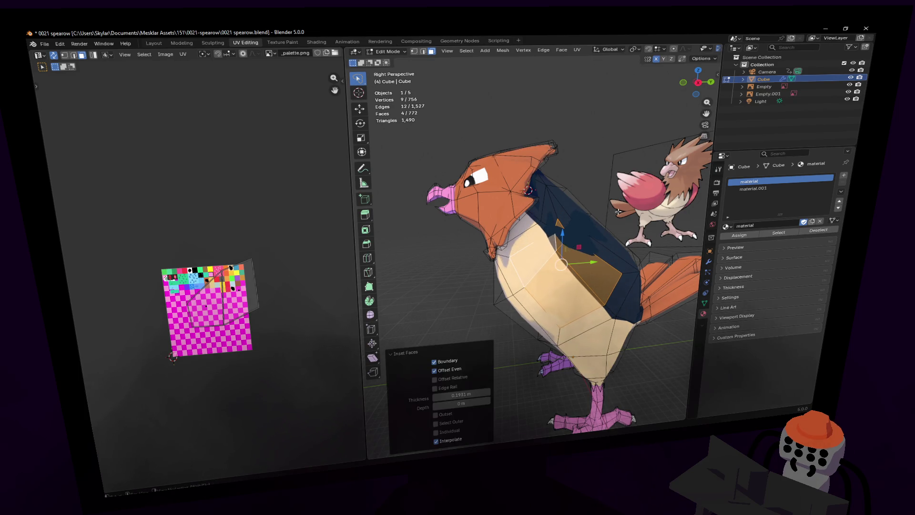
- Reshape the dark back by moving a vertex up and shifting an edge up and right
middle_drag(564, 246, 601, 235)
key(1)
click(575, 239)
drag(548, 242, 553, 227)
middle_drag(553, 291, 530, 301)
key(2)
click(551, 293)
mouse_move(530, 301)
mouse_down()
mouse_move(530, 330)
mouse_move(558, 352)
mouse_move(603, 324)
mouse_move(596, 303)
mouse_up()
key(1)
click(608, 341)
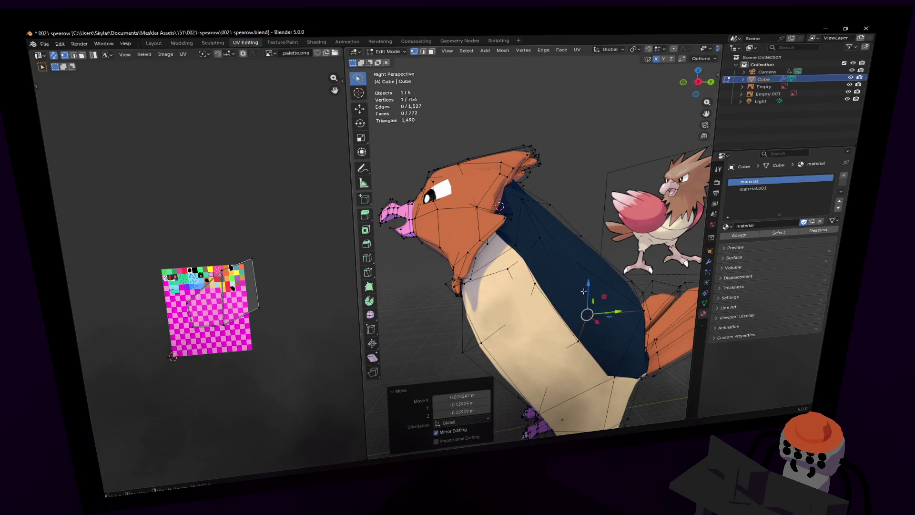
- Move a neck vertex several times to tidy where the head meets the back
middle_drag(595, 303, 583, 310)
click(542, 288)
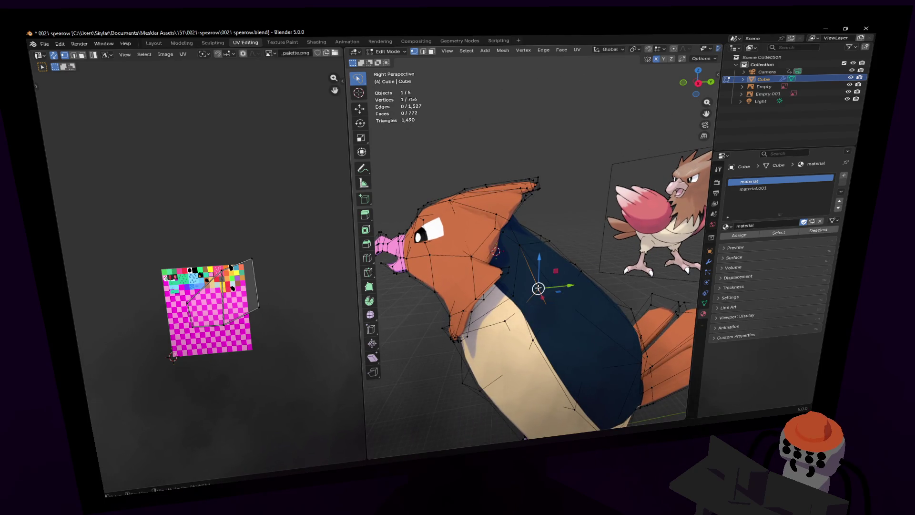
key(g)
click(538, 298)
click(513, 295)
key(g)
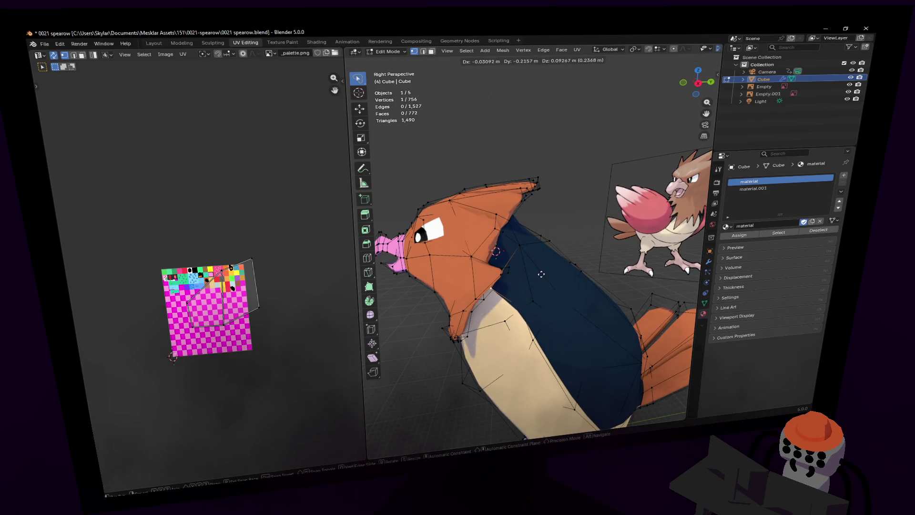
click(517, 298)
key(g)
click(525, 301)
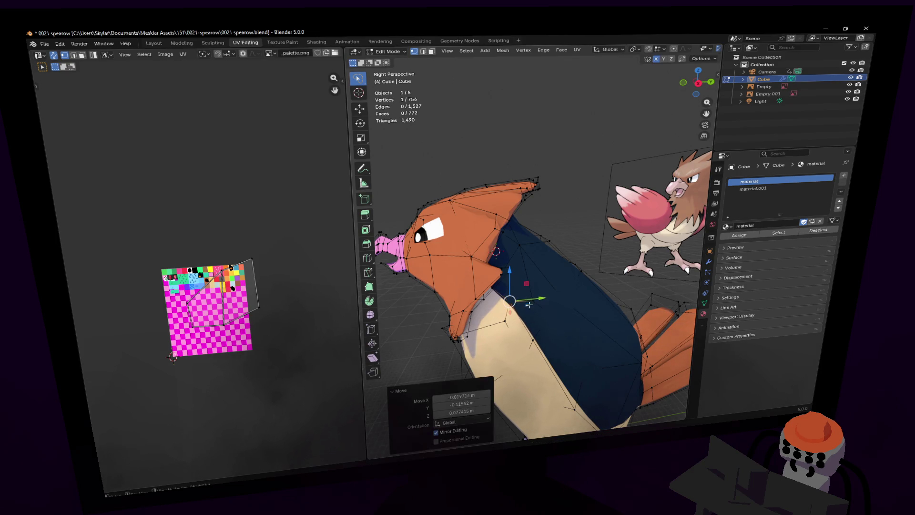
mouse_move(525, 301)
middle_down()
mouse_move(509, 257)
mouse_move(540, 276)
mouse_move(550, 316)
middle_up()
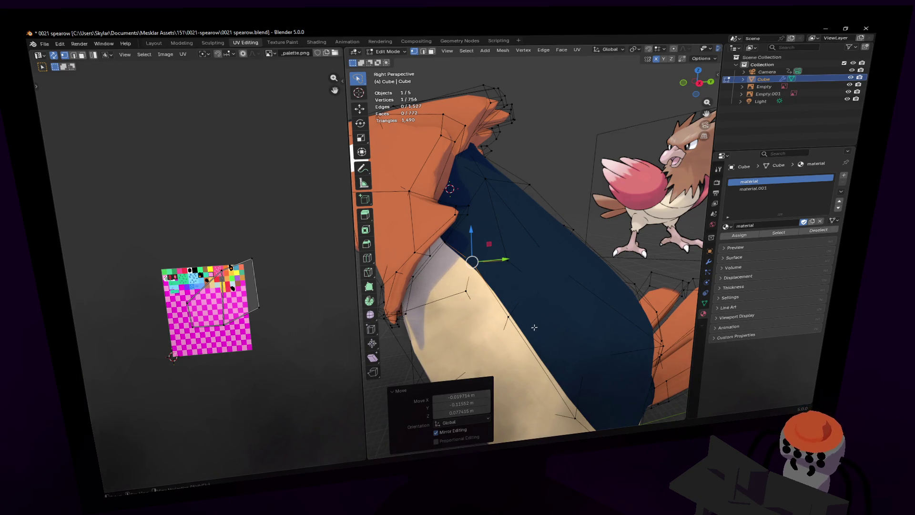
- Switch to face mode and select the inset shoulder faces
key(3)
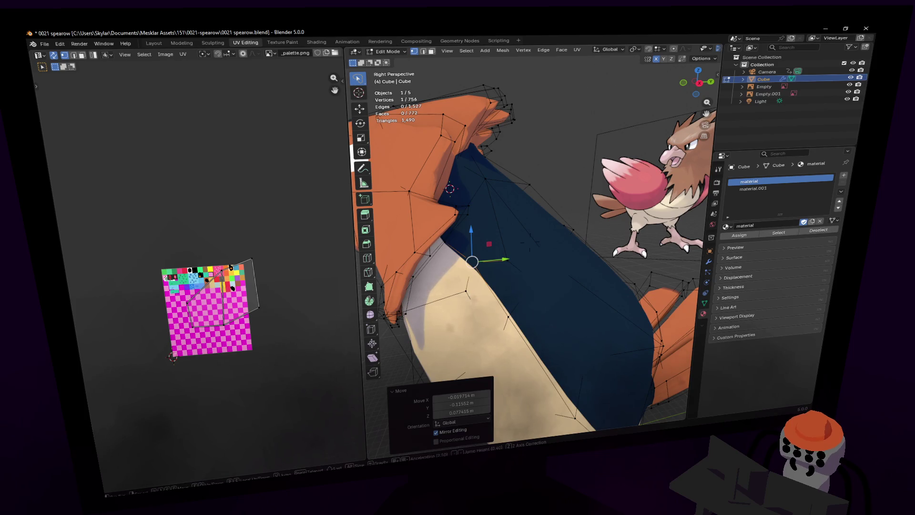
middle_drag(469, 295, 505, 279)
click(505, 279)
ctrl+click(549, 344)
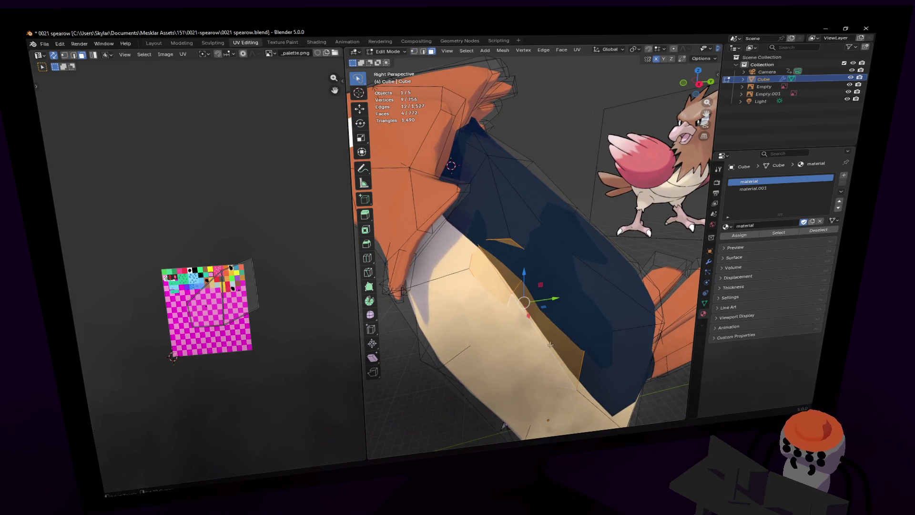
middle_drag(535, 324, 572, 286)
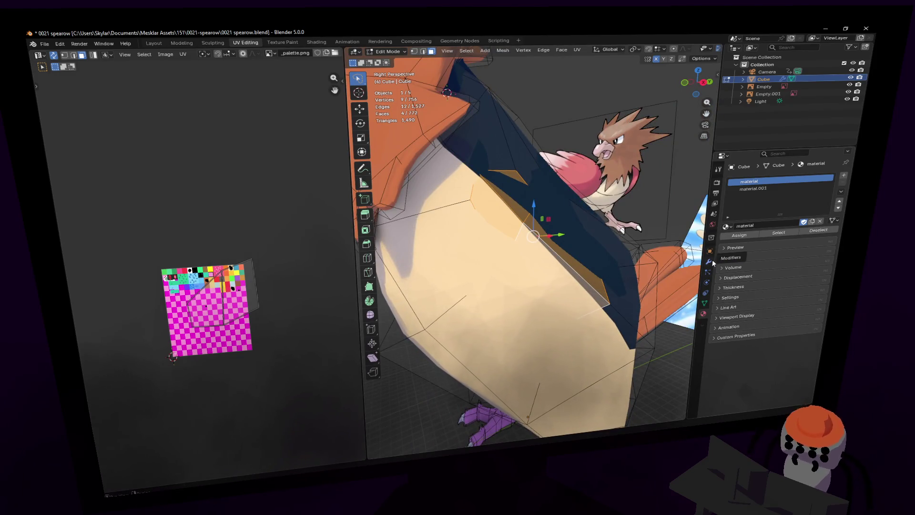
key(shift+grave)
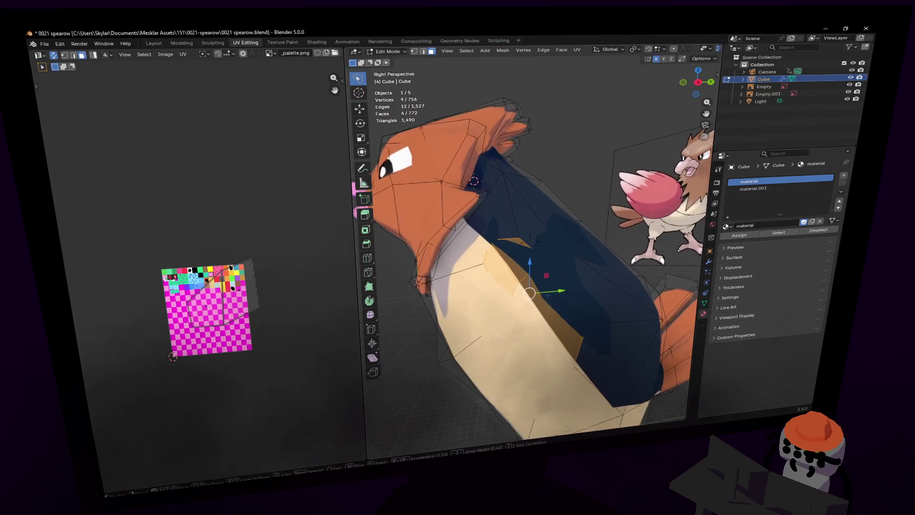
click(657, 279)
- Reselect the four shoulder faces by growing the selection from a single shoulder vertex
key(1)
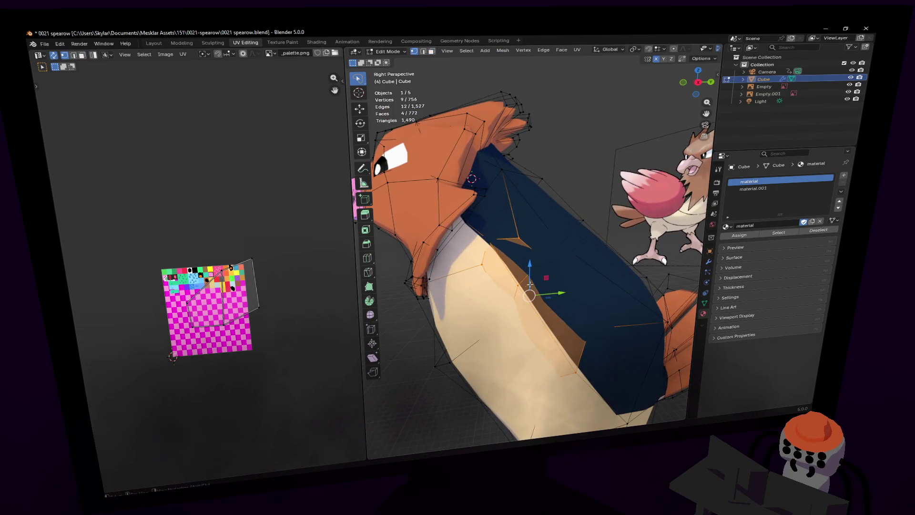
click(582, 250)
key(ctrl+KP_Add)
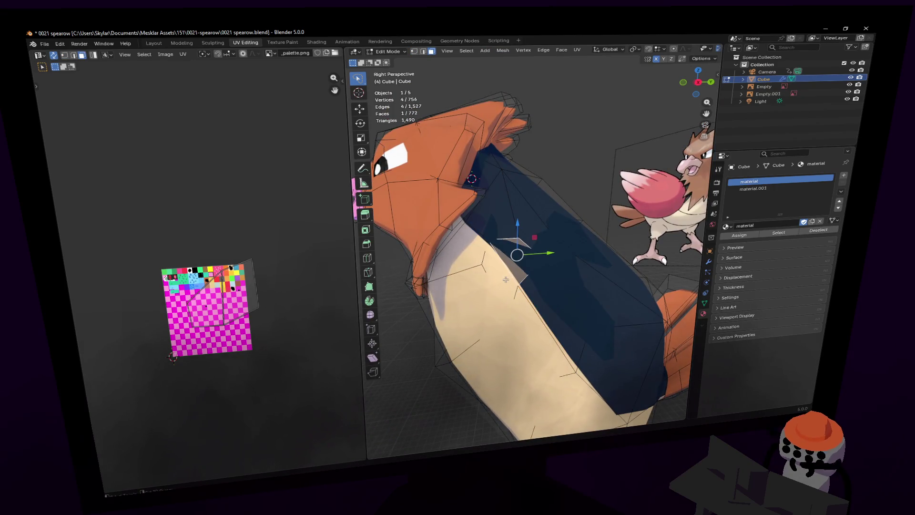
key(3)
middle_drag(550, 294, 551, 289)
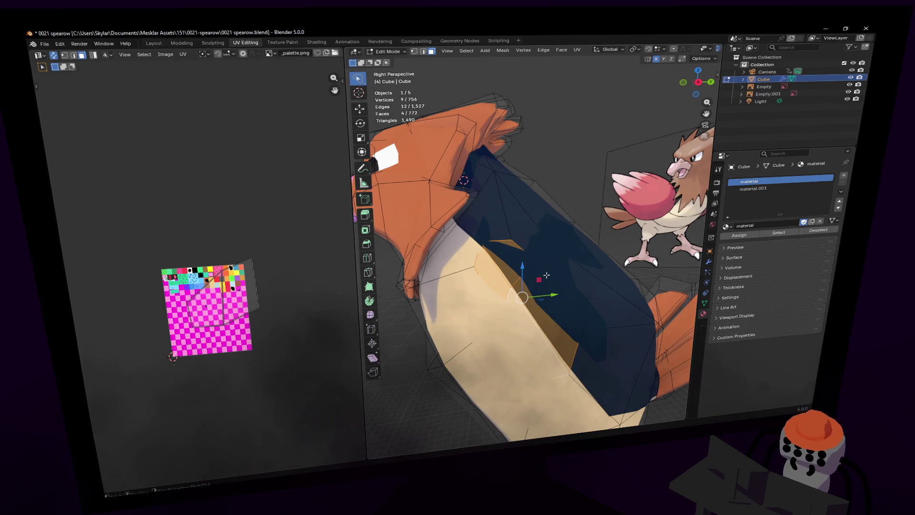
key(shift+grave)
click(548, 275)
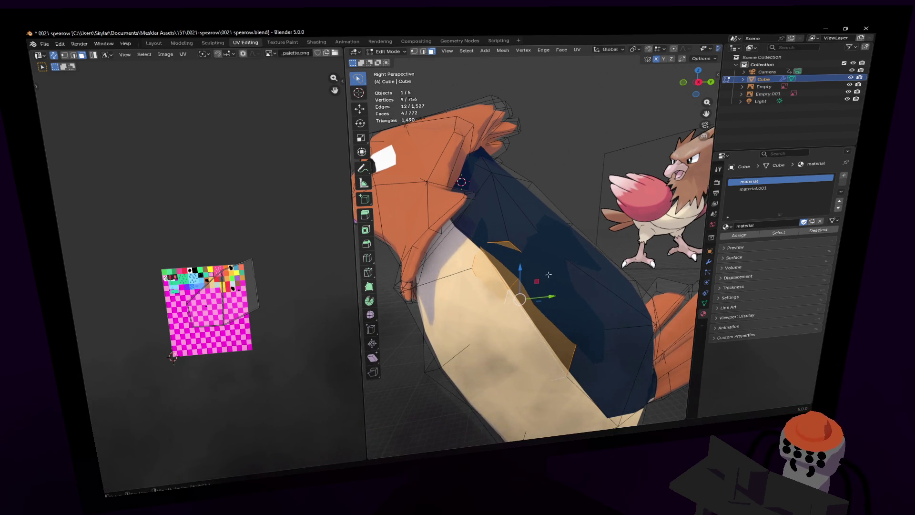
right_click(712, 255)
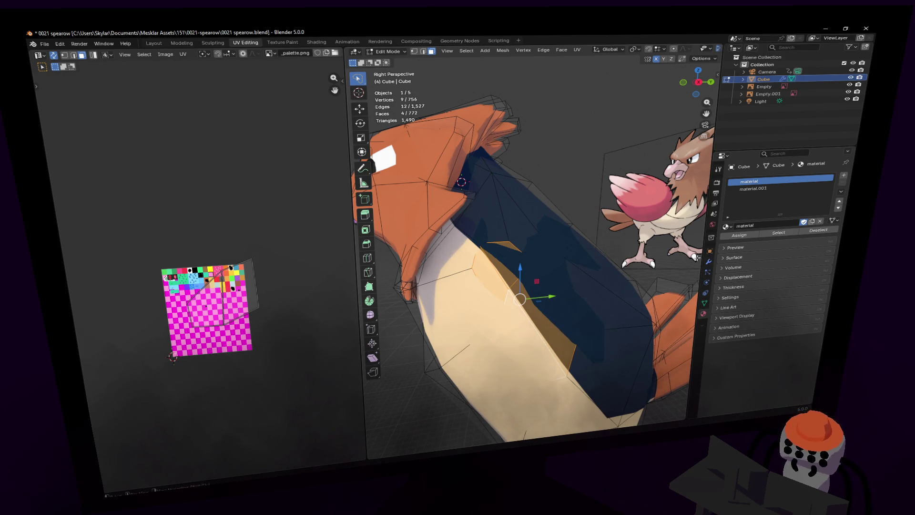
key(shift+grave)
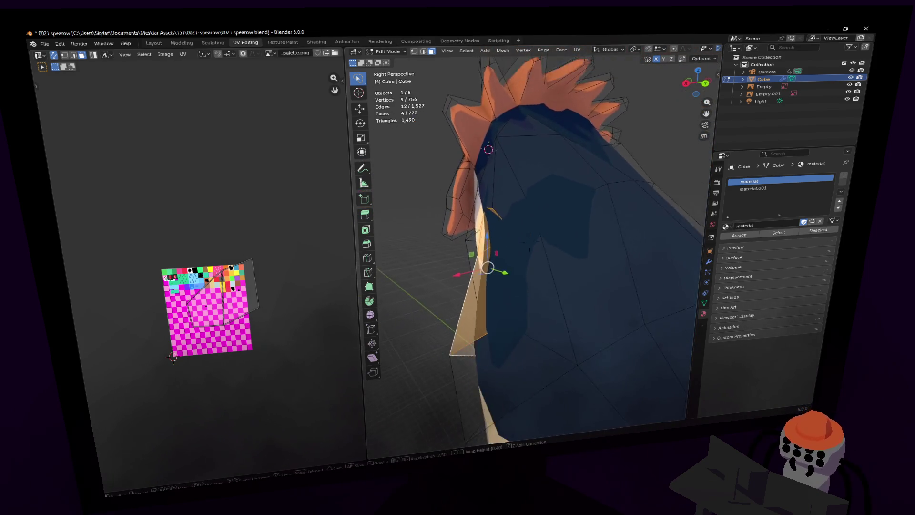
- Scale the selected faces to 0.35 along X
click(533, 278)
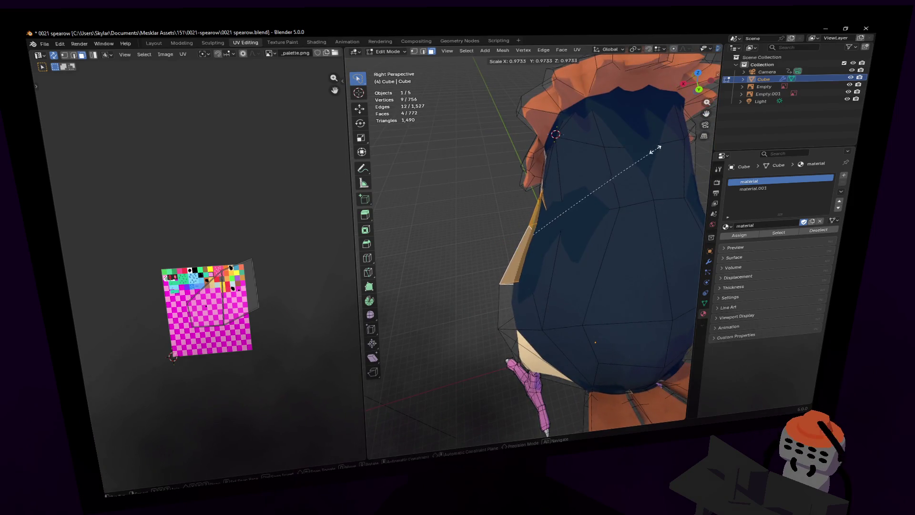
key(s)
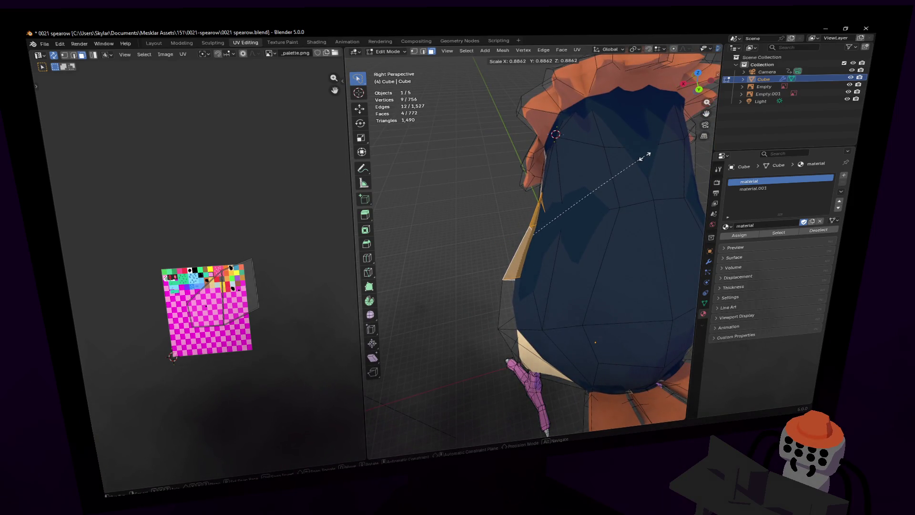
key(x)
click(552, 187)
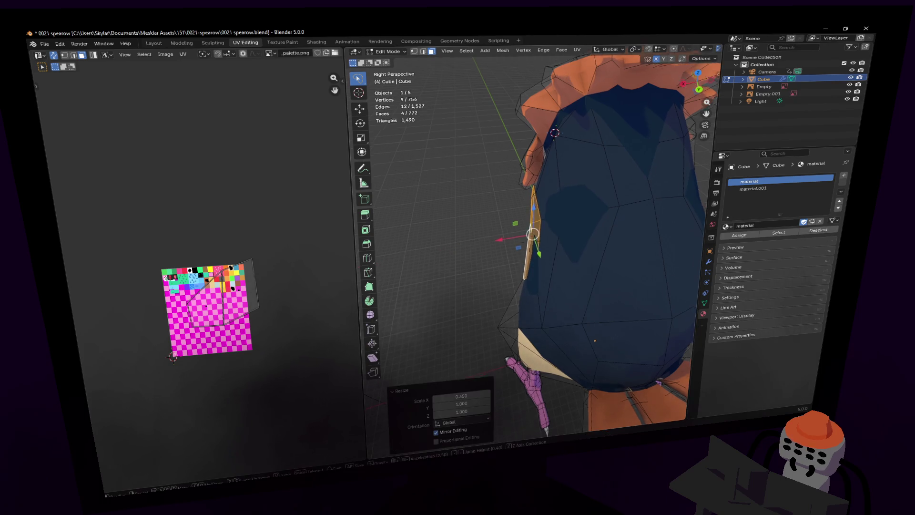
- Extrude the shoulder face outward into an arm
key(shift+grave)
key(s)
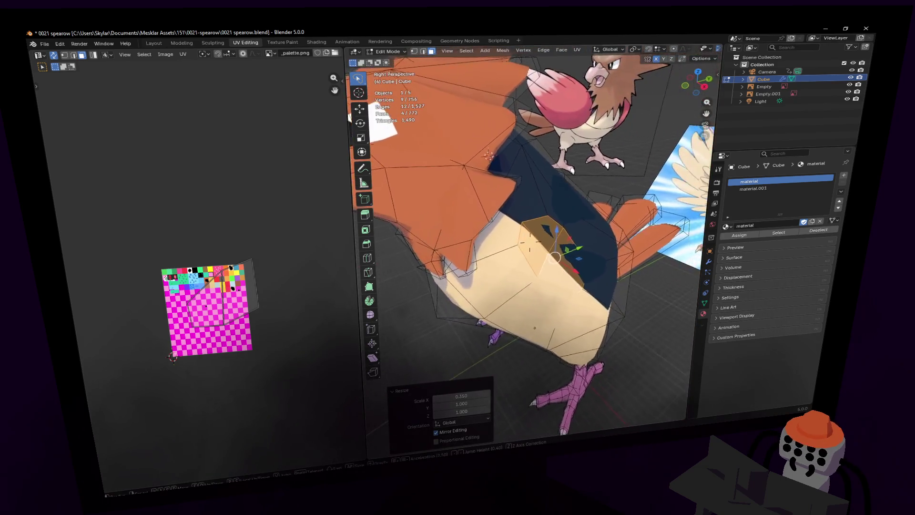
key(w)
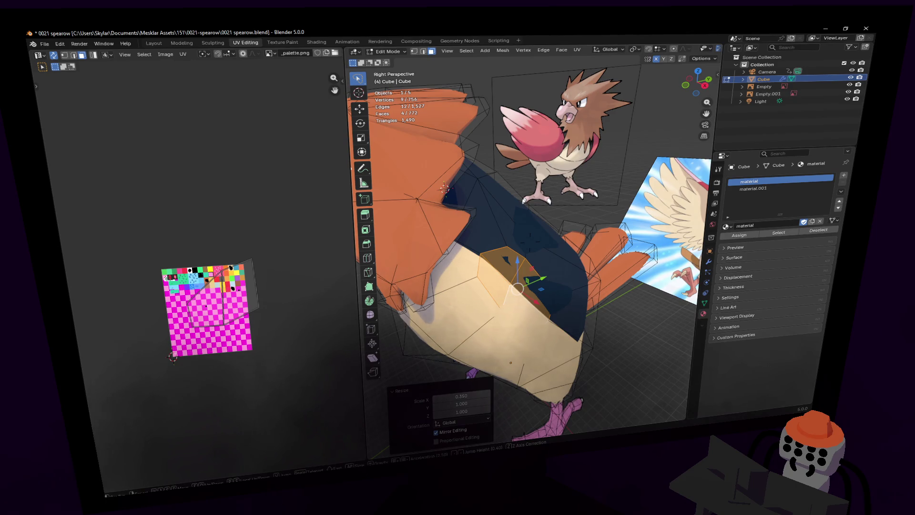
key(d)
key(w)
key(a)
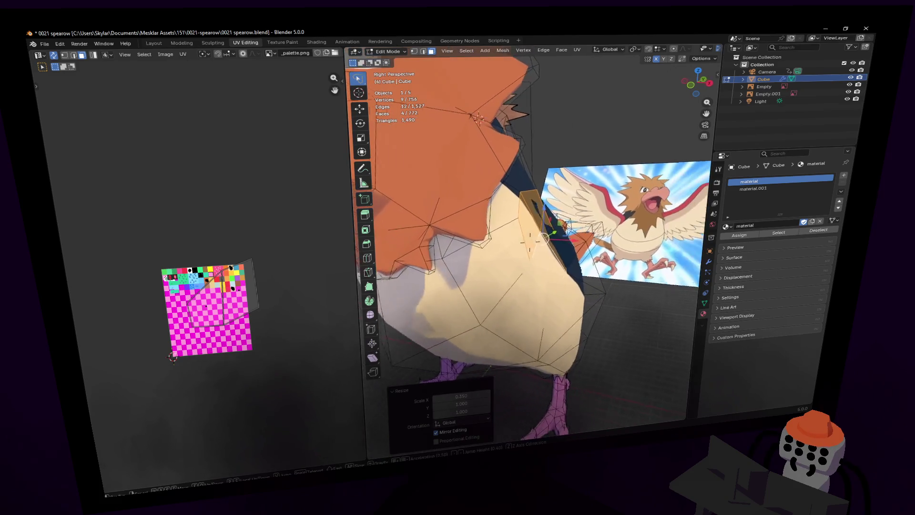
key(Return)
key(e)
click(651, 196)
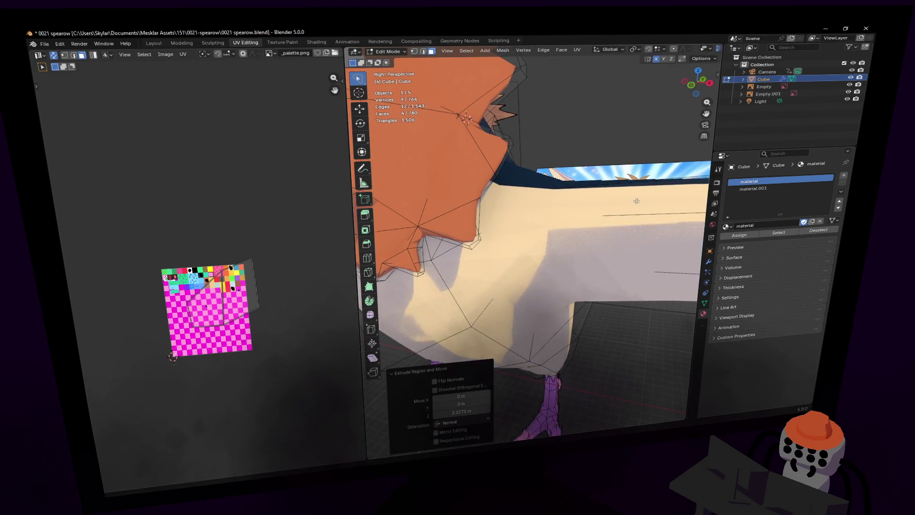
- Add an edge loop across the arm near its tip and shrink it to about 0.4
scroll(641, 248, down, 5)
key(ctrl+r)
click(641, 250)
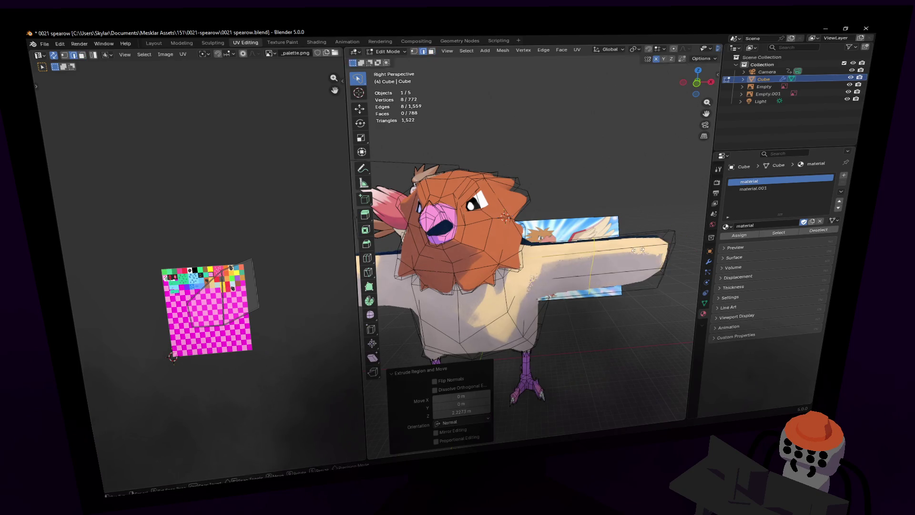
click(547, 255)
key(s)
click(544, 256)
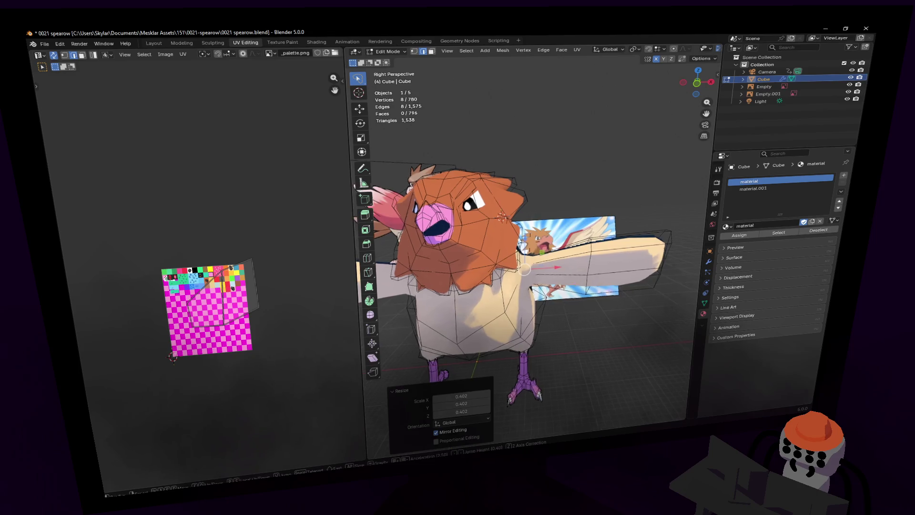
- Move three arm vertices along the X axis
scroll(530, 242, up, 4)
key(s)
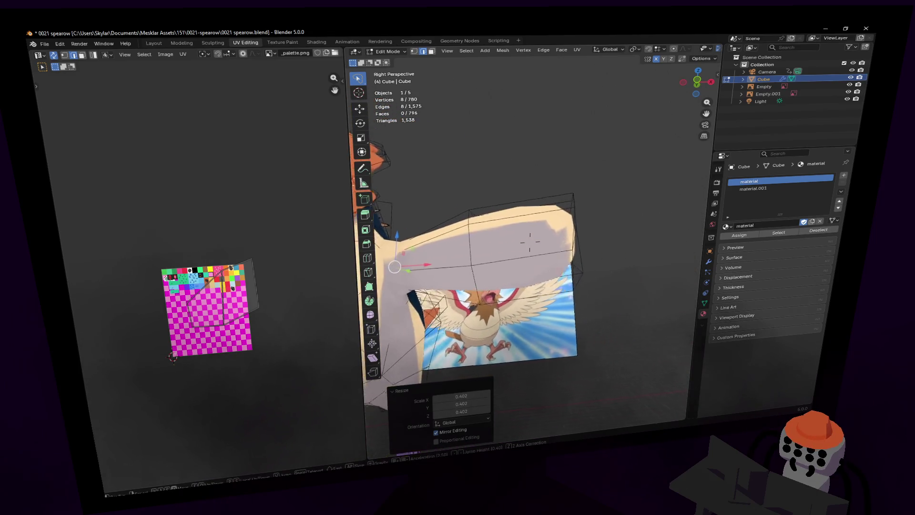
key(w)
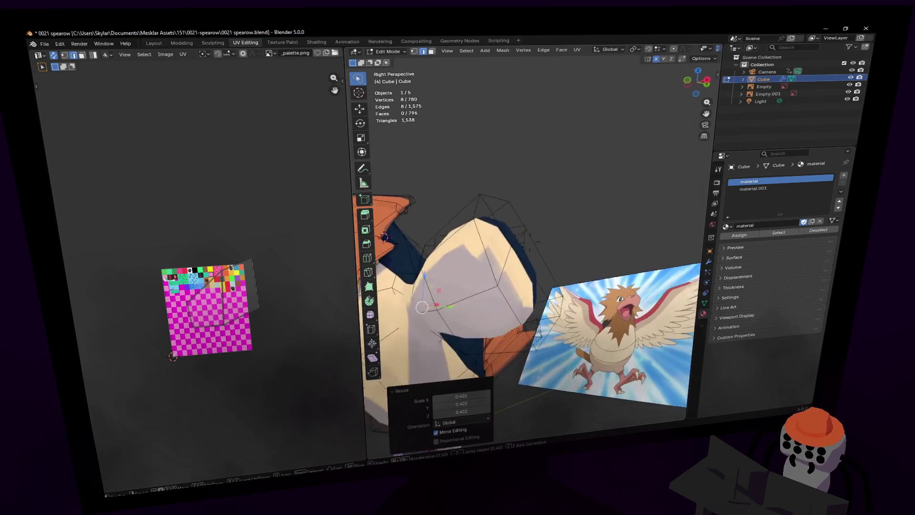
click(554, 257)
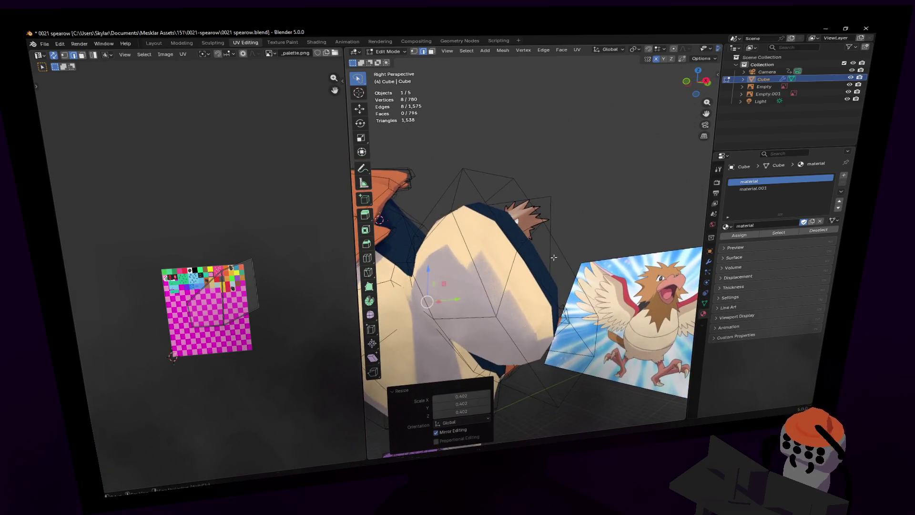
click(527, 242)
key(shift+grave)
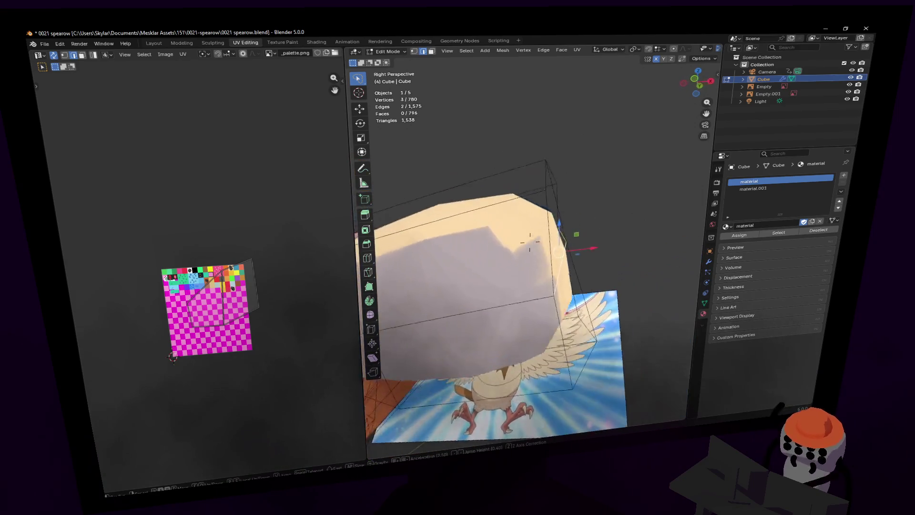
key(s)
click(509, 285)
drag(566, 256, 604, 252)
- Reposition two vertices along the wing edge
key(shift+grave)
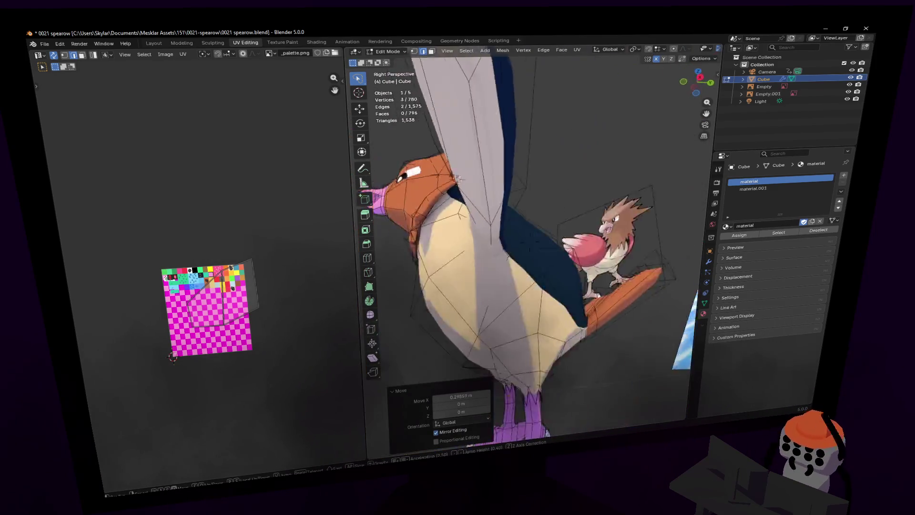
key(w)
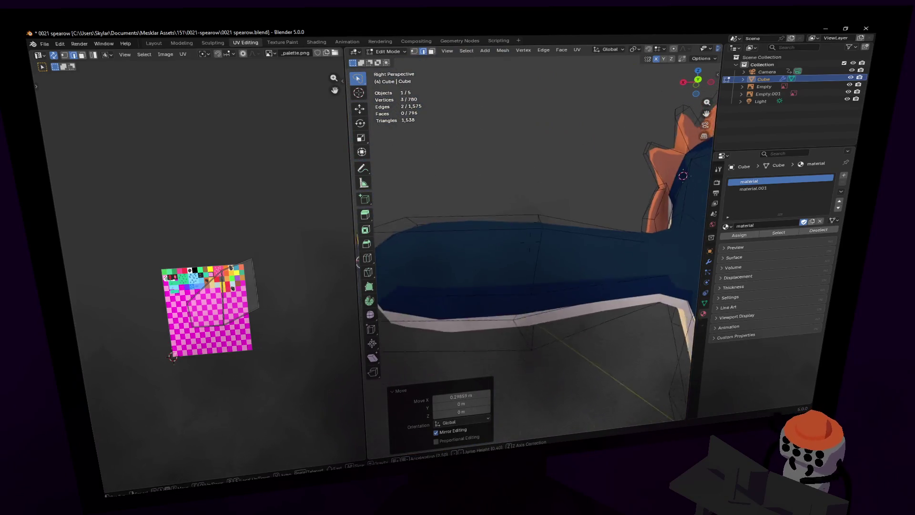
key(Return)
click(542, 284)
key(g)
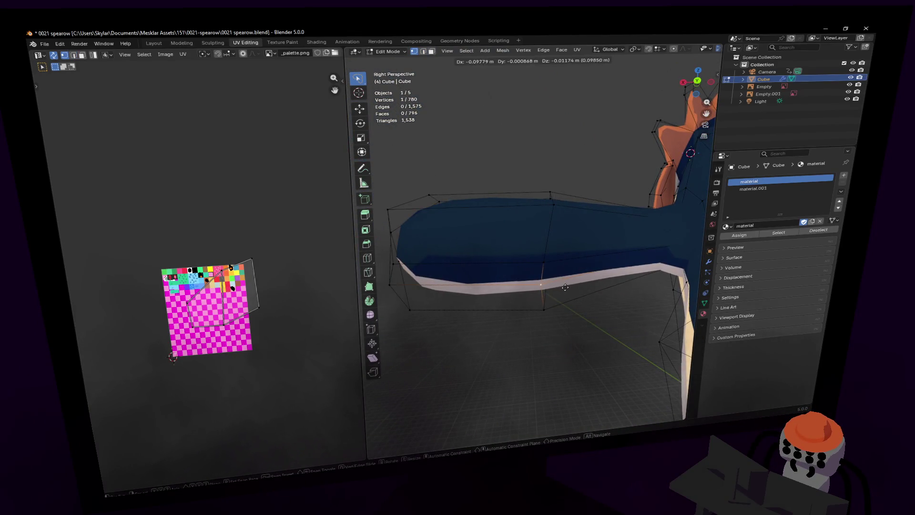
click(565, 287)
middle_drag(565, 287, 571, 419)
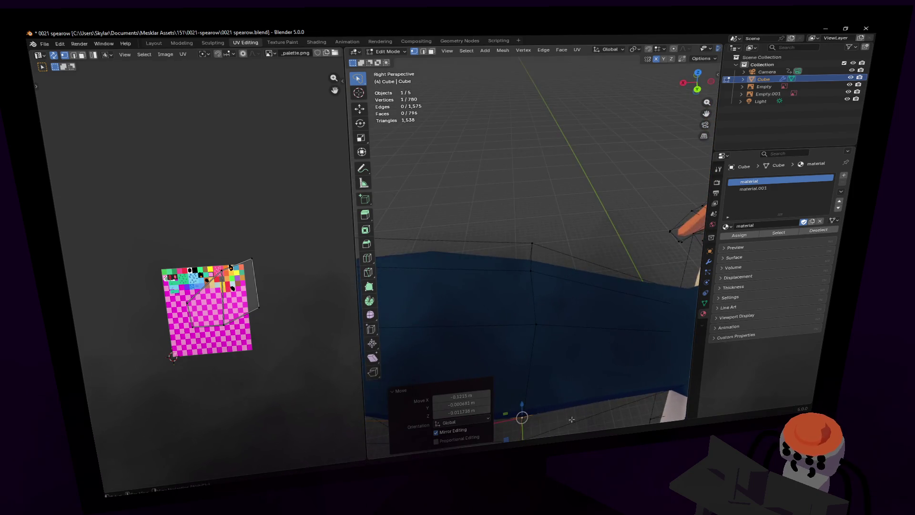
click(535, 324)
key(g)
click(579, 312)
- Start another edge loop on the arm, then cancel it
key(shift+grave)
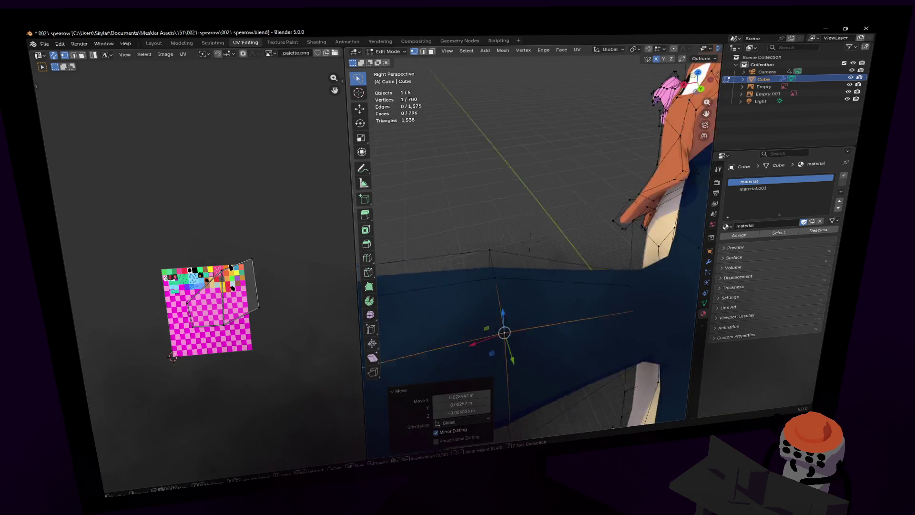
key(w)
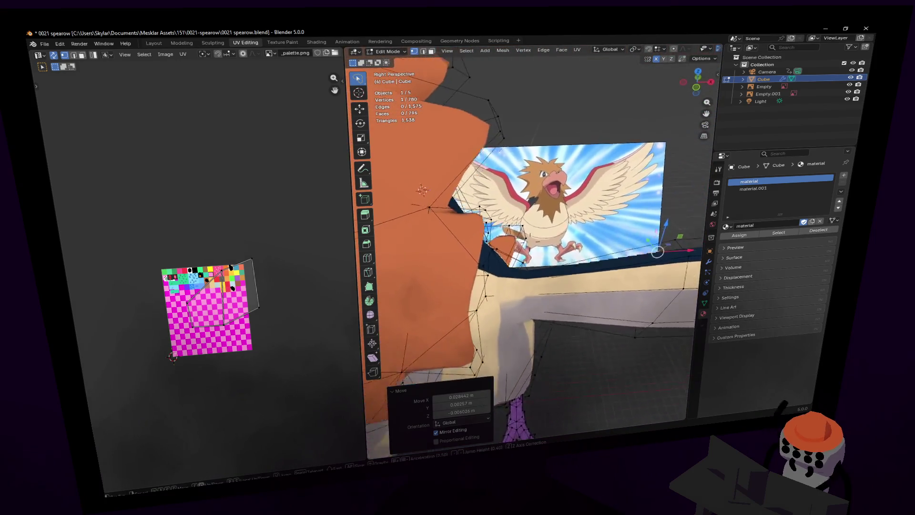
key(s)
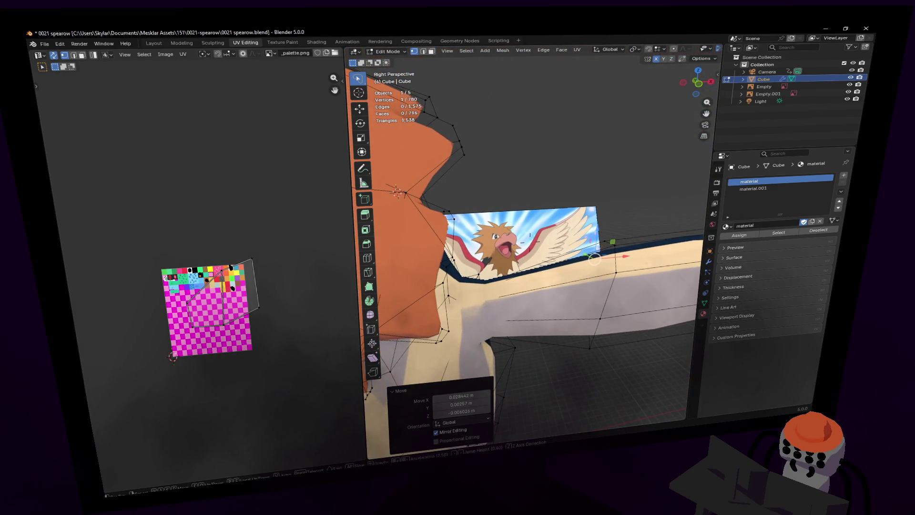
key(q)
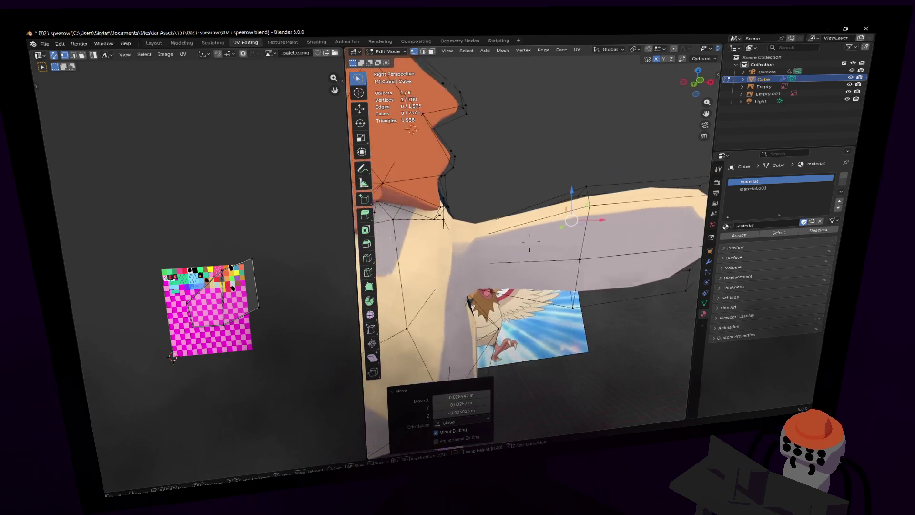
click(506, 298)
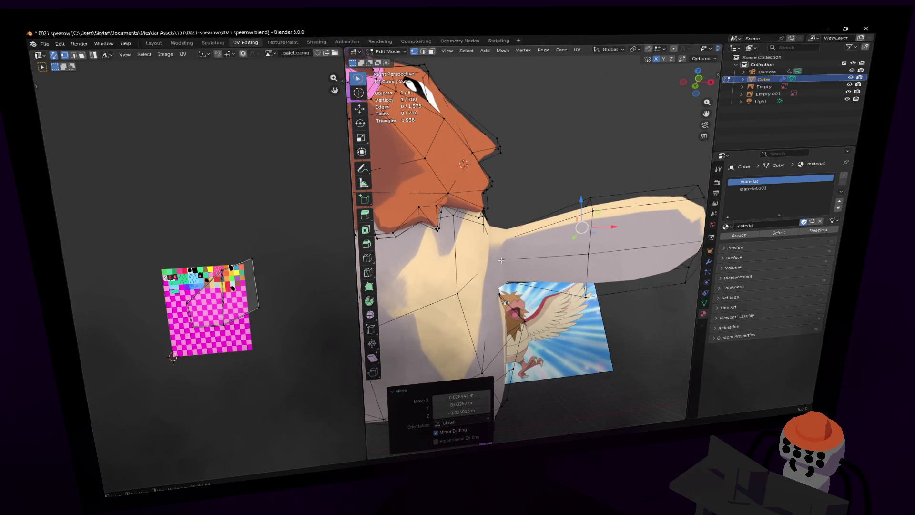
key(ctrl+r)
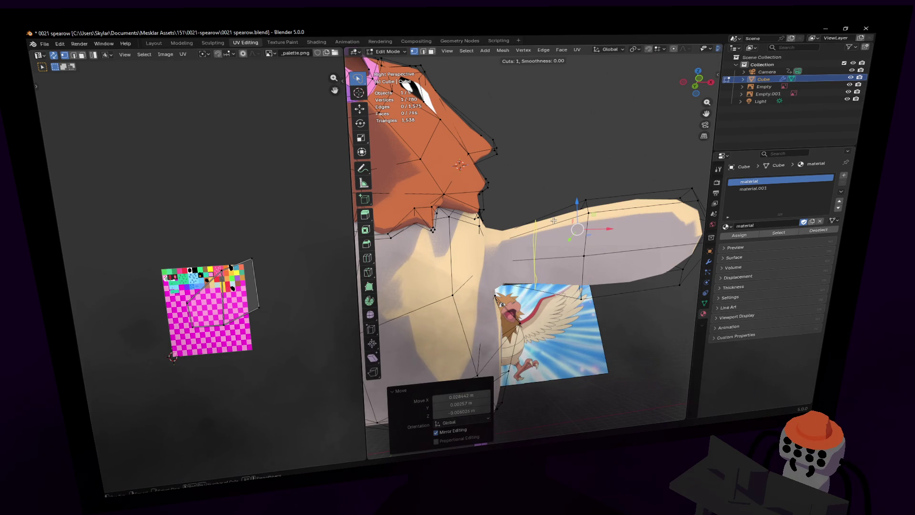
key(Escape)
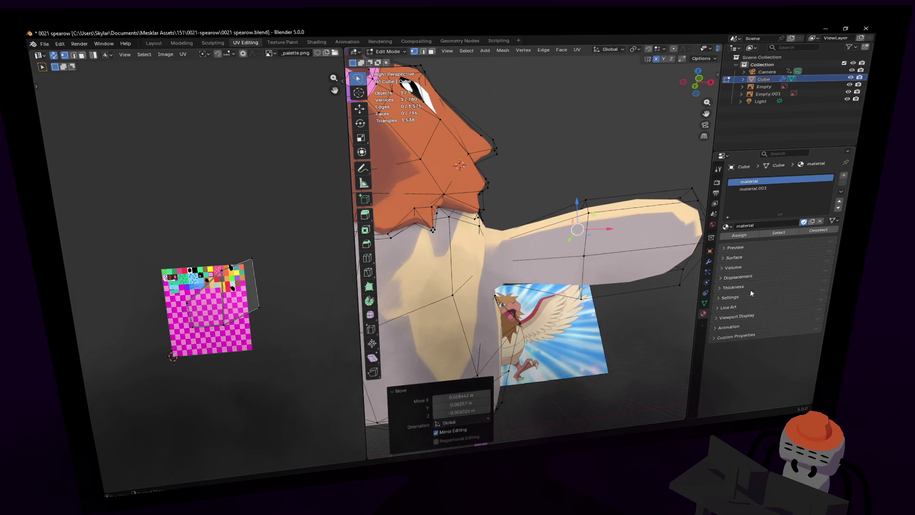
- Try extruding the arm's end face, then cancel and undo the extrusion
key(shift+grave)
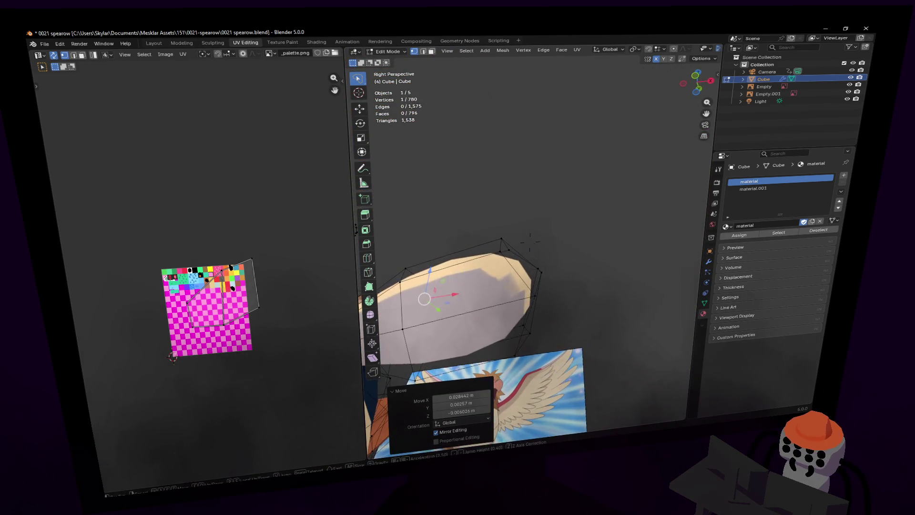
click(529, 267)
click(528, 267)
key(e)
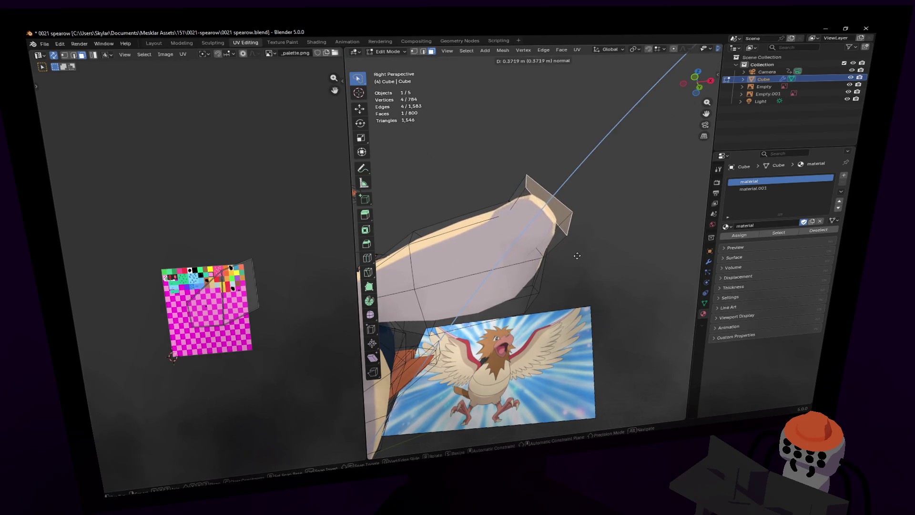
key(Escape)
key(ctrl+z)
- Switch to edge selection, toggle X-ray to check hidden edges, and cancel a trial X slide
key(shift+grave)
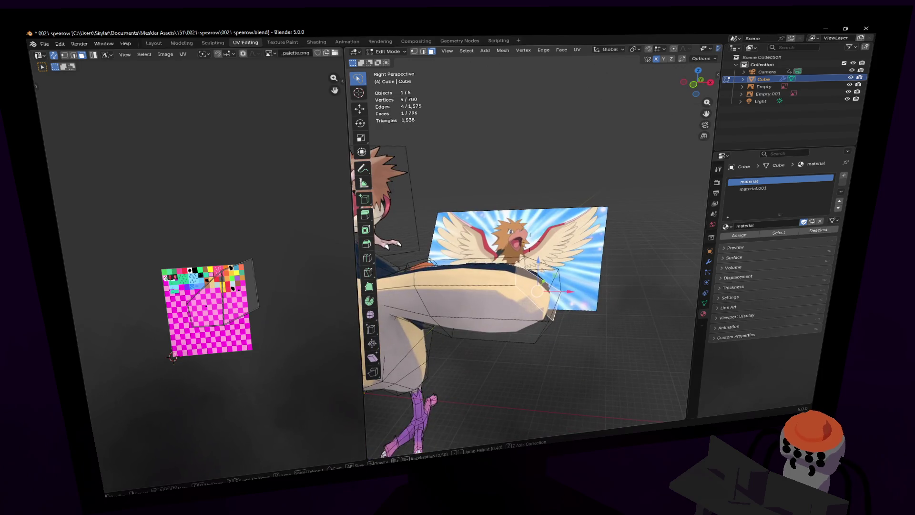
key(s)
key(w)
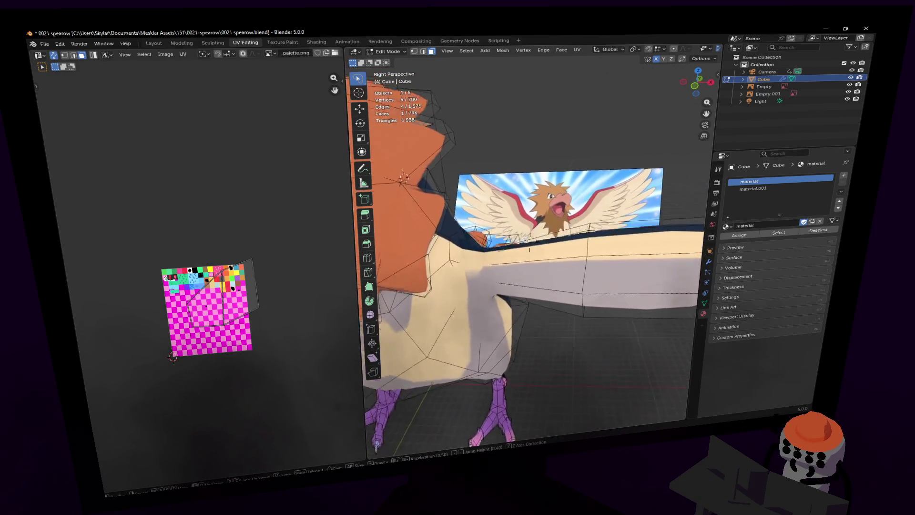
click(484, 259)
key(2)
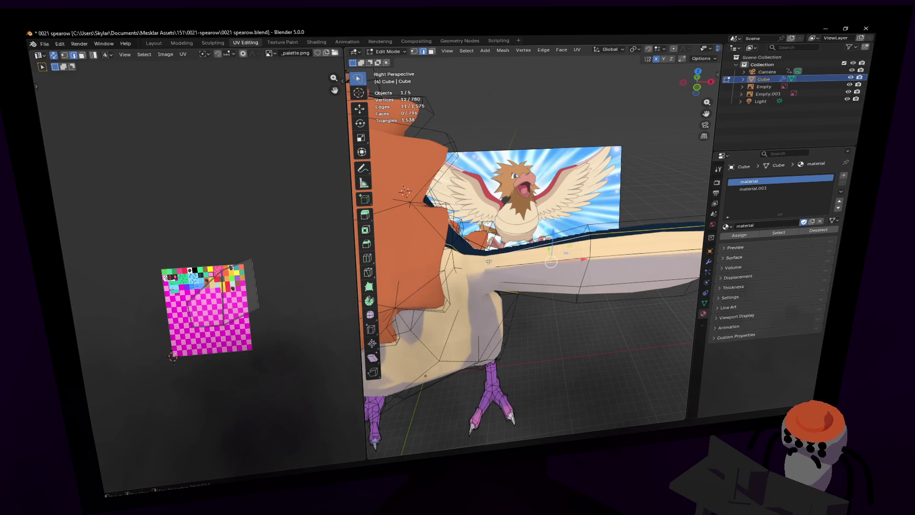
key(alt+z)
scroll(492, 265, up, 3)
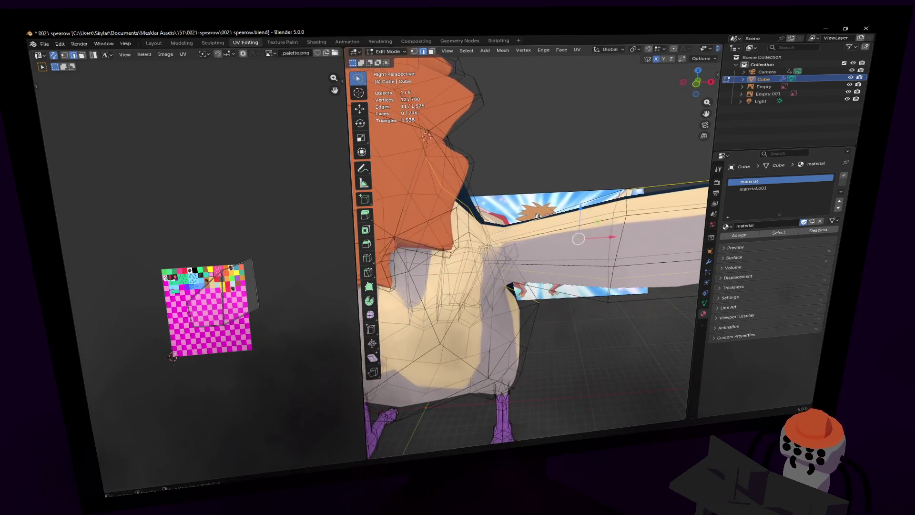
key(alt+z)
scroll(502, 243, up, 5)
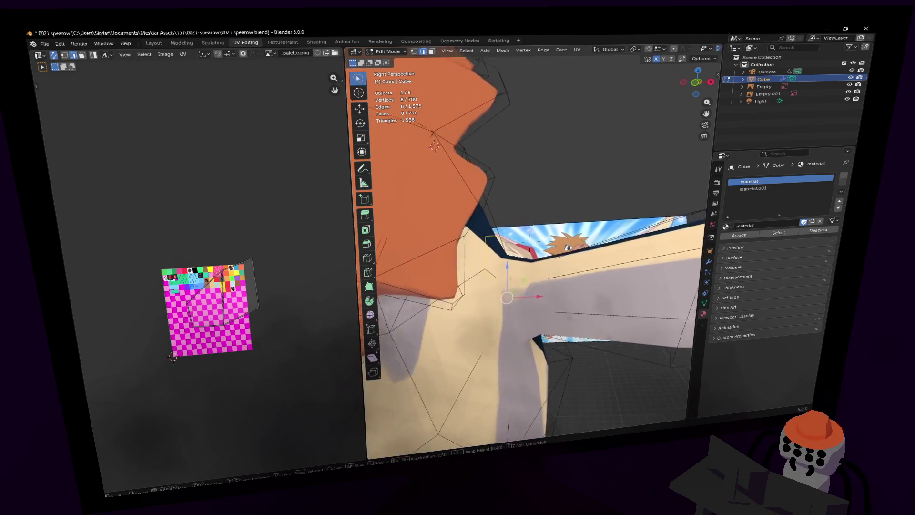
scroll(533, 249, down, 5)
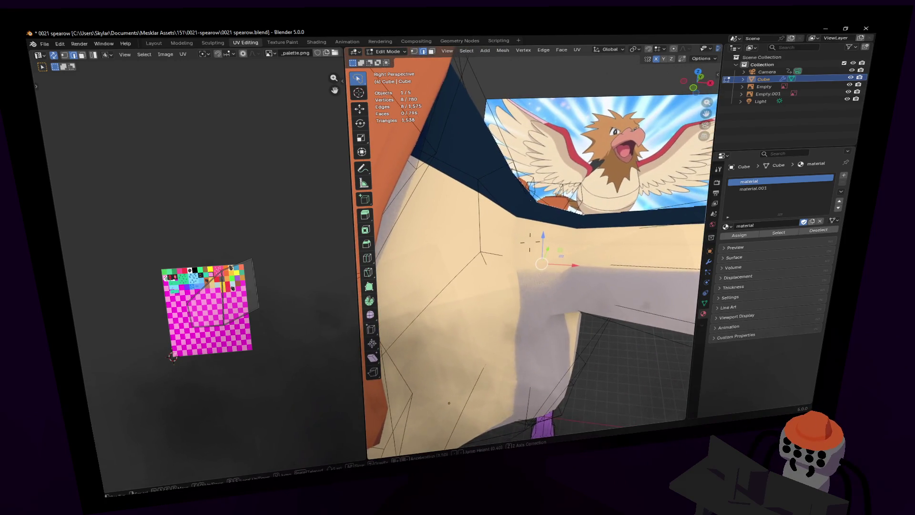
drag(552, 236, 556, 237)
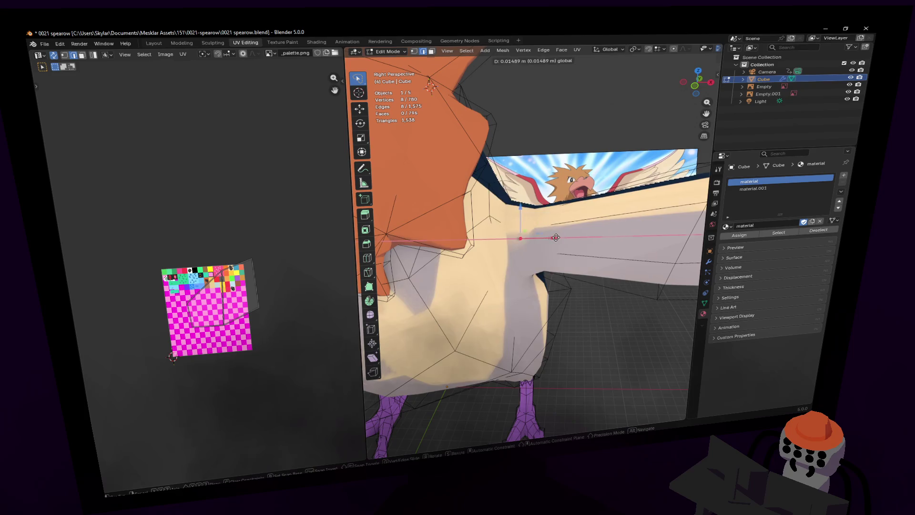
right_click(589, 236)
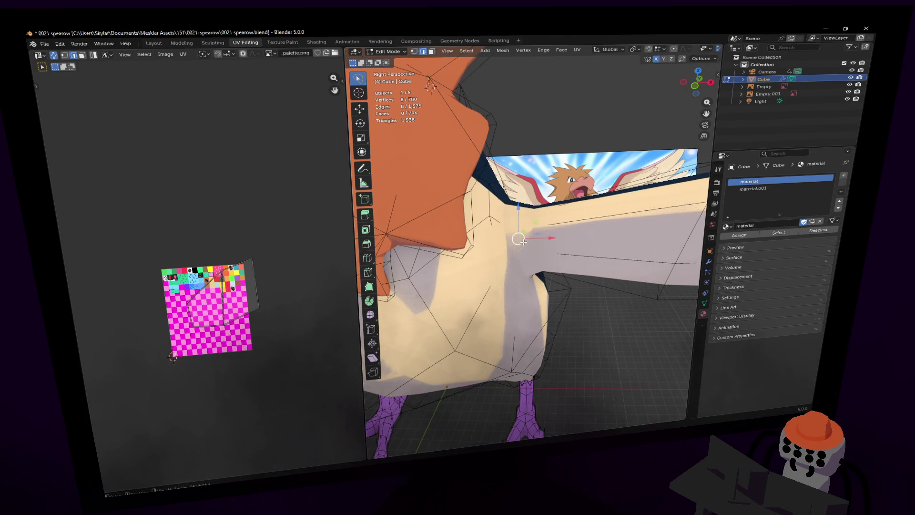
- Rip the selected shoulder vertices with V and push them outward along X
key(v)
key(x)
key(Return)
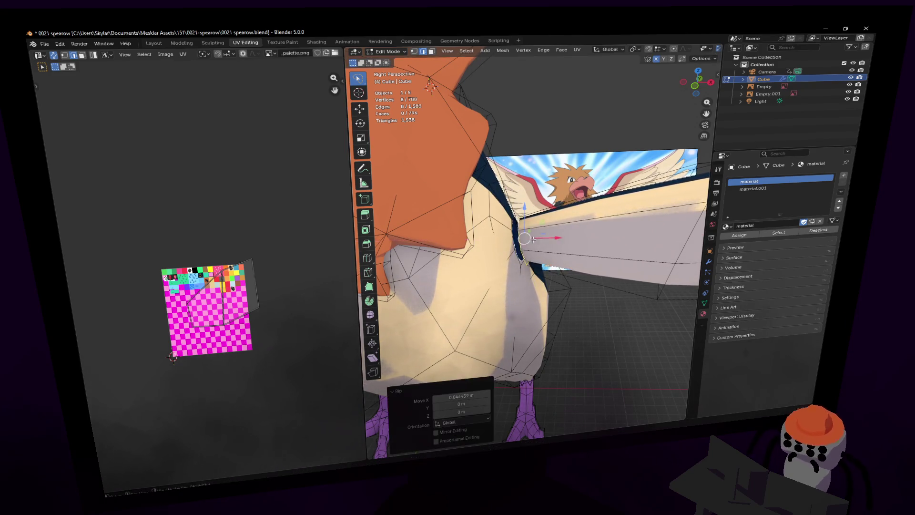
key(shift+grave)
key(s)
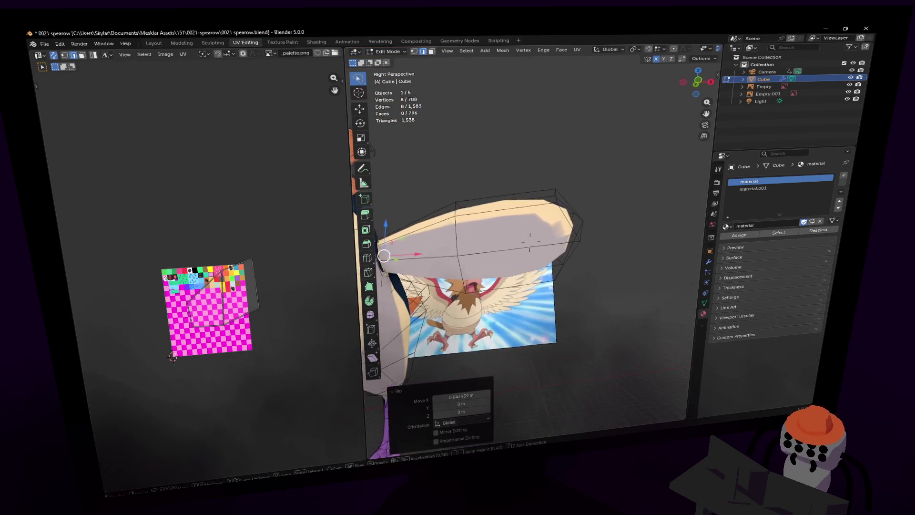
click(533, 244)
- Select the connected wing mesh with Ctrl+L, then undo back to the earlier selection
key(ctrl+l)
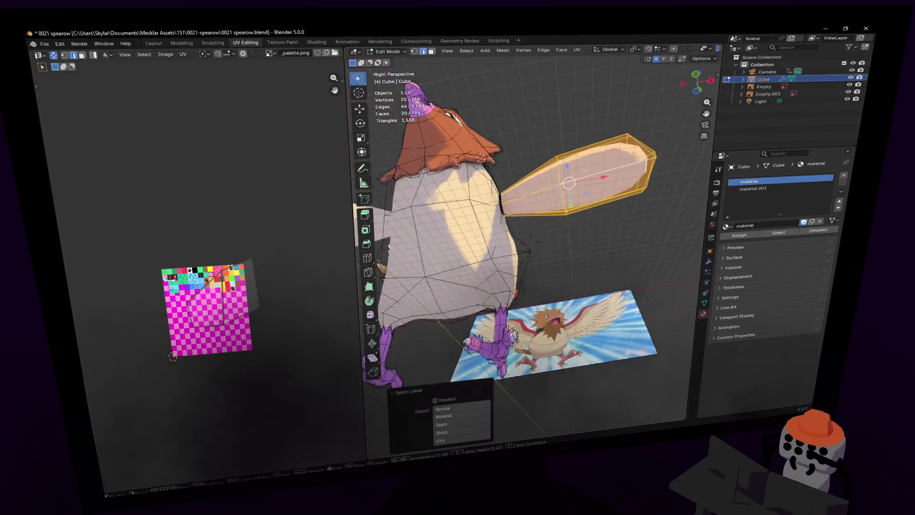
key(shift+grave)
key(s)
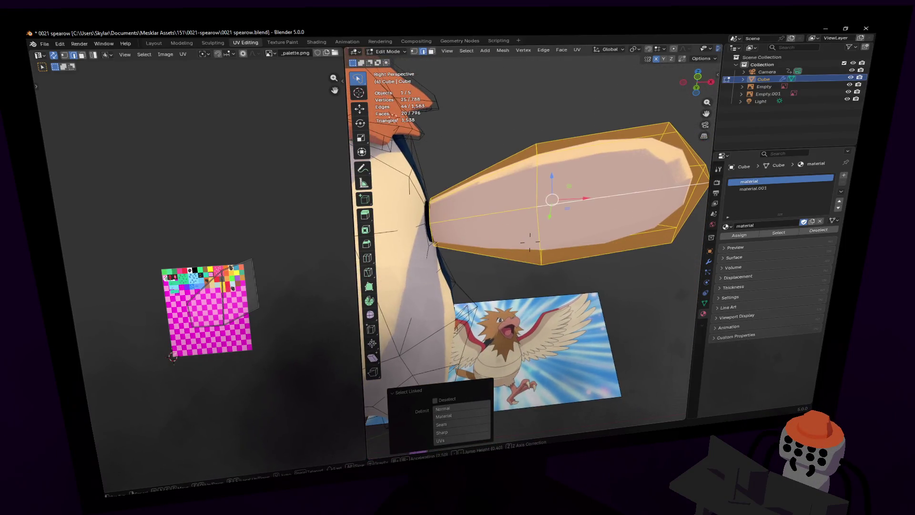
key(e)
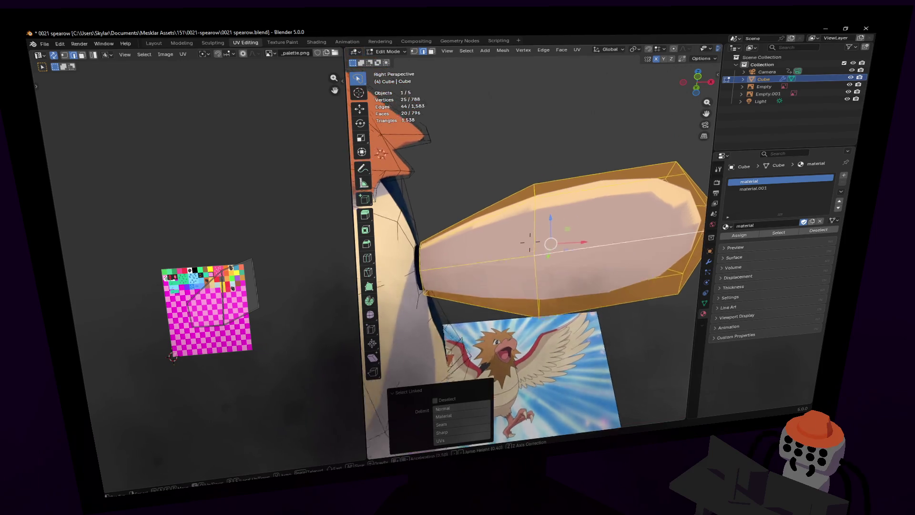
key(w)
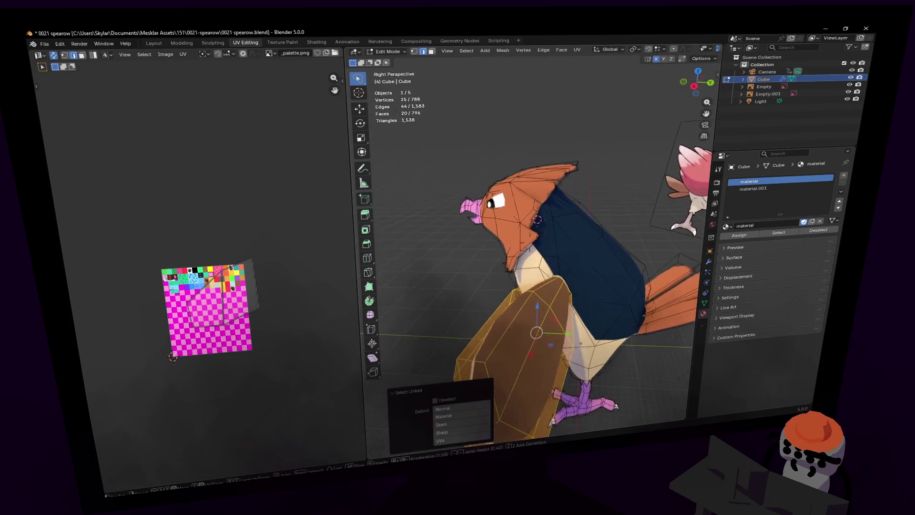
click(565, 202)
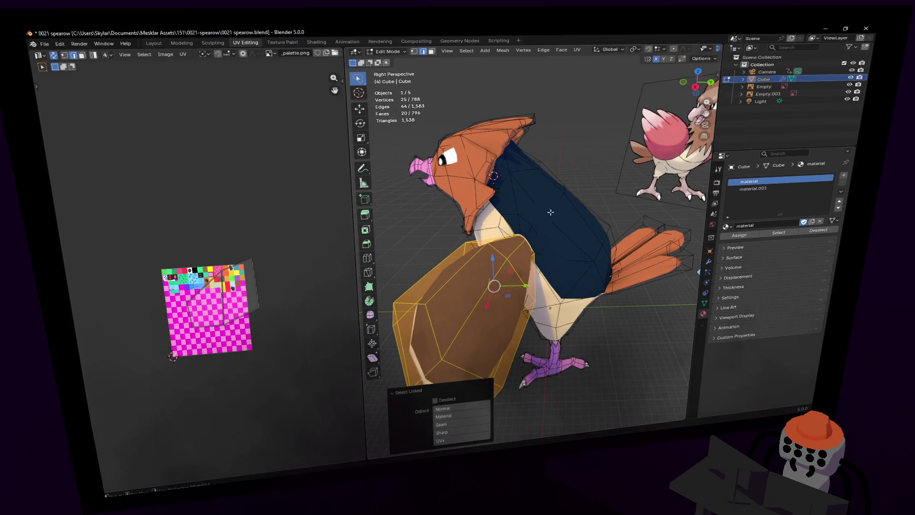
key(ctrl+z)
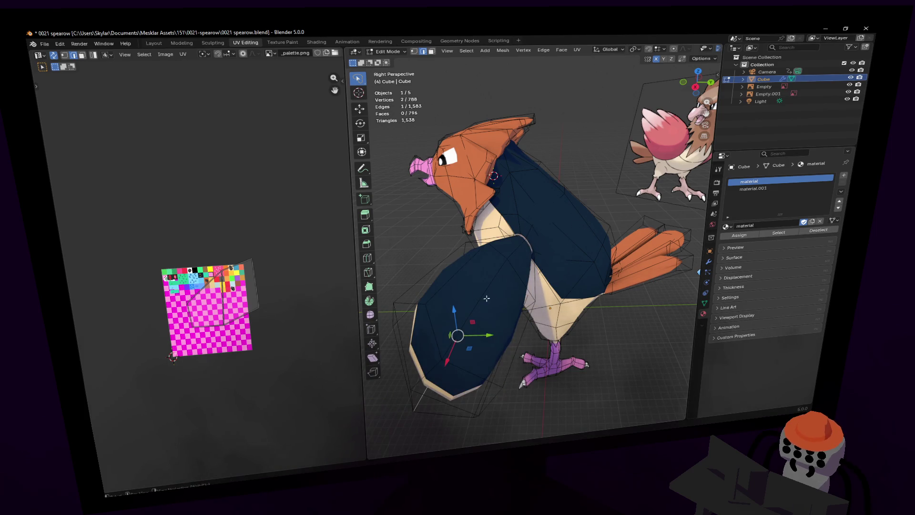
- Delete the shoulder vertices, then select the whole linked wing with L and delete it
click(496, 305)
key(x)
click(465, 208)
click(501, 268)
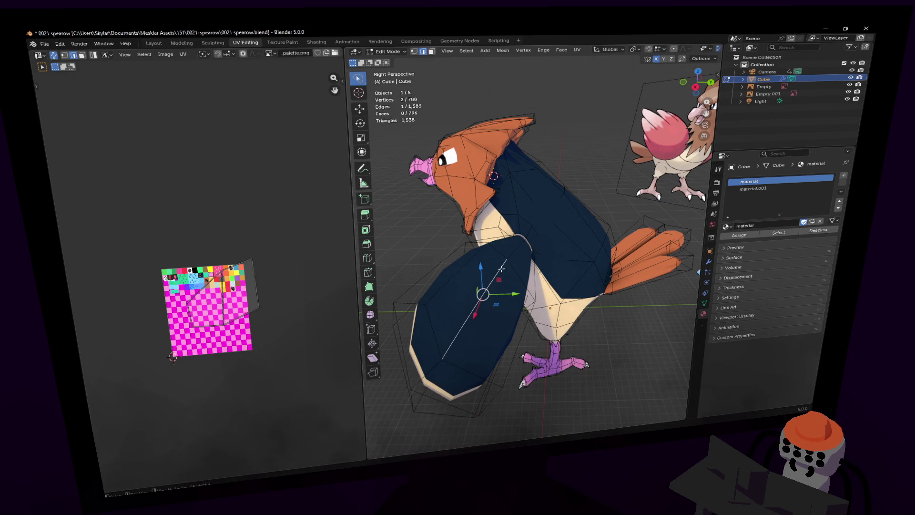
key(l)
key(x)
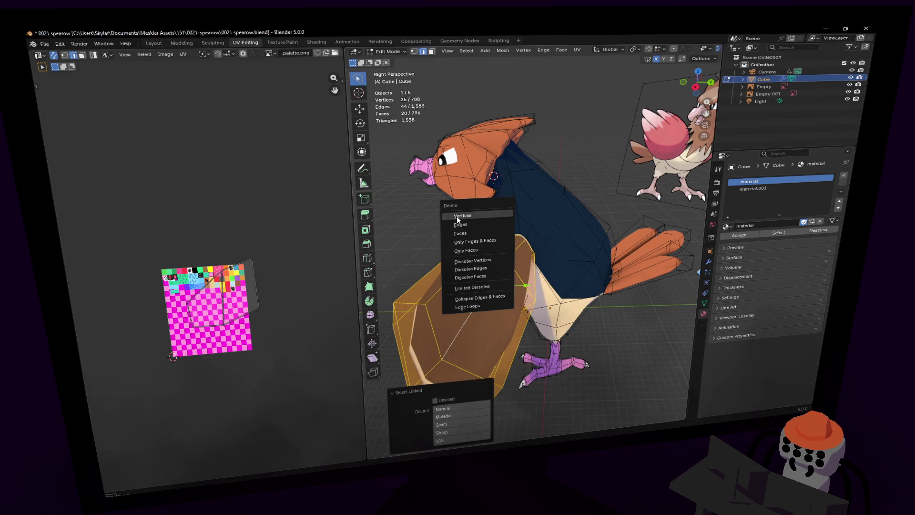
click(464, 234)
key(shift+grave)
- Merge the edge loop around the pale shoulder patch at its centre
key(w)
click(543, 260)
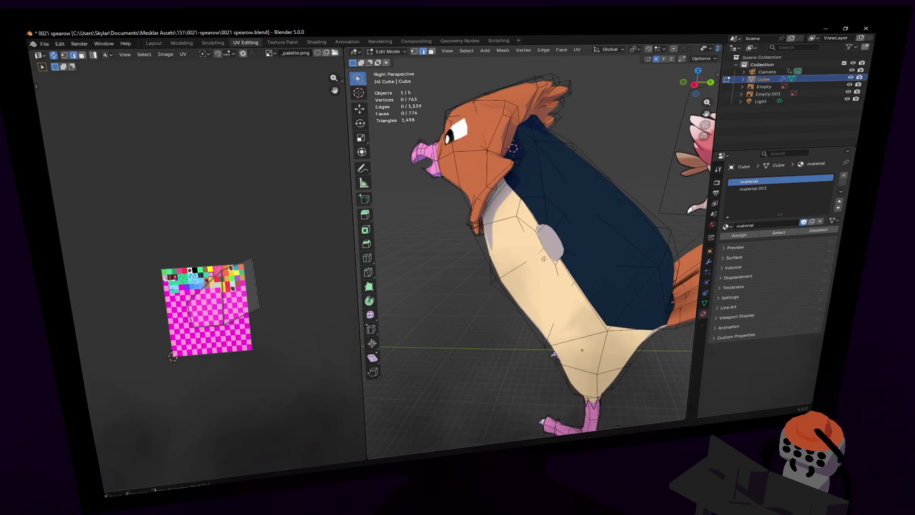
alt+click(549, 218)
scroll(557, 224, up, 5)
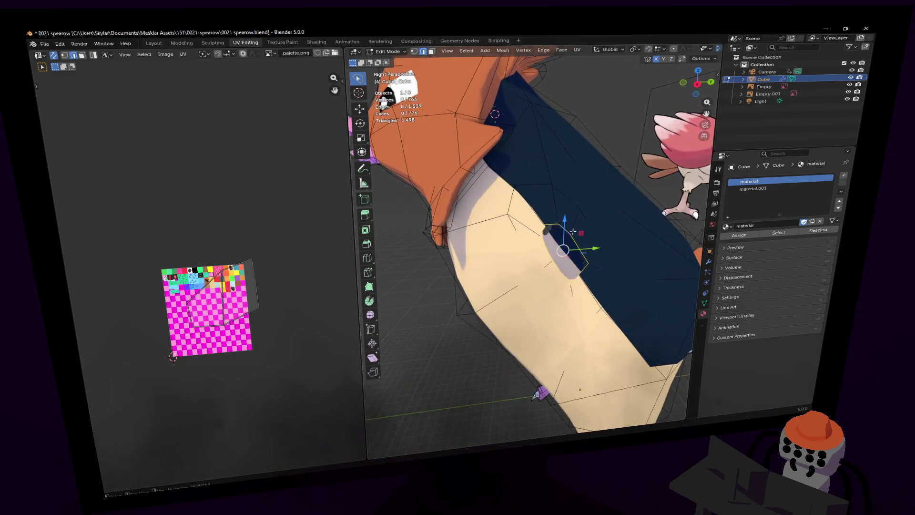
key(m)
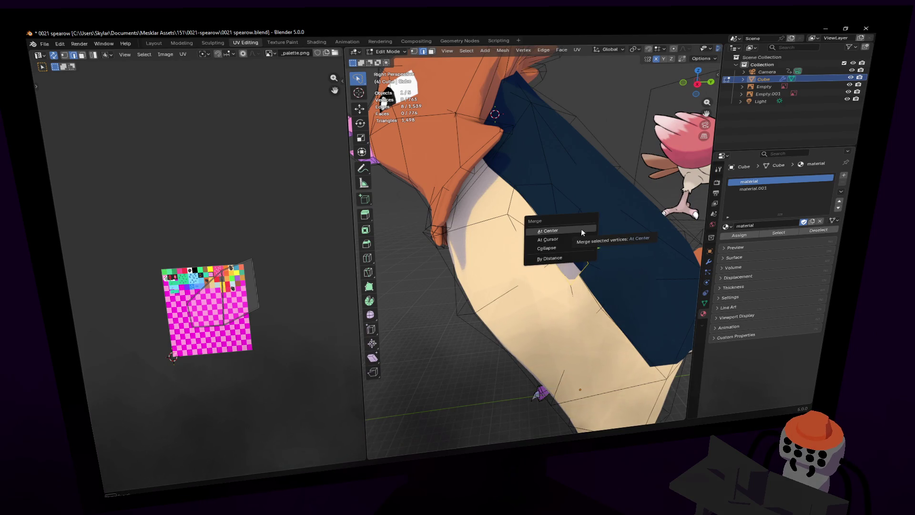
click(581, 231)
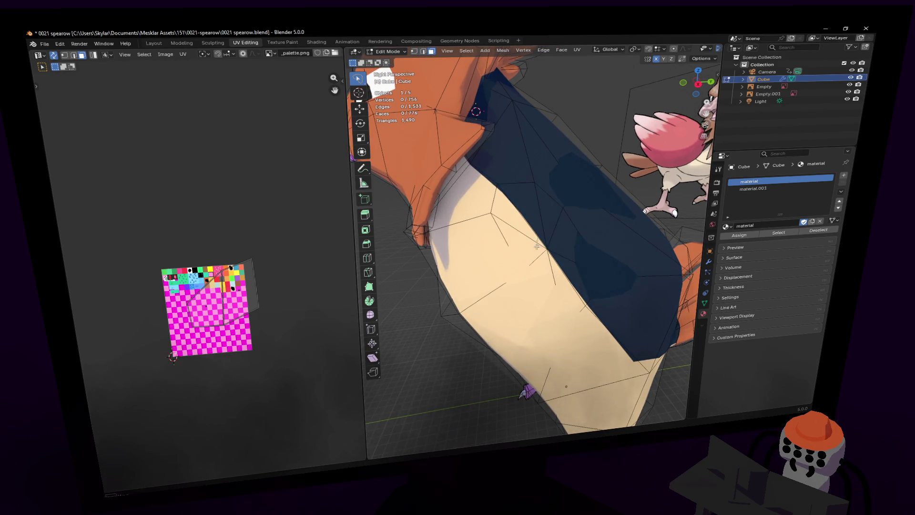
- Turn off the viewport subdivision preview and dissolve the face fan into one face
key(l)
click(708, 262)
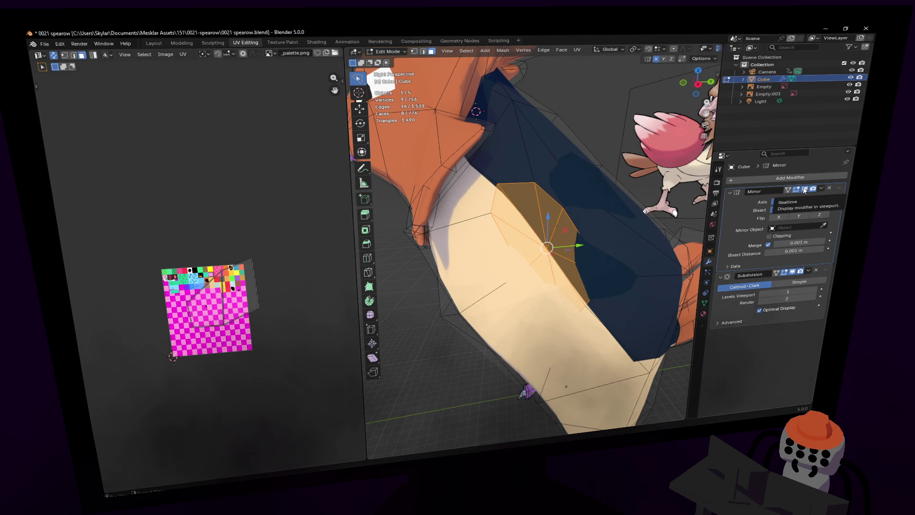
click(792, 272)
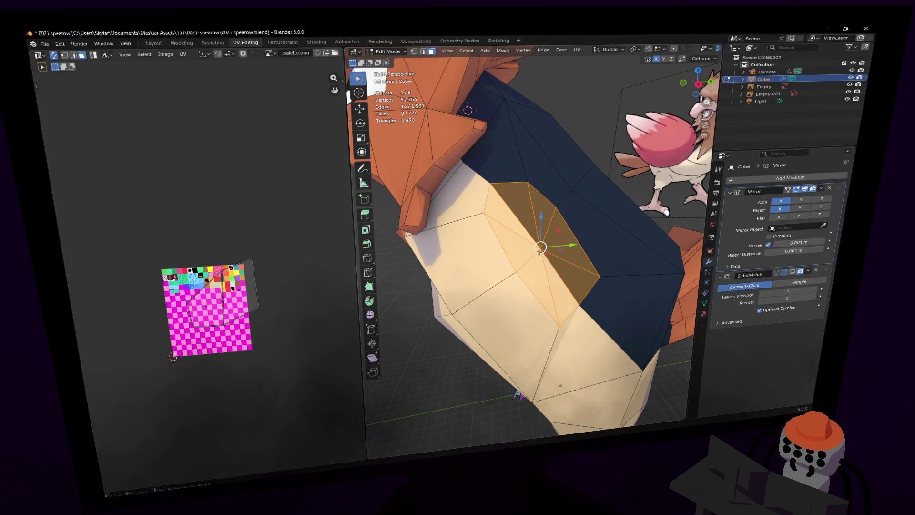
key(x)
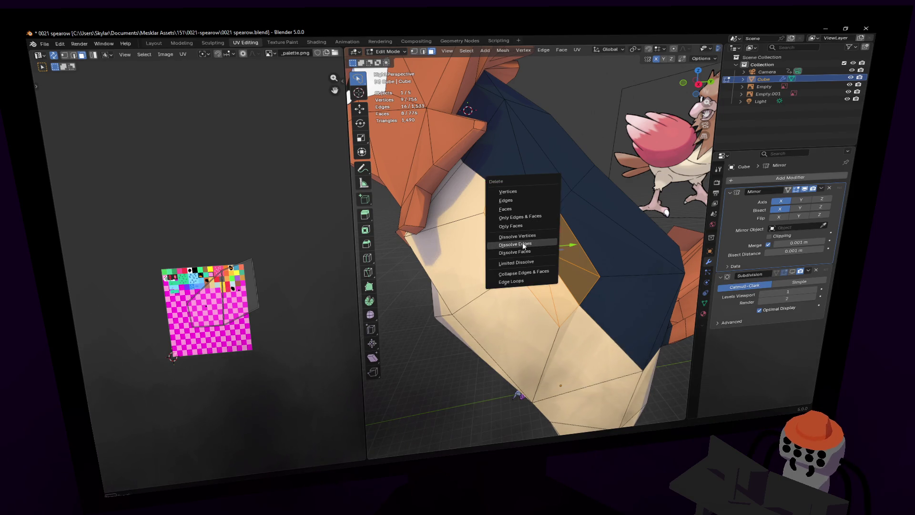
click(529, 251)
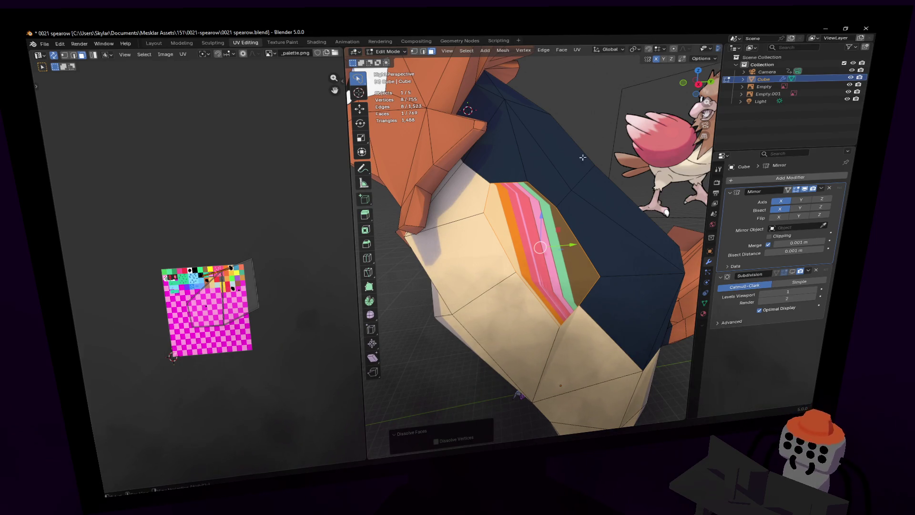
- Knife-cut a new edge across the shoulder patch from its corner vertex
mouse_move(560, 232)
middle_down()
mouse_move(538, 229)
mouse_move(580, 232)
mouse_move(484, 209)
middle_up()
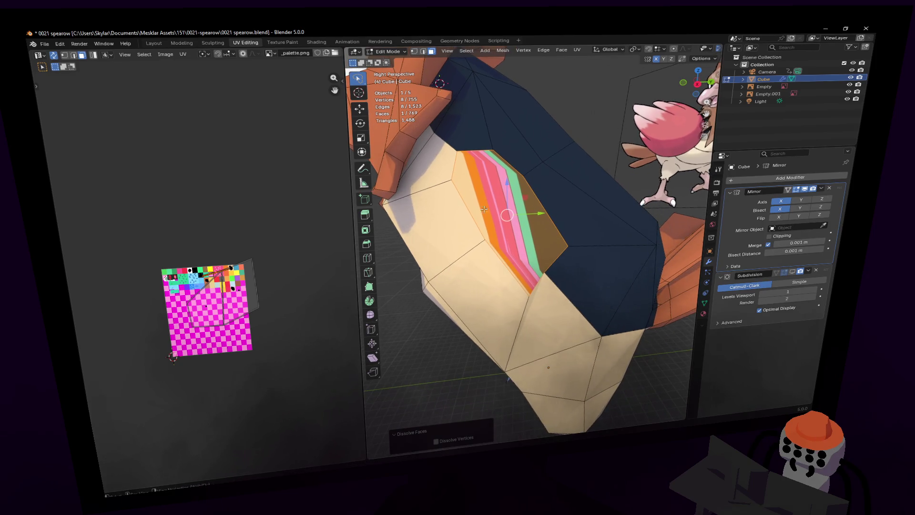
click(367, 271)
click(458, 150)
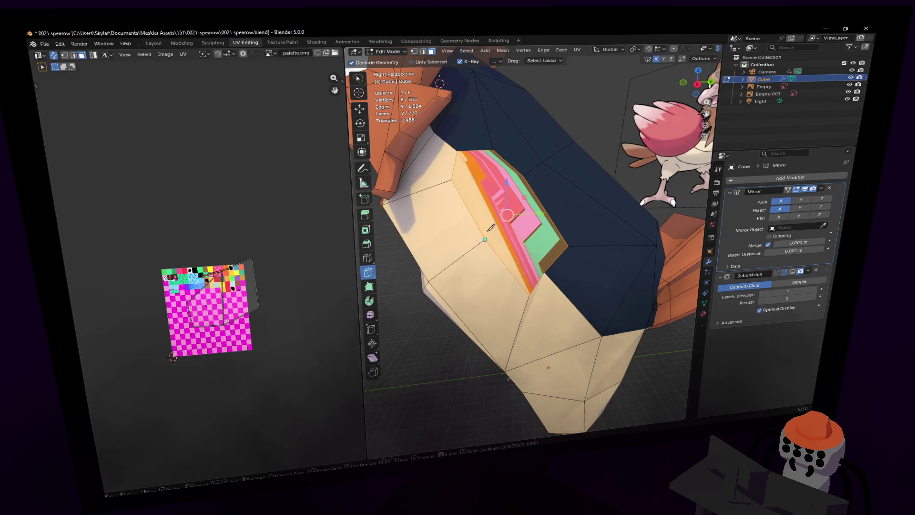
key(ctrl+z)
shift+middle_drag(519, 174, 518, 208)
key(w)
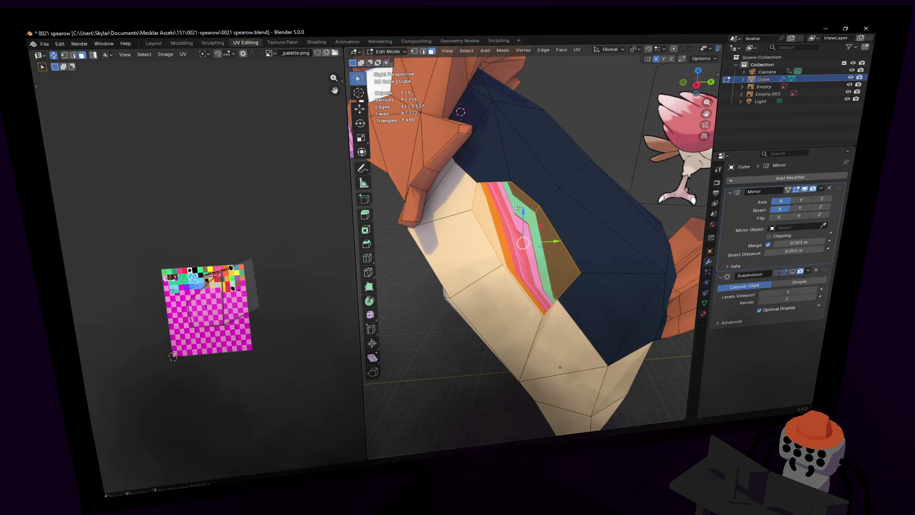
key(ctrl+z)
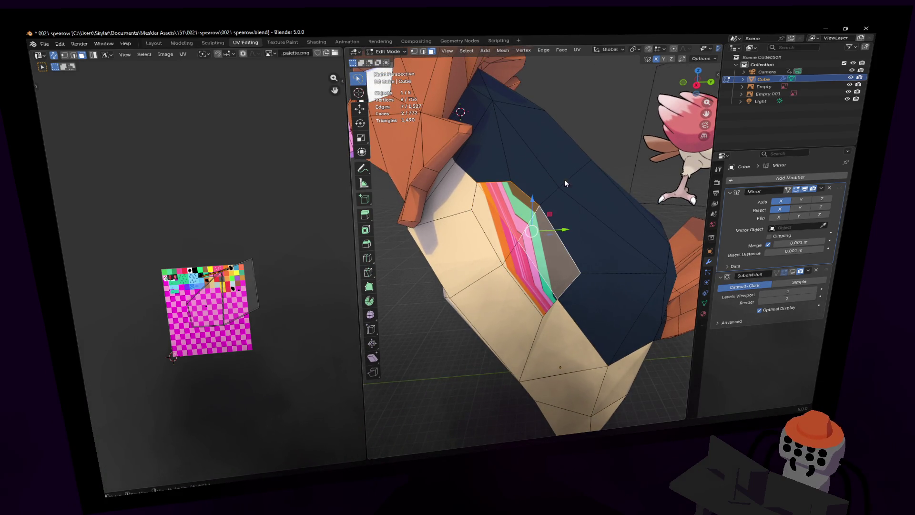
- Unwrap the two cut faces, scale their UV island to 0.022, and place it on the palette colour
key(u)
key(Return)
scroll(224, 223, up, 3)
key(s)
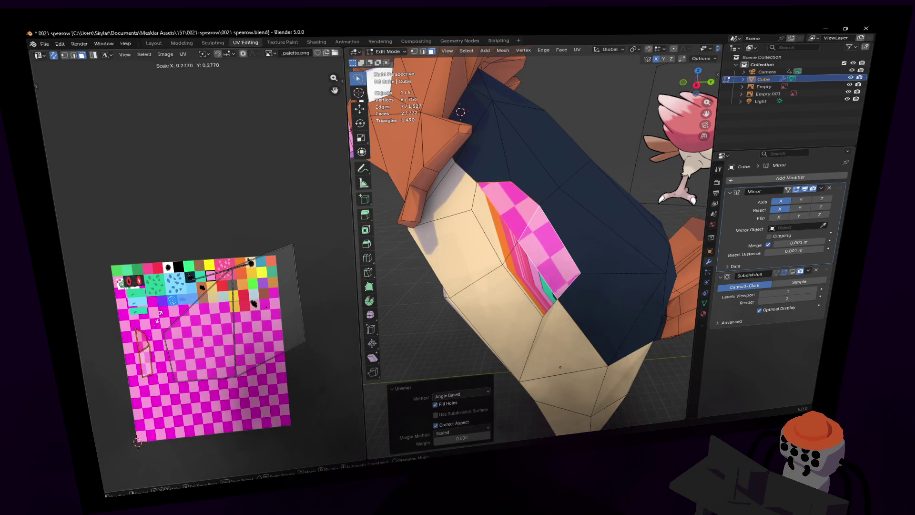
click(145, 351)
key(g)
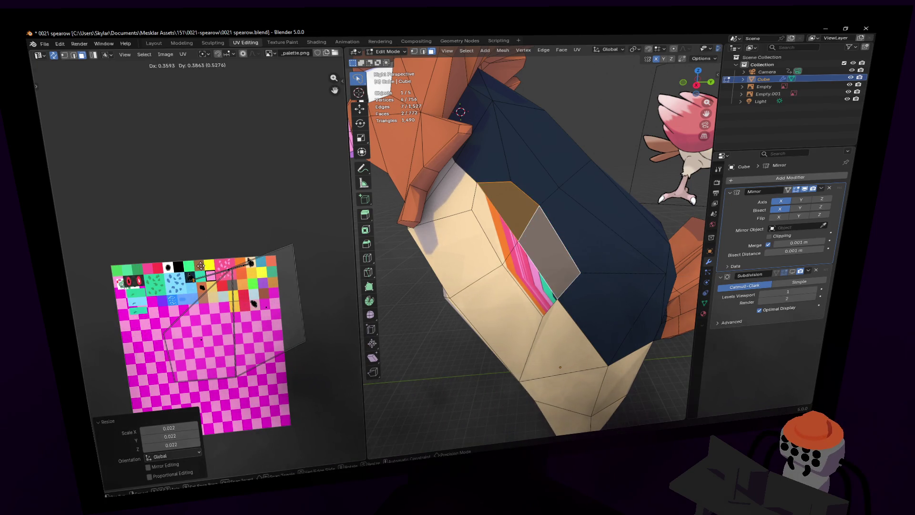
click(198, 262)
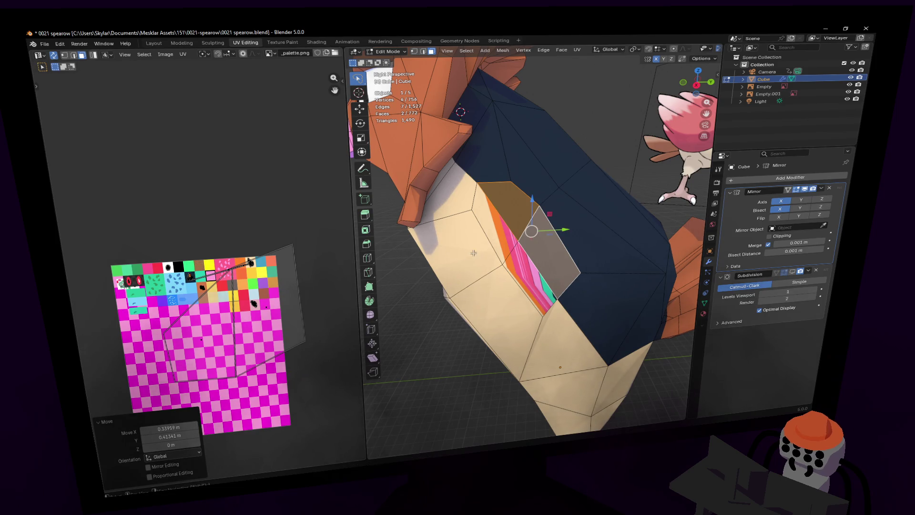
- Nudge the vertex where the head meets the body
scroll(232, 237, up, 1)
key(shift+grave)
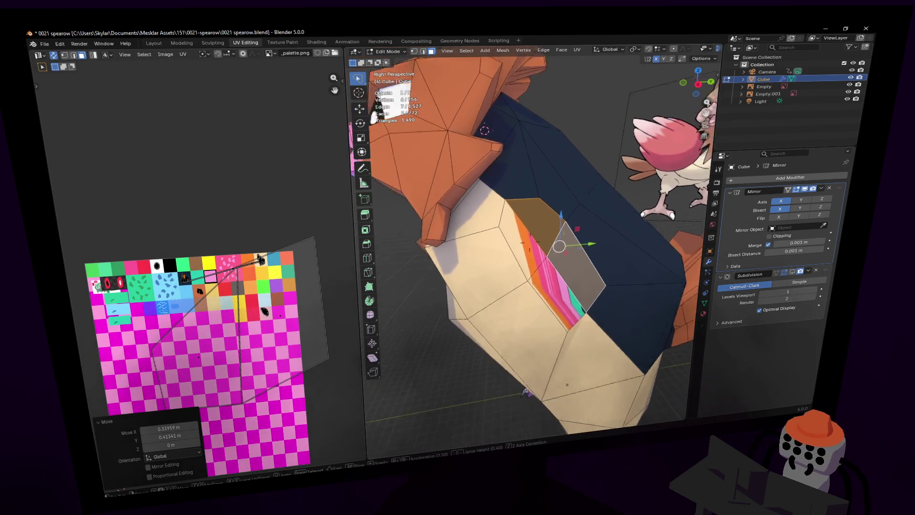
key(s)
key(w)
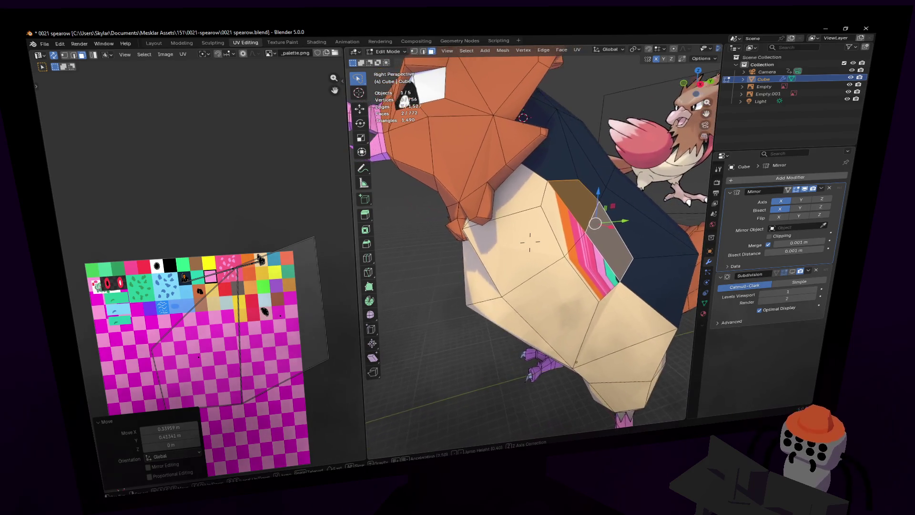
click(529, 242)
key(1)
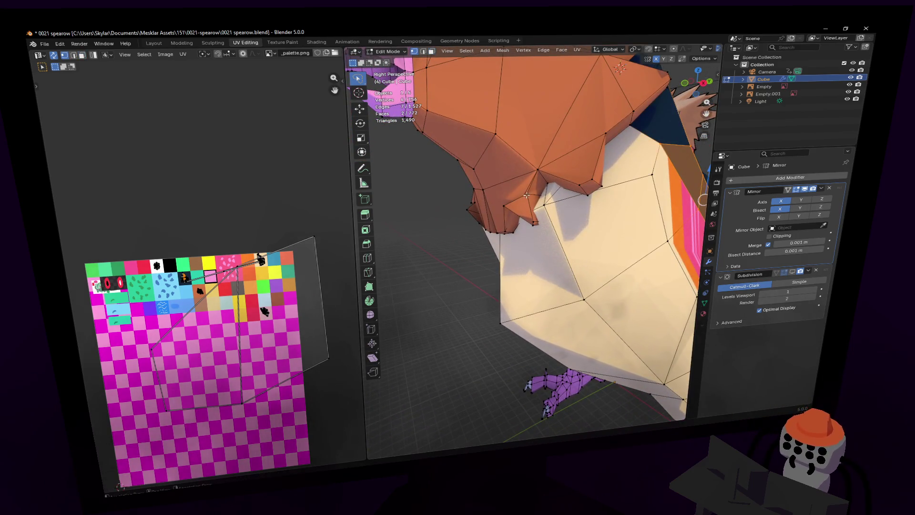
middle_drag(541, 199, 586, 201)
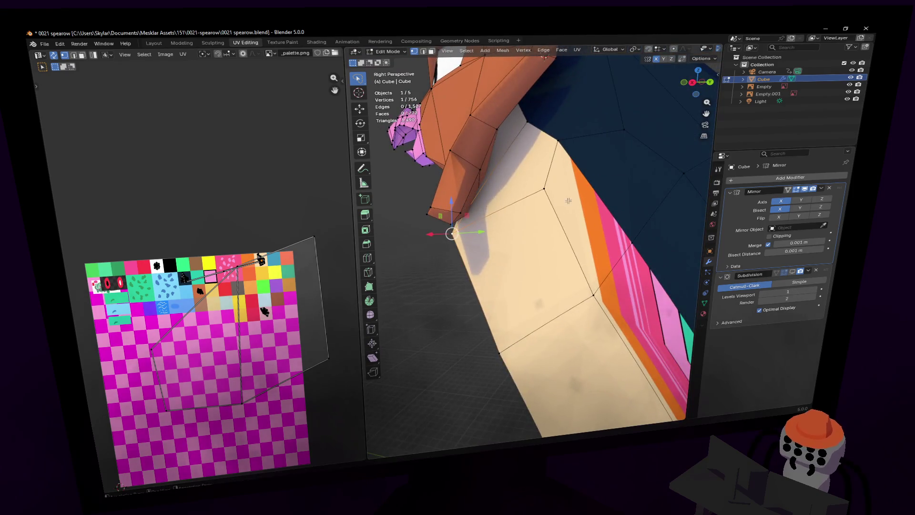
key(g)
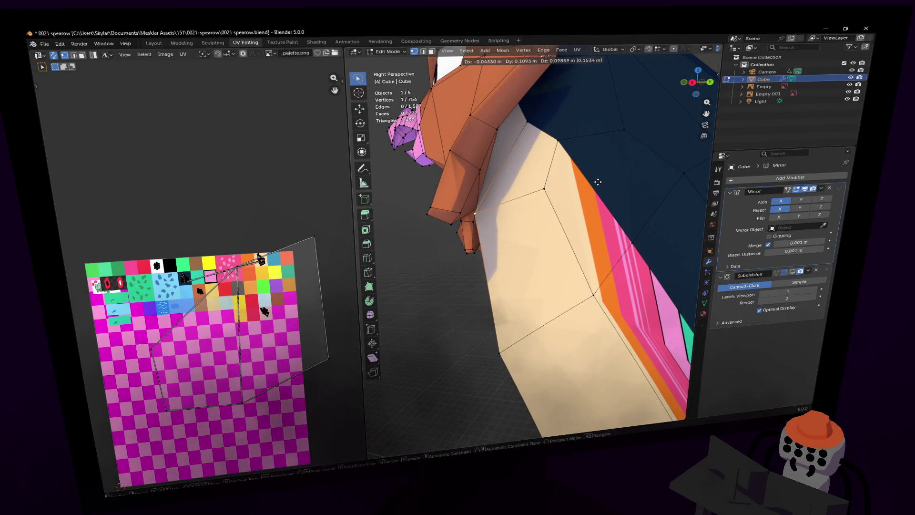
click(597, 182)
- Shrink the two striped side faces' UVs and move them onto the beige palette colour
key(shift+grave)
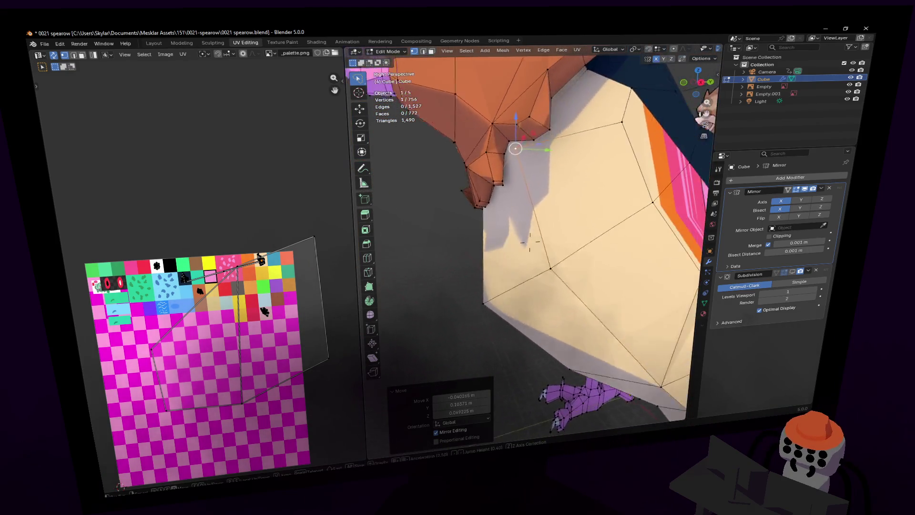
click(540, 220)
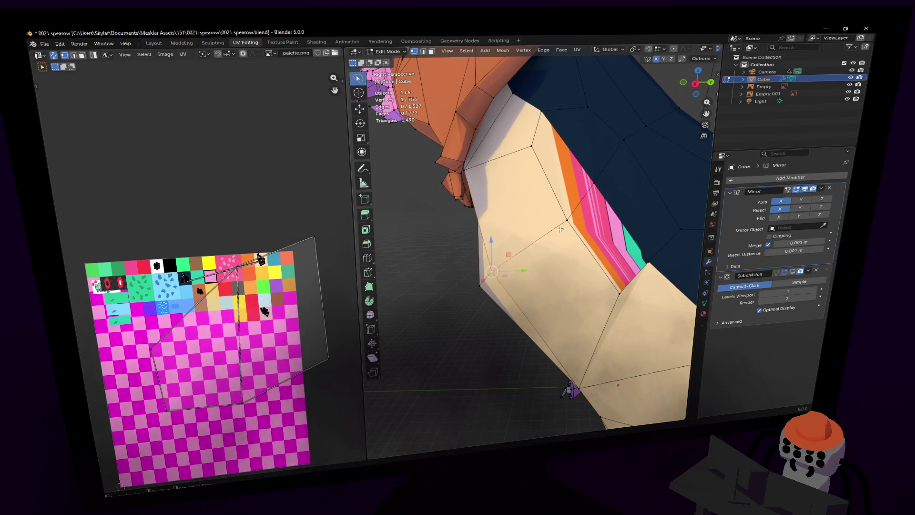
key(shift+grave)
key(s)
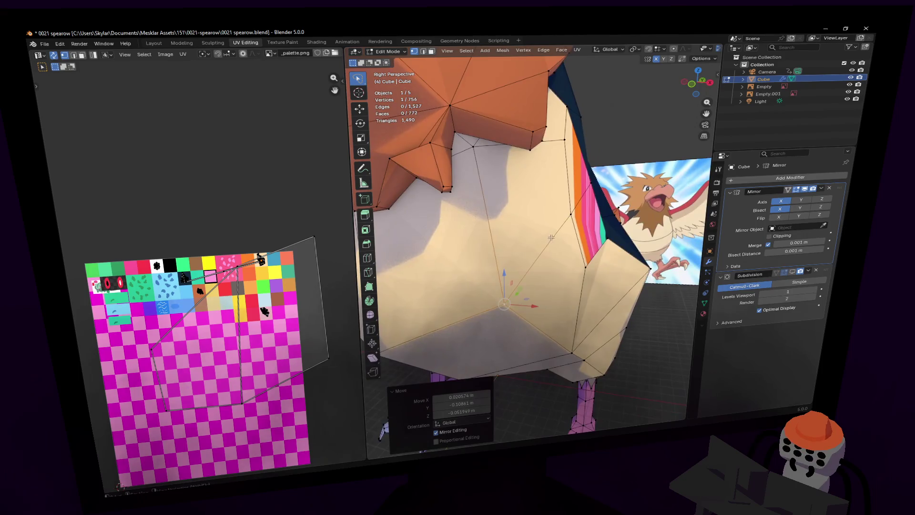
key(w)
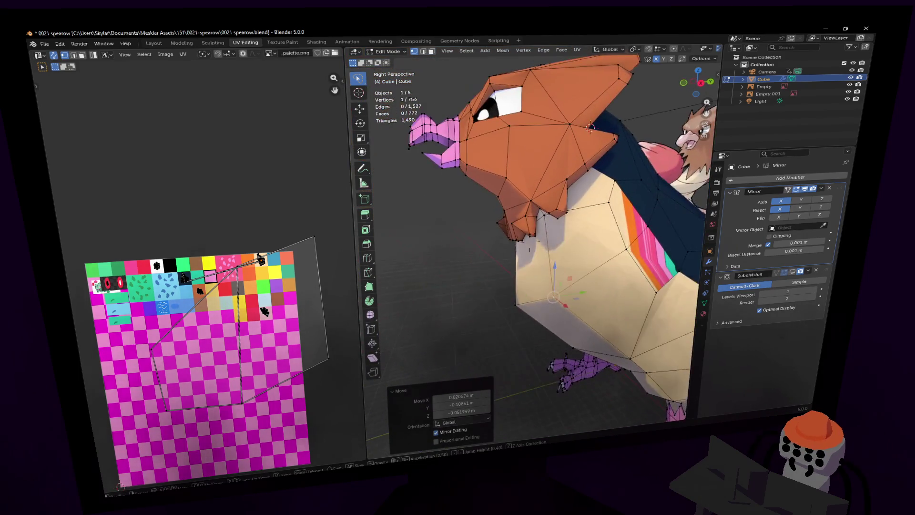
click(473, 237)
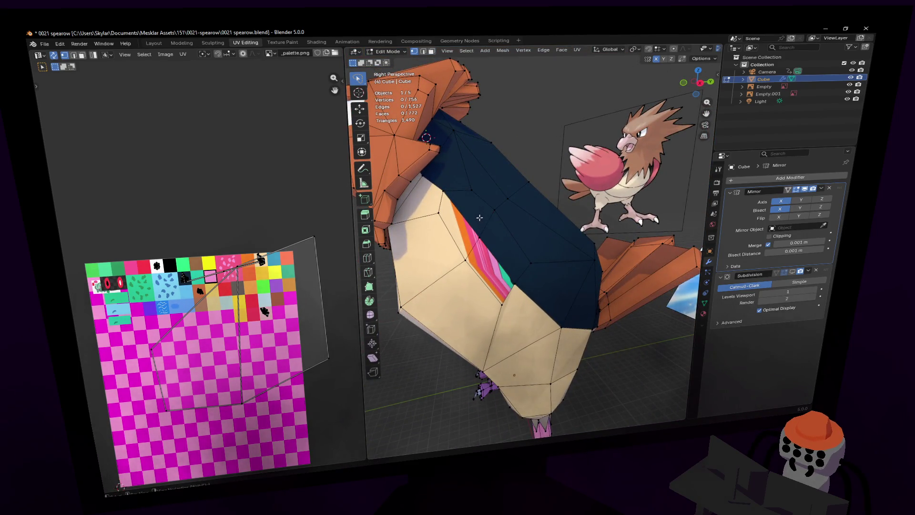
key(3)
click(471, 247)
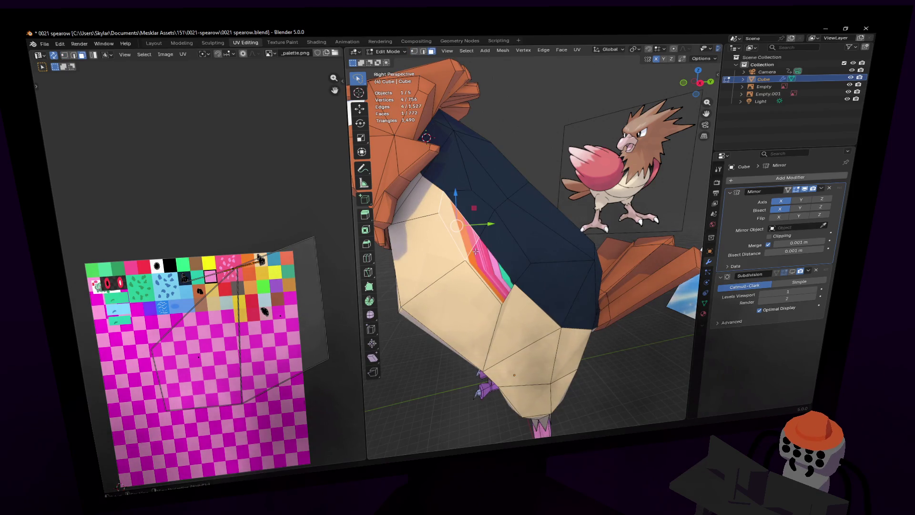
shift+click(486, 263)
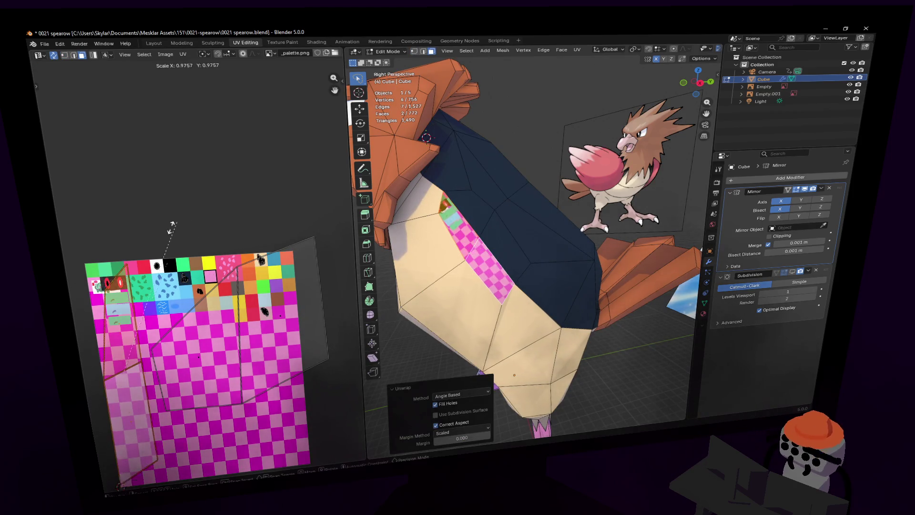
key(s)
click(139, 345)
key(g)
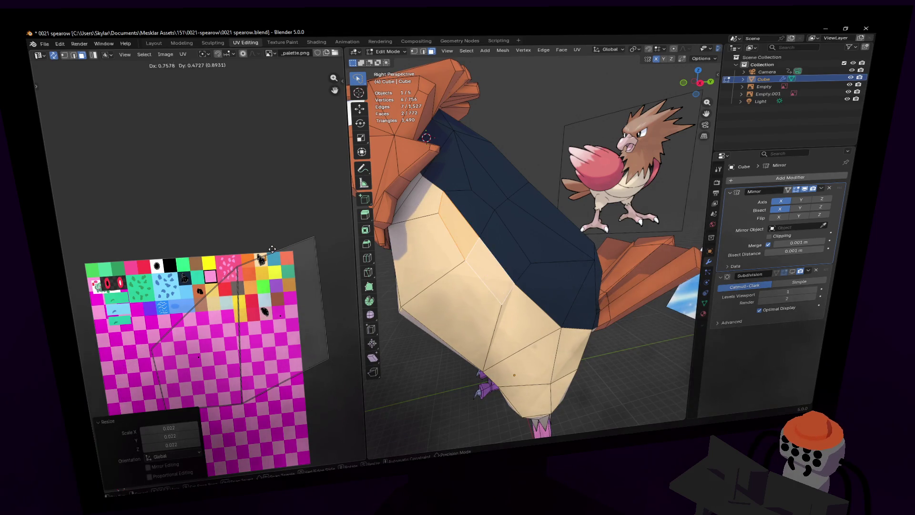
click(503, 230)
shift+click(475, 240)
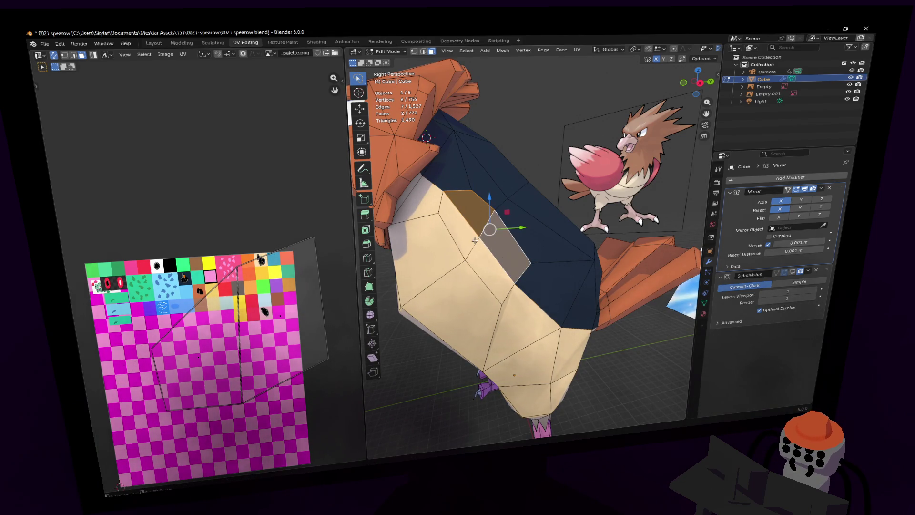
shift+click(471, 241)
key(shift+grave)
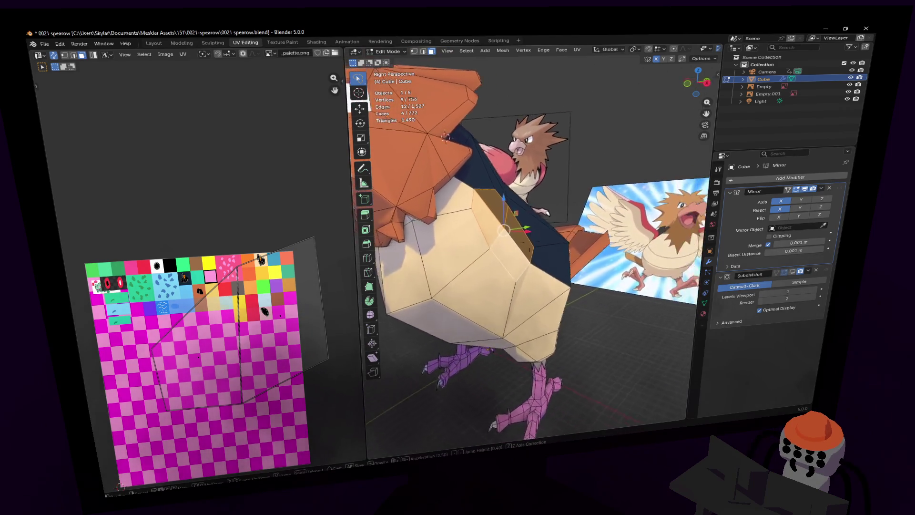
key(w)
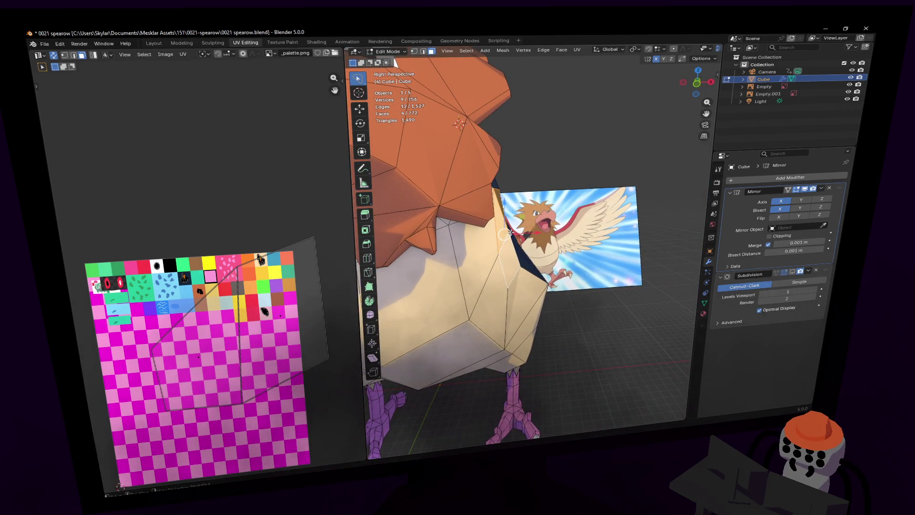
key(s)
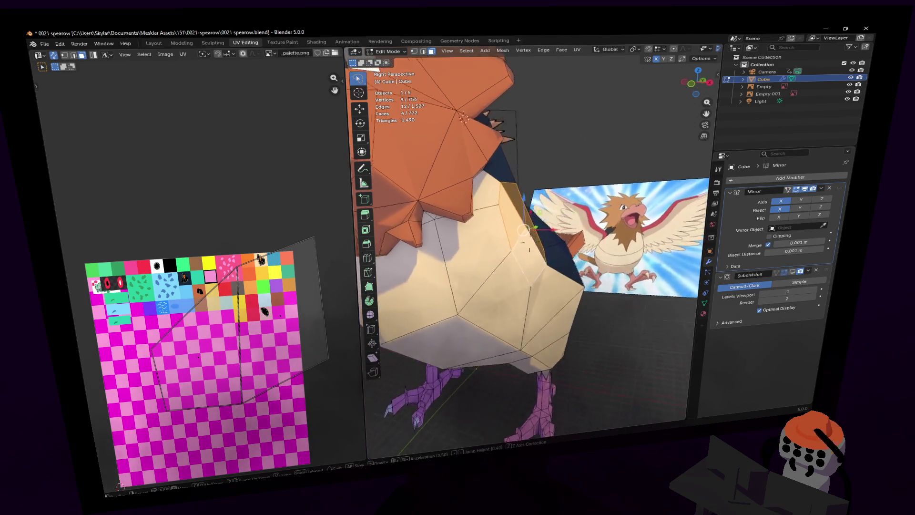
key(Return)
key(r)
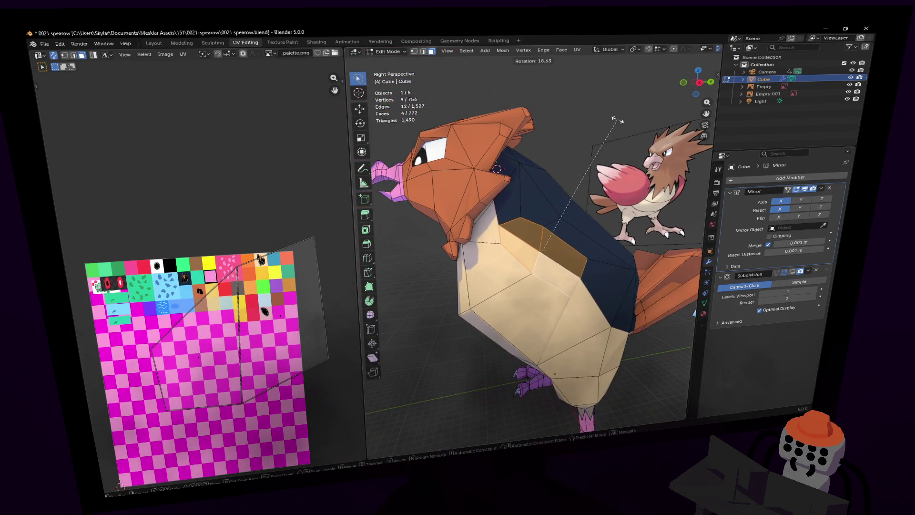
key(Escape)
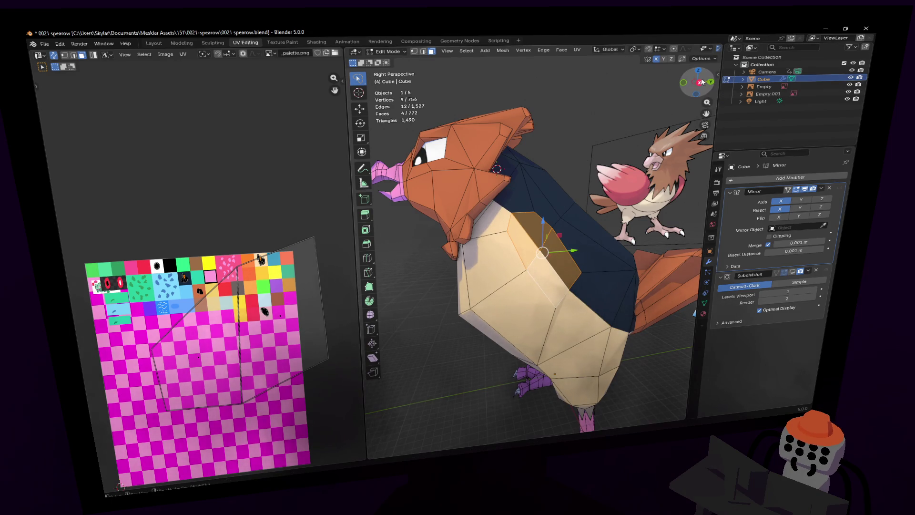
key(KP_3)
scroll(625, 175, down, 8)
key(r)
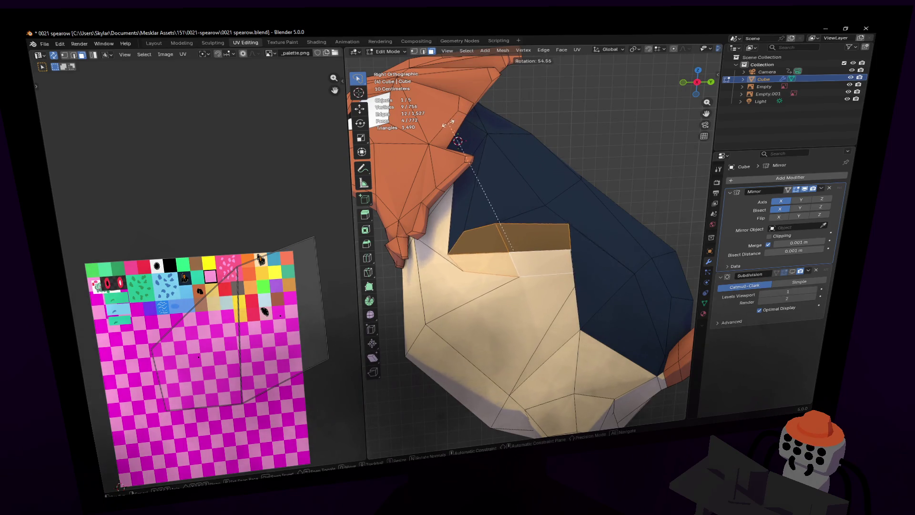
click(447, 130)
key(shift+grave)
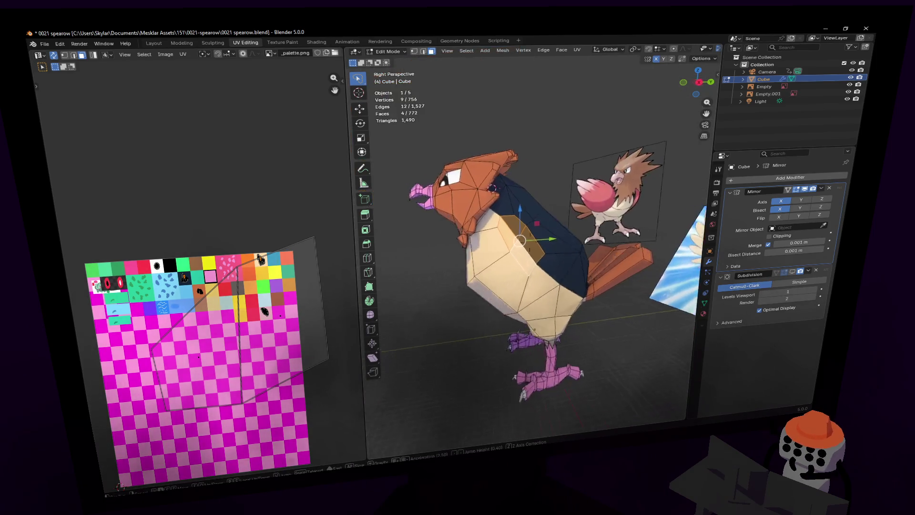
click(512, 179)
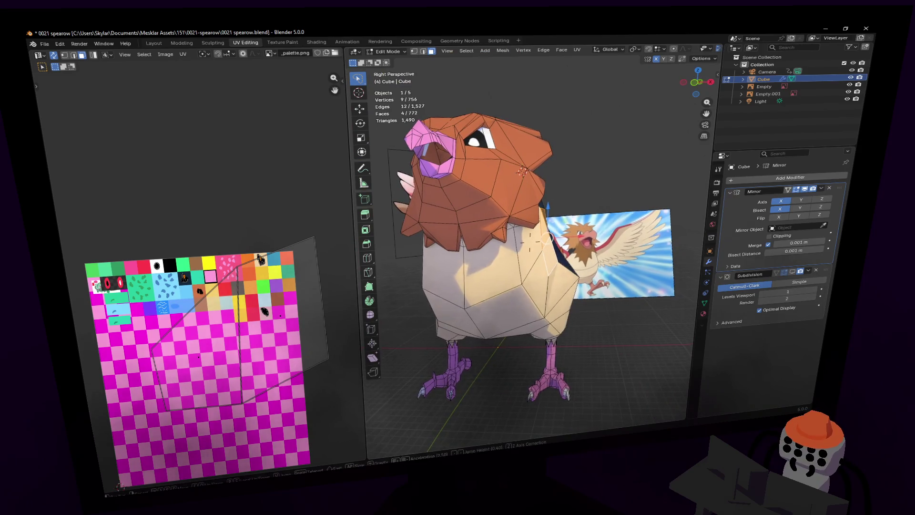
key(w)
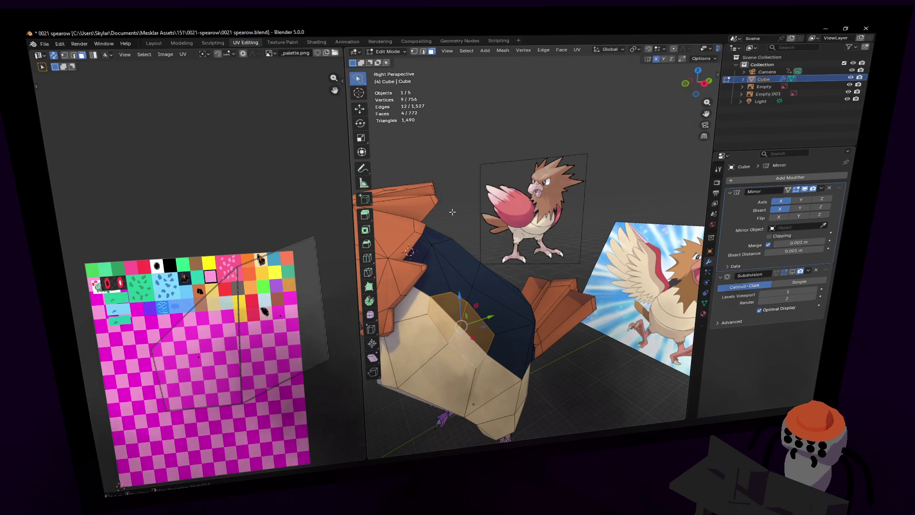
key(shift+grave)
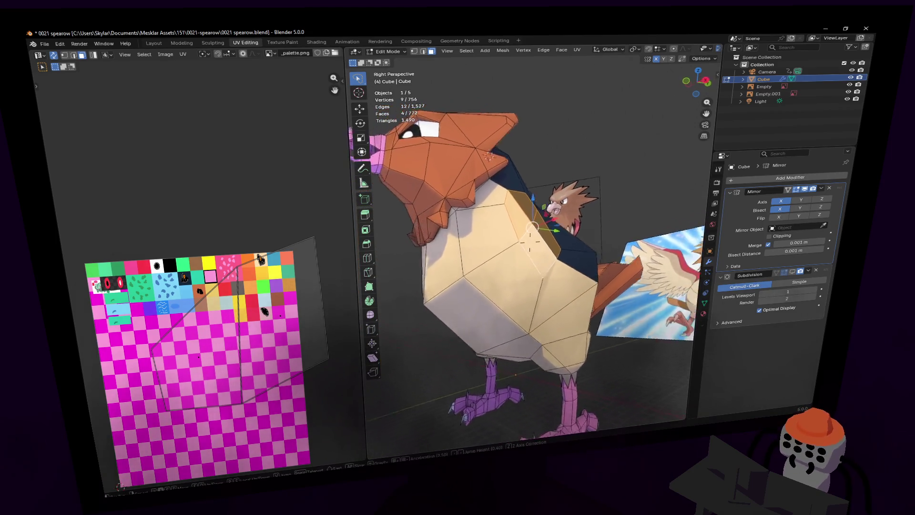
key(w)
click(476, 210)
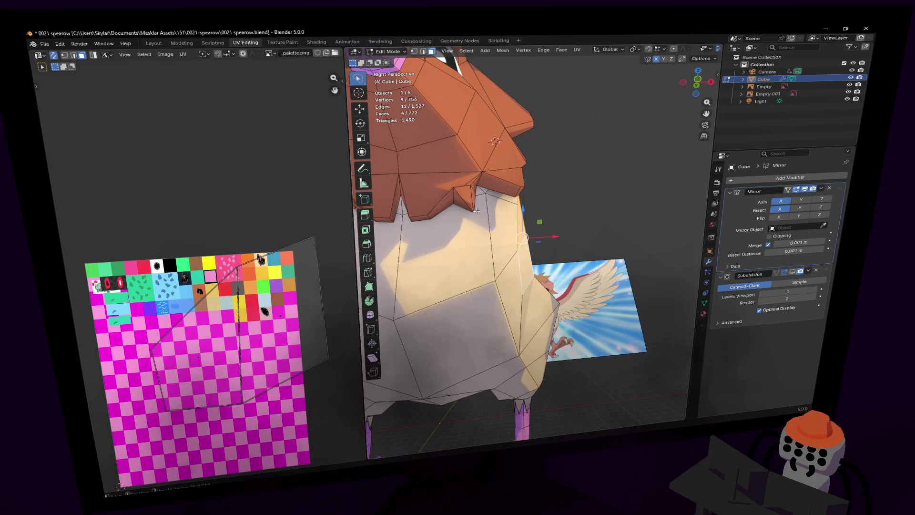
key(s)
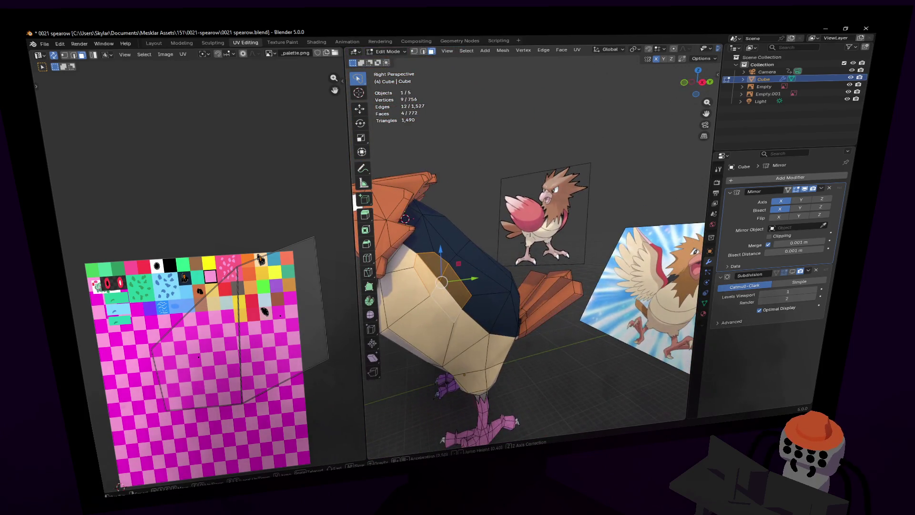
key(shift+grave)
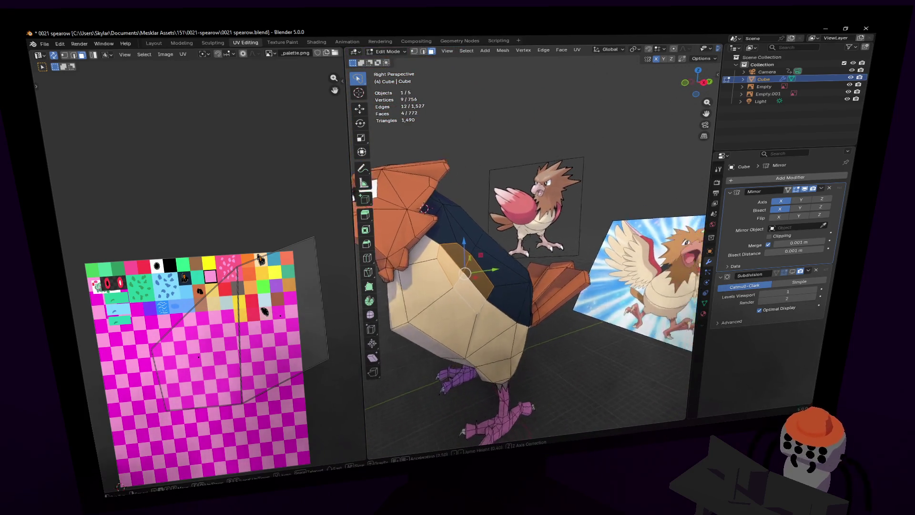
key(w)
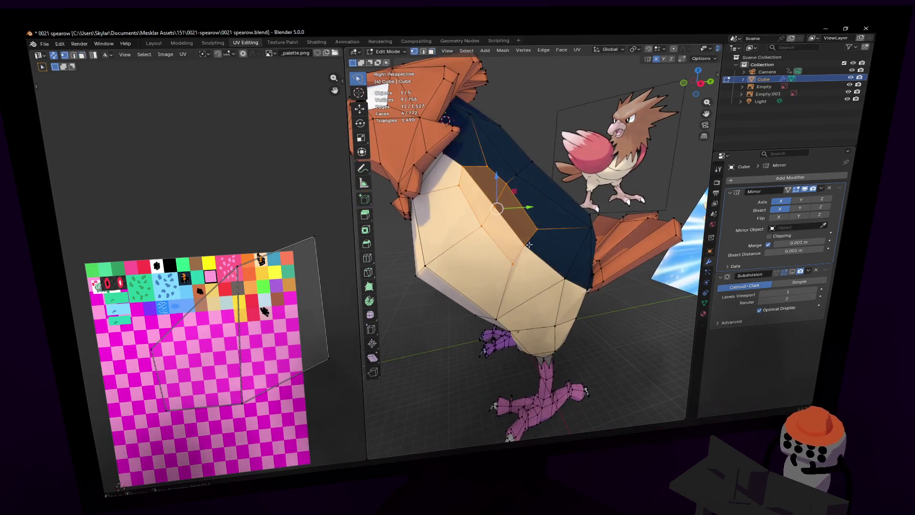
click(520, 227)
key(3)
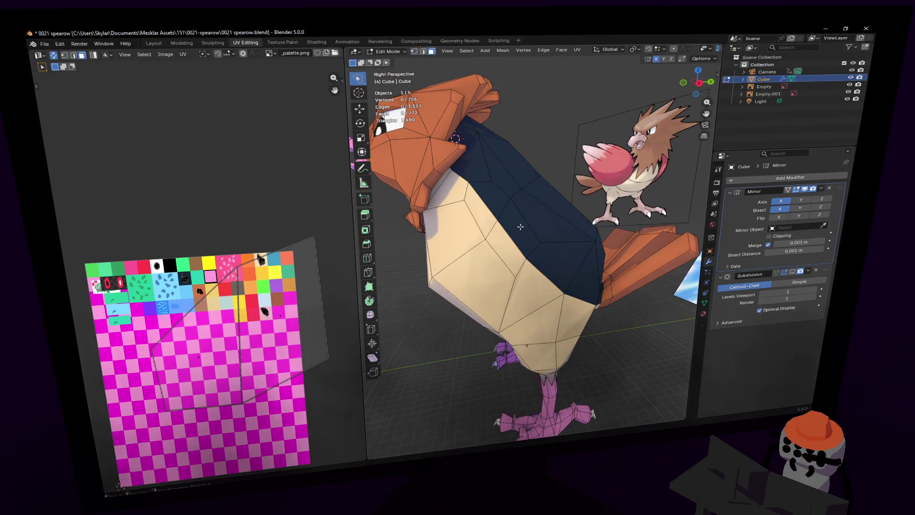
shift+click(492, 232)
key(shift+grave)
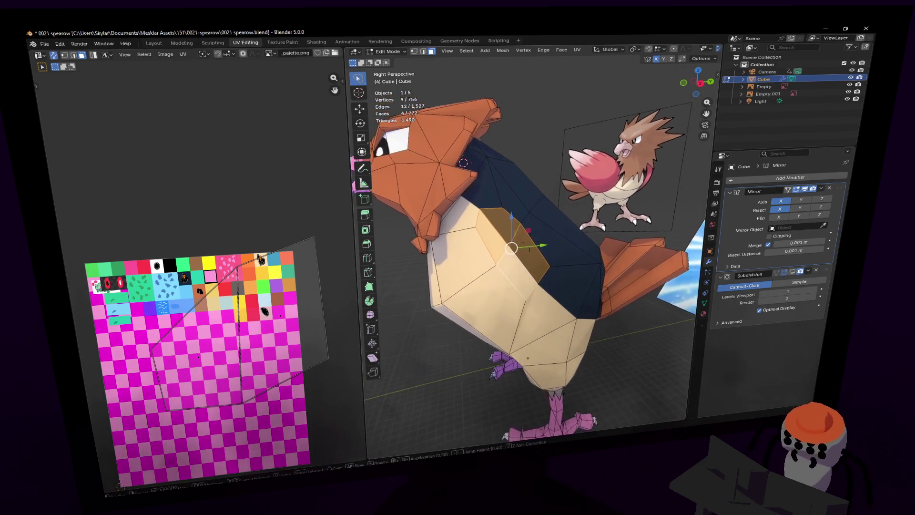
key(d)
key(d)
key(d)
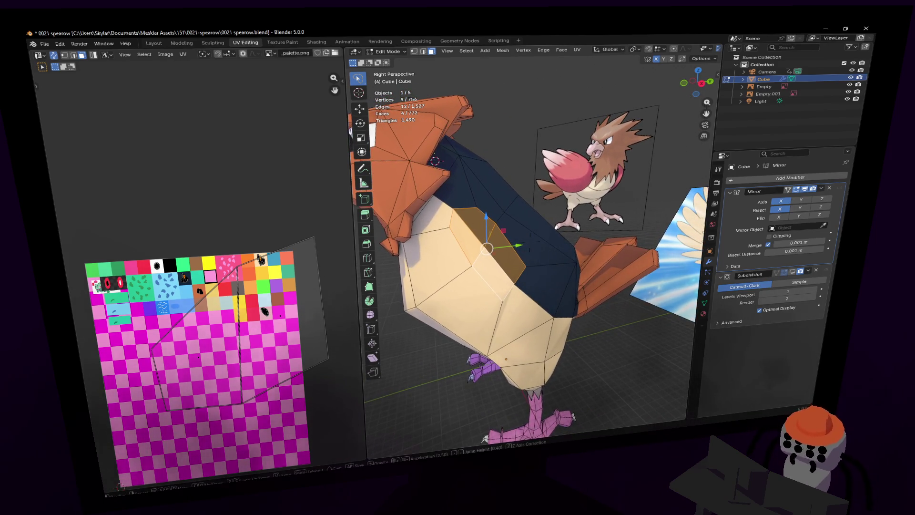
key(shift+grave)
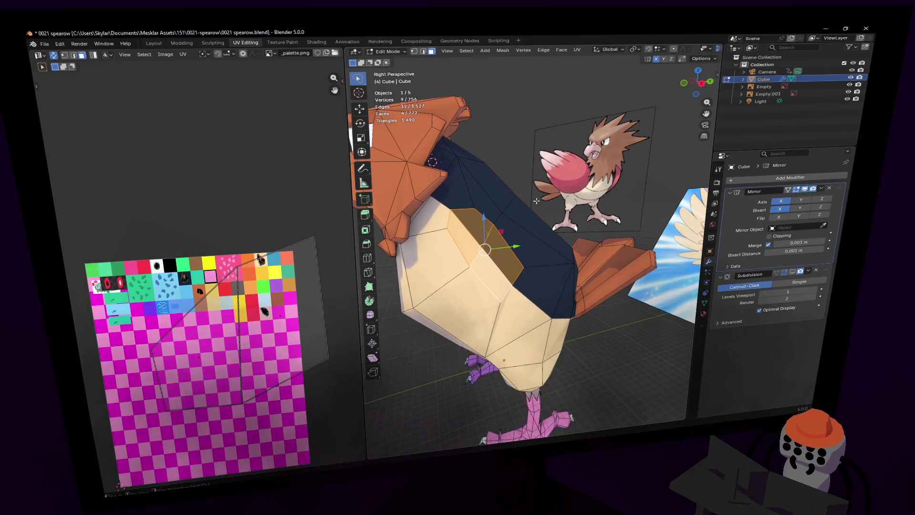
key(a)
key(shift+grave)
key(d)
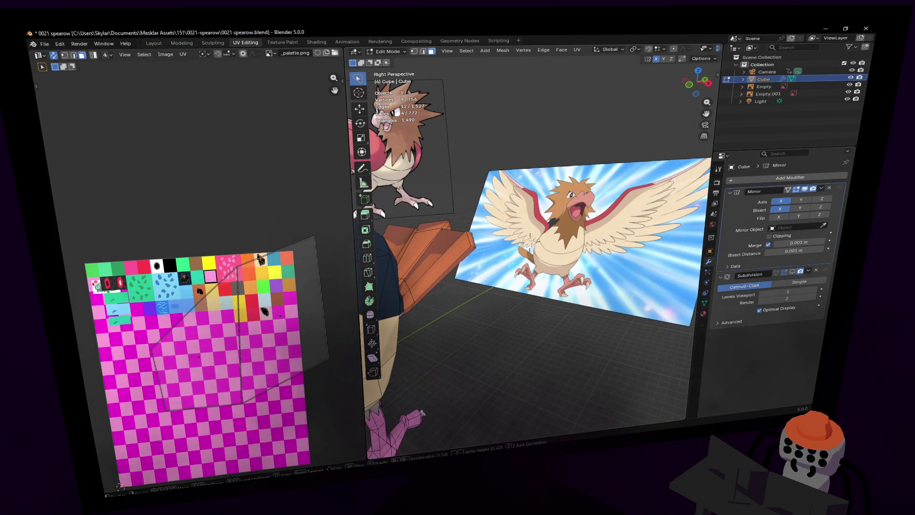
key(s)
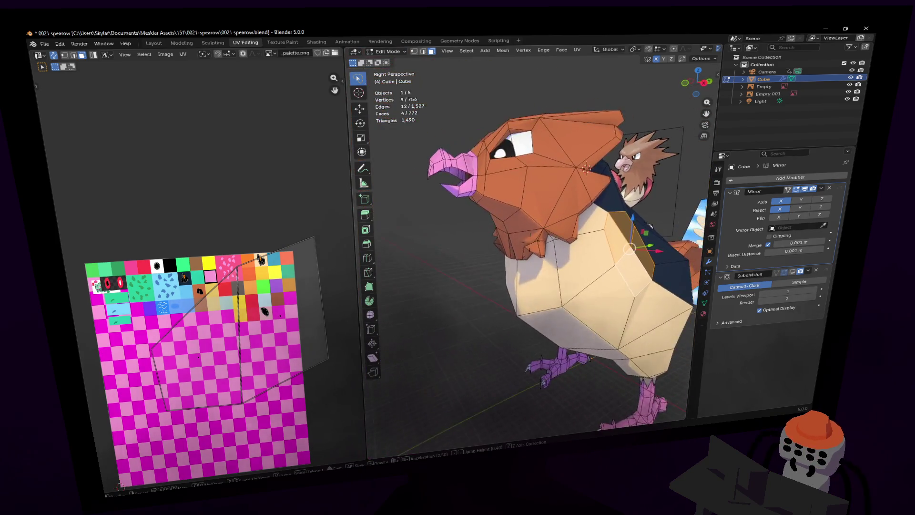
- Move the selected vertices on the head feathers' lower edge
key(w)
click(556, 199)
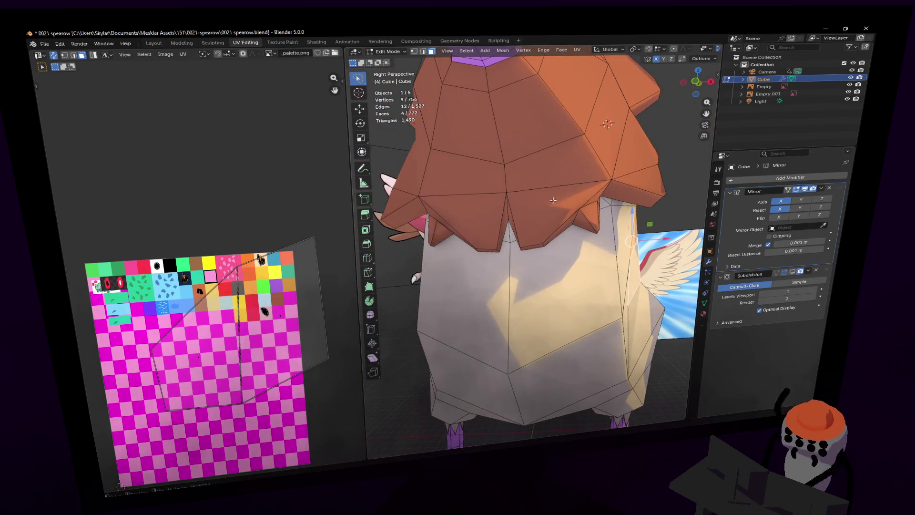
key(KP_8)
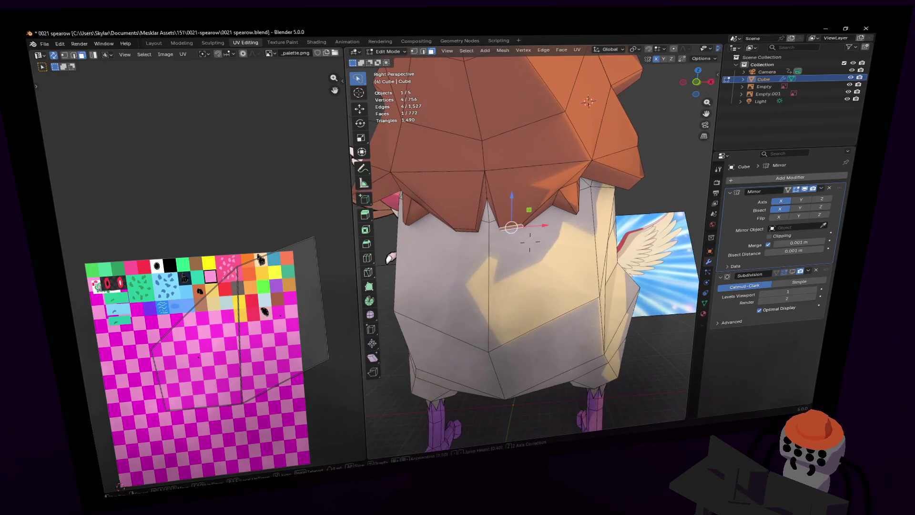
key(KP_8)
key(g)
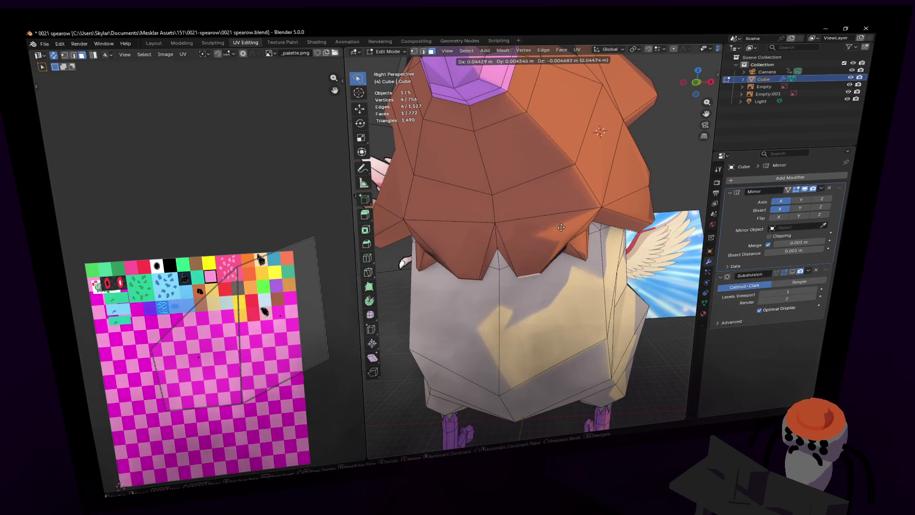
click(561, 228)
- Add another feather vertex, then move and rotate the group by 12.7°
key(KP_2)
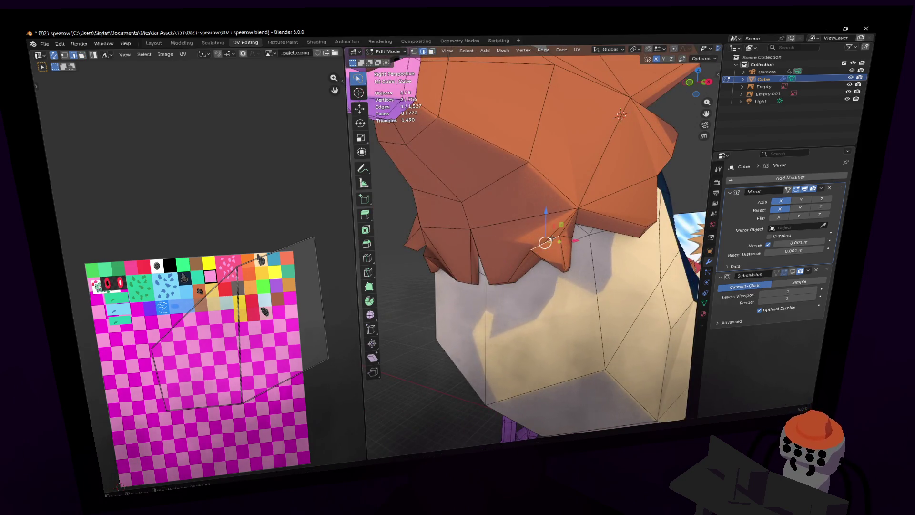
key(KP_2)
shift+click(553, 236)
key(g)
click(570, 235)
key(r)
click(585, 196)
- Rotate and move the face at a feather tip
key(shift+grave)
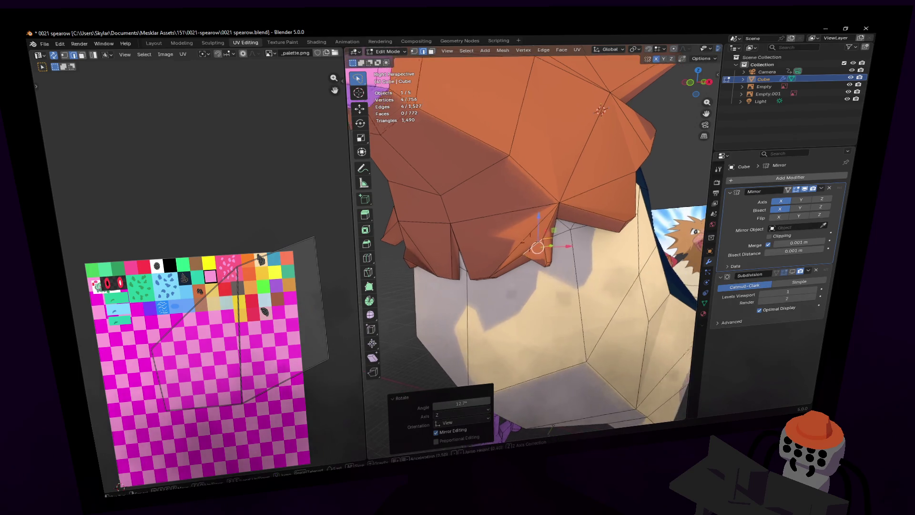
key(w)
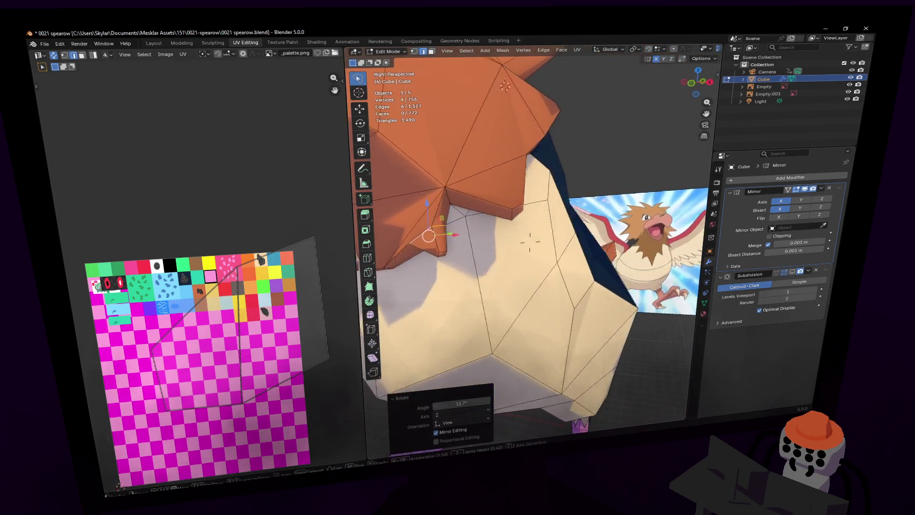
click(518, 274)
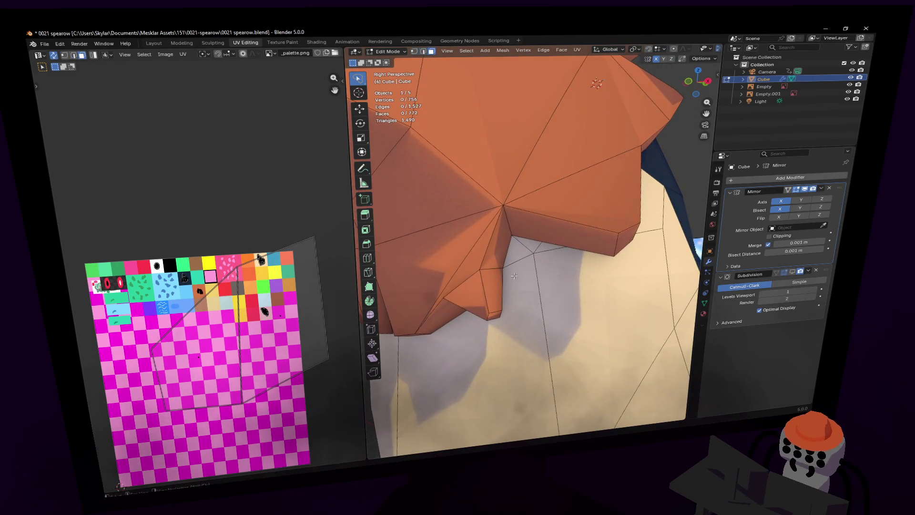
click(484, 291)
key(shift+grave)
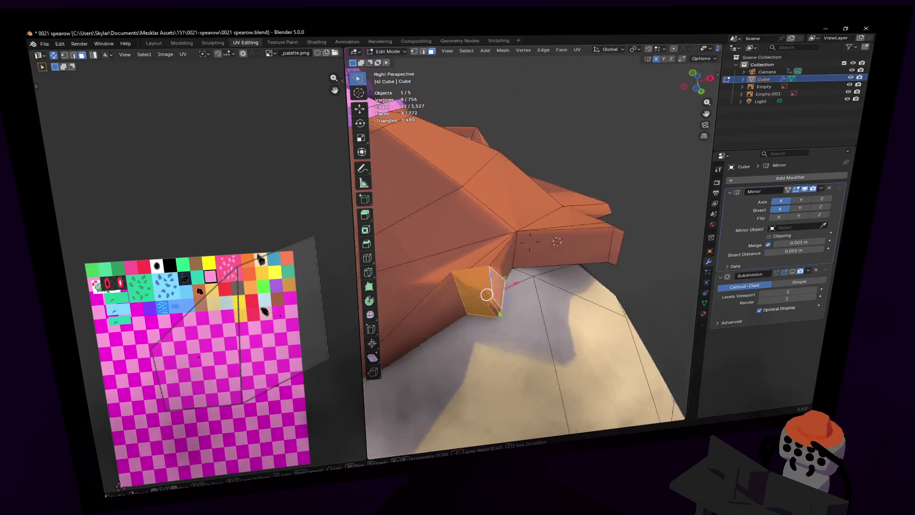
click(529, 242)
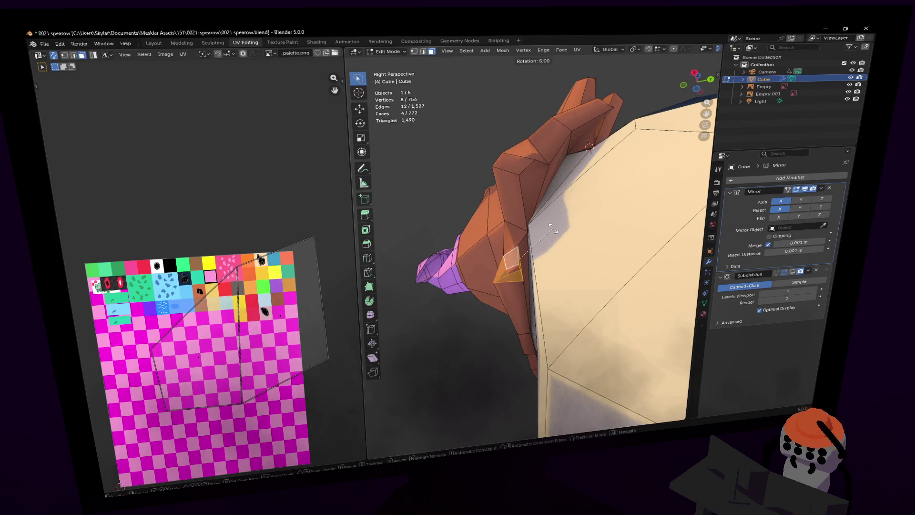
key(r)
click(547, 226)
key(g)
click(531, 241)
- Reposition the single face under the head's lower edge
key(shift+grave)
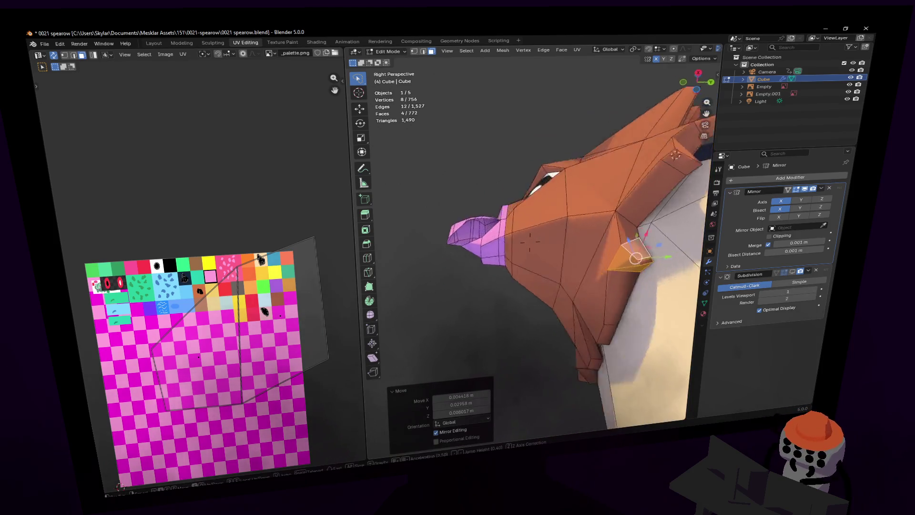
key(s)
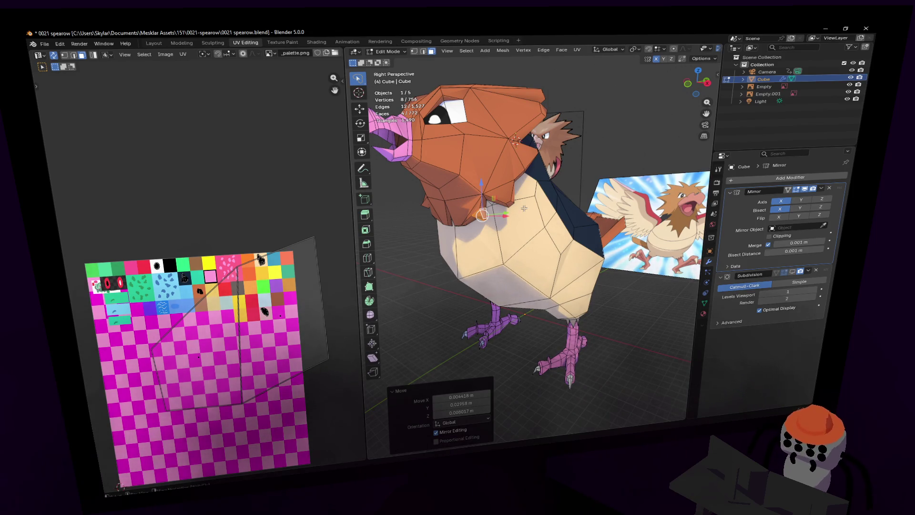
key(w)
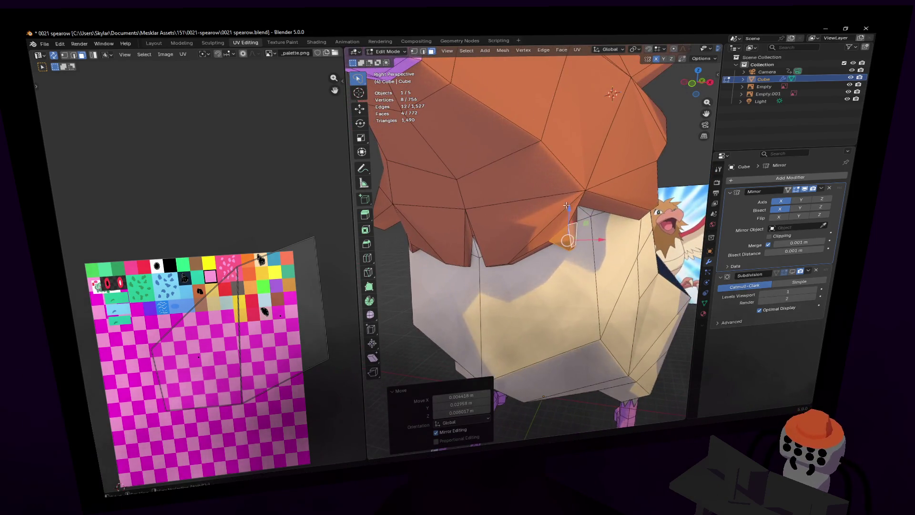
key(d)
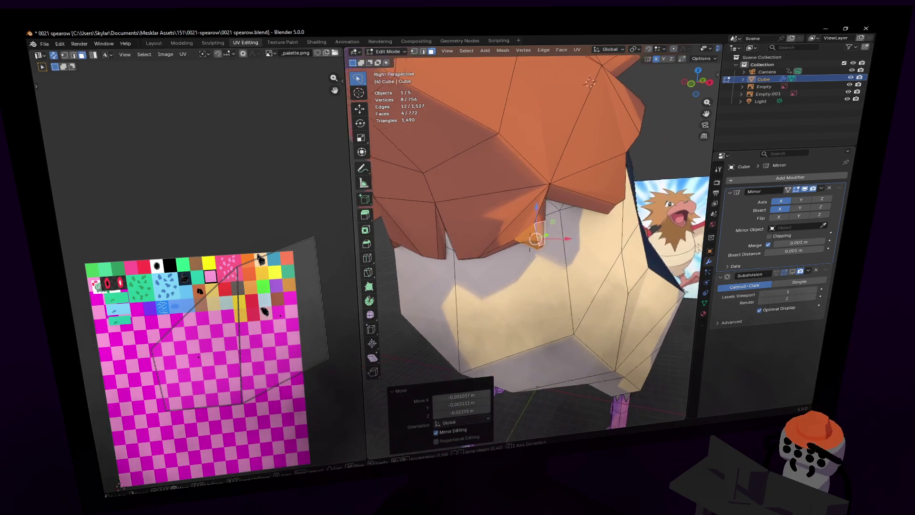
key(w)
click(572, 175)
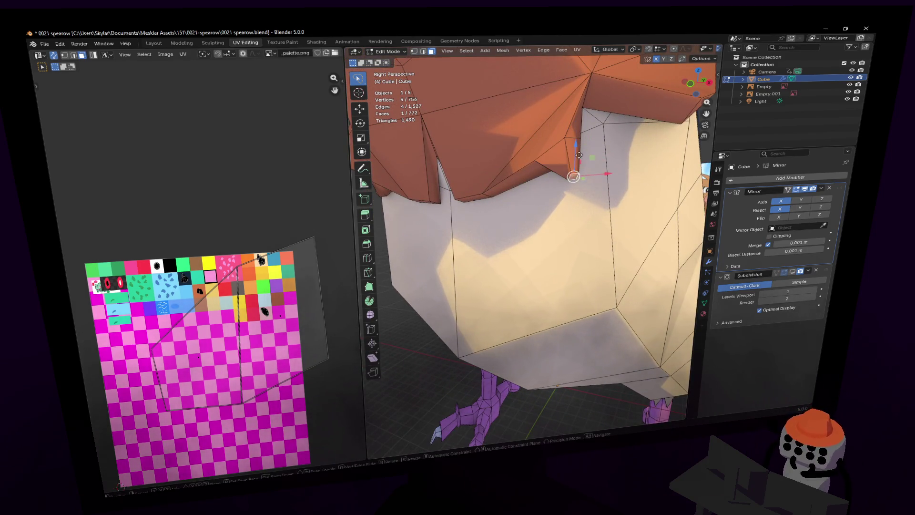
click(578, 187)
mouse_move(578, 187)
shift+middle_down()
mouse_move(526, 238)
mouse_move(543, 181)
shift+middle_up()
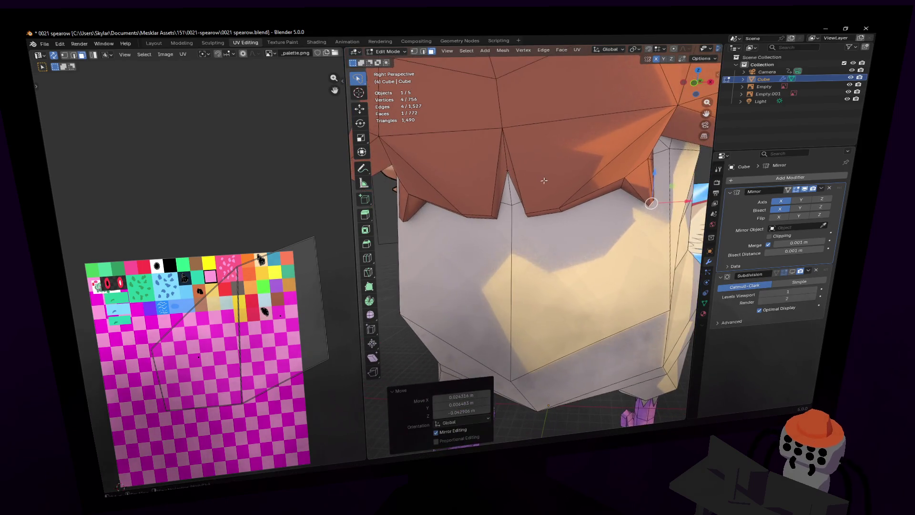
key(1)
- Extrude a lower-edge head face downward and scale it to a point
key(Tab)
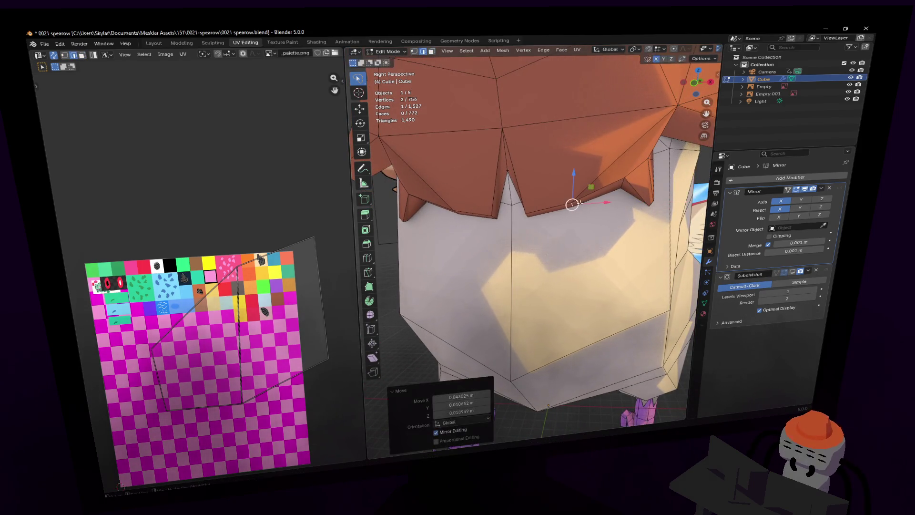
scroll(630, 214, down, 6)
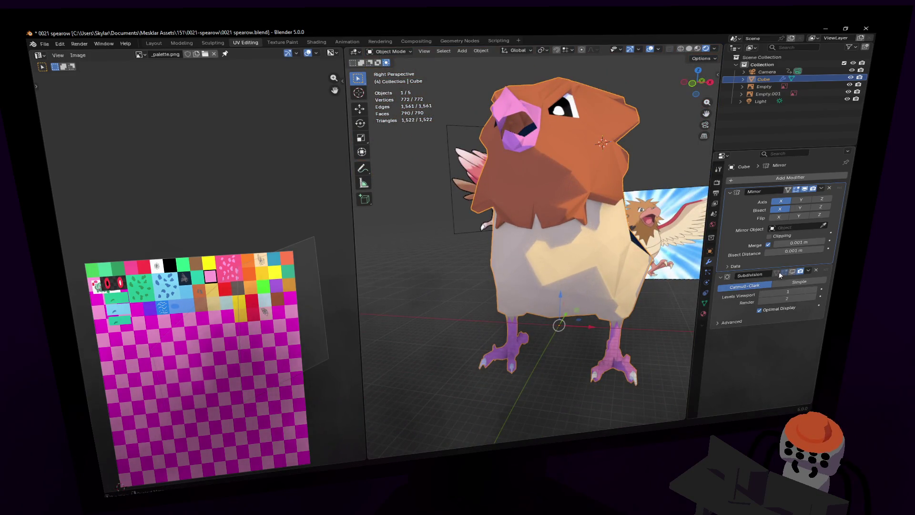
key(Tab)
key(KP_Decimal)
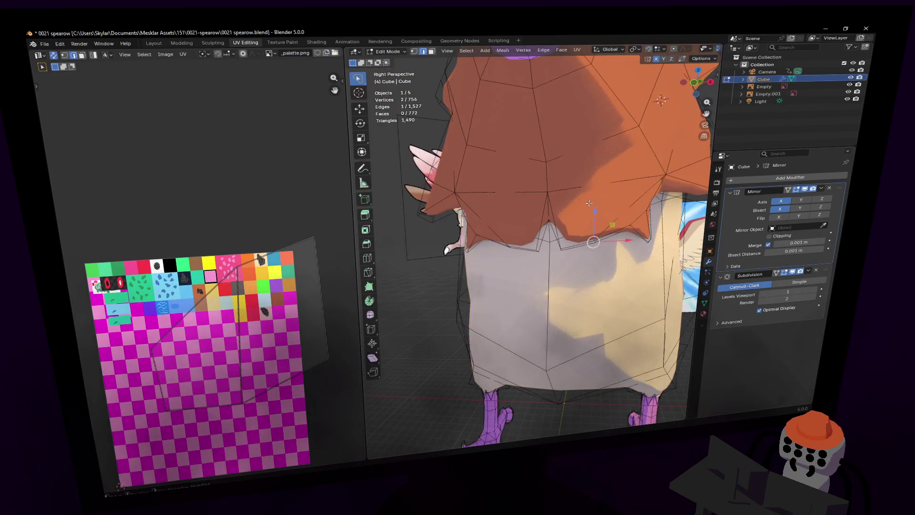
click(551, 253)
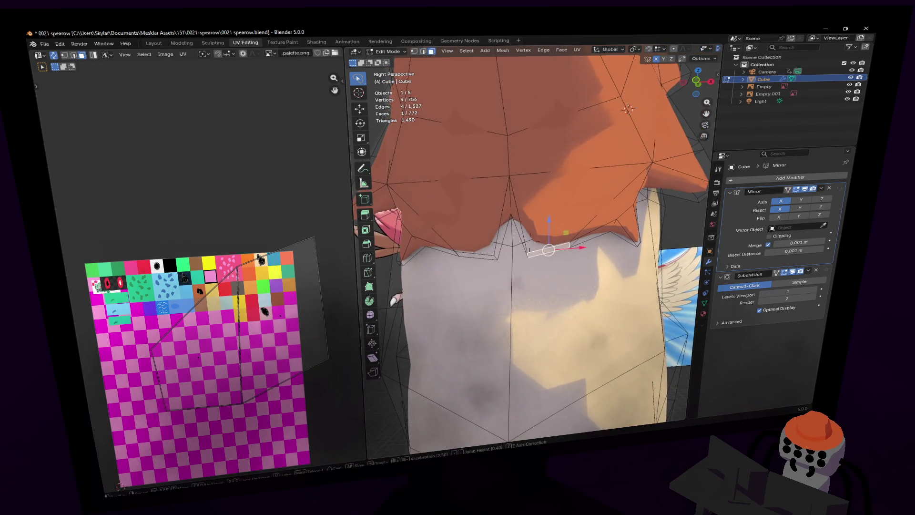
key(e)
click(534, 247)
key(s)
click(529, 254)
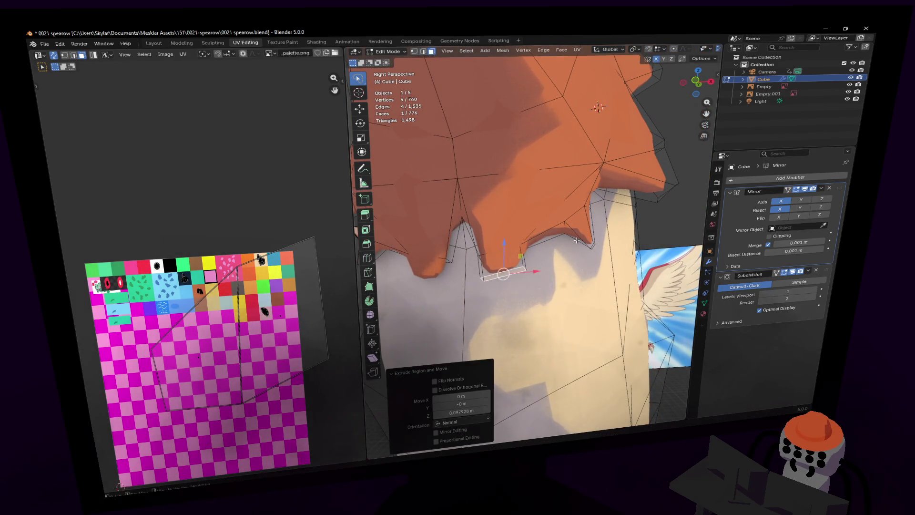
- Shift the new spike's tip along Y and leave Edit Mode
middle_drag(529, 254, 505, 256)
key(2)
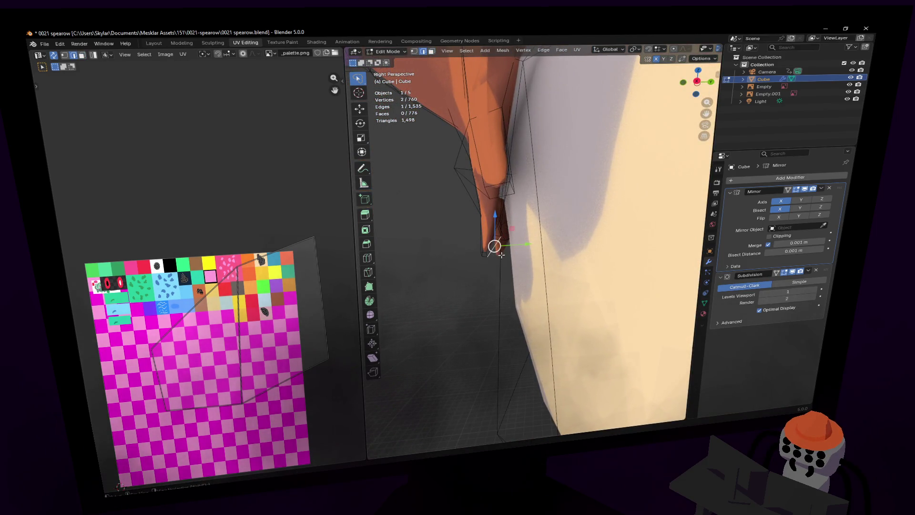
drag(512, 252, 538, 255)
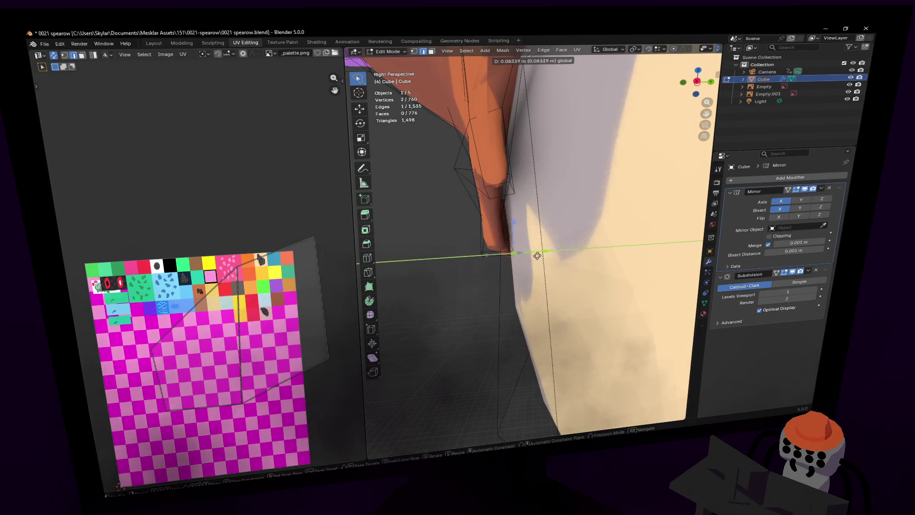
click(529, 258)
middle_drag(529, 258, 529, 242)
key(Tab)
key(shift+grave)
- Extrude the four shoulder faces outward into a wing stub, bringing the mesh to 768 vertices
key(s)
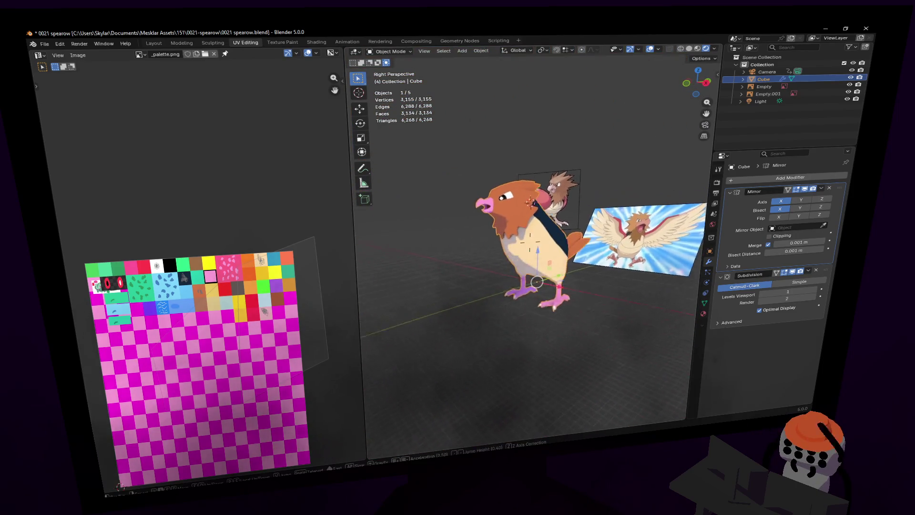
key(w)
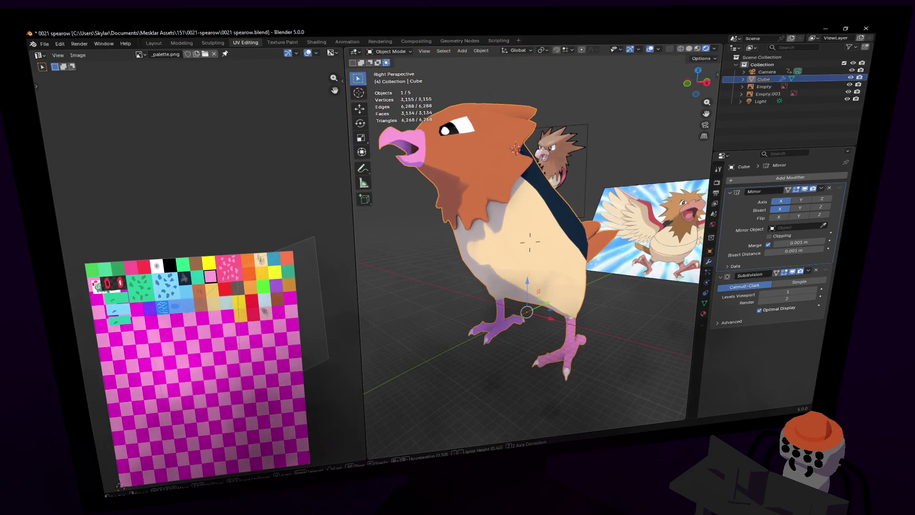
click(529, 242)
key(Tab)
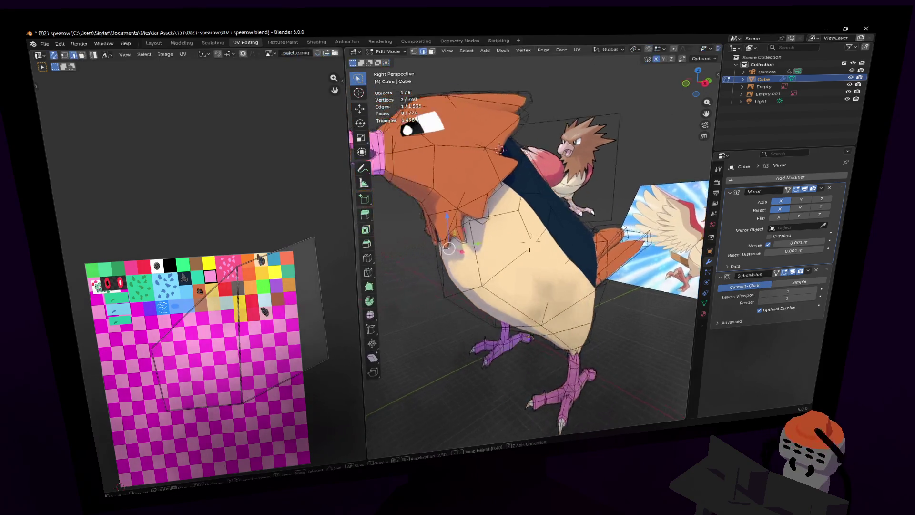
key(ctrl+z)
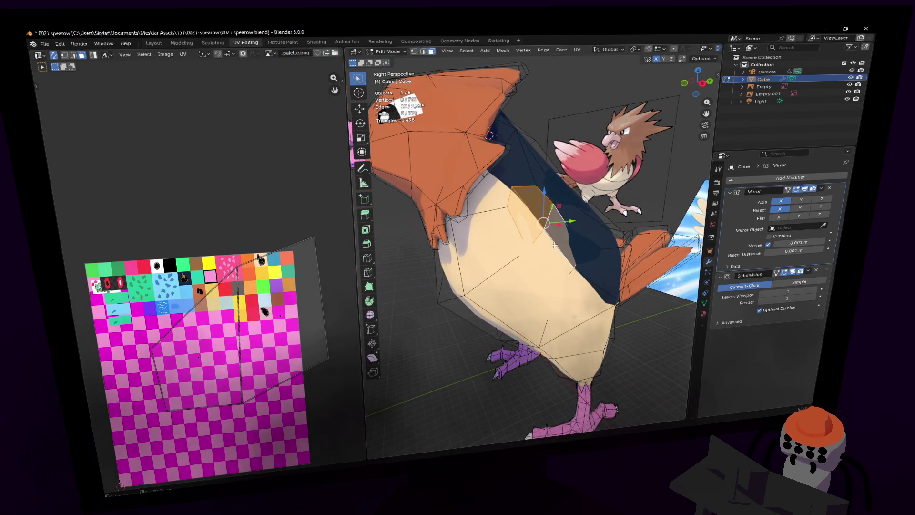
key(shift+grave)
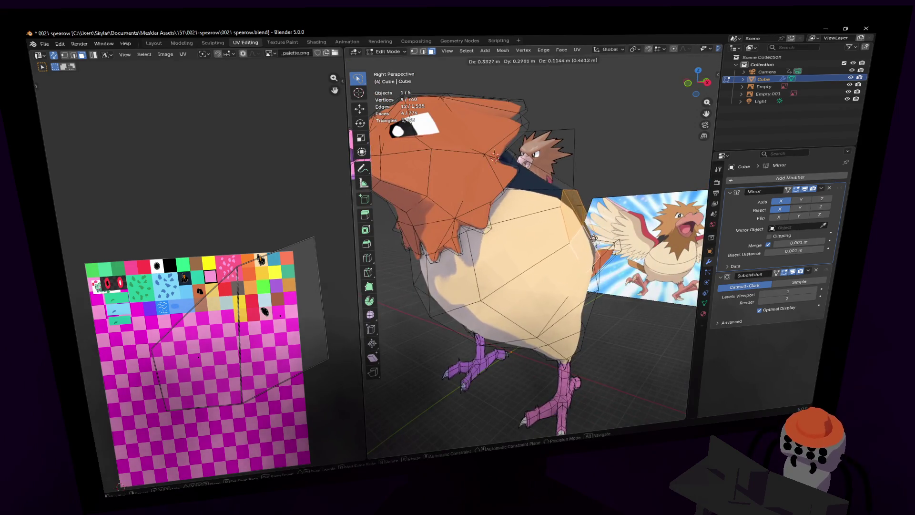
click(641, 243)
key(e)
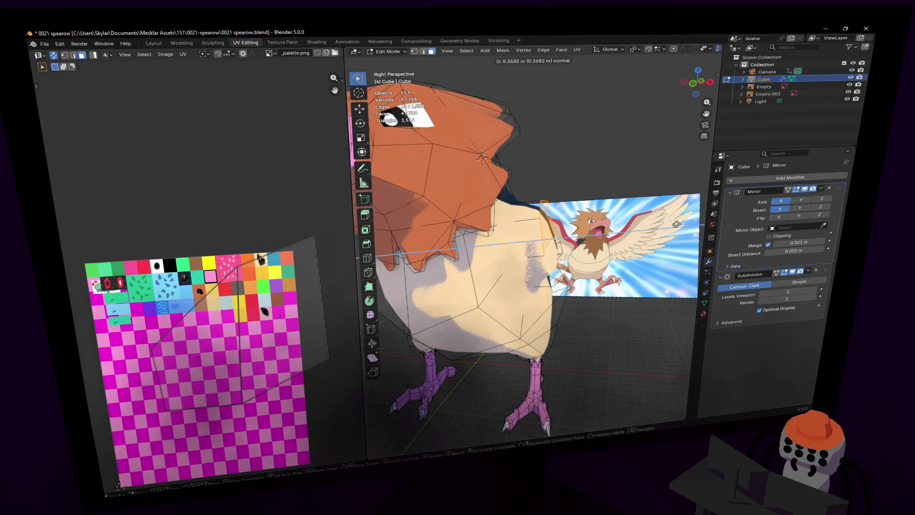
click(673, 222)
middle_drag(673, 223, 601, 223)
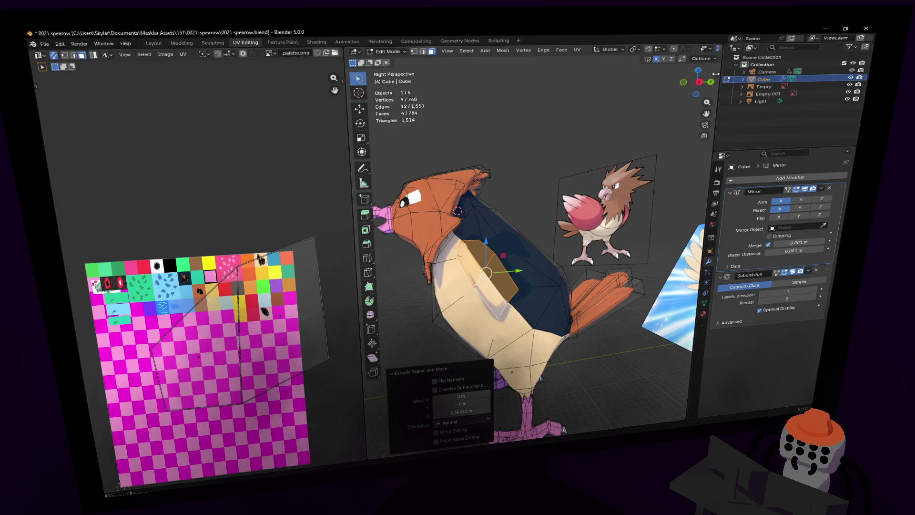
- Rotate the extruded shoulder faces about 46° and tilt one face slightly
key(KP_Decimal)
key(KP_5)
key(r)
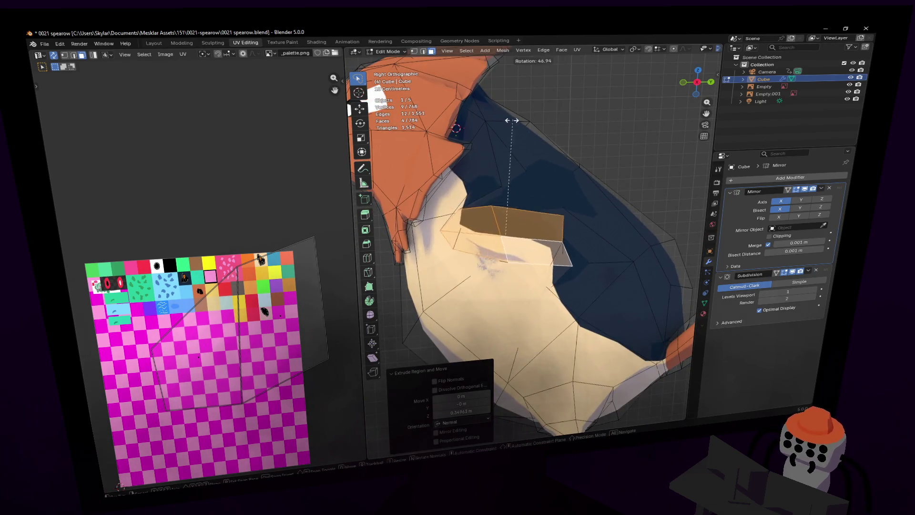
click(489, 142)
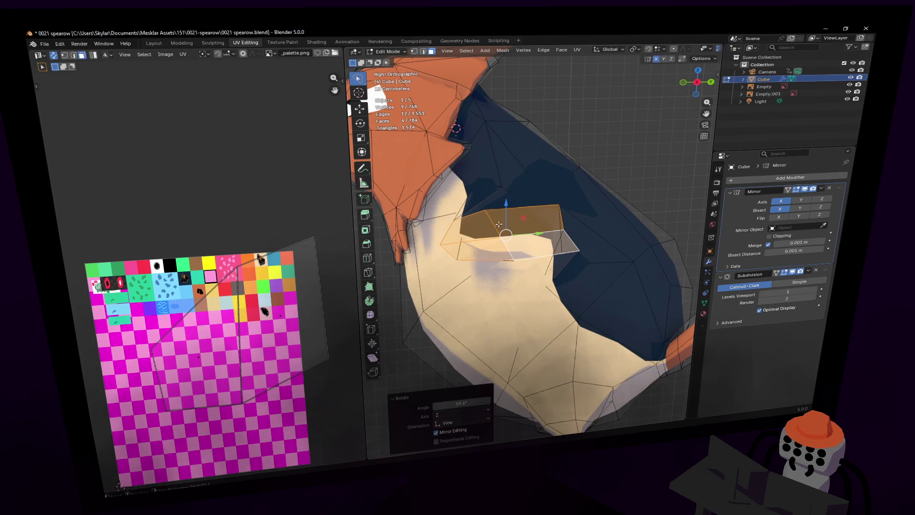
click(495, 226)
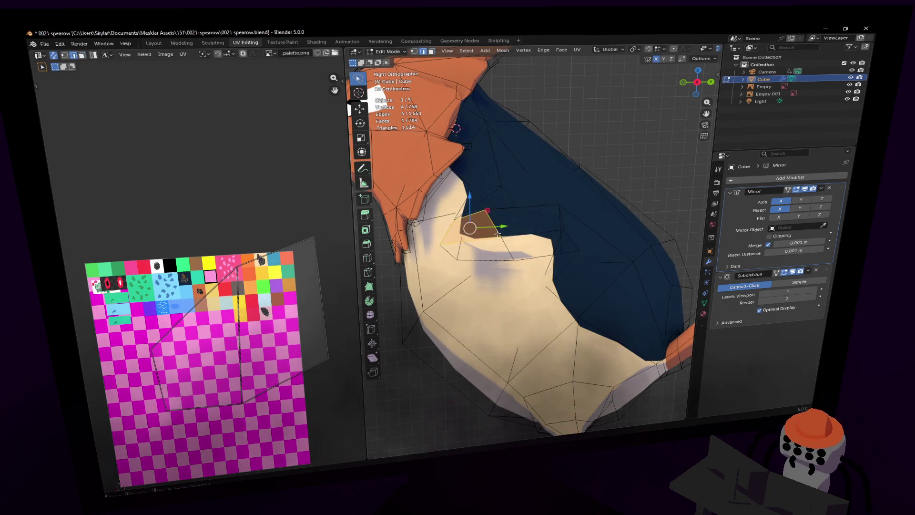
key(r)
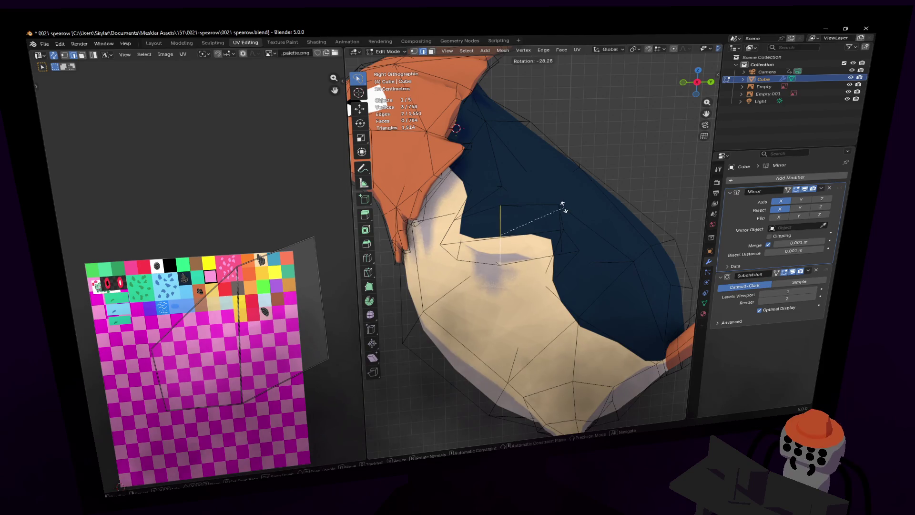
click(563, 207)
- Select a vertex at the end of the shoulder piece and view it from the side
key(KP_5)
scroll(519, 216, down, 5)
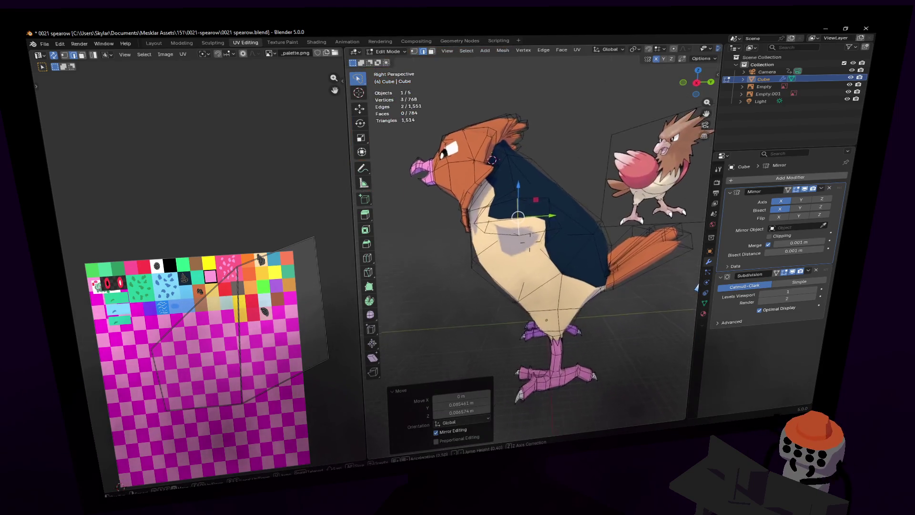
scroll(529, 243, up, 10)
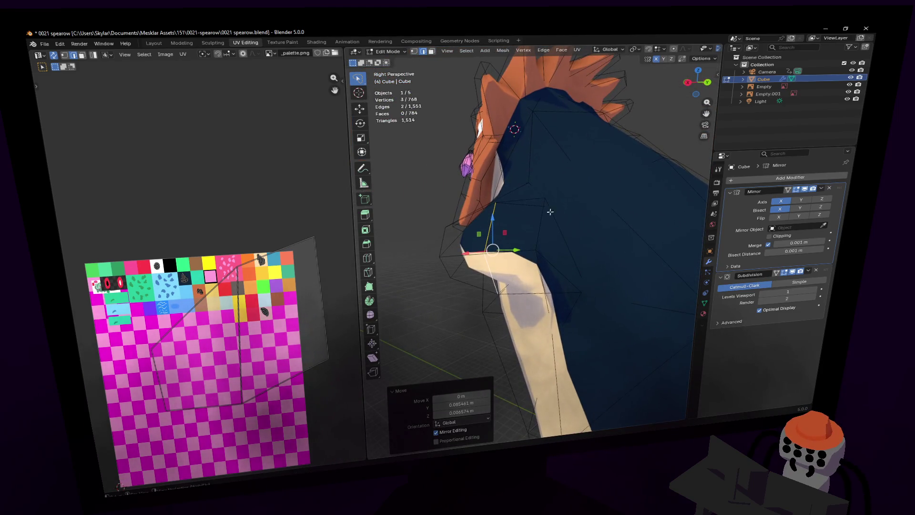
click(551, 213)
key(shift+grave)
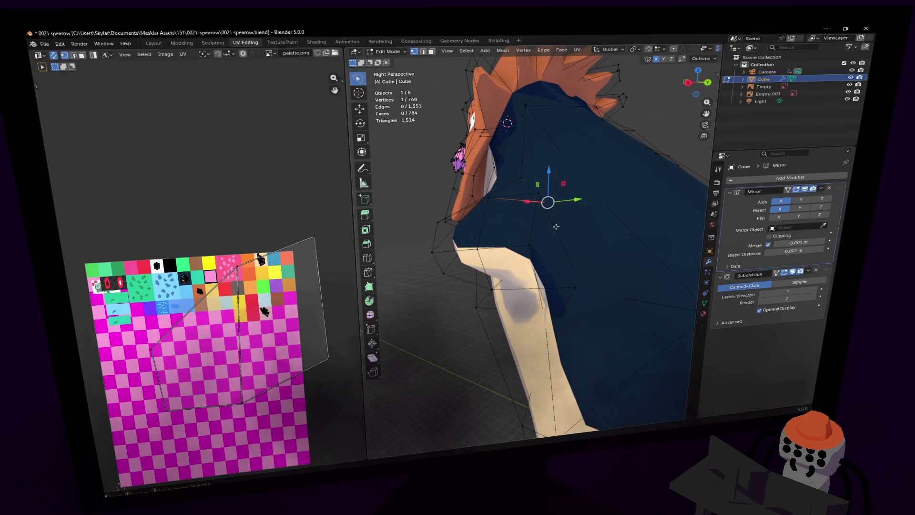
key(a)
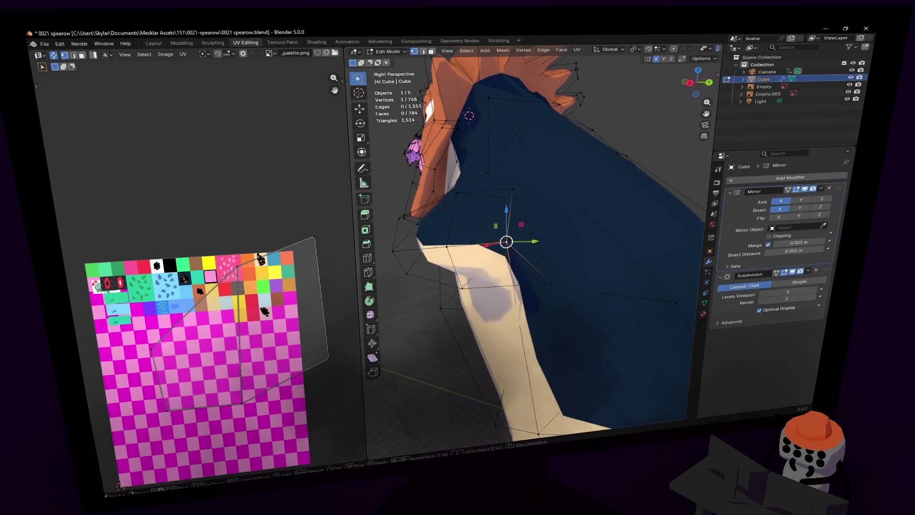
middle_drag(586, 227, 645, 240)
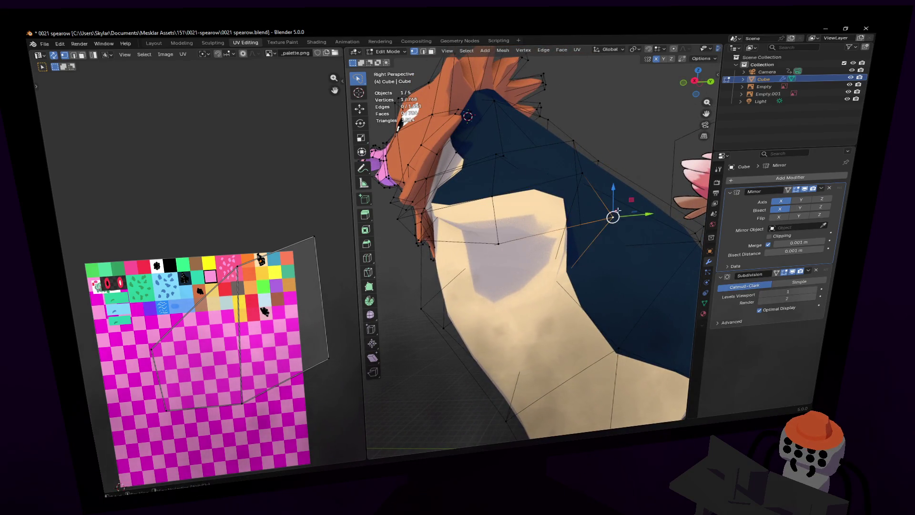
drag(615, 213, 571, 224)
click(529, 241)
- Move that vertex along X, then redo the move along Y instead
key(g)
key(x)
click(578, 257)
key(ctrl+z)
key(g)
key(y)
key(Return)
key(shift+grave)
click(529, 241)
- Select the four outer faces of the wing stub in face mode
key(3)
drag(498, 194, 613, 238)
shift+click(528, 268)
key(shift+grave)
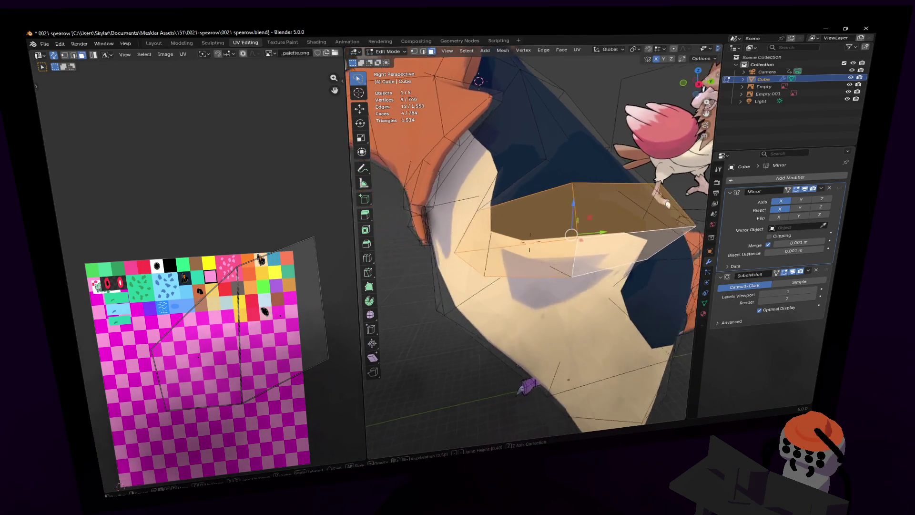
key(s)
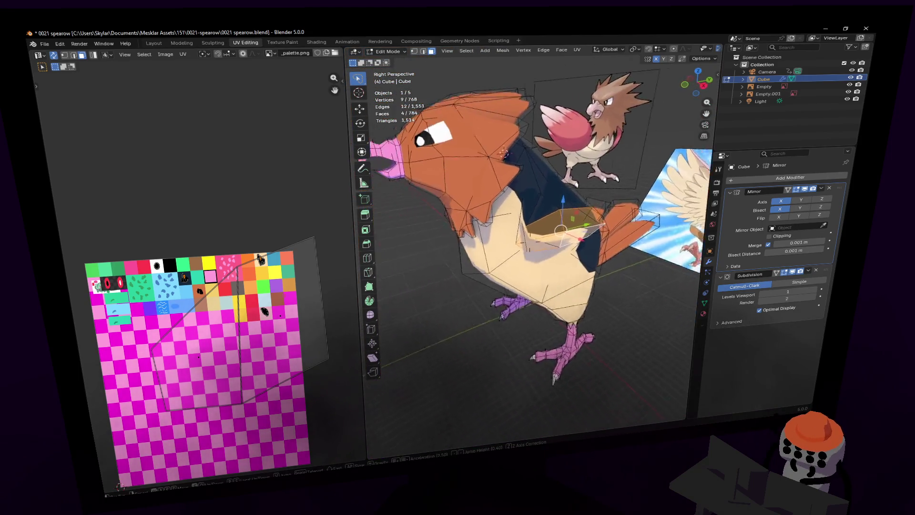
click(566, 227)
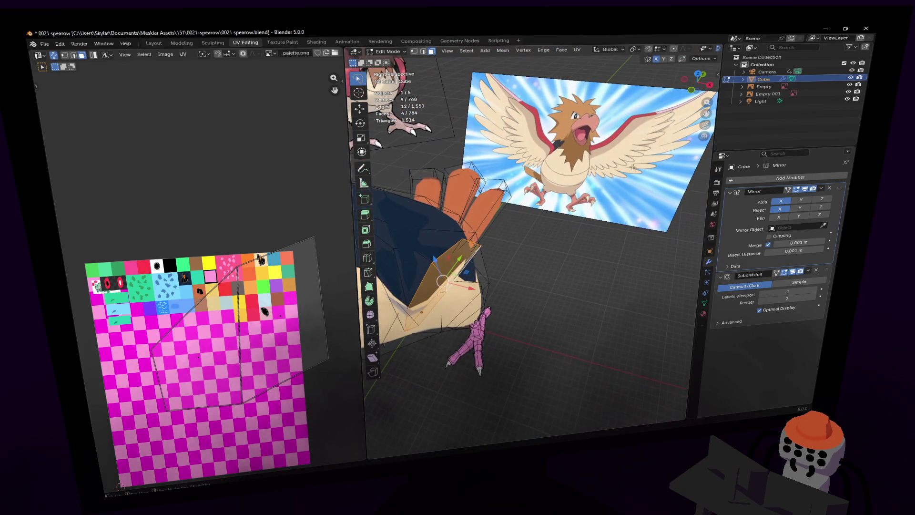
- In Top view, rotate the shoulder faces 10°, flatten them to 0.068 along X, and move them 0.19 m along Y
click(695, 78)
scroll(619, 224, up, 3)
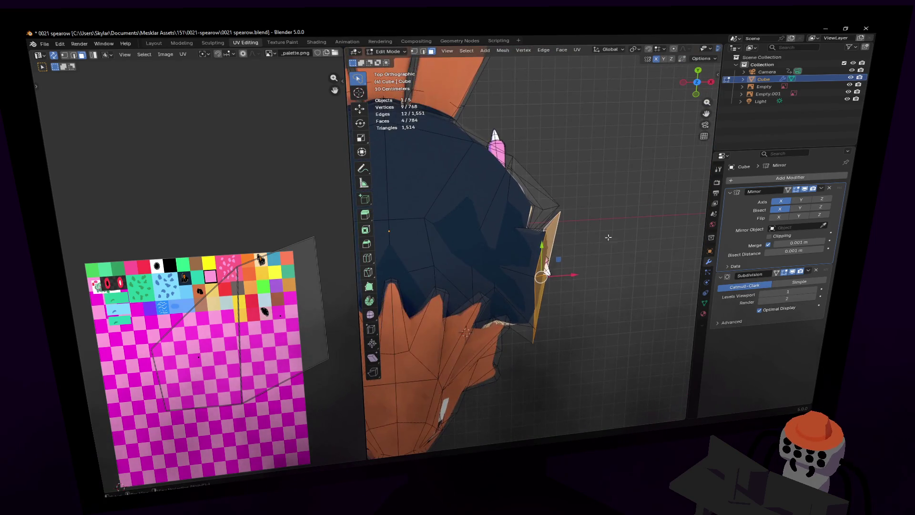
key(r)
click(611, 160)
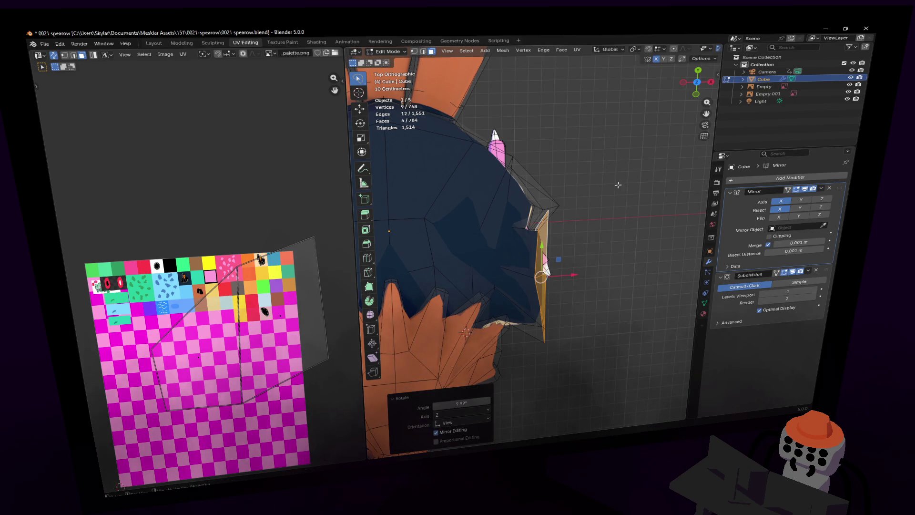
key(x)
click(545, 270)
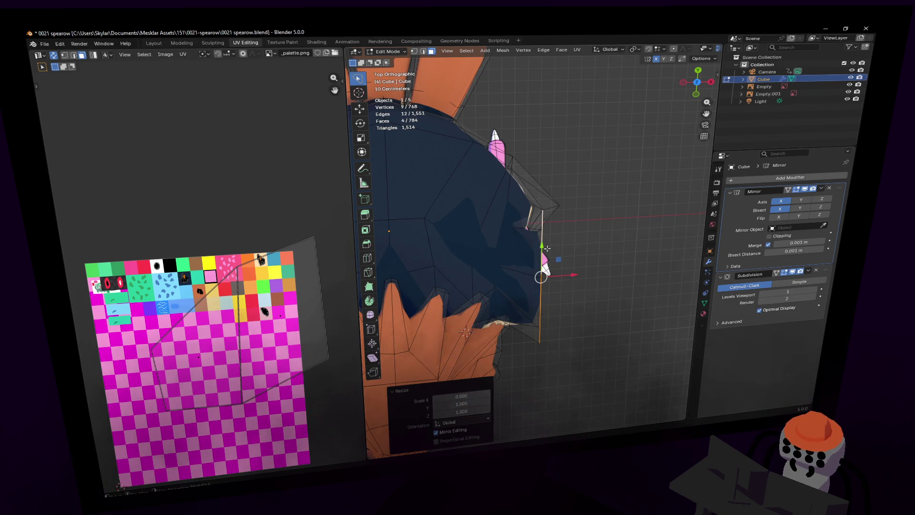
key(g)
key(y)
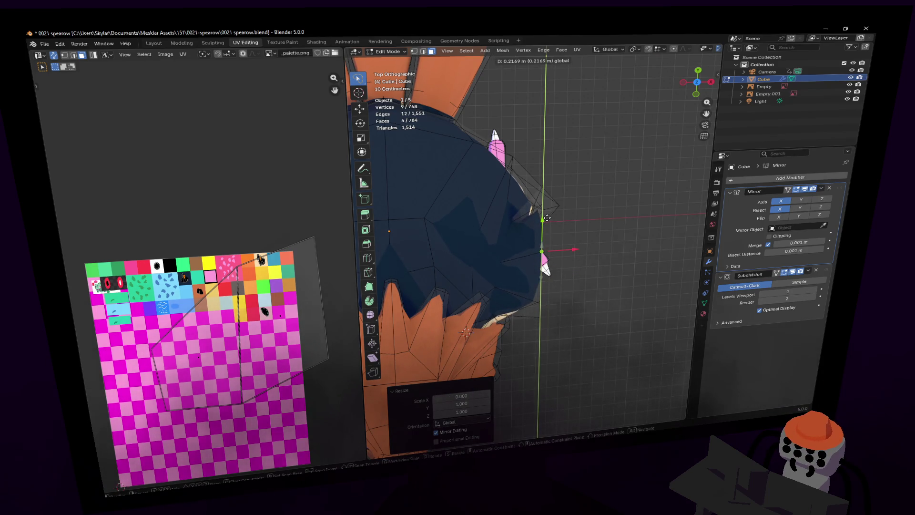
click(546, 221)
- Move a body edge along Y, squash it to 0.752 on Z, and lower it slightly
middle_drag(546, 221, 530, 235)
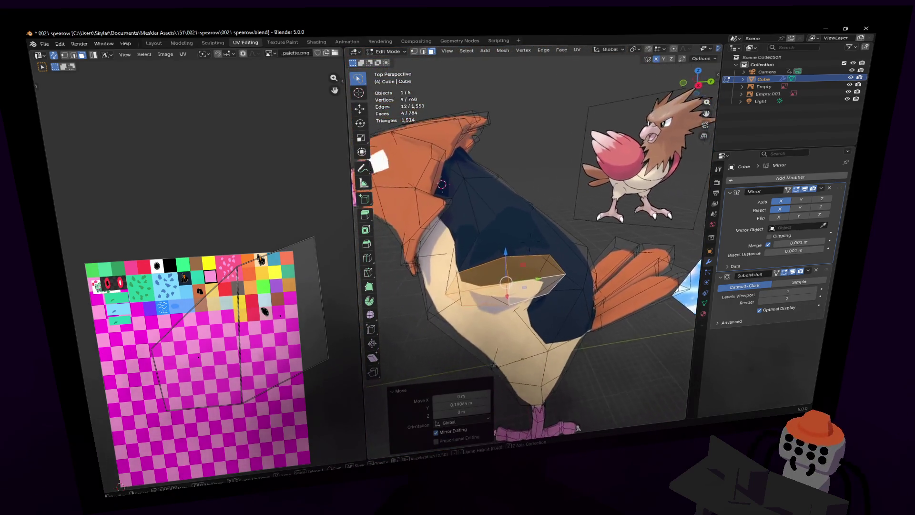
mouse_move(530, 239)
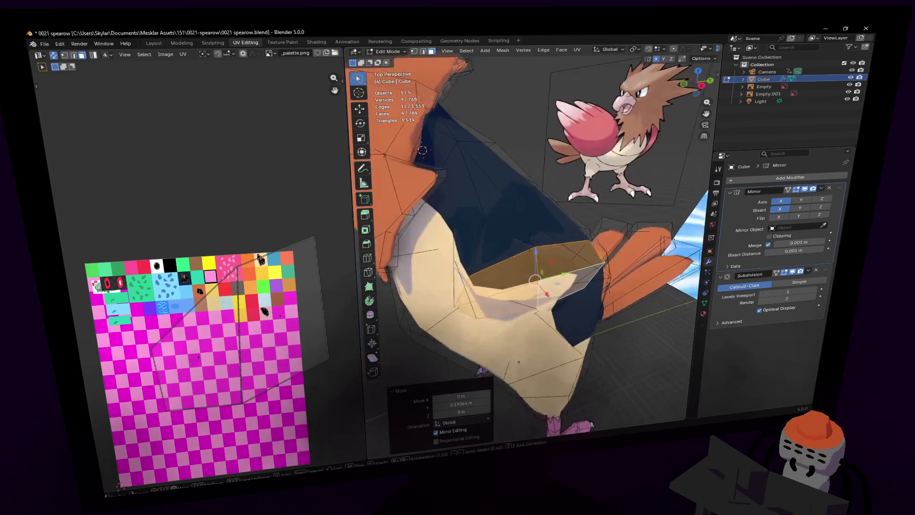
click(530, 241)
key(2)
click(578, 277)
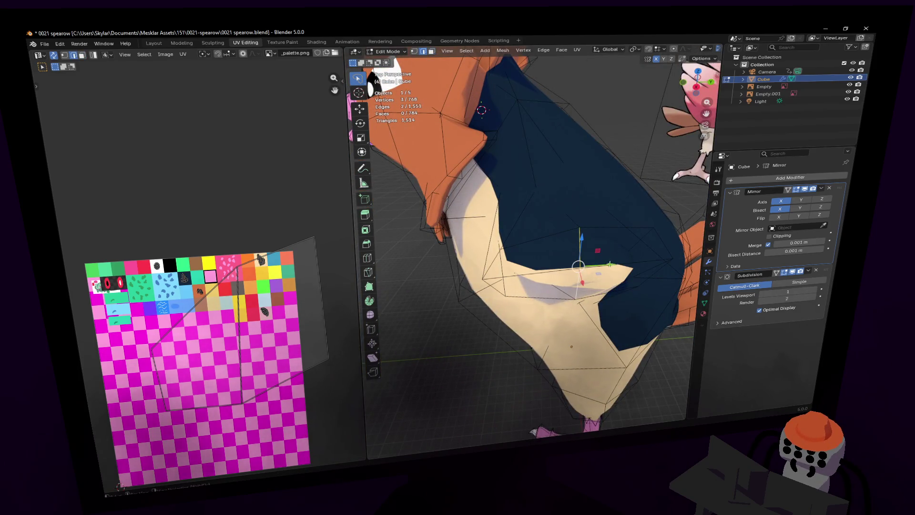
key(g)
key(y)
click(576, 334)
key(s)
key(z)
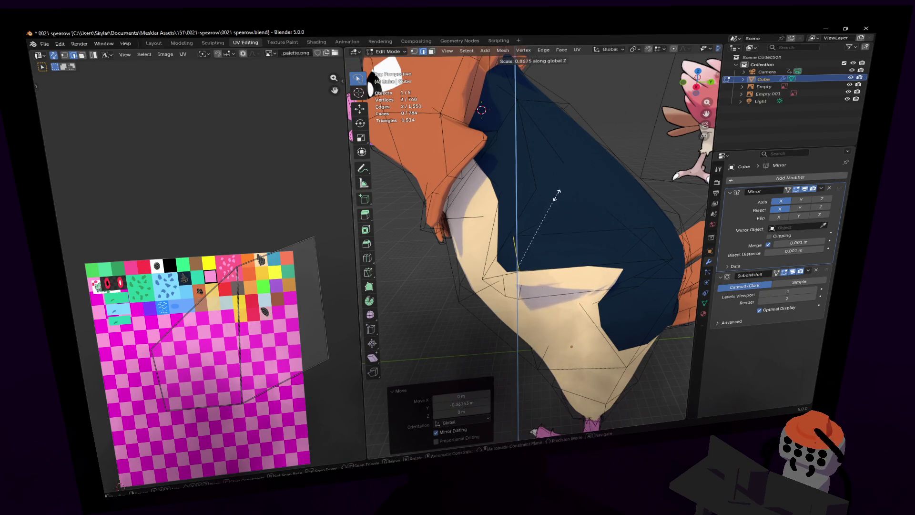
key(g)
key(z)
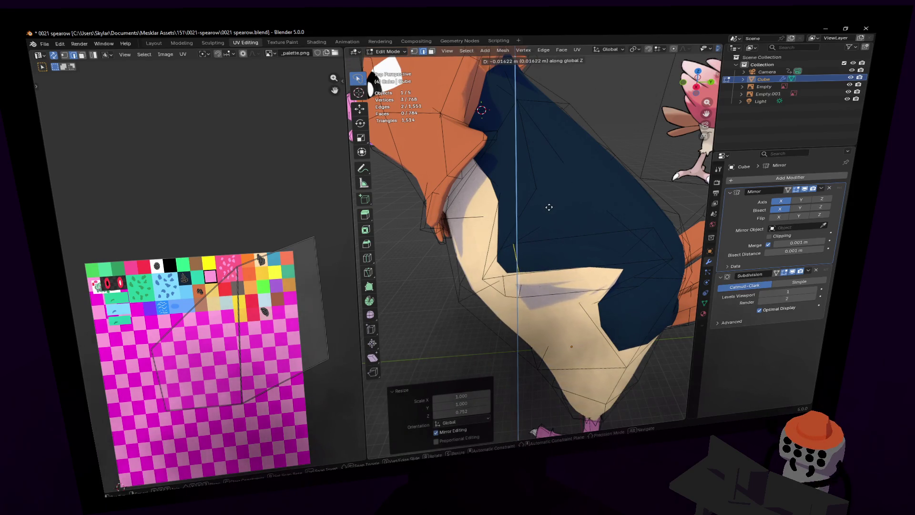
click(547, 206)
- Select two shoulder faces and bring the view above the bird's back
key(shift+grave)
key(d)
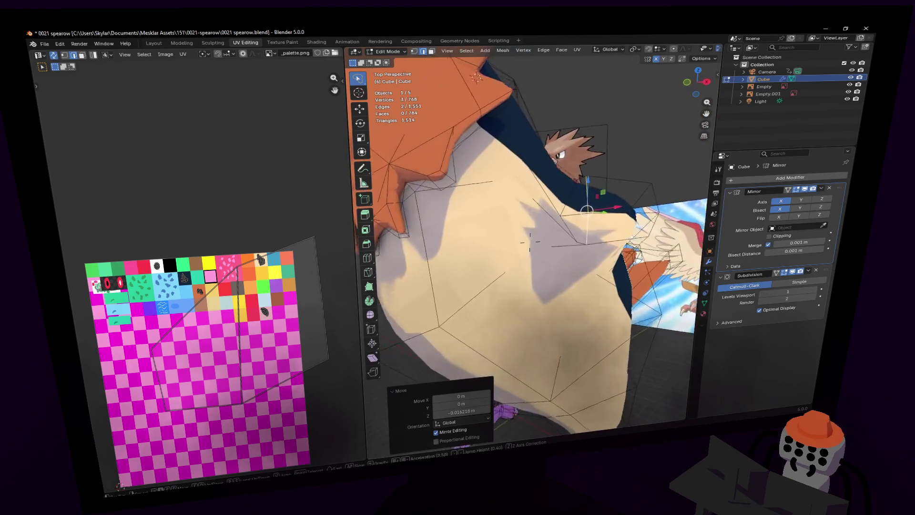
click(576, 190)
key(3)
click(575, 189)
shift+click(576, 196)
key(shift+grave)
key(d)
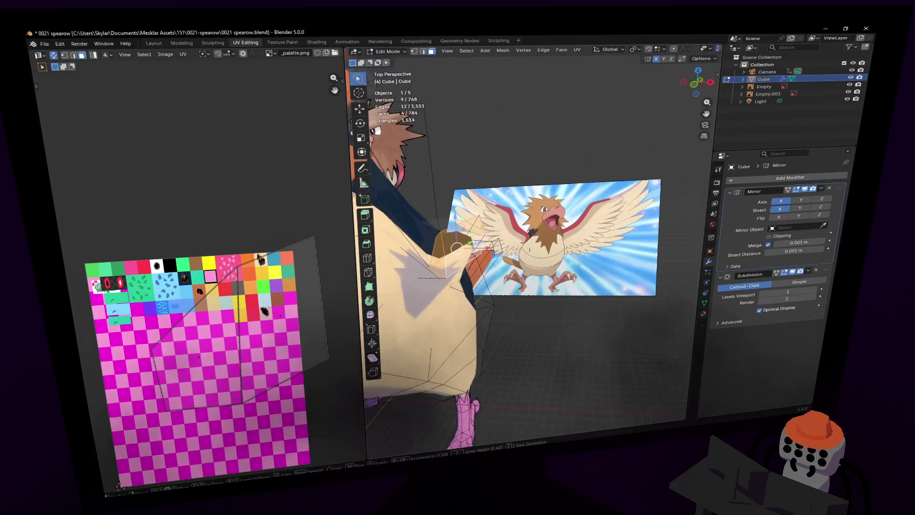
click(553, 204)
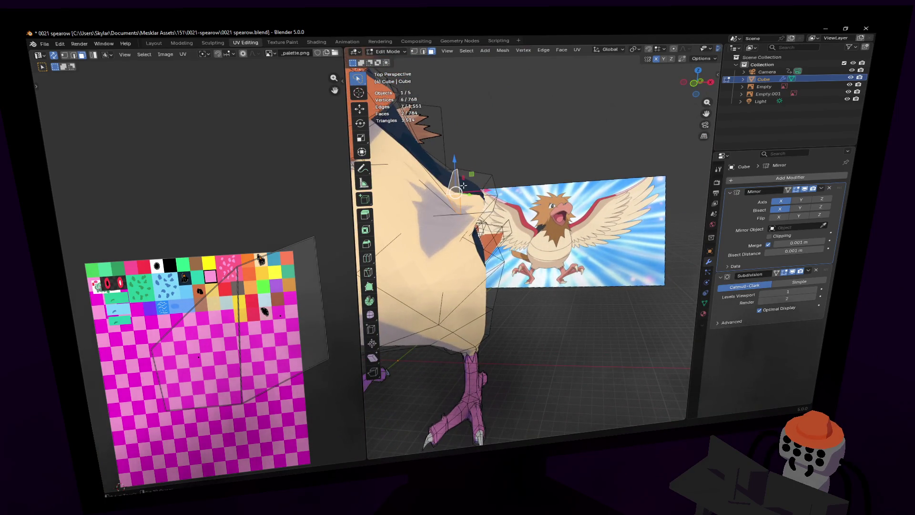
key(shift+grave)
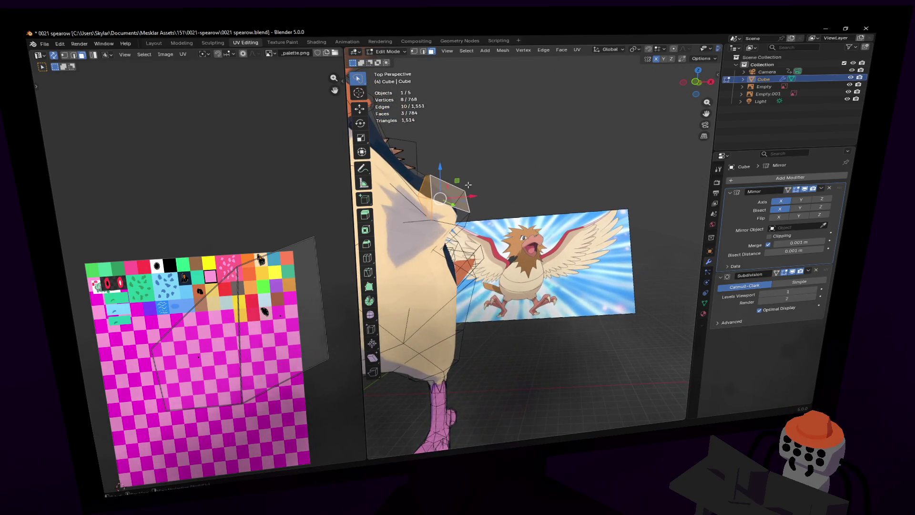
key(w)
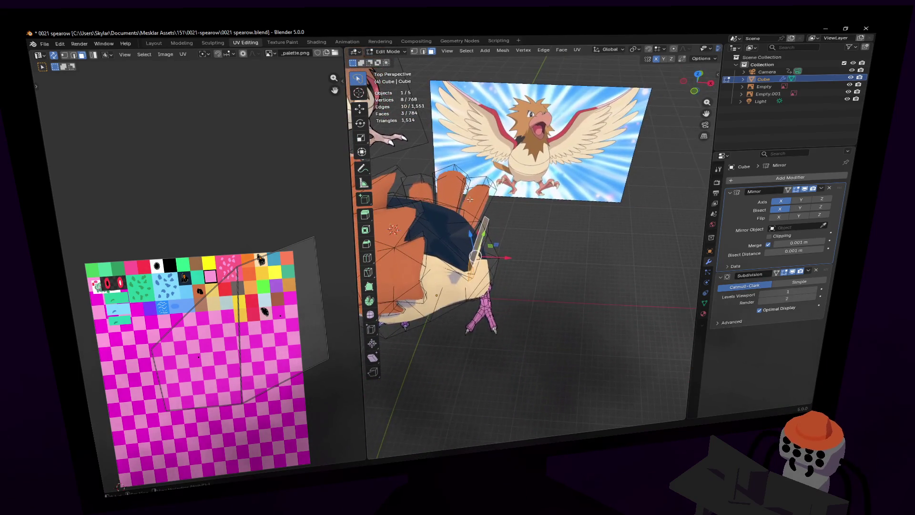
- Extrude the wing faces outward from the shoulder and slide the tip faces left along X
key(e)
click(425, 259)
key(ctrl+z)
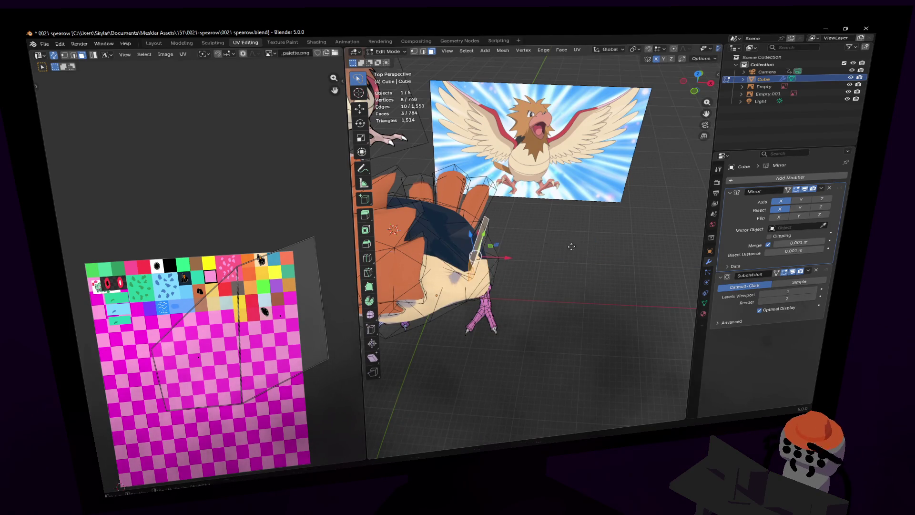
key(e)
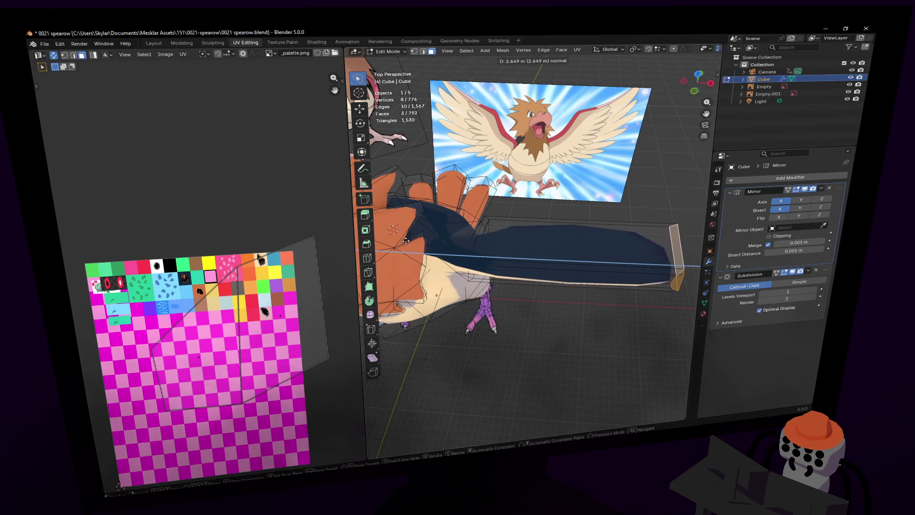
click(380, 230)
key(shift+grave)
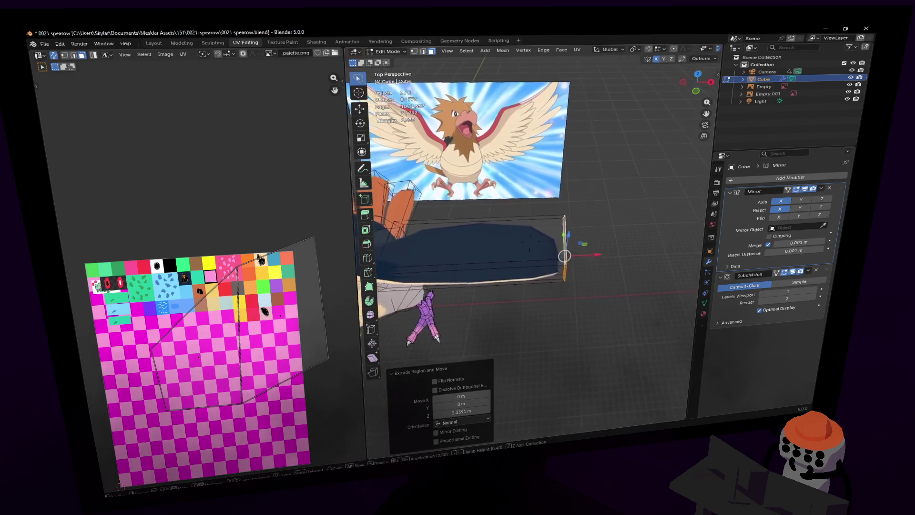
key(w)
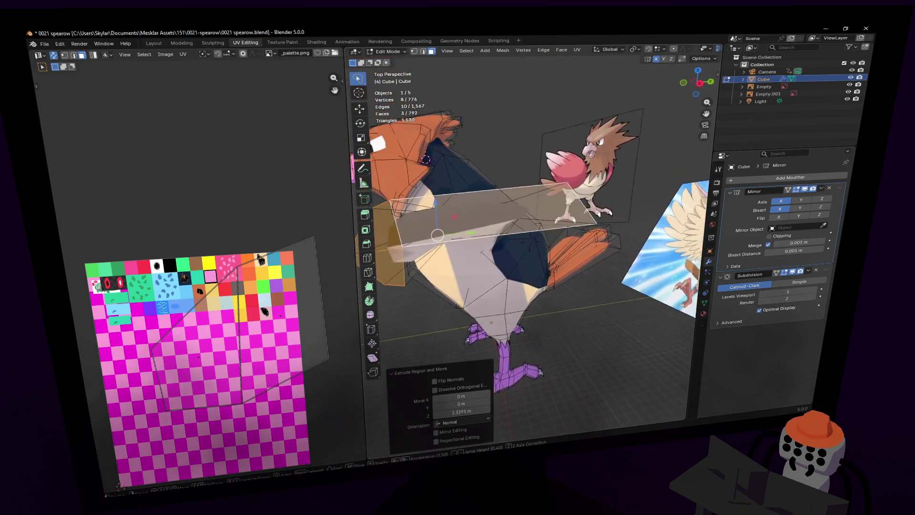
key(s)
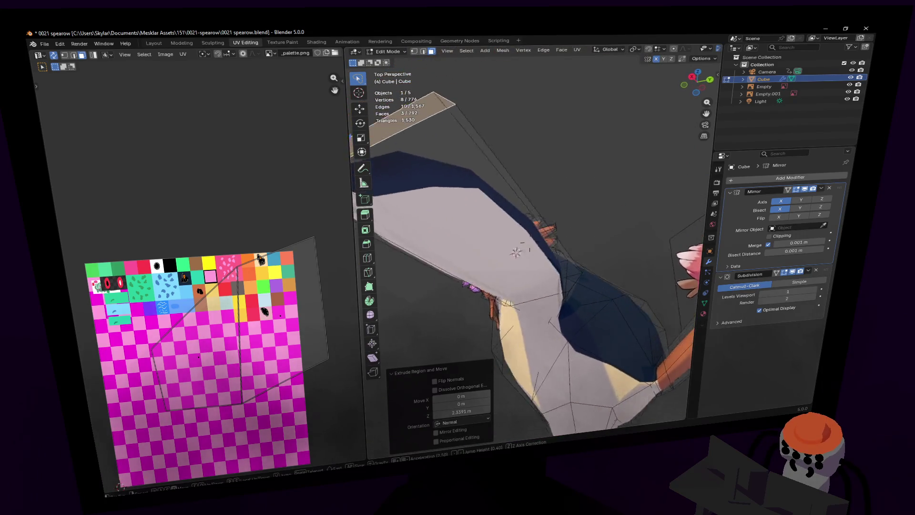
click(417, 259)
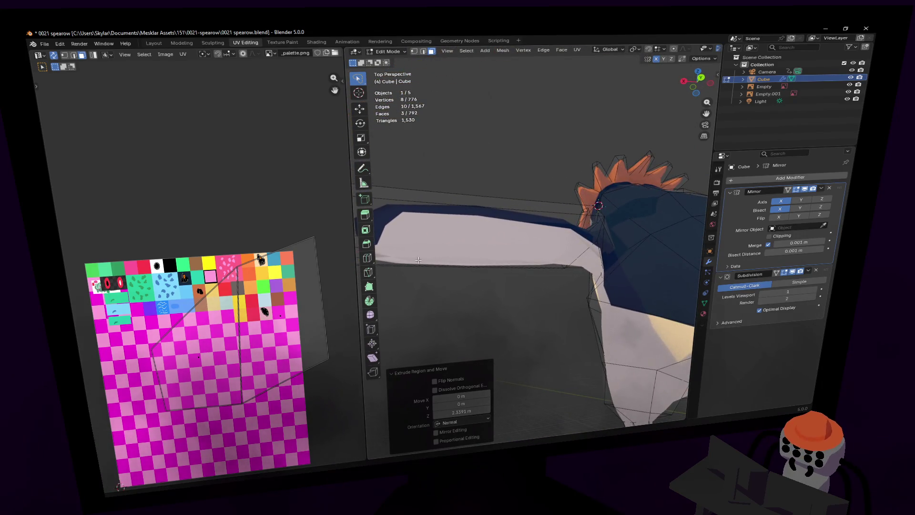
key(shift+grave)
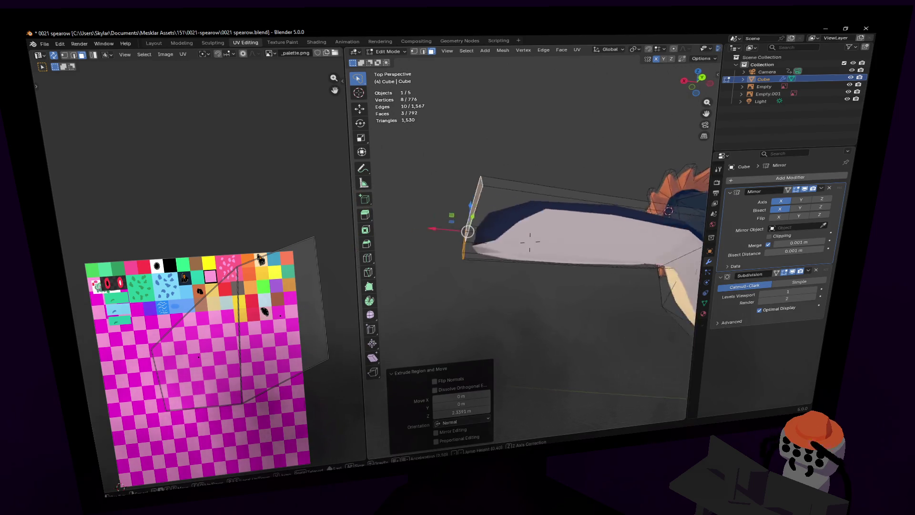
key(w)
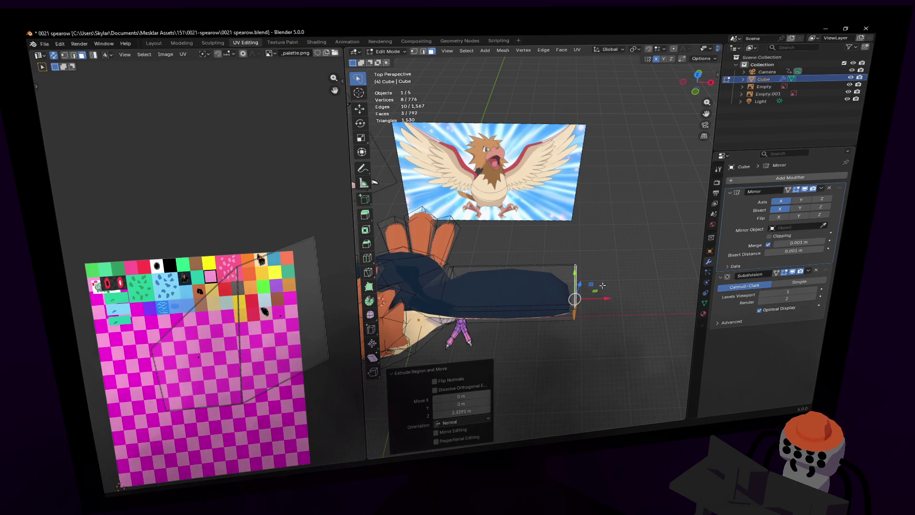
mouse_move(611, 298)
mouse_down()
mouse_move(557, 305)
mouse_move(566, 298)
mouse_up()
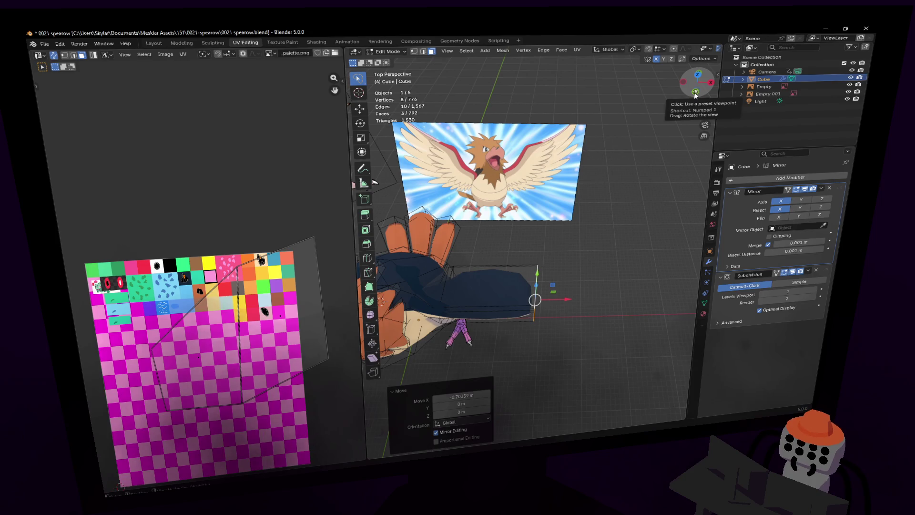
- In Top Ortho view, reposition the wing's two seam vertices
key(KP_7)
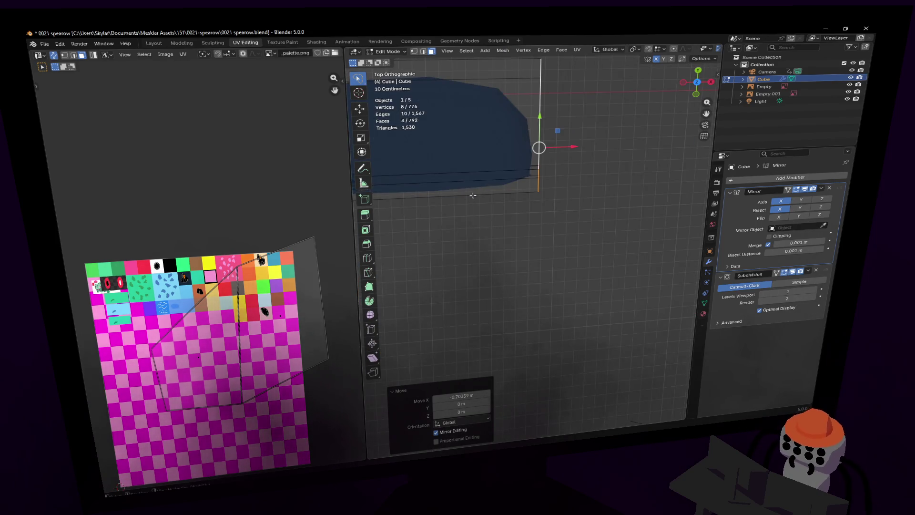
key(KP_Decimal)
key(1)
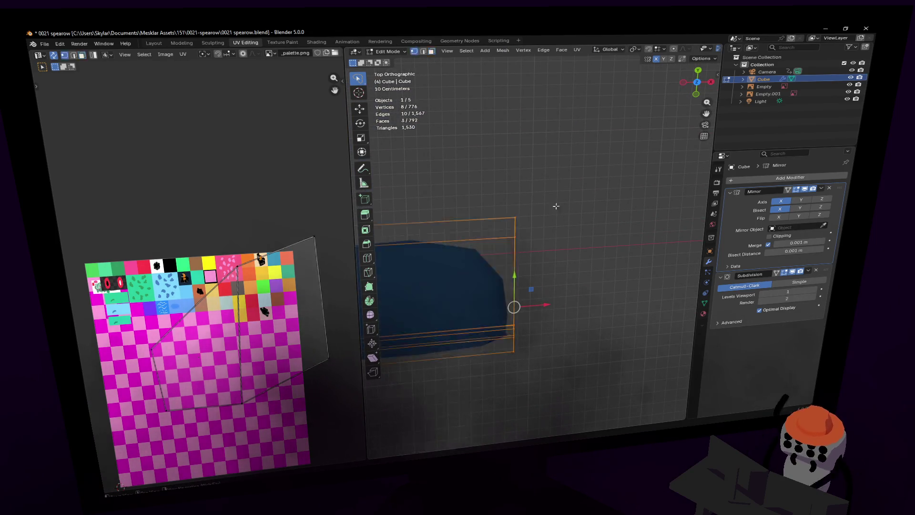
ctrl+right_drag(557, 207, 490, 255)
key(g)
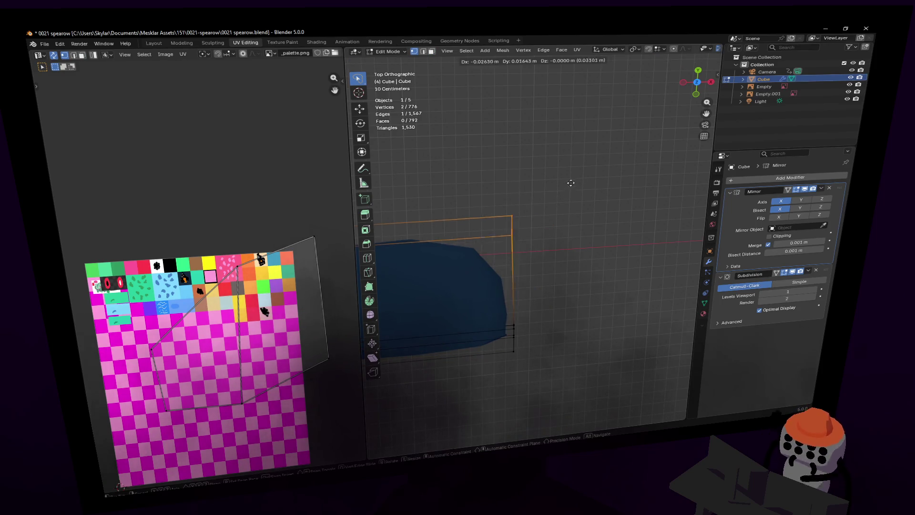
click(580, 214)
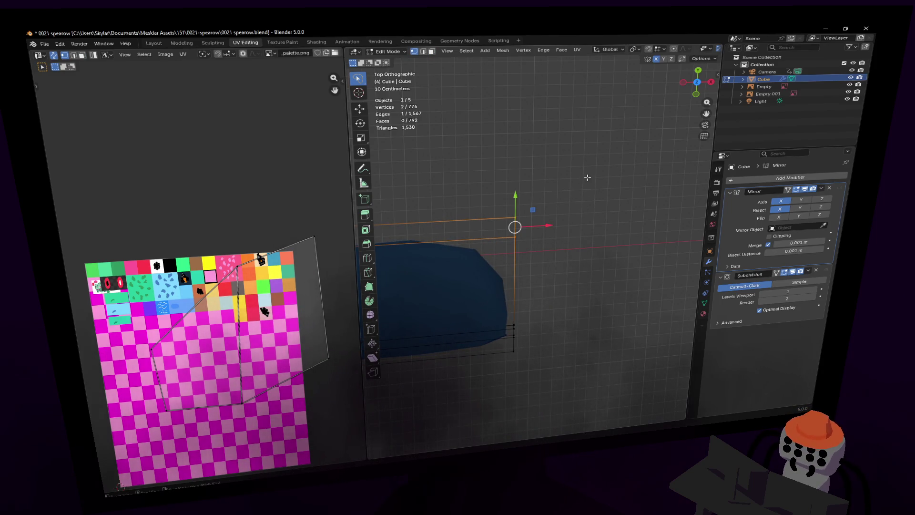
- Tilt the whole wing-tip end about 11° and slide it left along X
mouse_move(556, 234)
shift+middle_down()
mouse_move(637, 253)
mouse_move(613, 231)
shift+middle_up()
mouse_move(631, 185)
ctrl+right_down()
mouse_move(493, 319)
mouse_move(600, 419)
mouse_move(578, 331)
ctrl+right_up()
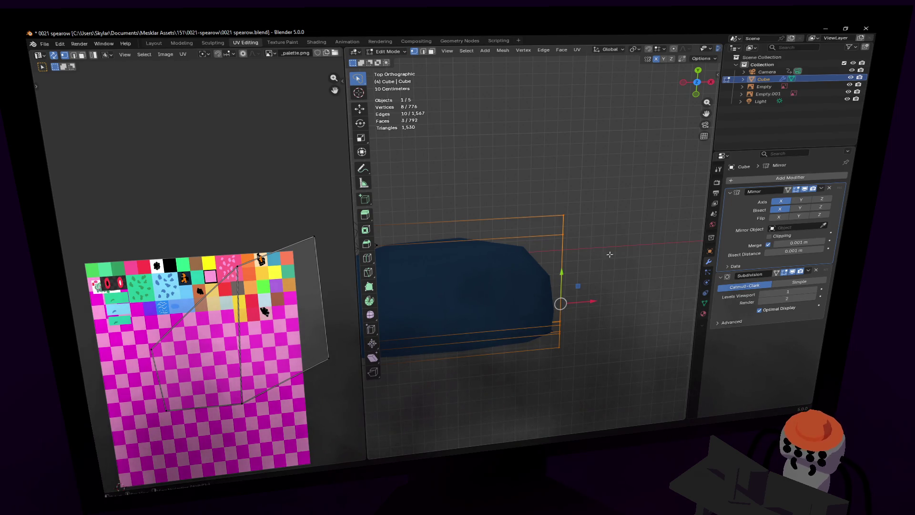
key(r)
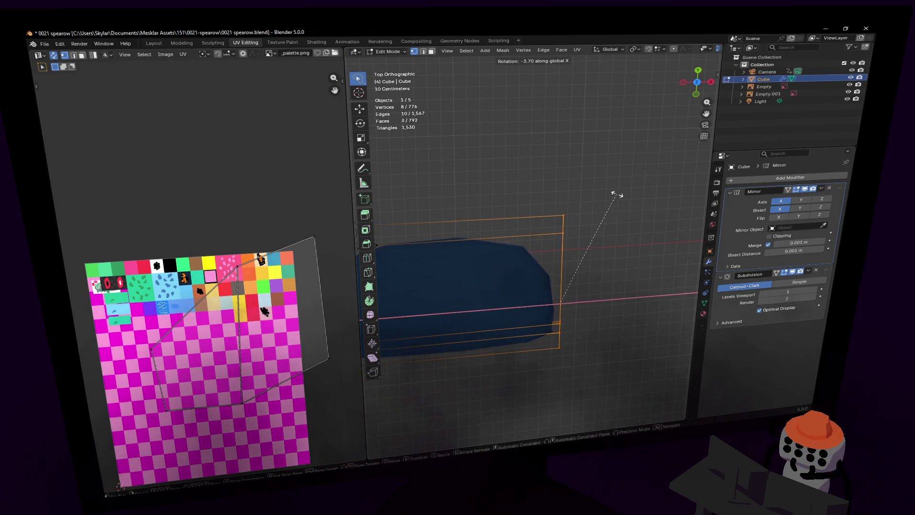
click(598, 176)
mouse_move(591, 301)
mouse_down()
mouse_move(534, 300)
mouse_move(552, 298)
mouse_up()
- Extrude a second wing segment outward from the tip
key(KP_5)
middle_drag(551, 298, 573, 314)
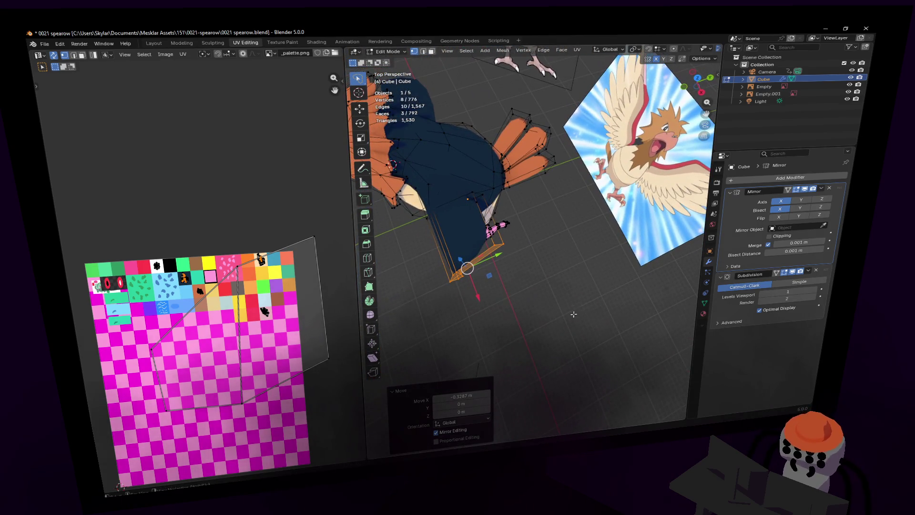
click(696, 82)
key(e)
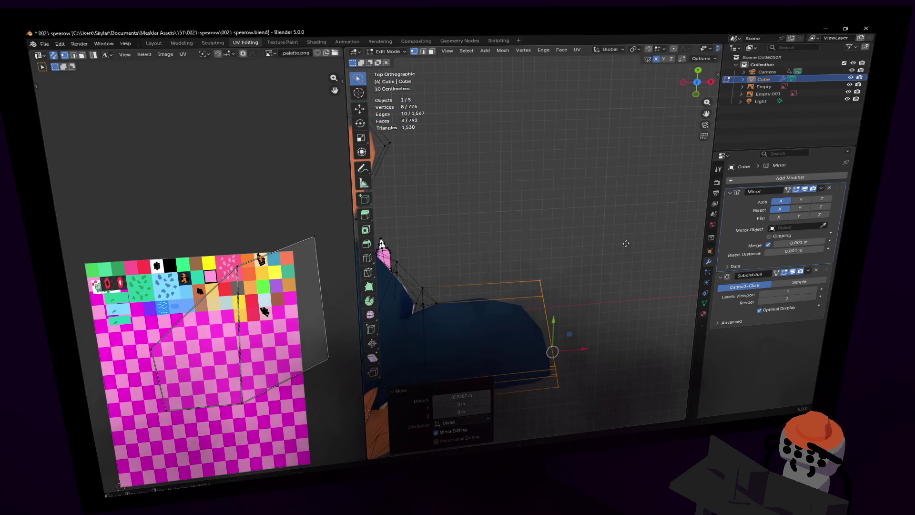
click(363, 201)
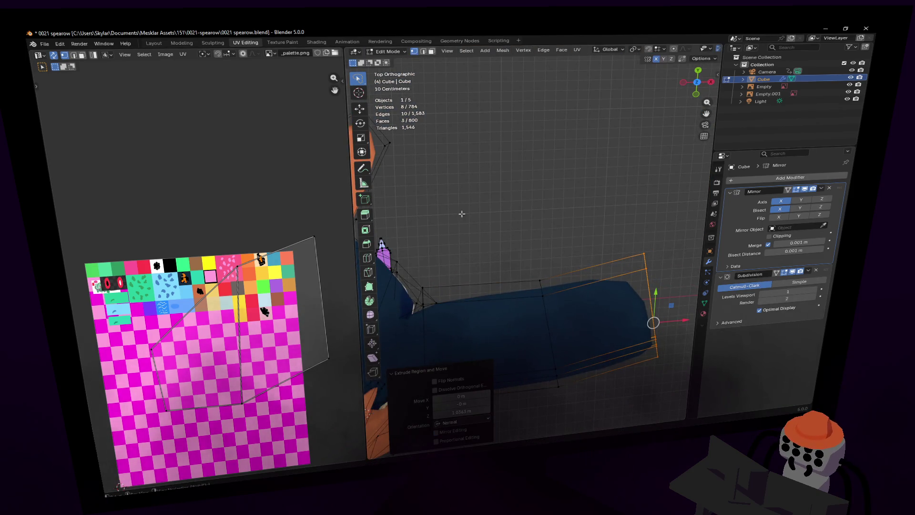
- Shrink and reposition the new wing-tip end, then move its front edge vertices
key(s)
click(500, 155)
key(g)
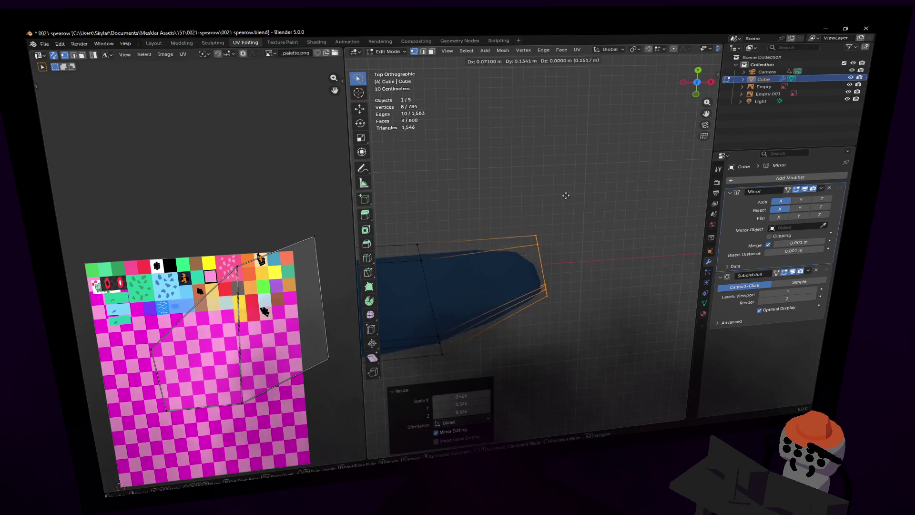
click(594, 194)
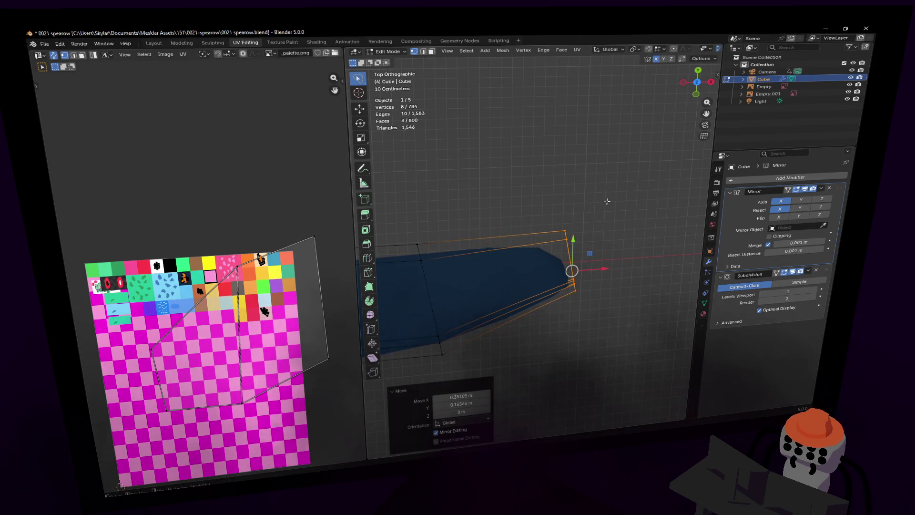
drag(530, 233, 591, 239)
key(g)
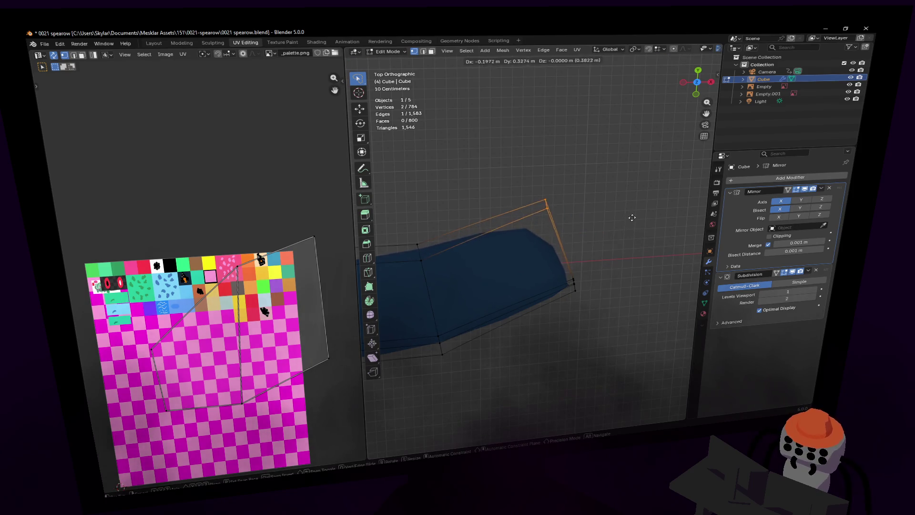
click(631, 217)
- Select the wing-tip end and taper it to about 0.375 while keeping it flat on Z
key(shift+grave)
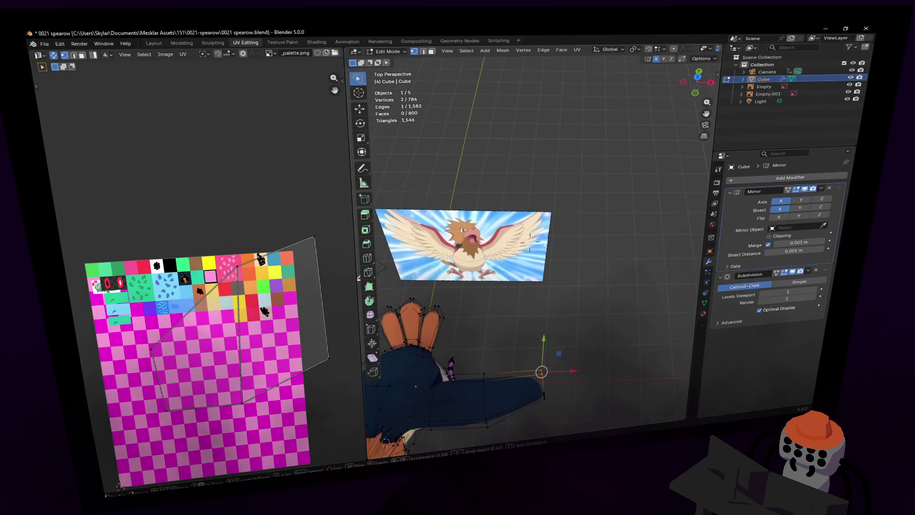
key(w)
key(w)
key(s)
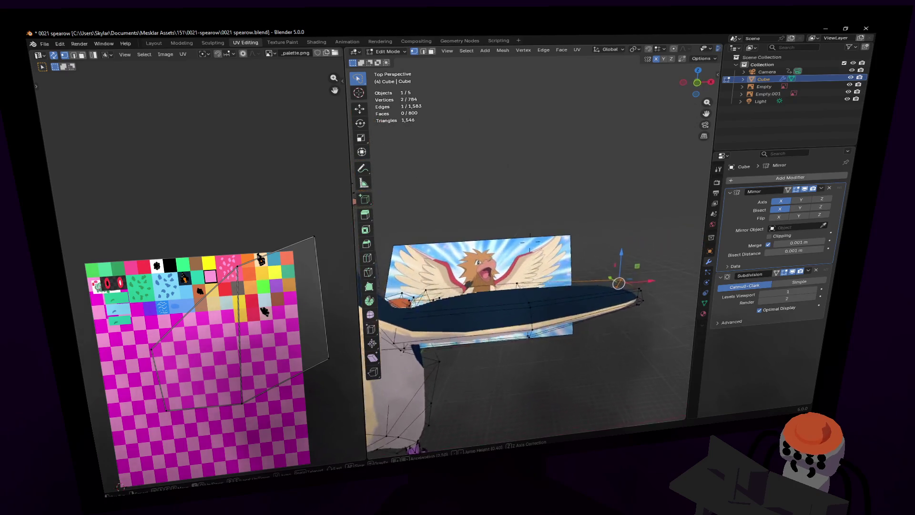
key(e)
click(592, 273)
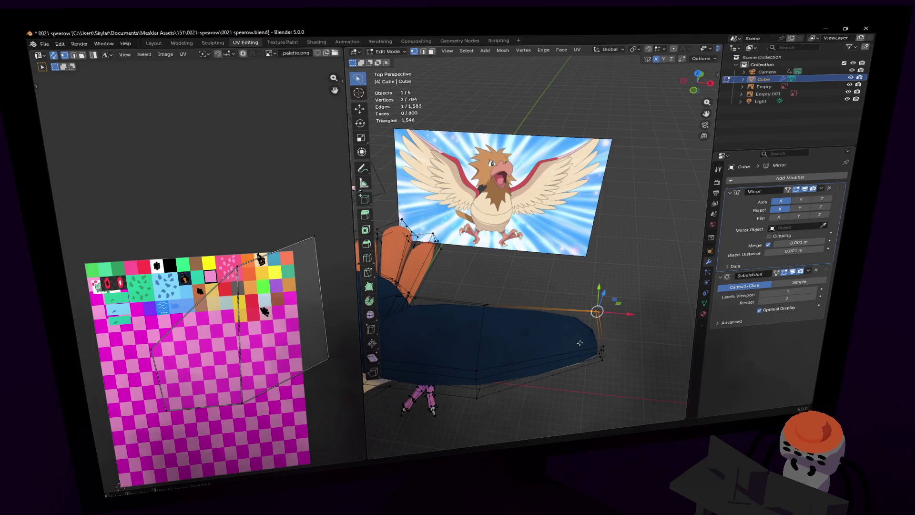
key(shift+grave)
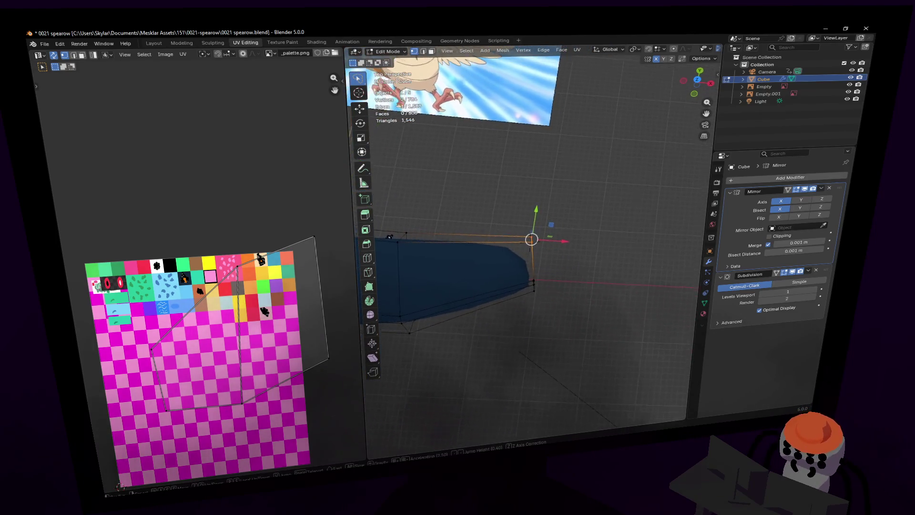
click(548, 164)
ctrl+right_drag(461, 258, 460, 258)
middle_drag(461, 257, 625, 91)
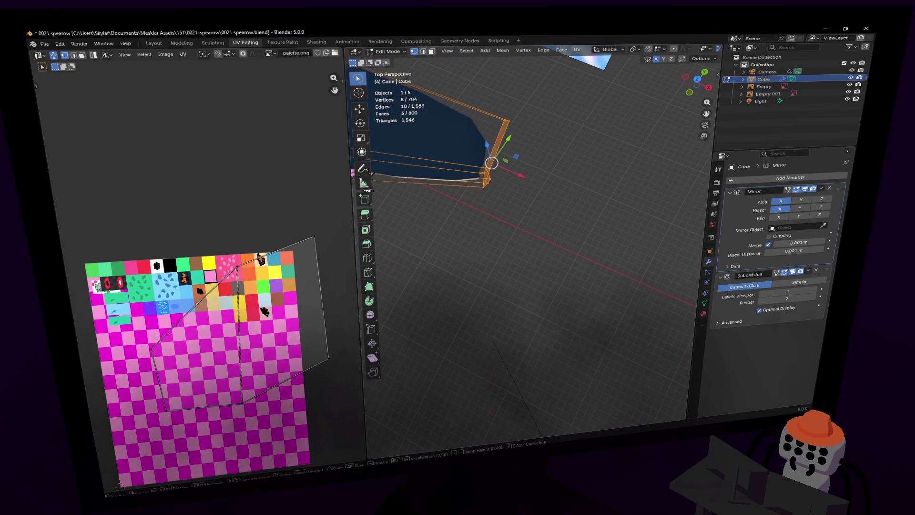
click(592, 120)
key(s)
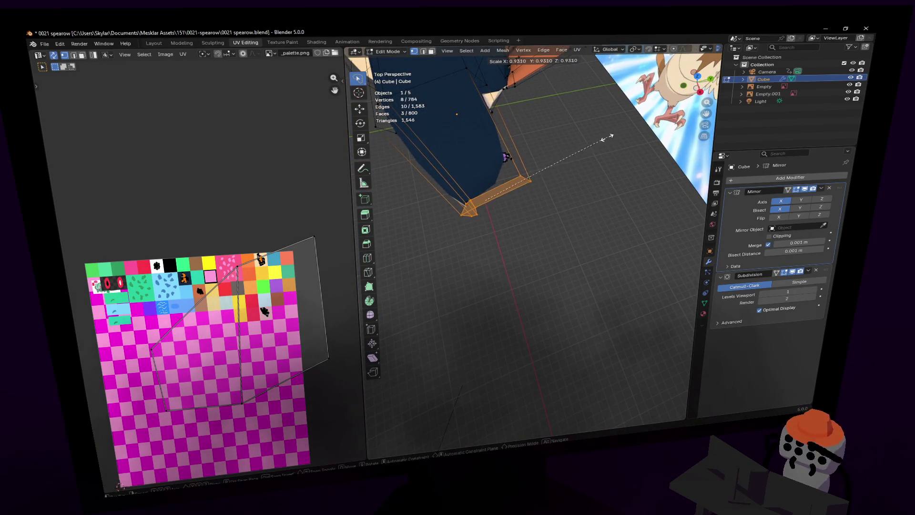
key(shift+z)
click(519, 175)
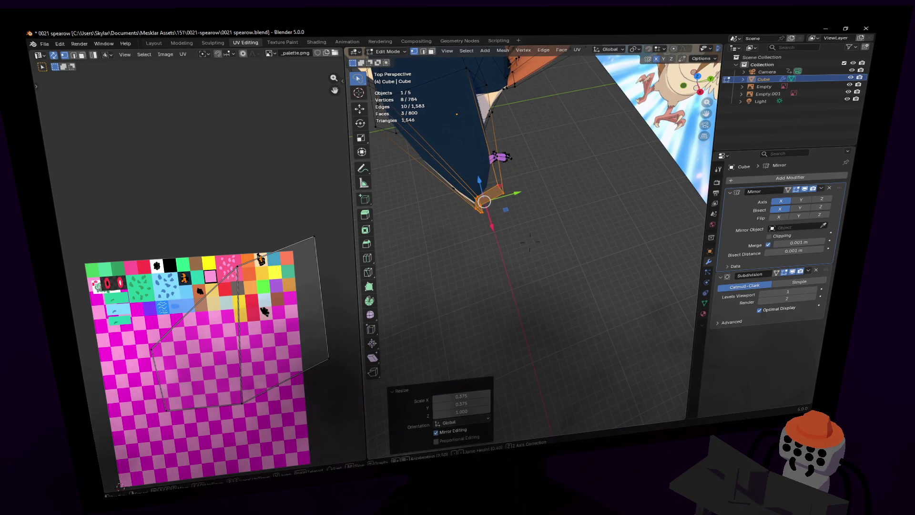
- Pull the wing's end about 0.545 m outward along Y
key(shift+grave)
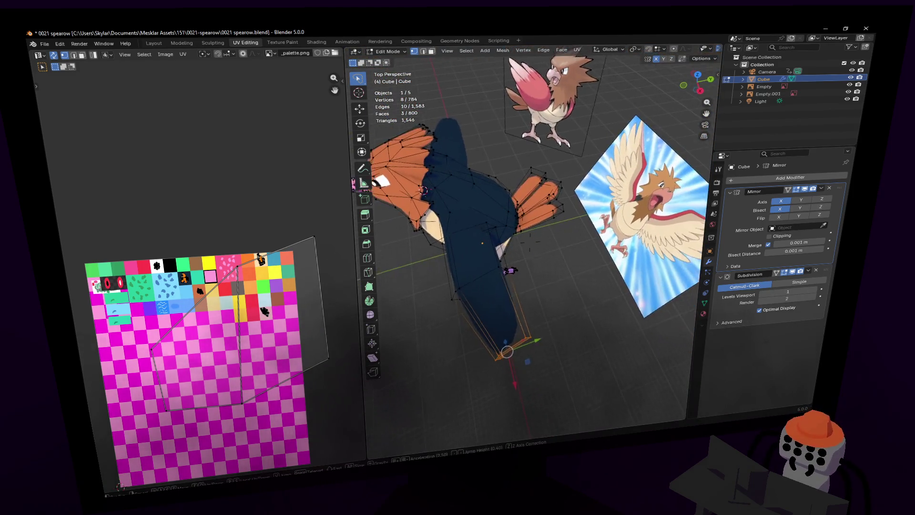
click(527, 229)
drag(537, 315, 570, 297)
key(shift+grave)
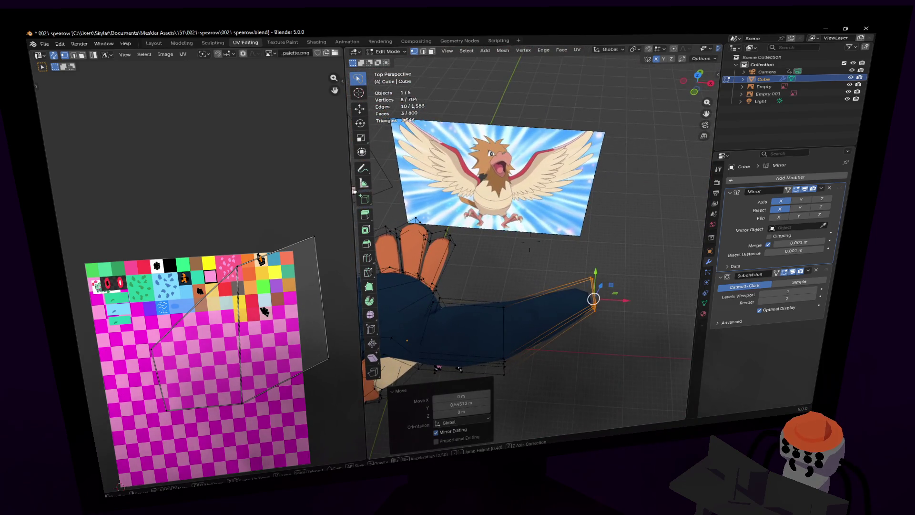
key(w)
click(521, 310)
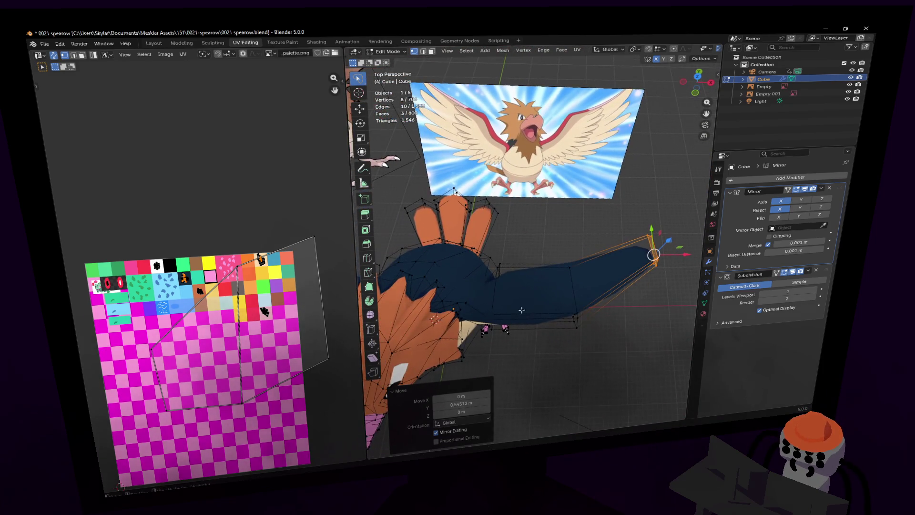
- Add a loop cut across the arm and shift it along the wing
key(ctrl+r)
click(530, 267)
right_click(530, 267)
scroll(529, 264, up, 2)
drag(534, 258, 537, 248)
key(shift+grave)
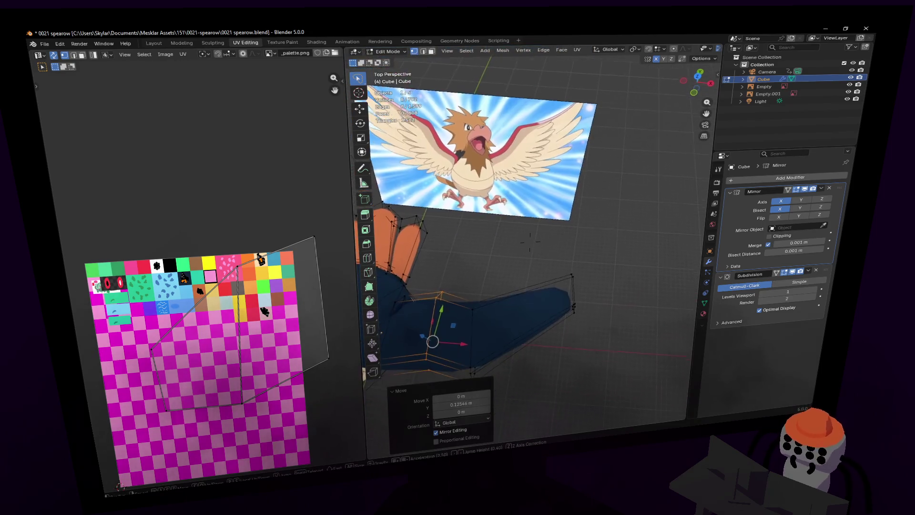
click(531, 297)
- Add a second loop cut across the wing and slide it slightly along
key(ctrl+r)
click(532, 298)
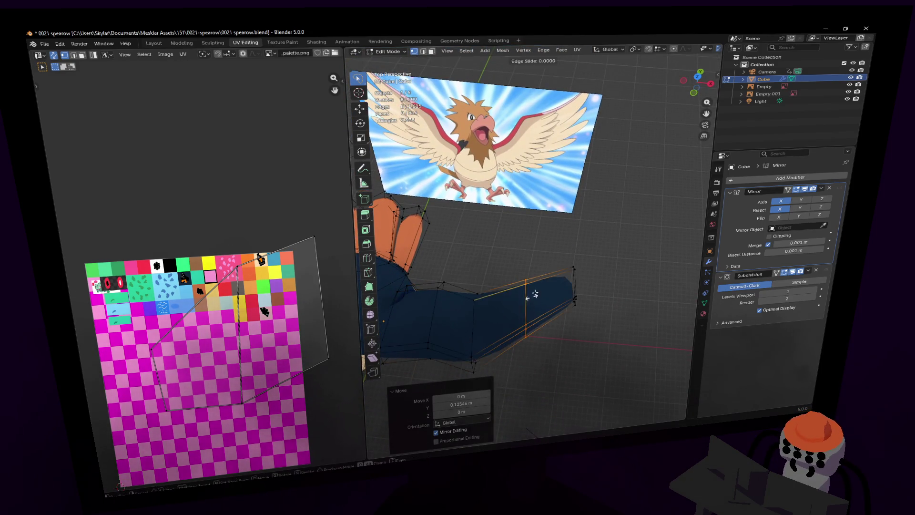
right_click(531, 297)
key(shift+grave)
click(539, 285)
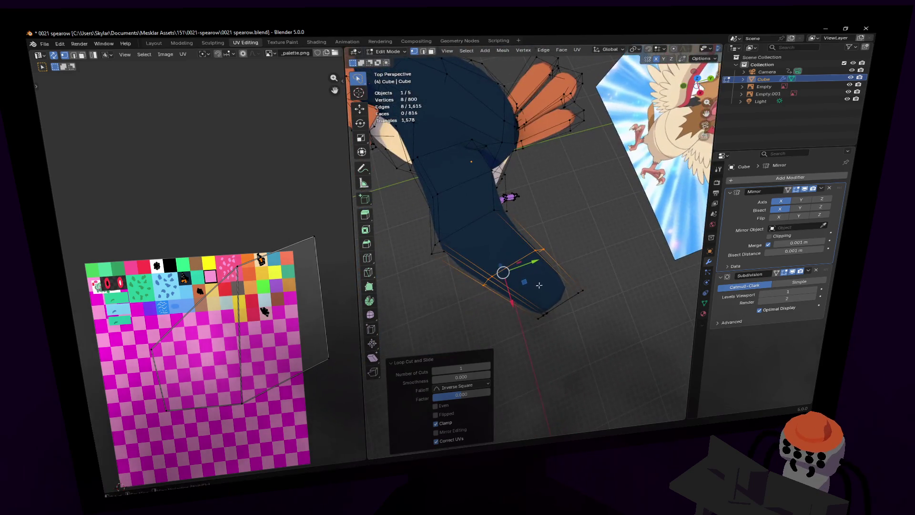
drag(536, 265, 543, 262)
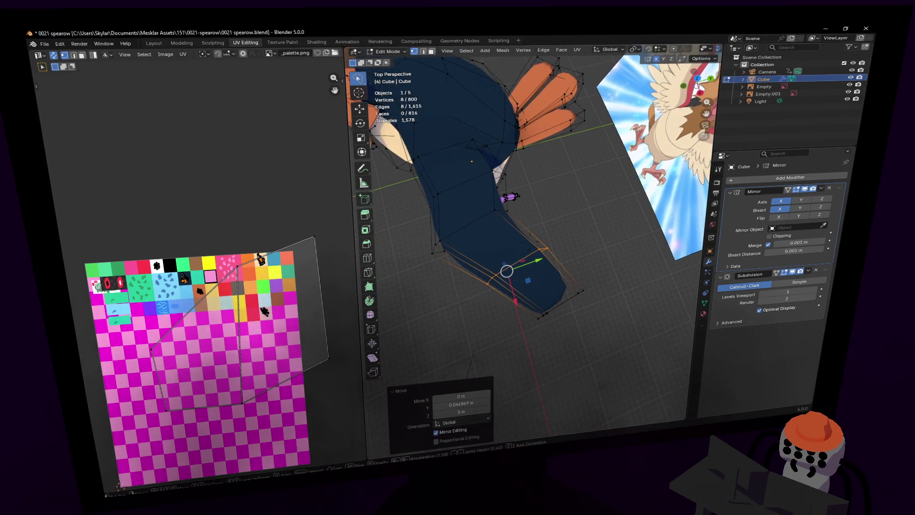
click(549, 256)
- Push the wing's end section back along Y and shift two back-edge end vertices along Y
mouse_move(483, 271)
ctrl+right_down()
mouse_move(515, 323)
mouse_move(545, 274)
ctrl+right_up()
drag(537, 279, 510, 286)
key(shift+grave)
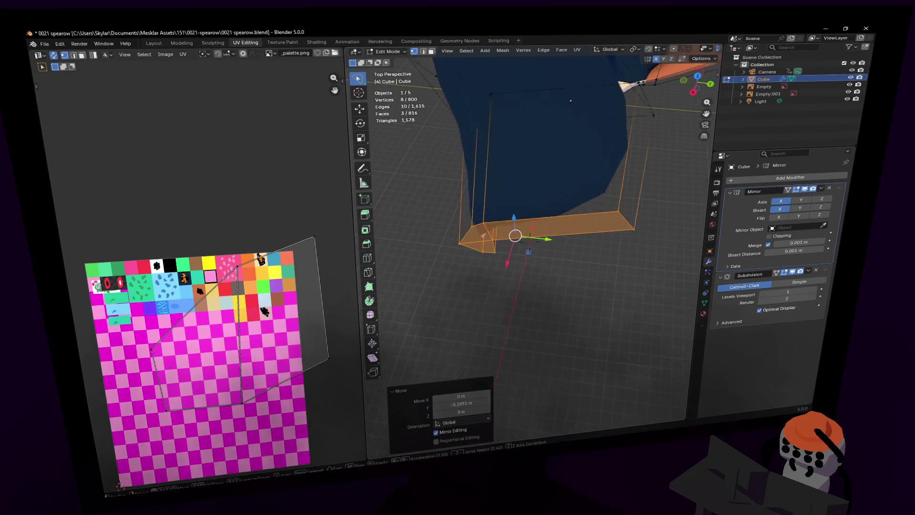
click(498, 299)
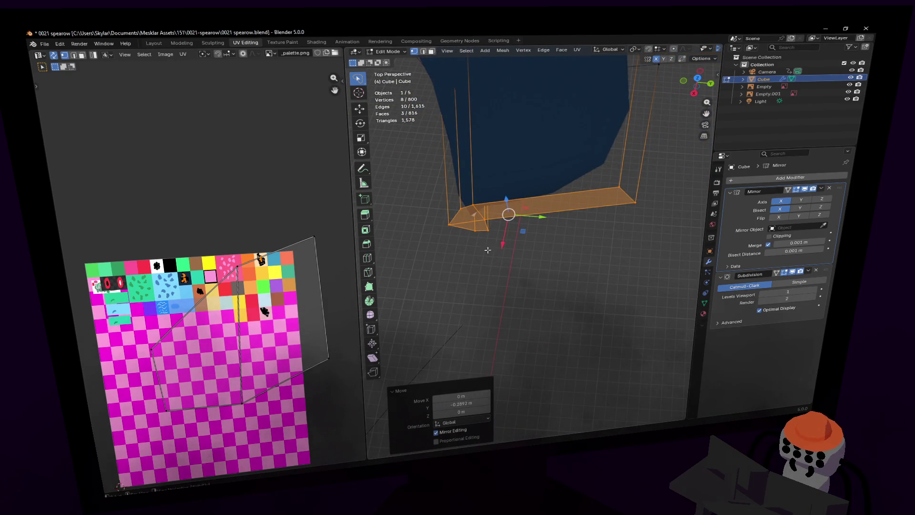
drag(494, 188, 565, 221)
drag(483, 199, 513, 214)
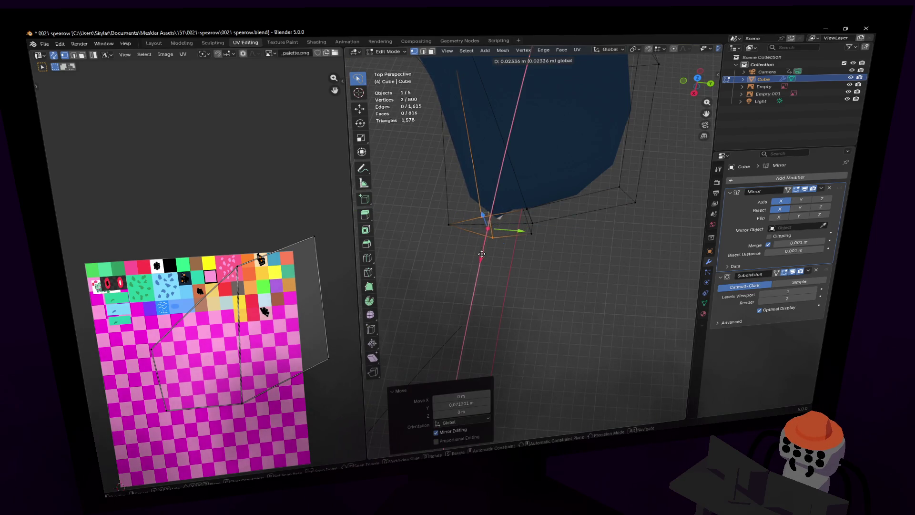
- Select the long strip, lower-left faces and right strip of the wing end
key(3)
shift+click(548, 214)
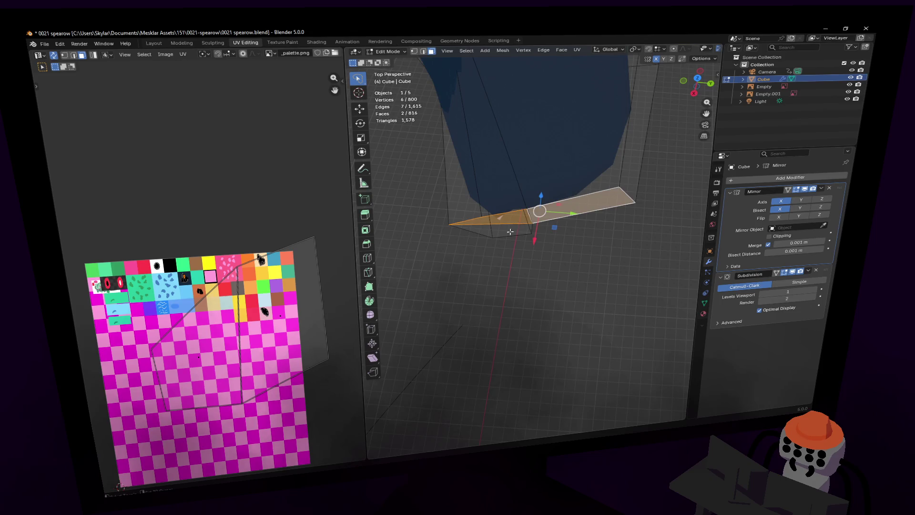
shift+click(472, 228)
shift+middle_drag(488, 223, 556, 215)
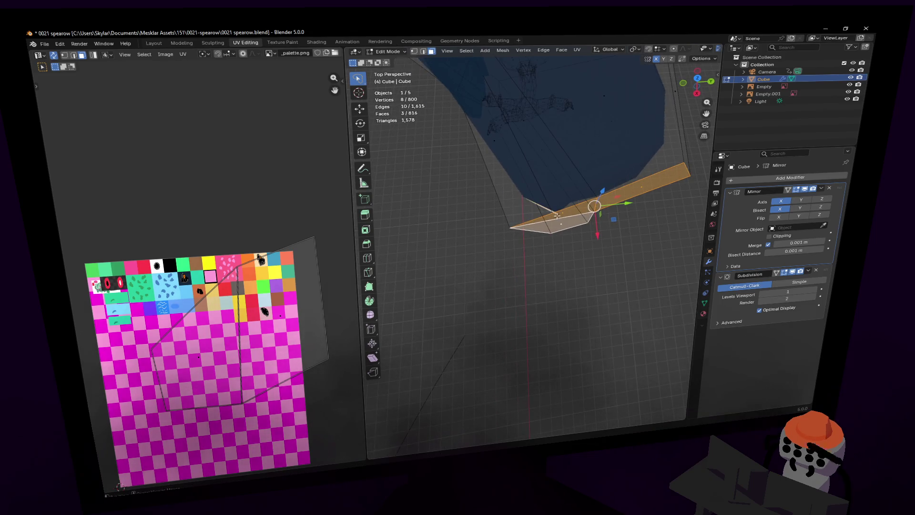
click(564, 219)
shift+click(567, 217)
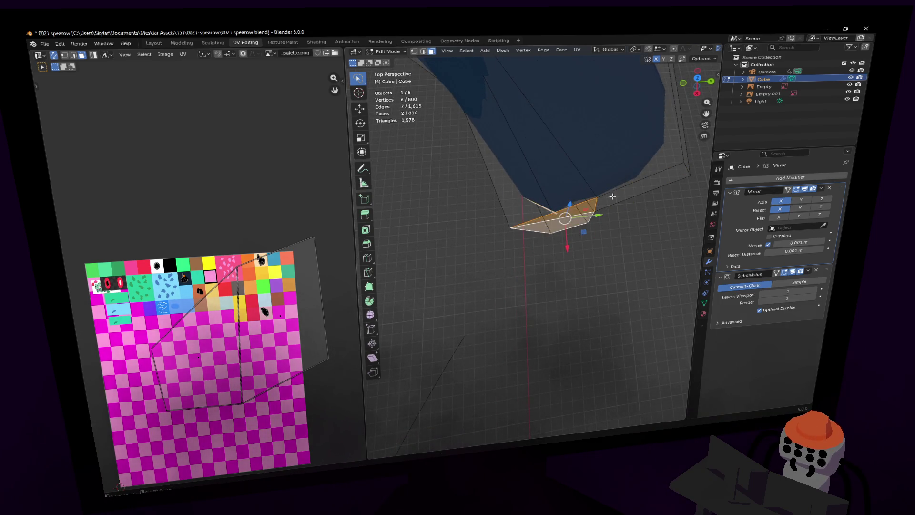
shift+click(620, 201)
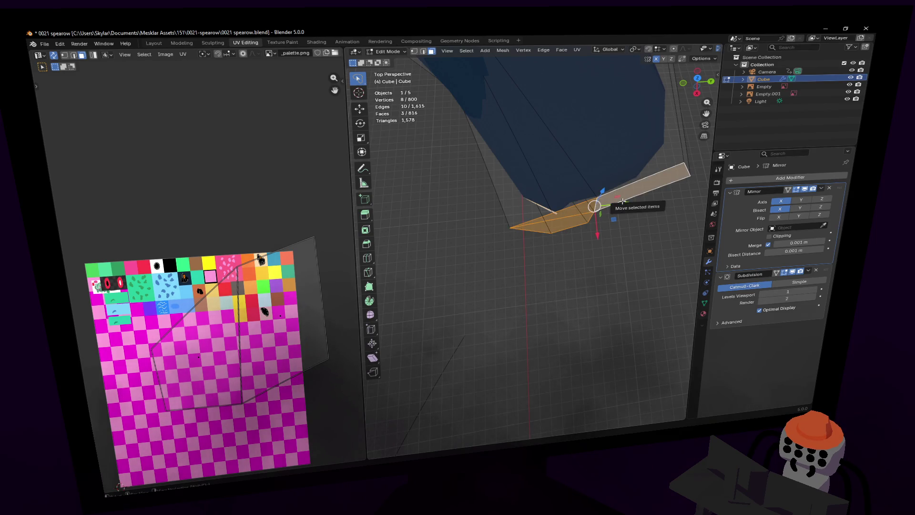
key(shift+grave)
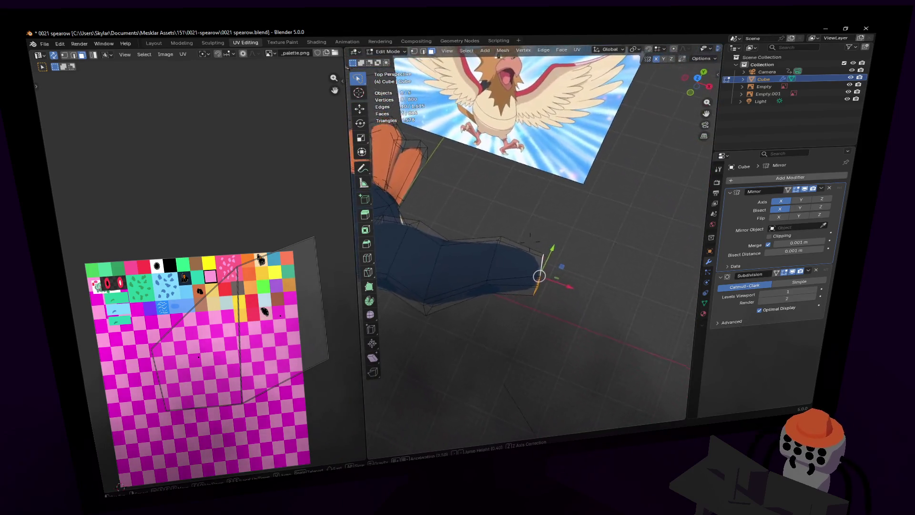
- Scale the wing's end down to about 0.339 and move it along X
click(631, 191)
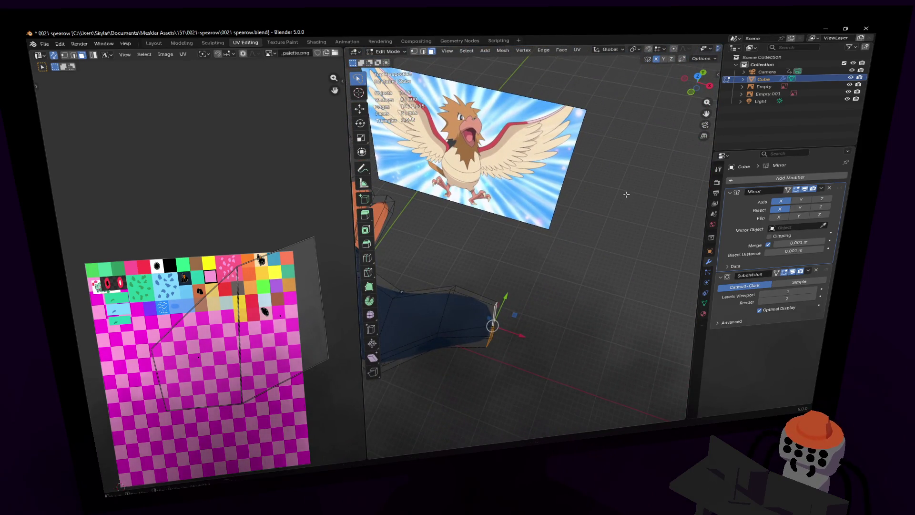
key(s)
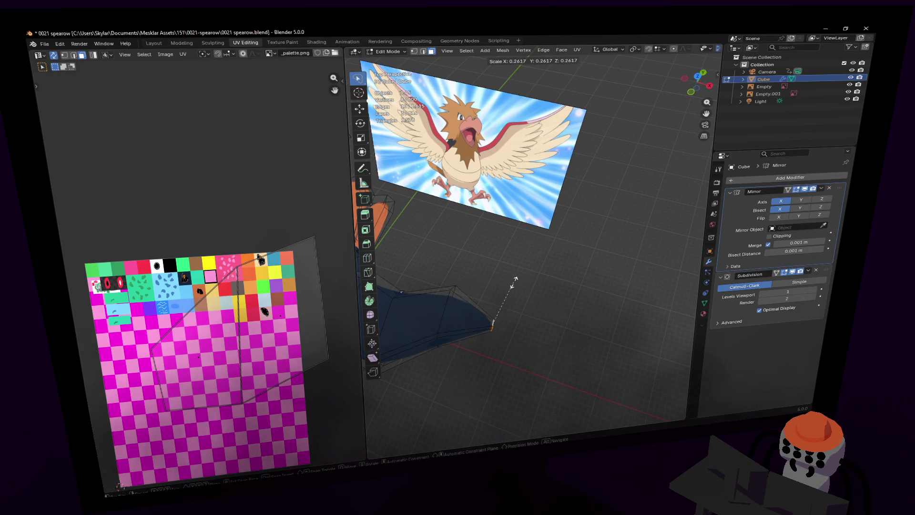
click(528, 273)
key(g)
key(x)
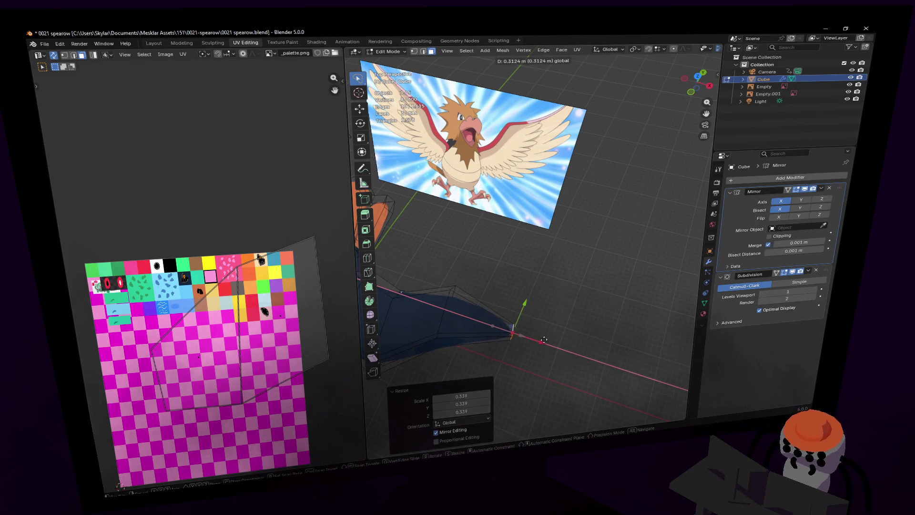
click(544, 340)
key(shift+grave)
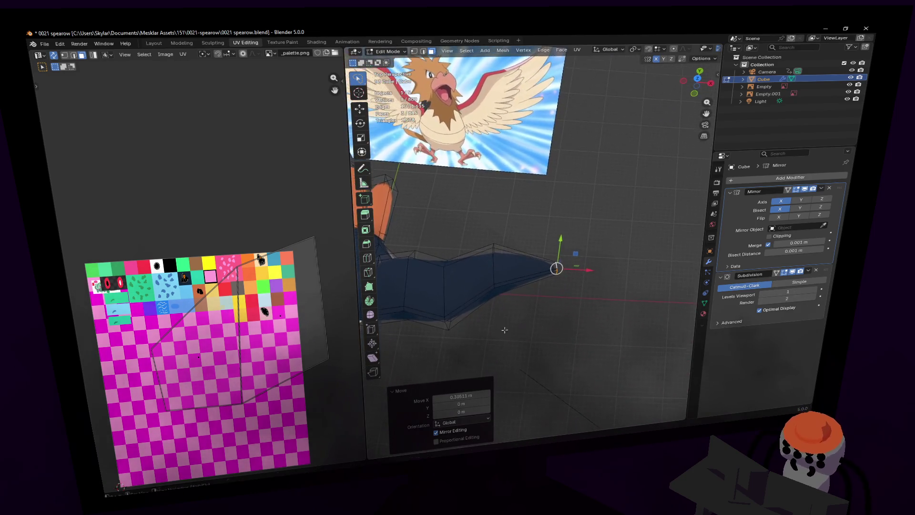
key(s)
key(w)
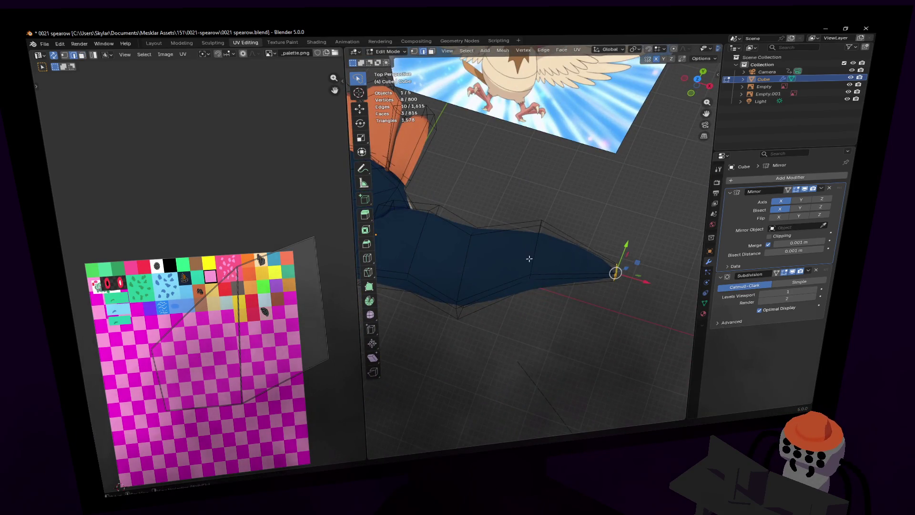
- With X-ray on, select the wing-tip vertices and sweep them about 0.575 m back along Y
drag(547, 237, 522, 260)
mouse_move(523, 260)
middle_down()
mouse_move(523, 228)
mouse_move(524, 261)
middle_up()
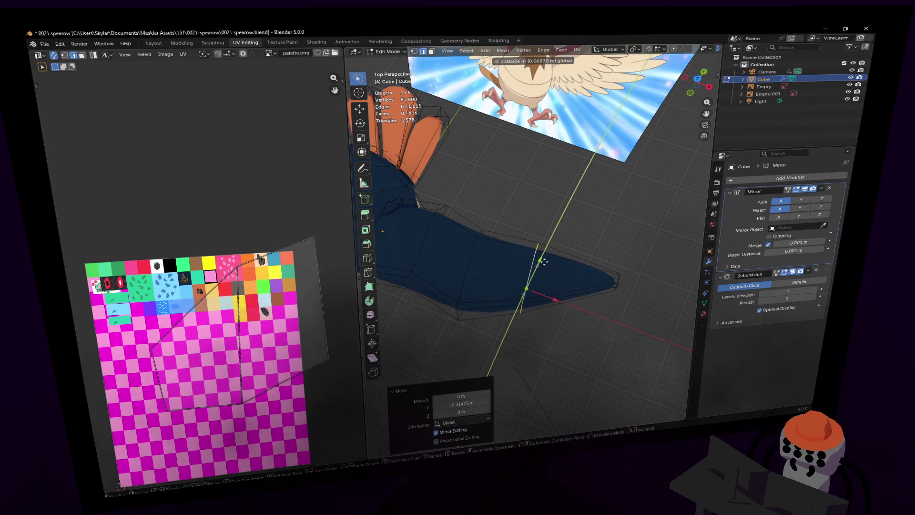
key(ctrl+z)
key(alt+z)
drag(635, 248, 580, 337)
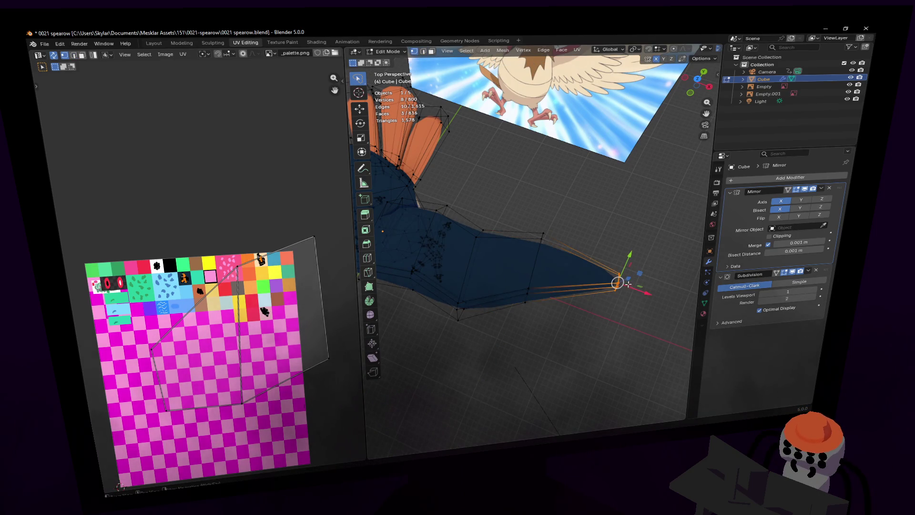
drag(631, 254, 621, 266)
middle_drag(620, 266, 618, 229)
mouse_move(530, 244)
middle_down()
mouse_move(538, 224)
mouse_move(532, 239)
middle_up()
click(530, 235)
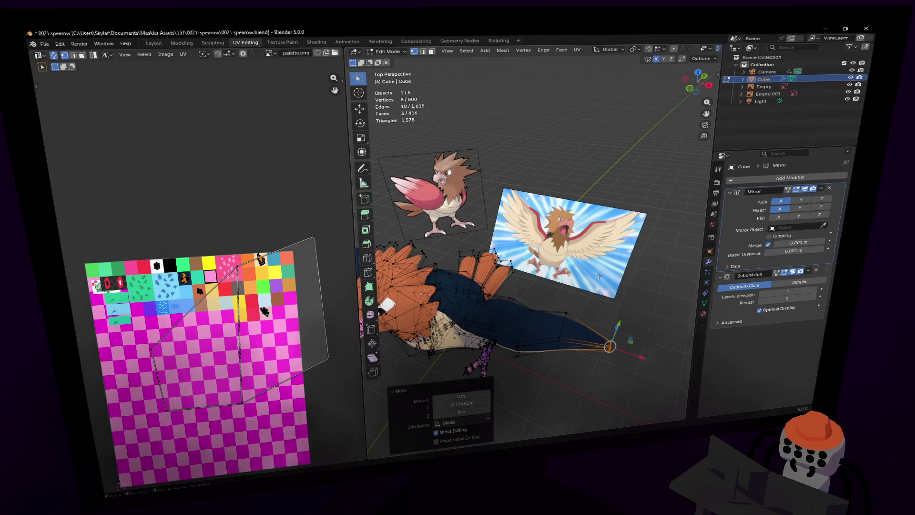
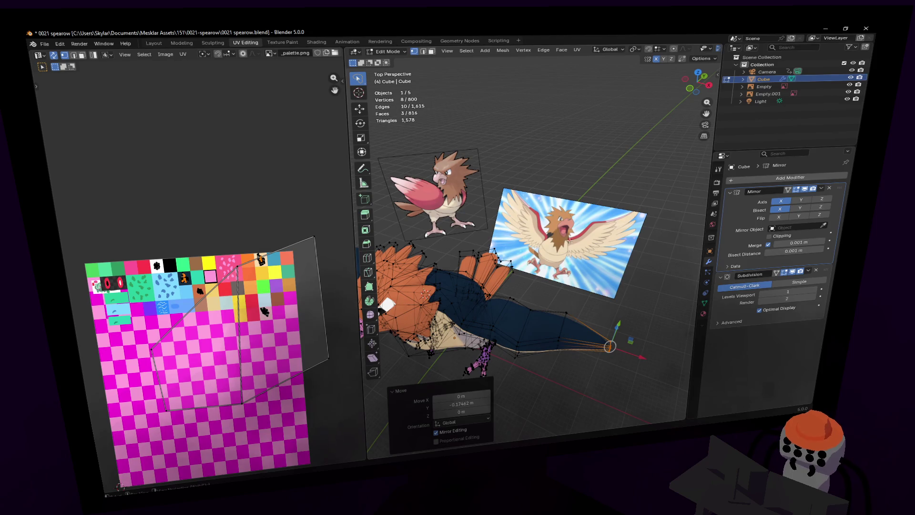
- Fly the view closer to the bird with walk navigation and orbit around it
key(shift+grave)
key(w)
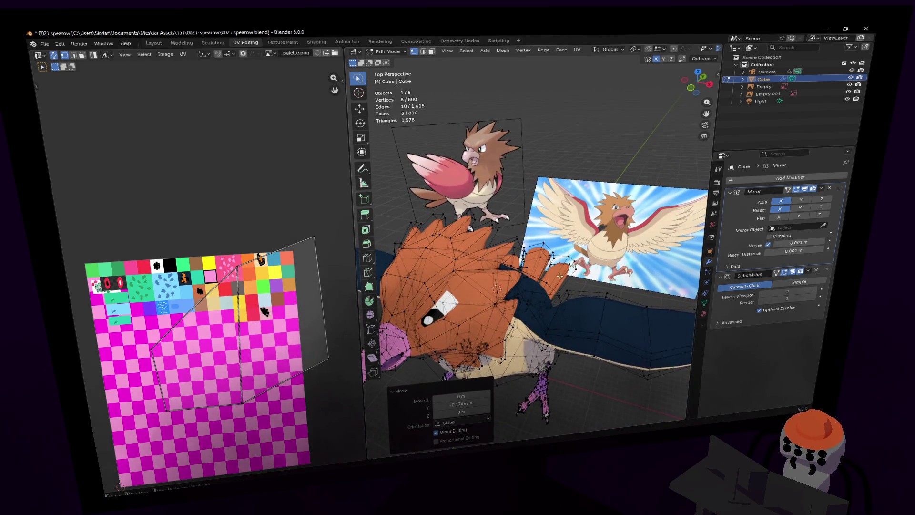
key(w)
click(558, 276)
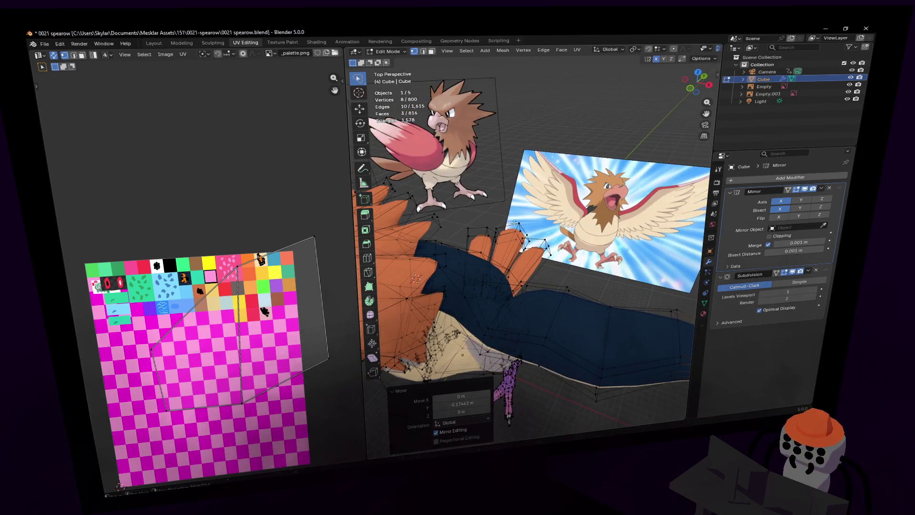
middle_drag(513, 222, 497, 202)
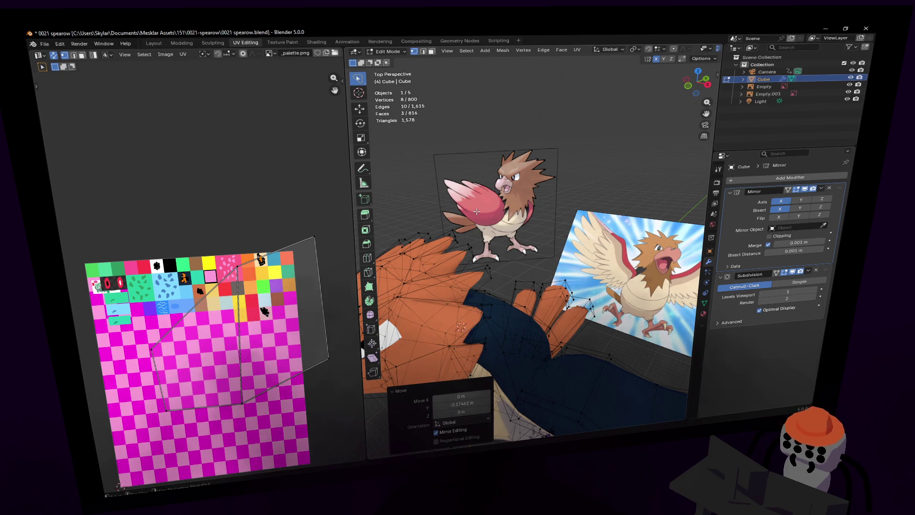
- Fly forward until the blue body fills the view, then pan head and body left
key(shift+grave)
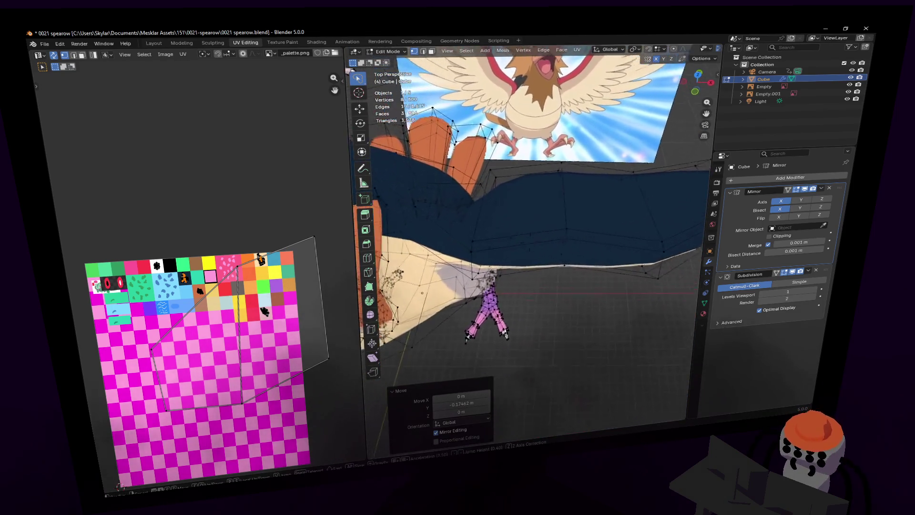
key(w)
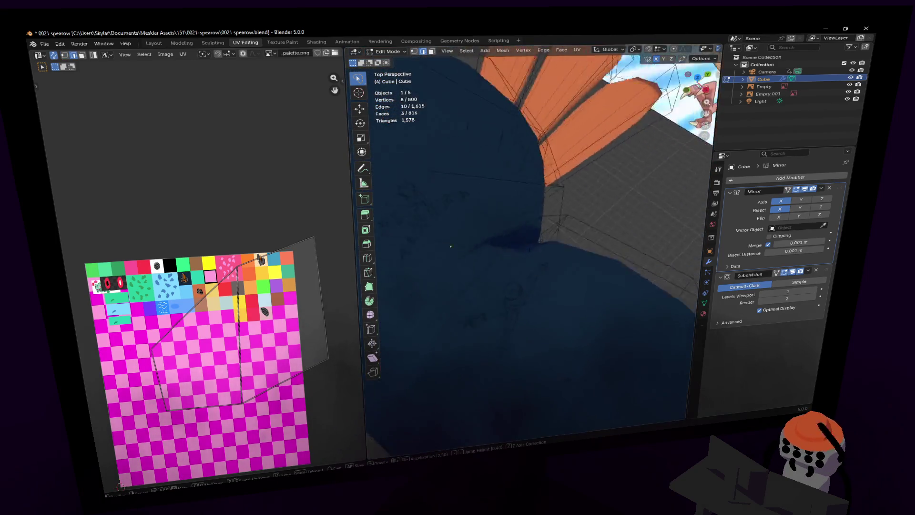
click(530, 240)
middle_drag(572, 278, 536, 275)
- Rip the selected chest vertices, select the linked region and delete its 44 faces
key(v)
right_click(518, 264)
key(l)
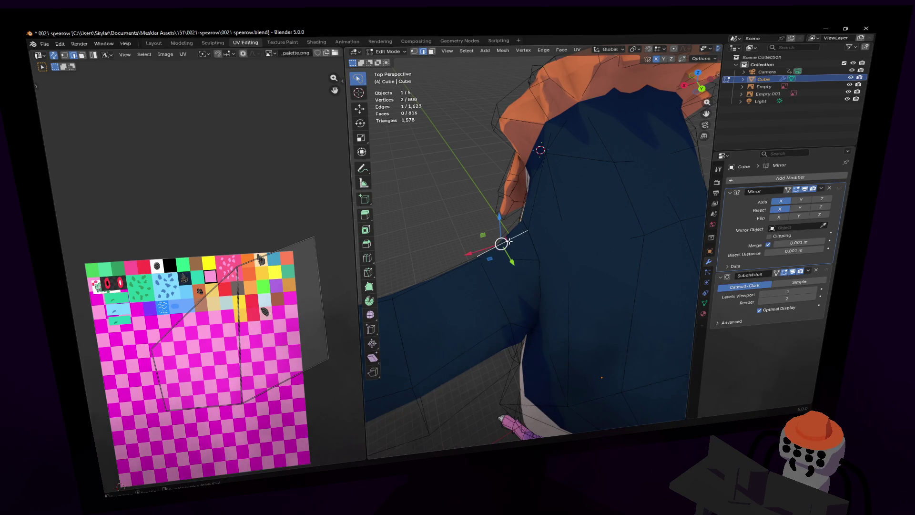
key(x)
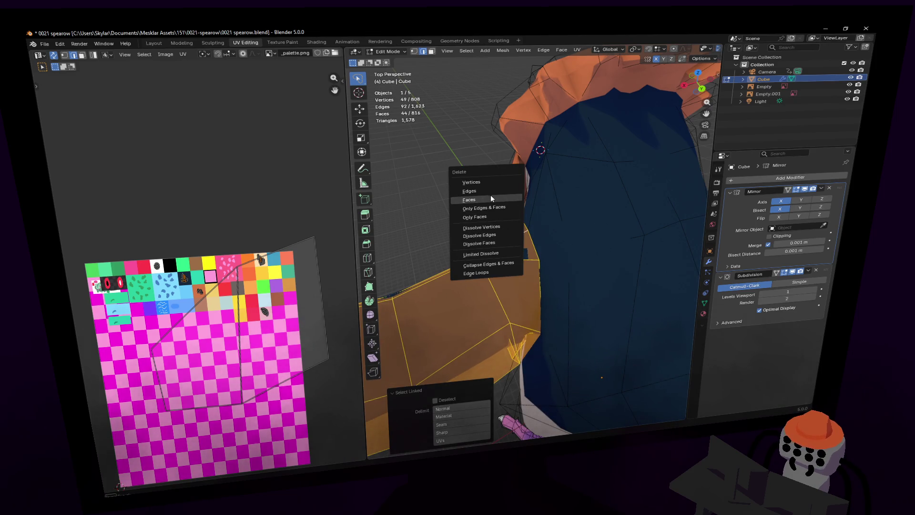
click(491, 199)
- Select the edge loop around the chest hole and fill it with new faces
key(shift+grave)
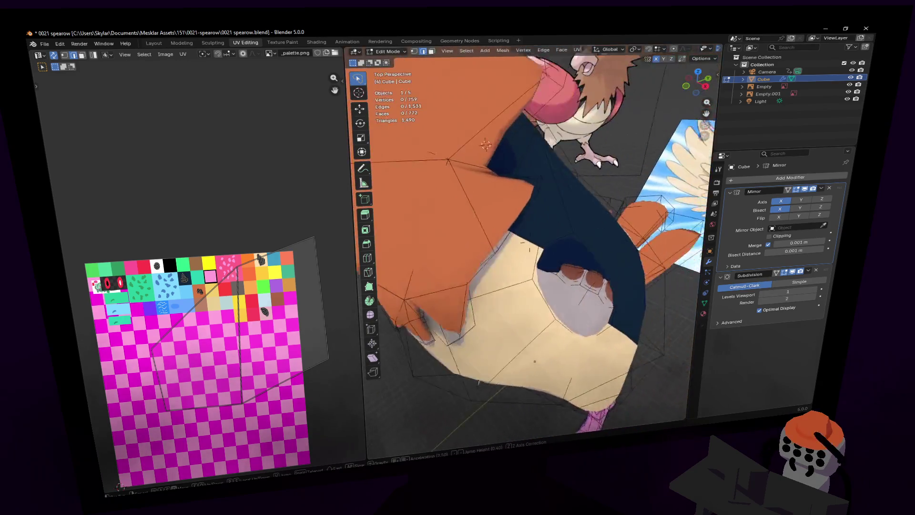
click(839, 185)
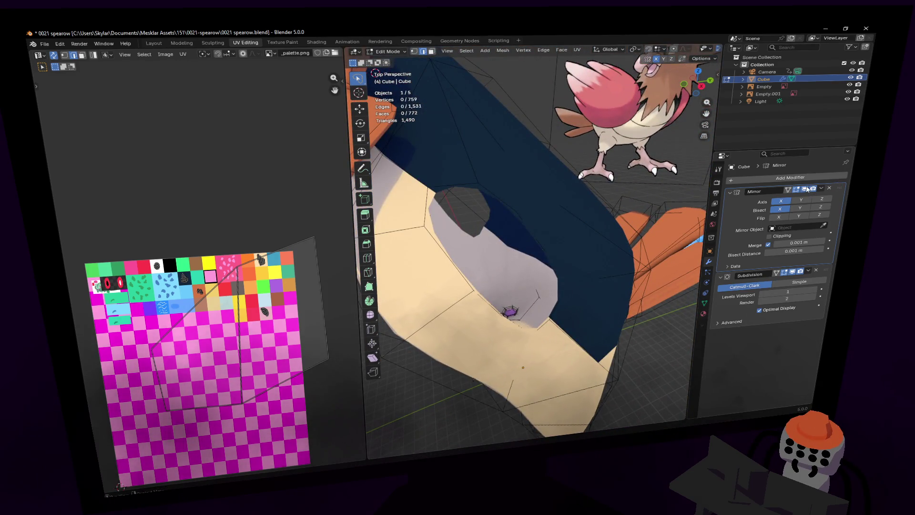
alt+click(477, 196)
key(shift+grave)
click(543, 211)
key(alt+f)
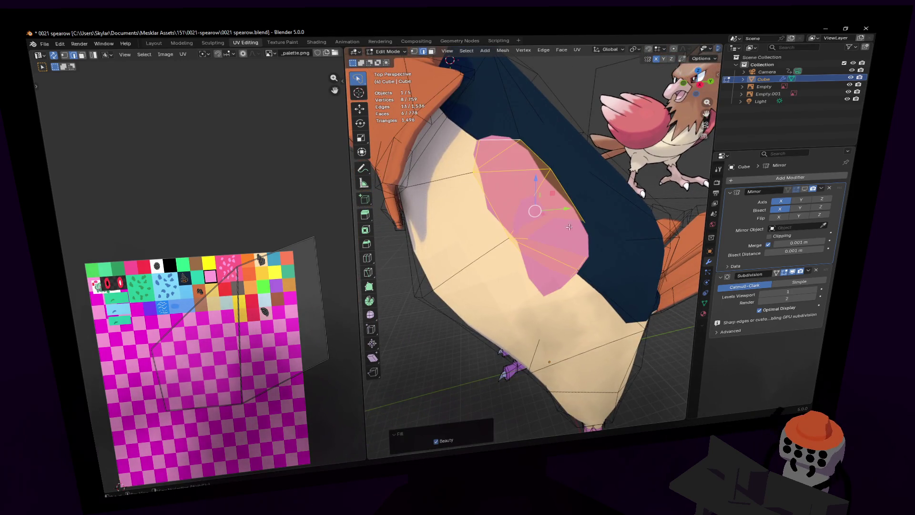
- Dissolve the filled faces into one single flat face covering the chest hole
key(x)
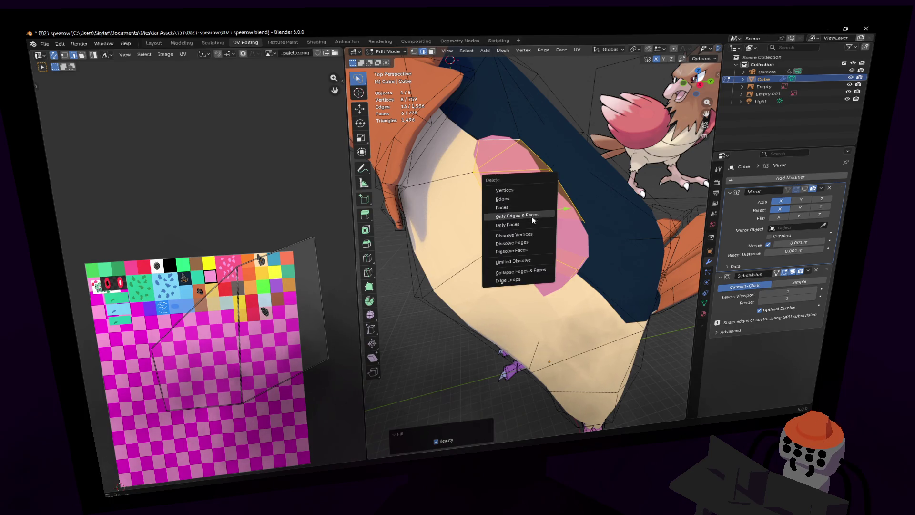
click(522, 246)
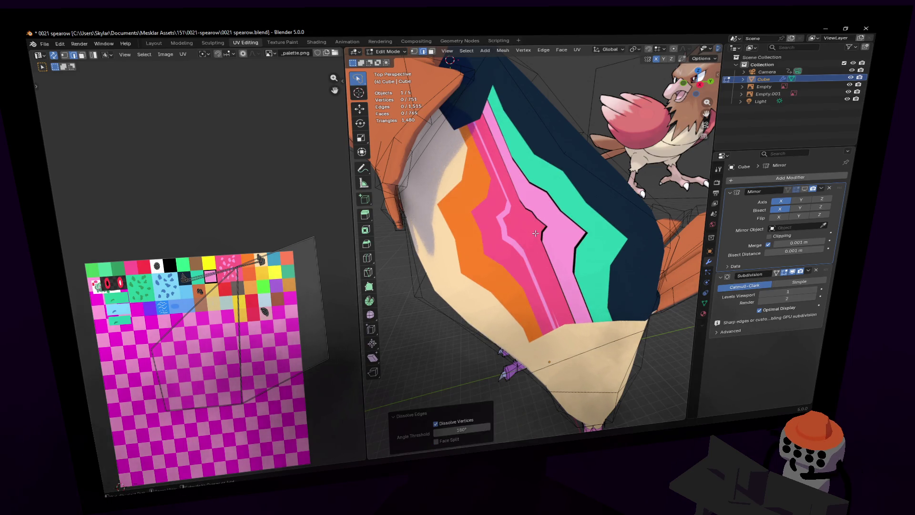
key(ctrl+z)
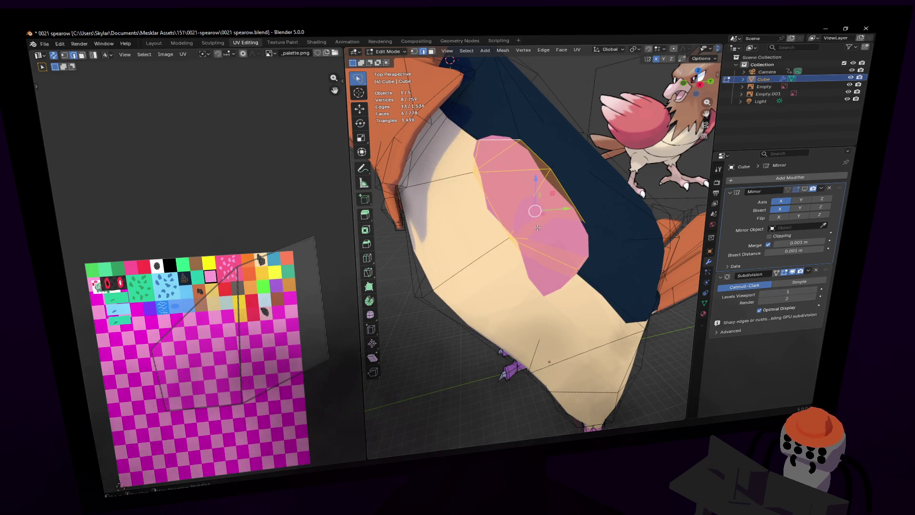
key(x)
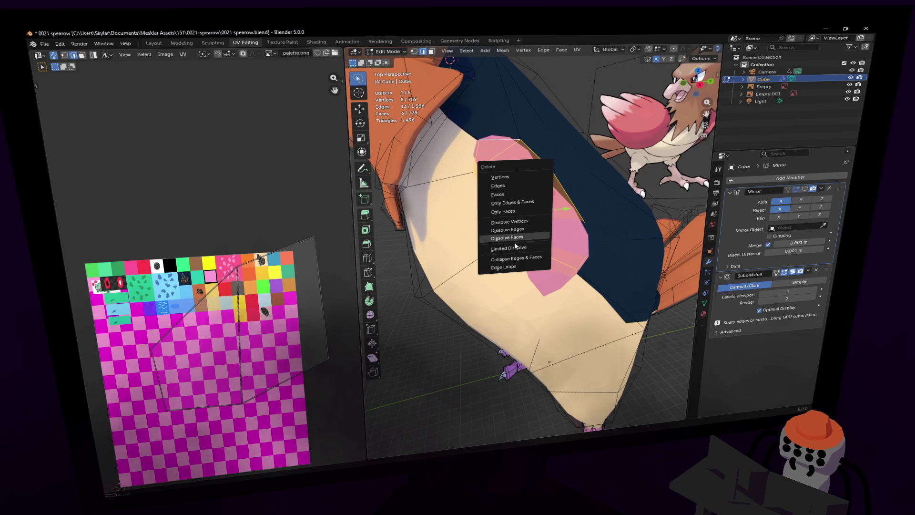
click(519, 236)
middle_drag(520, 236, 574, 235)
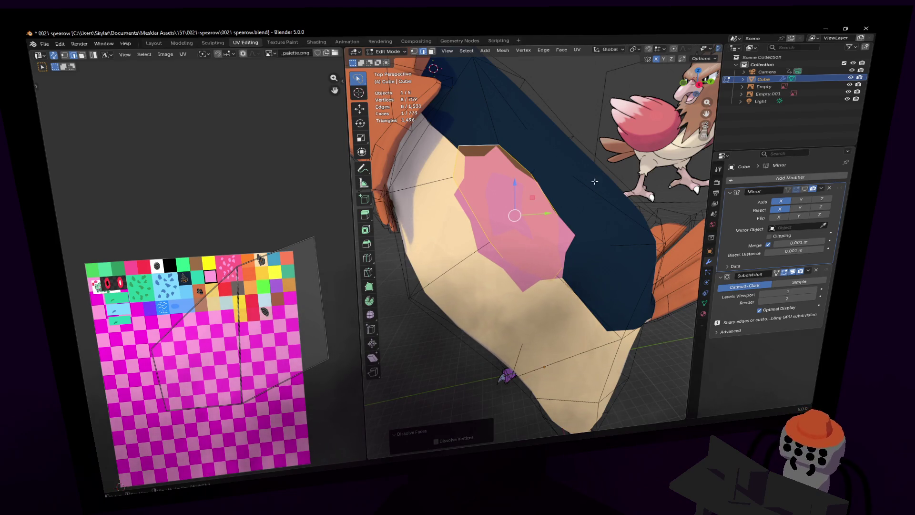
middle_drag(489, 219, 456, 215)
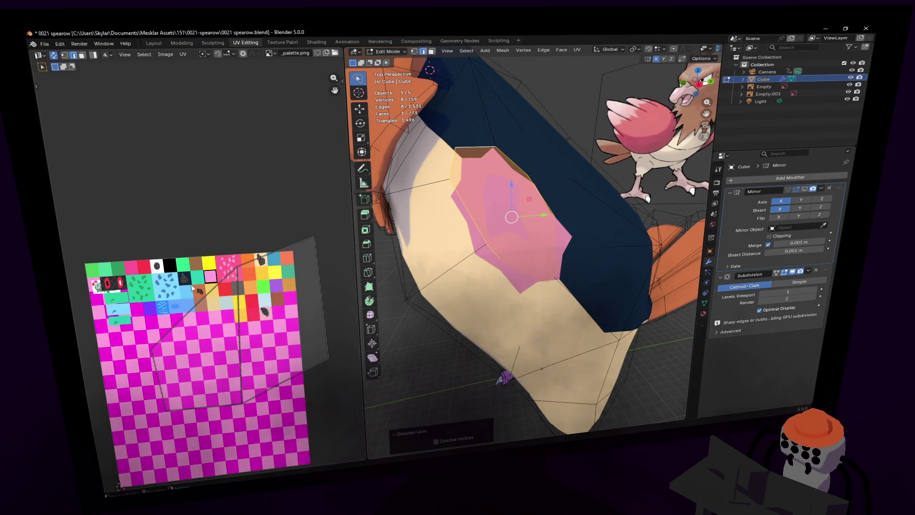
click(367, 272)
- Knife-cut the chest face corner to corner, hide subdivision in edit mode, then cut again
click(455, 147)
click(554, 276)
key(Return)
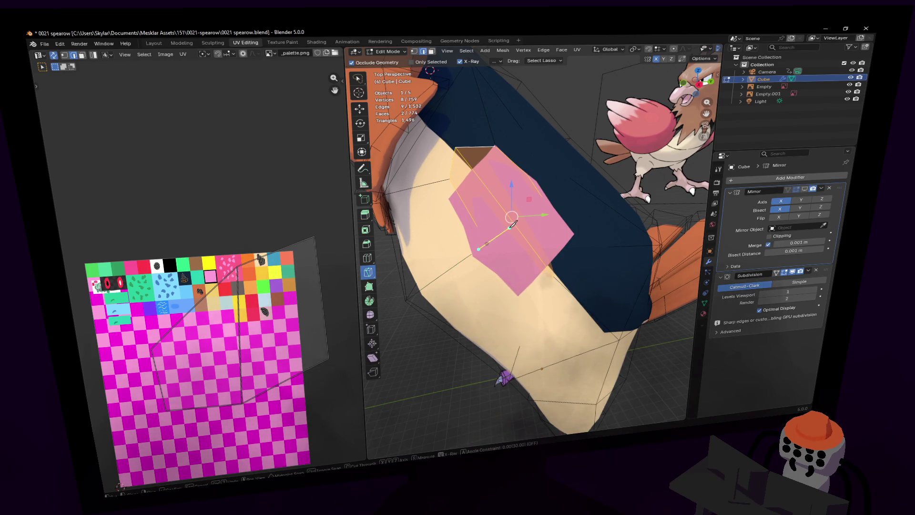
click(790, 272)
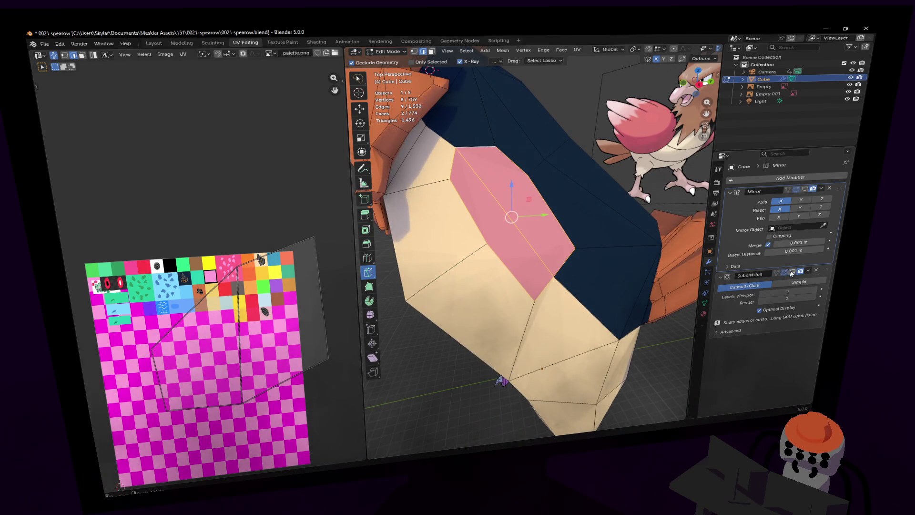
key(k)
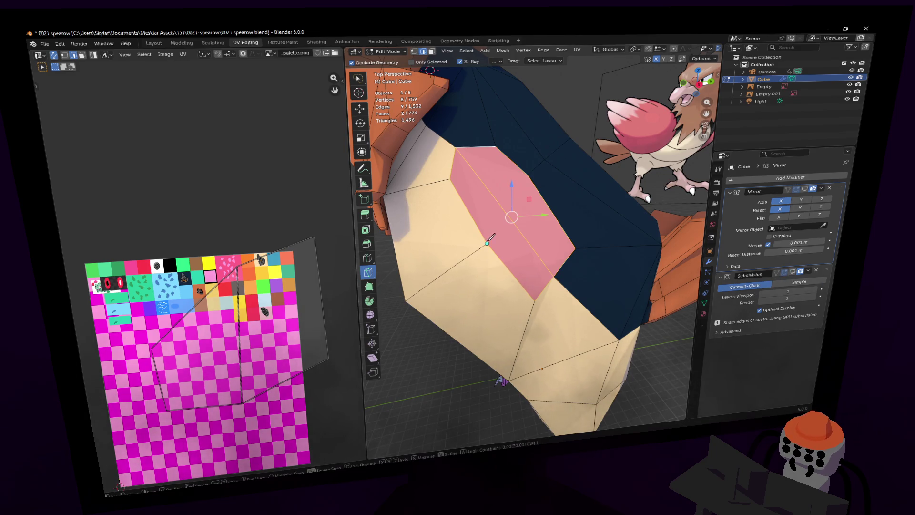
click(528, 175)
key(Return)
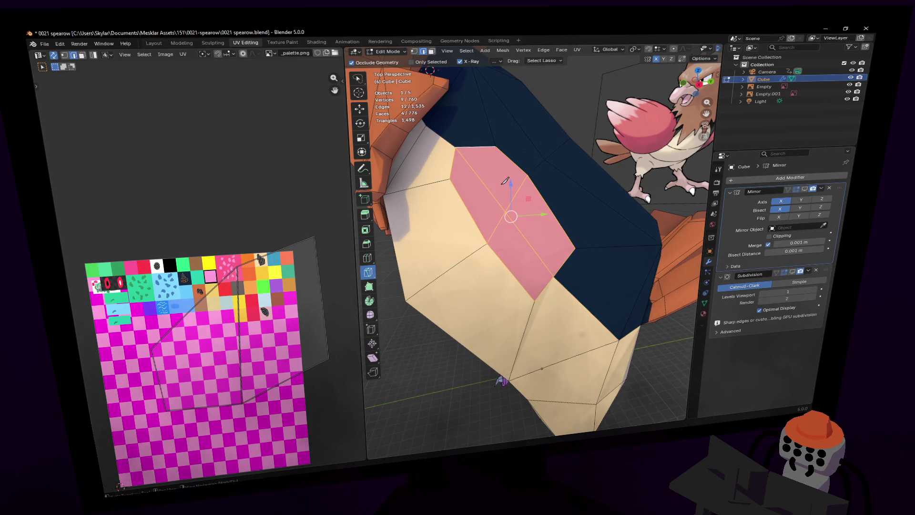
- Unwrap two chest cap faces, shrink their UVs and place them on a palette colour
key(w)
key(3)
click(524, 205)
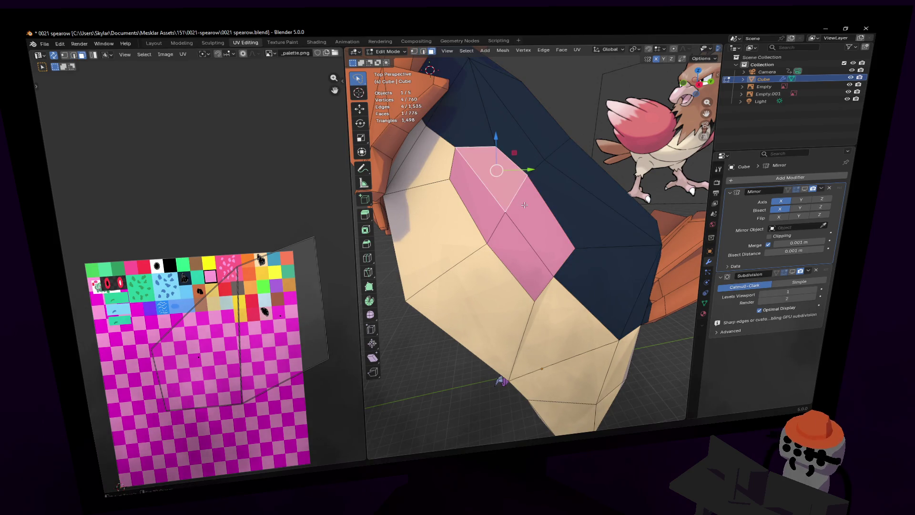
shift+click(524, 205)
key(shift+grave)
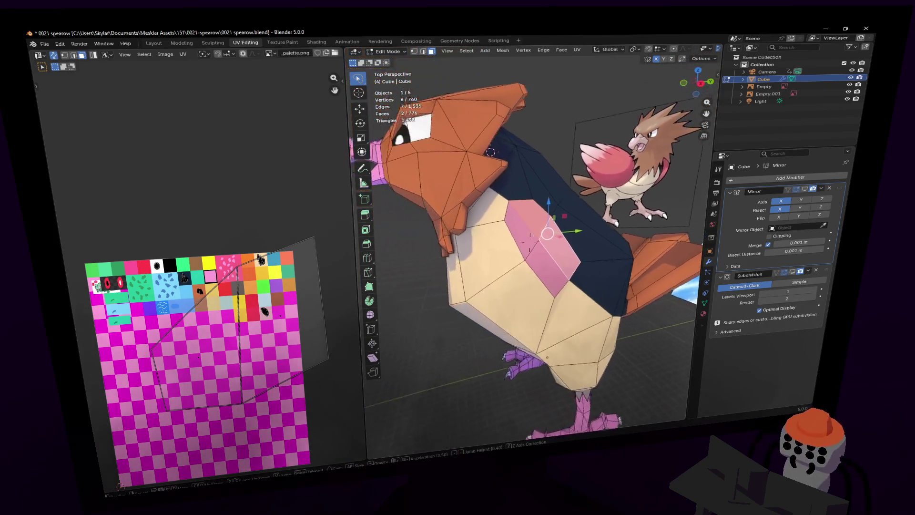
key(w)
click(525, 192)
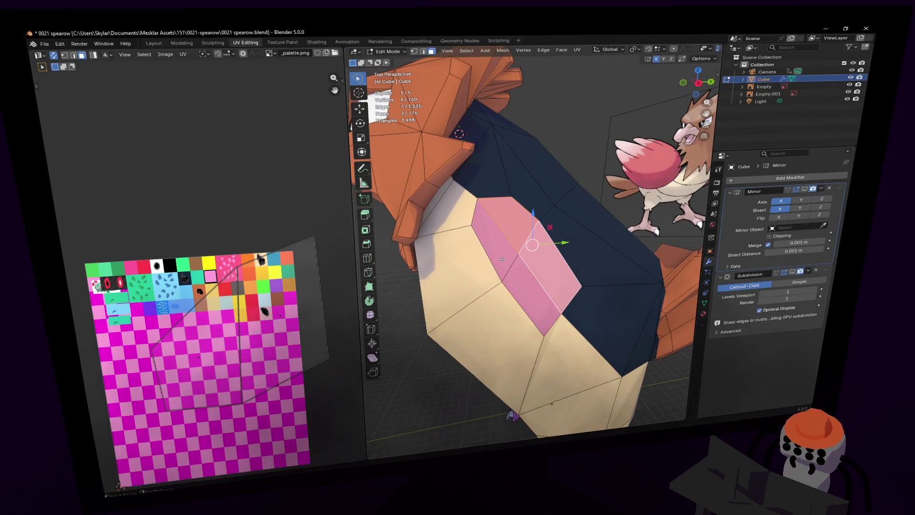
key(u)
click(560, 190)
key(s)
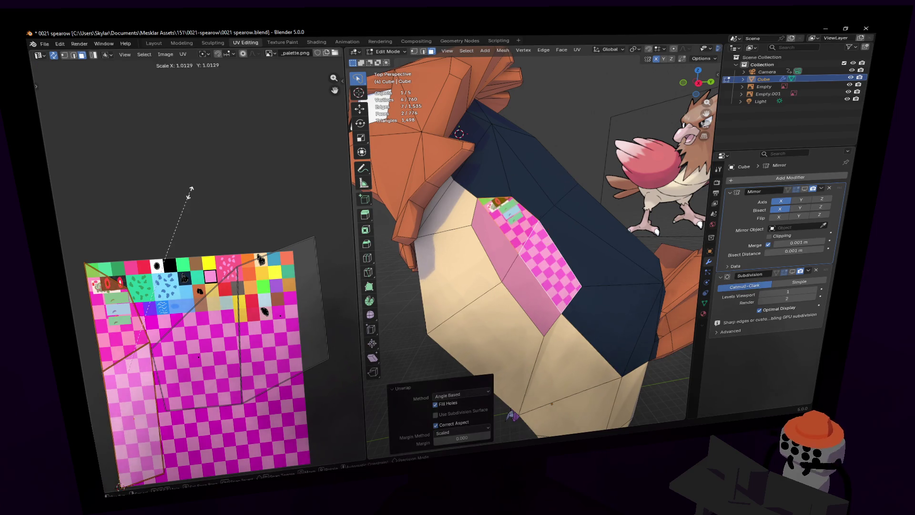
click(117, 369)
key(g)
click(501, 263)
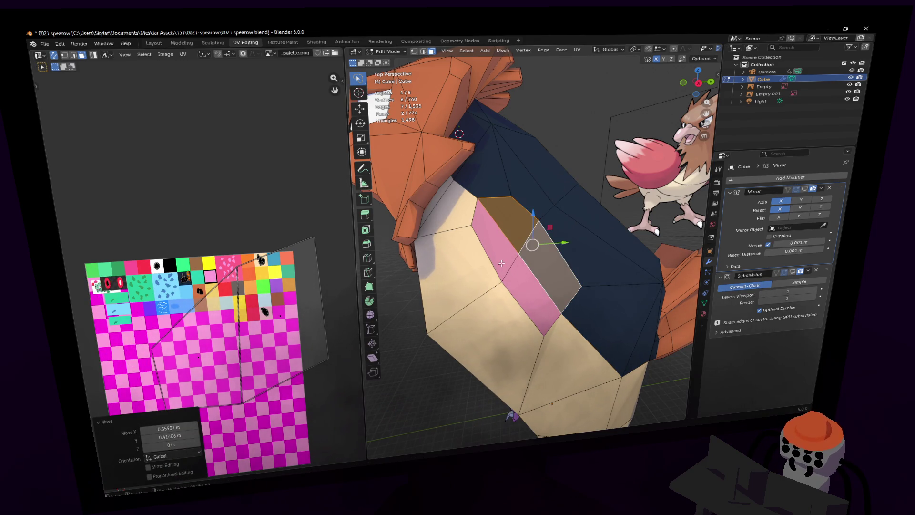
- Unwrap the pink face beside them and shrink its UVs onto the cream swatch
click(520, 268)
key(u)
click(549, 190)
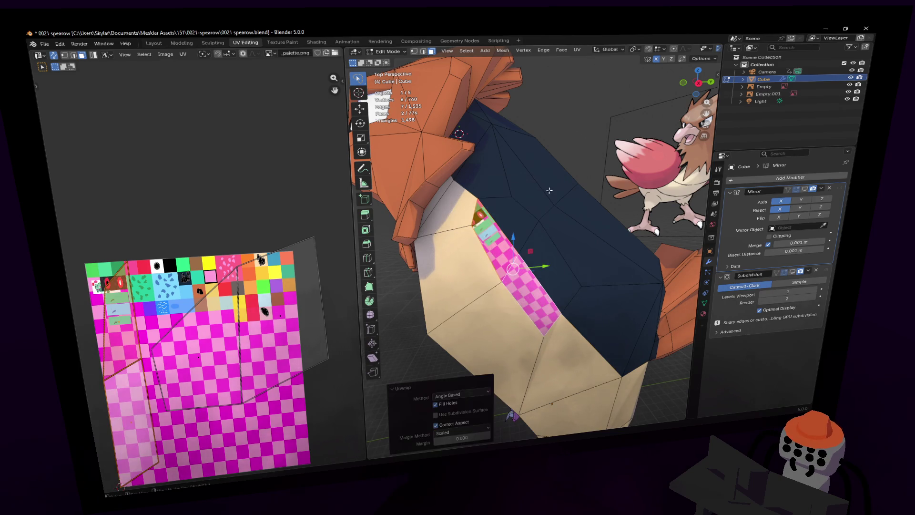
key(s)
click(125, 374)
key(g)
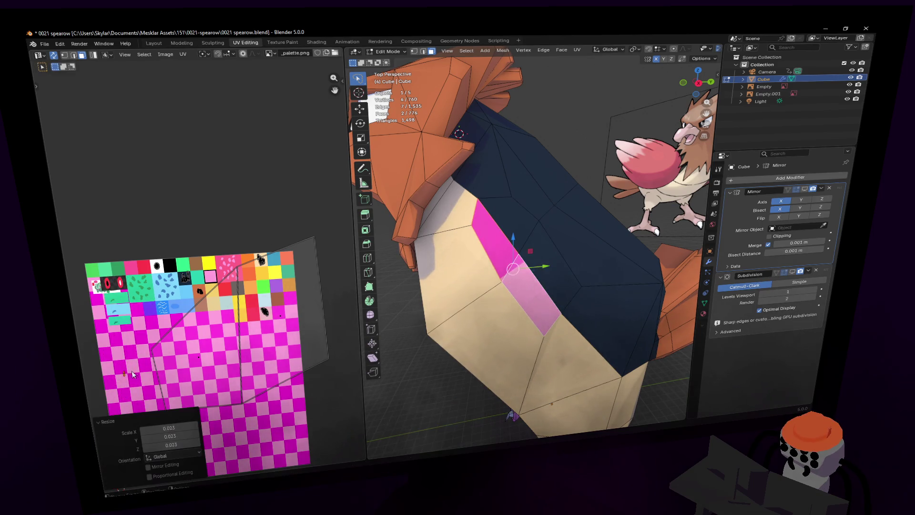
click(286, 249)
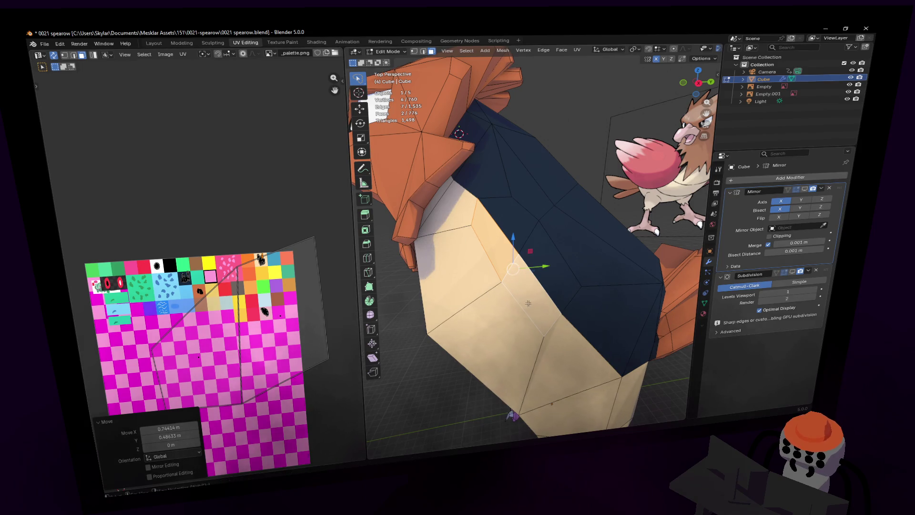
- Move a vertex of the chest cap into a new position, then return to face selection
middle_drag(529, 302, 520, 302)
key(1)
click(494, 265)
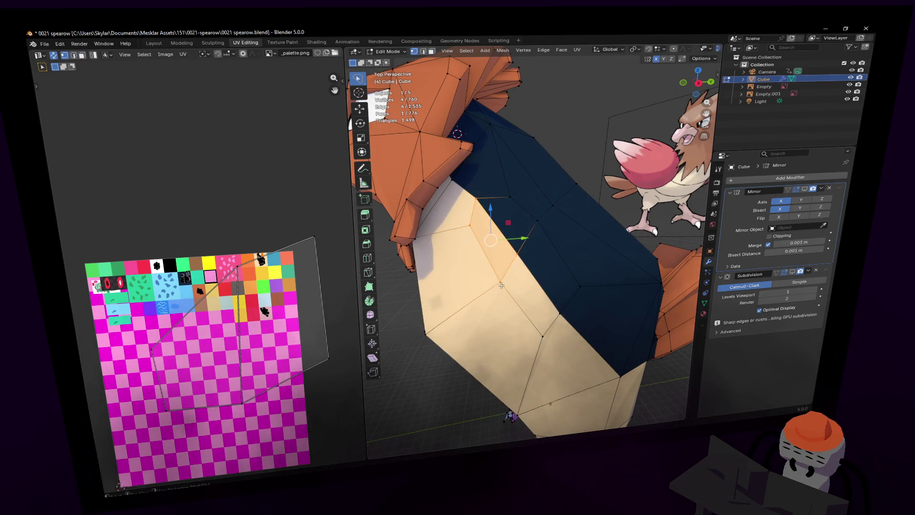
key(g)
click(515, 273)
click(542, 336)
key(3)
middle_drag(561, 323, 513, 283)
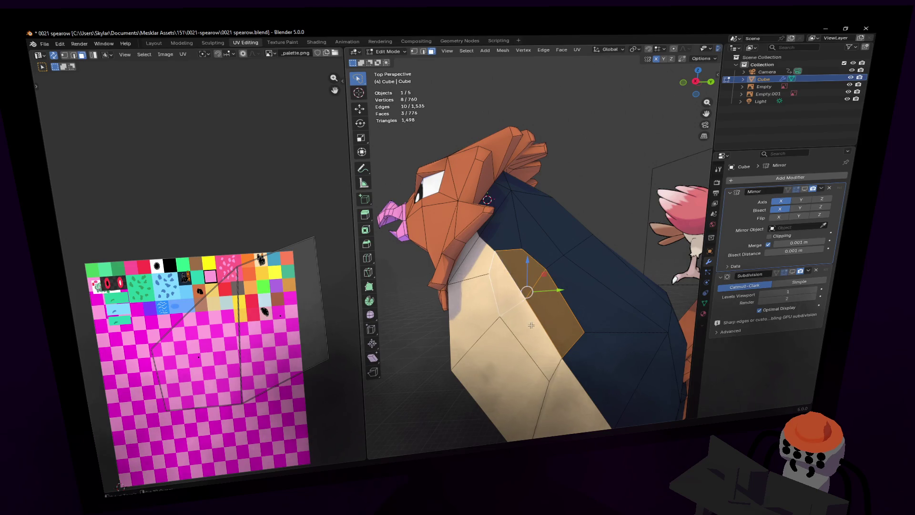
- Extrude the selected shoulder faces outward from the body and scale them up
key(e)
mouse_move(531, 325)
middle_down()
mouse_move(604, 288)
mouse_move(609, 265)
middle_up()
click(606, 285)
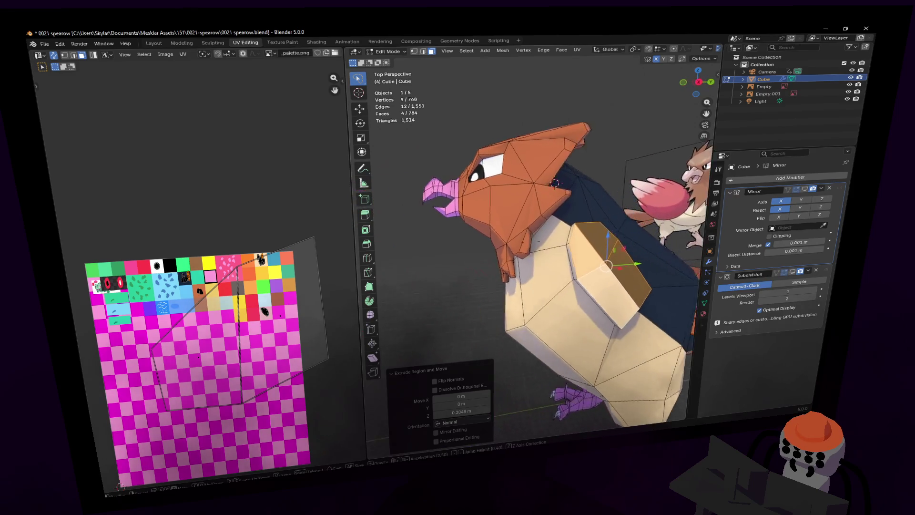
key(s)
click(474, 225)
middle_drag(474, 225, 582, 257)
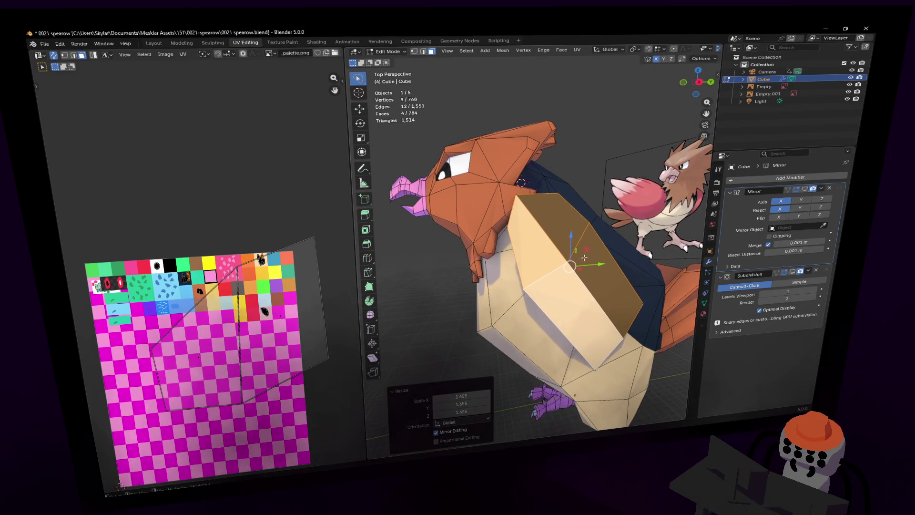
- Rotate and reposition the wing faces, including a 19.8° turn around Z
key(r)
click(593, 240)
key(g)
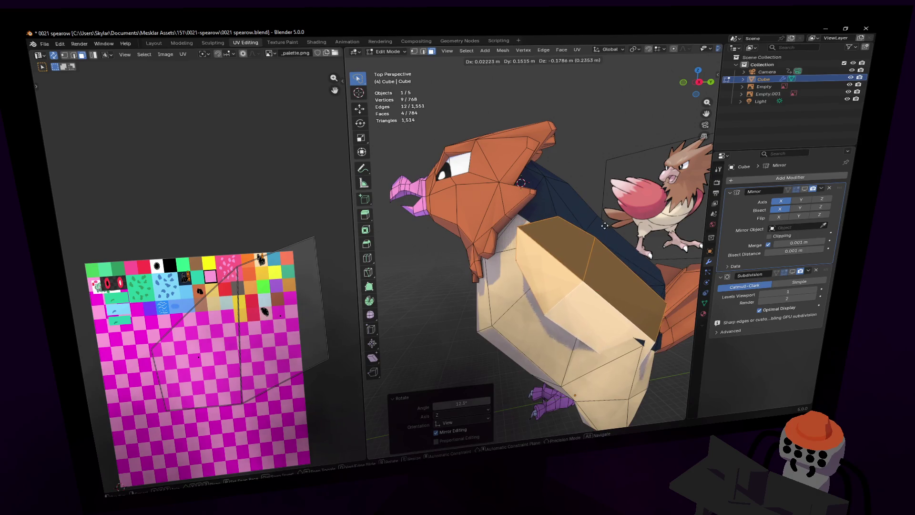
click(604, 225)
middle_drag(604, 226, 566, 247)
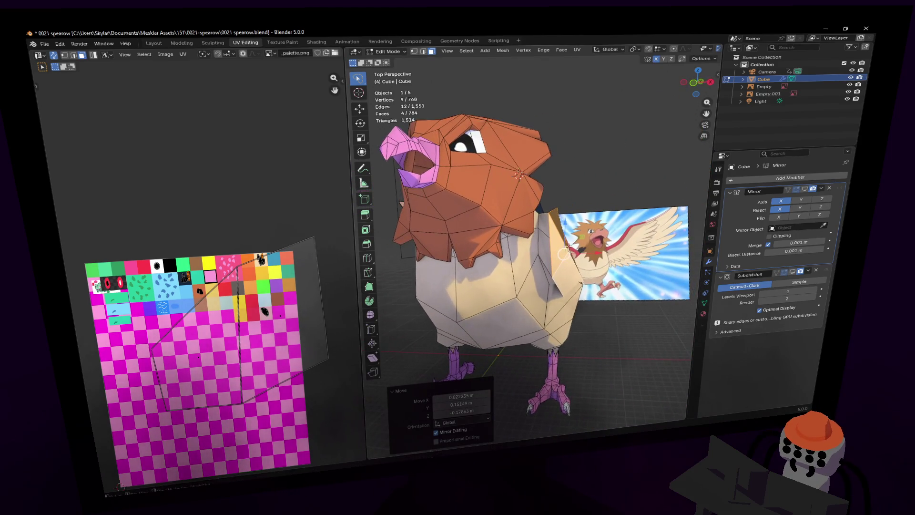
key(r)
click(569, 238)
key(g)
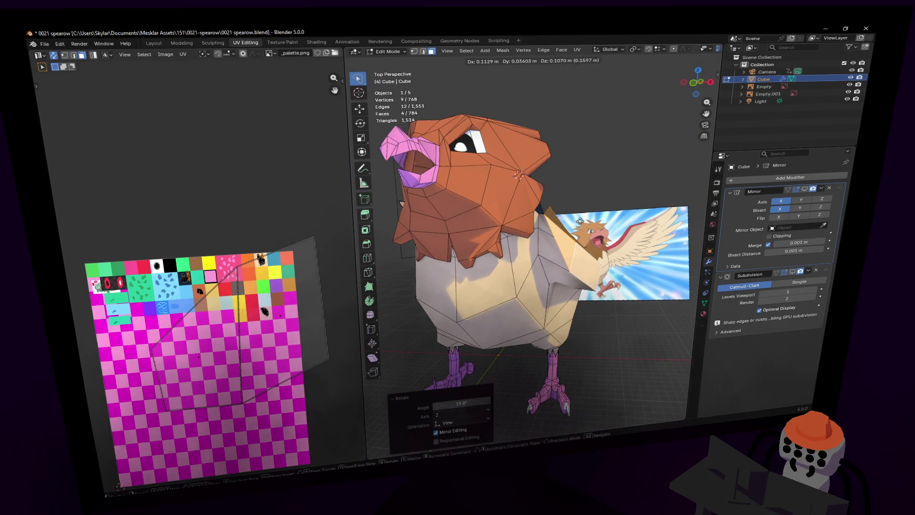
click(580, 221)
- Grow the selection and brush-select to include all the wing faces
key(shift+grave)
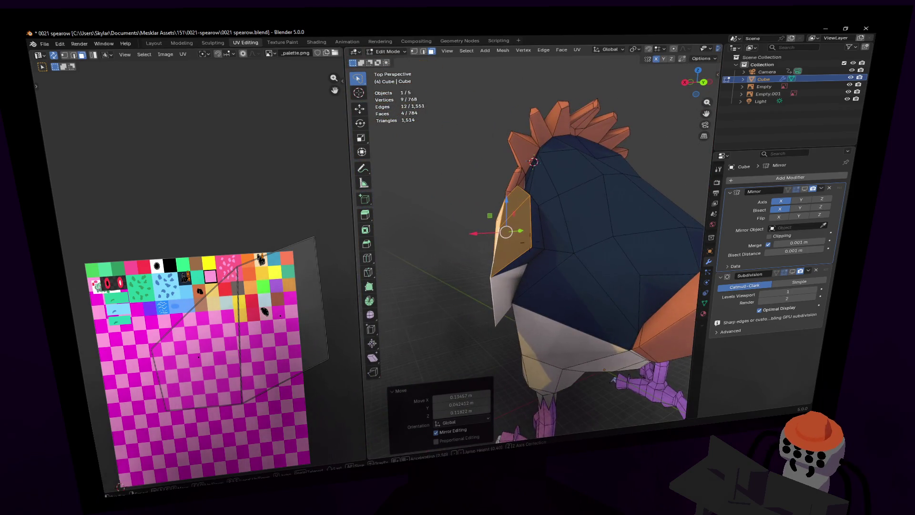
click(542, 269)
key(ctrl+r)
key(Escape)
middle_drag(543, 269, 552, 258)
key(ctrl+KP_Add)
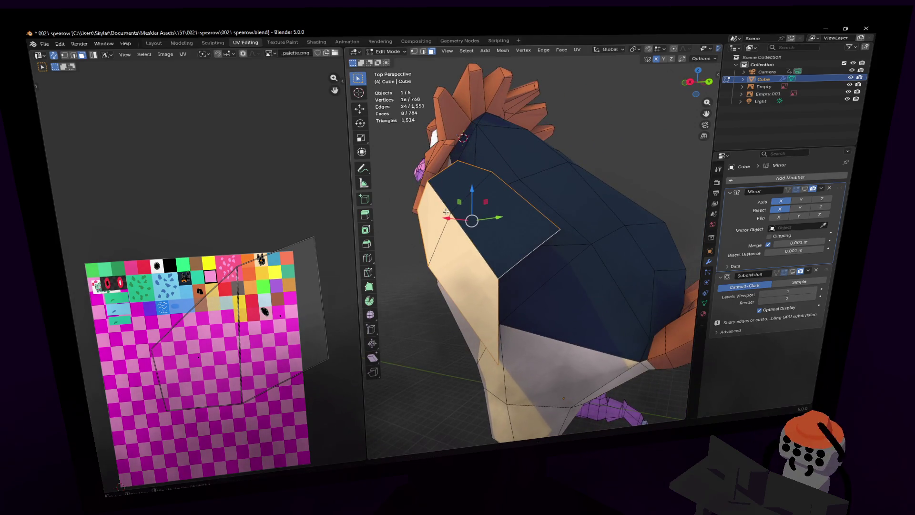
key(c)
click(441, 215)
key(shift+grave)
key(Escape)
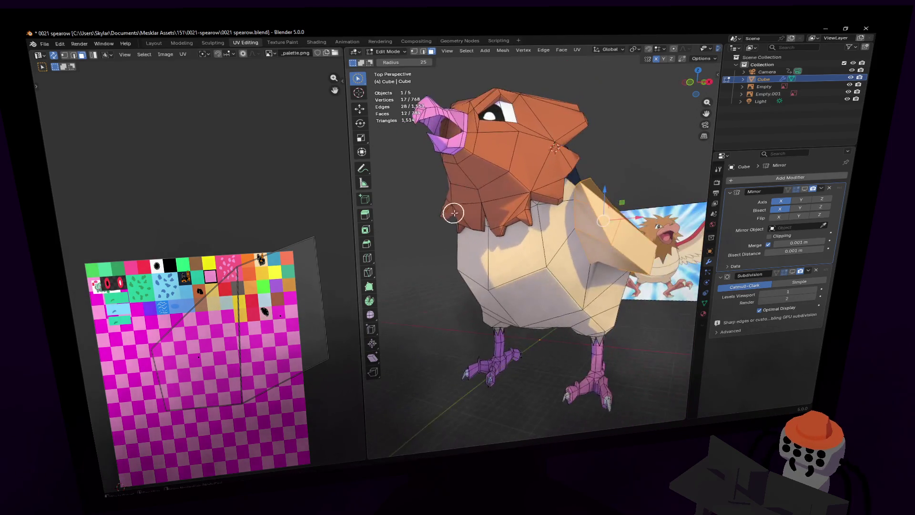
- Unwrap the wing faces, shrink the UV island and place it on the red tile
key(u)
click(543, 179)
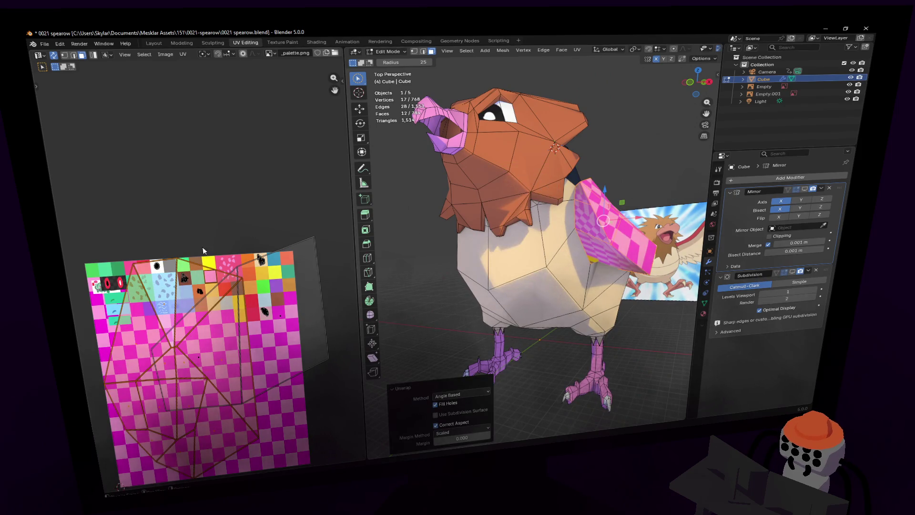
key(s)
click(177, 366)
key(g)
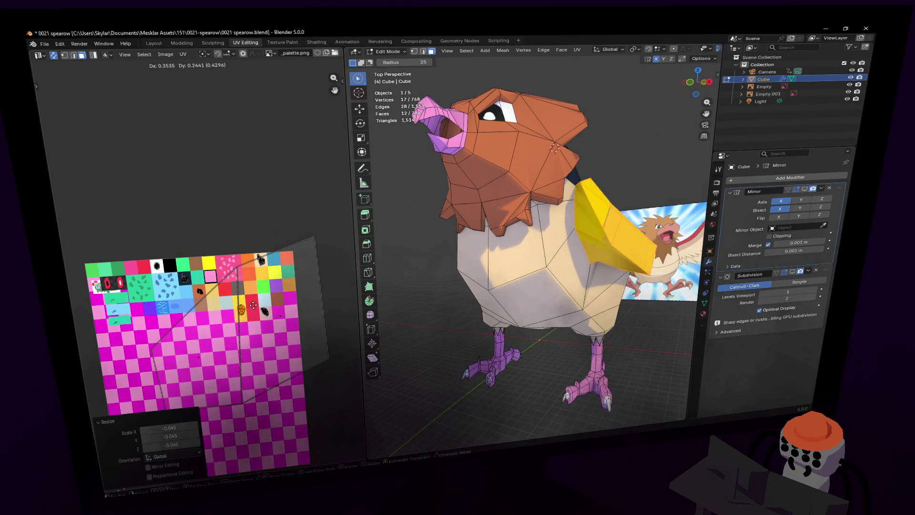
click(263, 286)
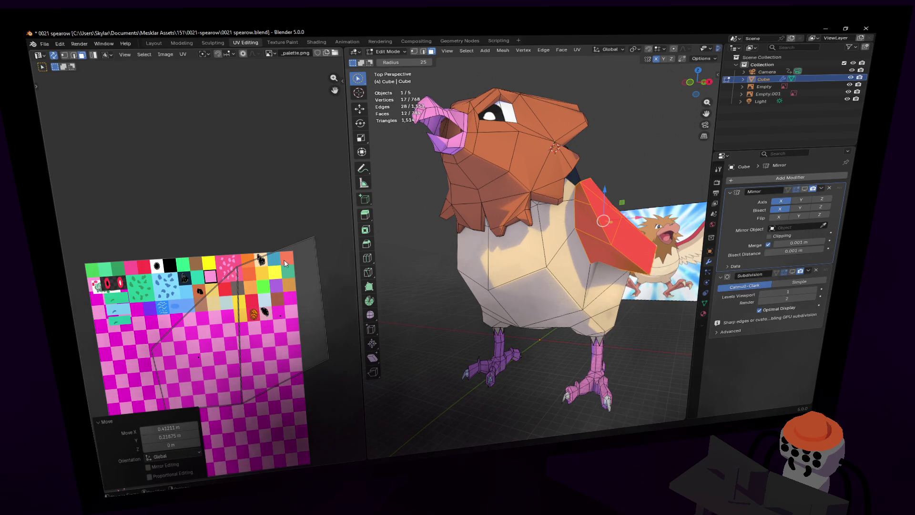
- Fly round to the front of the bird and select two faces of the red wing
key(shift+grave)
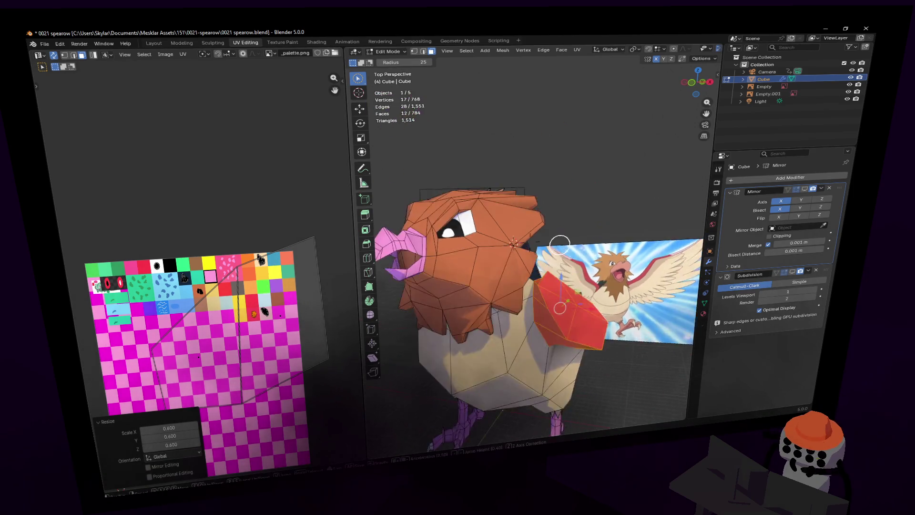
click(519, 236)
key(d)
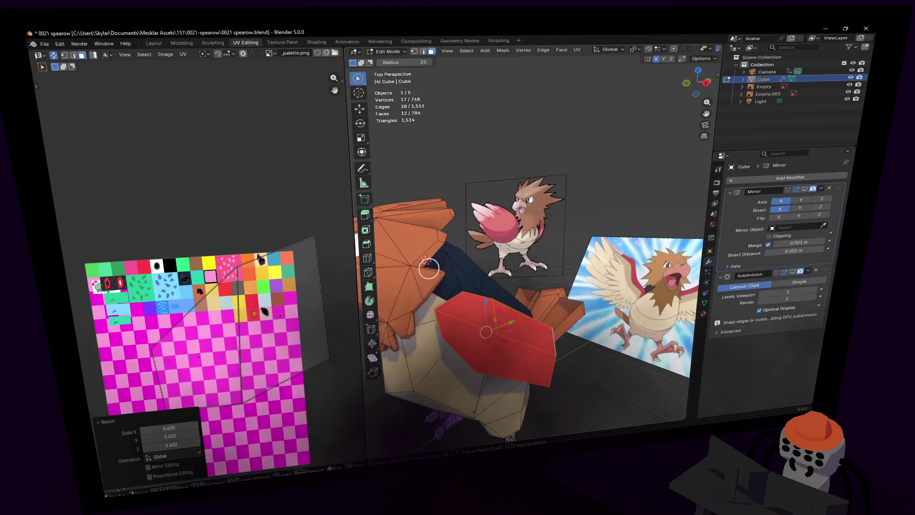
key(w)
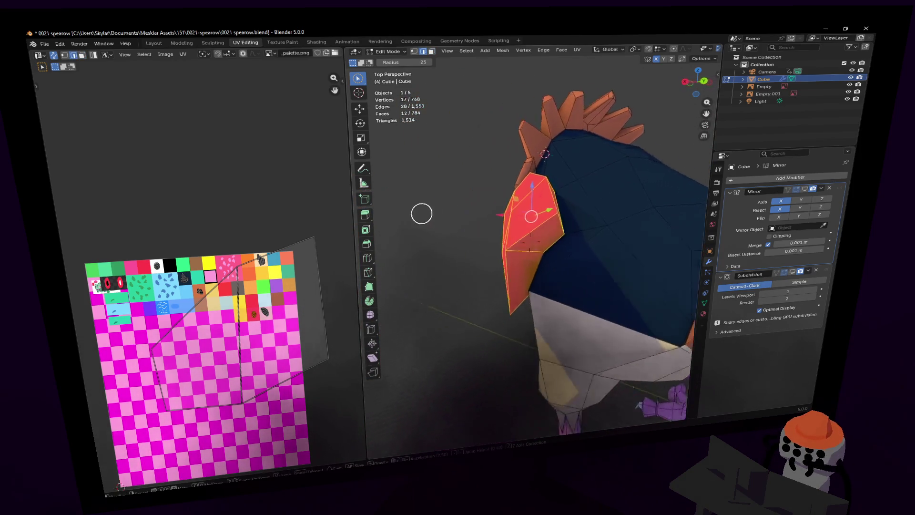
click(543, 242)
shift+click(543, 242)
key(shift+grave)
key(s)
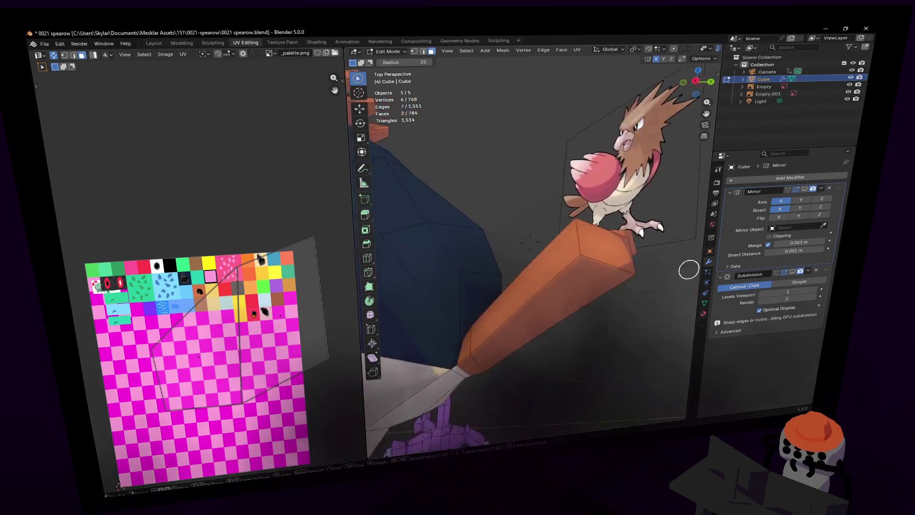
click(518, 282)
- Select the wing edges in edge mode and move them to a new position
key(1)
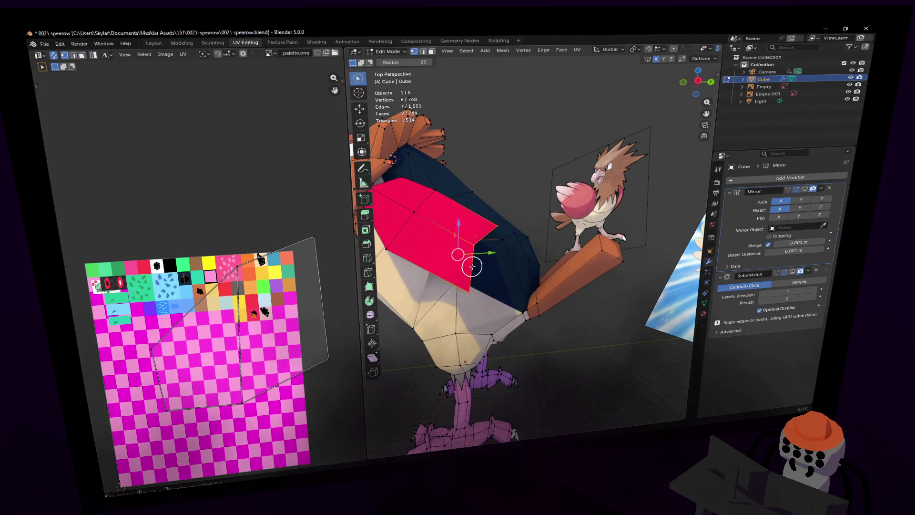
key(2)
key(w)
shift+click(488, 237)
mouse_move(489, 237)
middle_down()
mouse_move(518, 246)
mouse_move(496, 224)
mouse_move(552, 222)
middle_up()
key(g)
key(Escape)
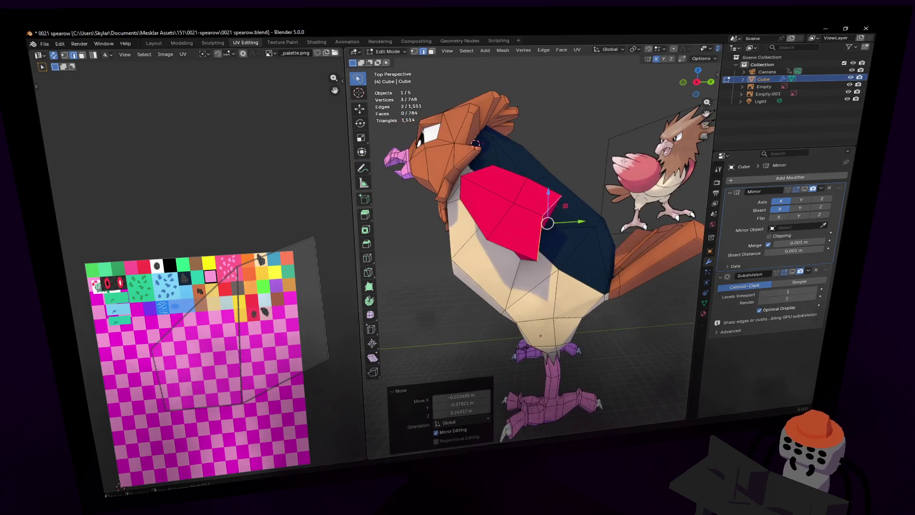
key(g)
click(610, 195)
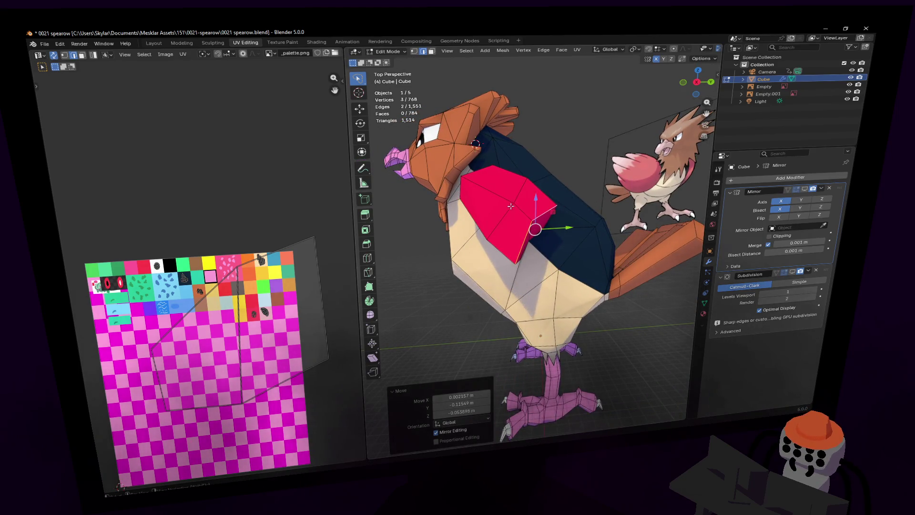
- Select the wing's four faces, slide them along X, then select two wing edges
key(ctrl+3)
key(shift+grave)
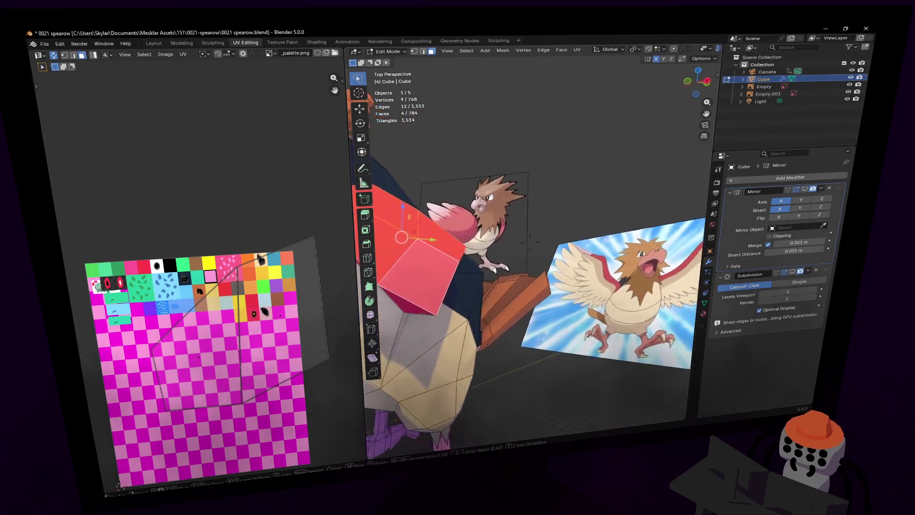
key(Escape)
drag(548, 214, 537, 235)
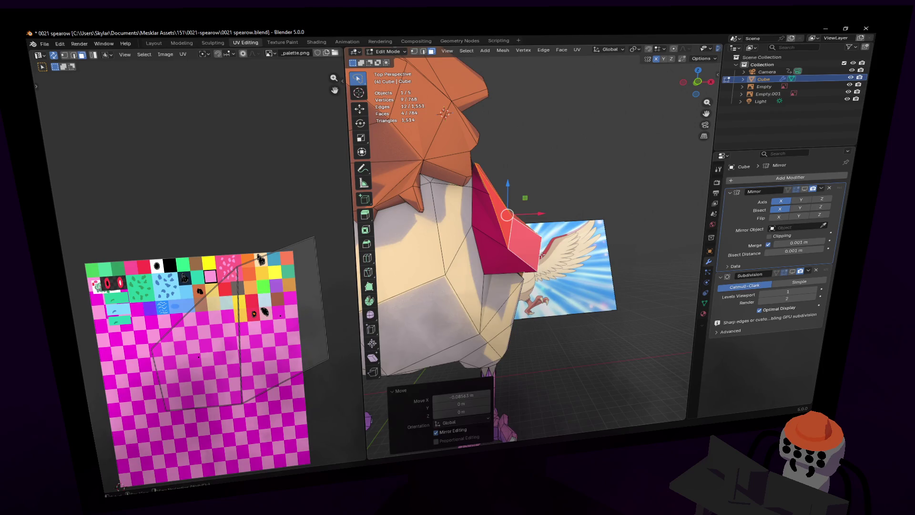
key(2)
click(541, 254)
mouse_move(561, 248)
middle_down()
mouse_move(566, 260)
mouse_move(594, 252)
mouse_move(588, 269)
mouse_move(578, 257)
middle_up()
shift+click(555, 259)
- Move a red wing face along the global X axis and add a loop cut around the wing
key(3)
click(578, 258)
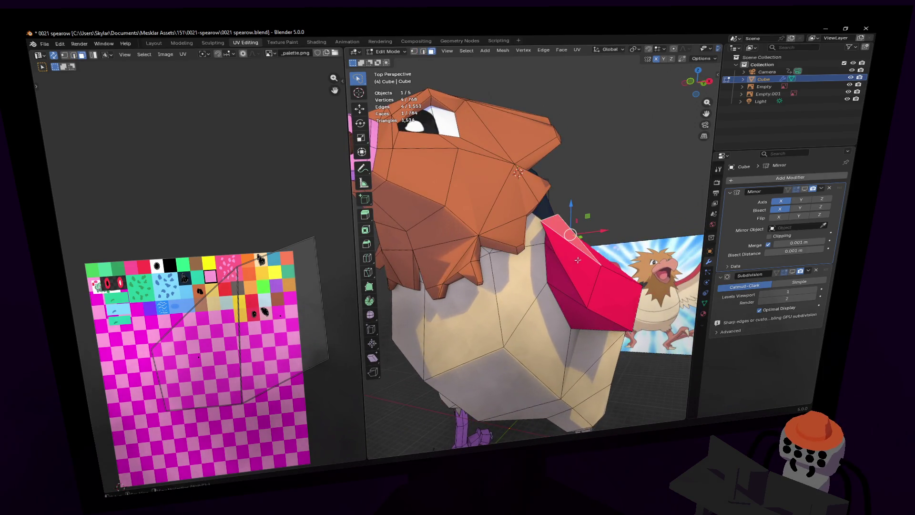
key(g)
key(x)
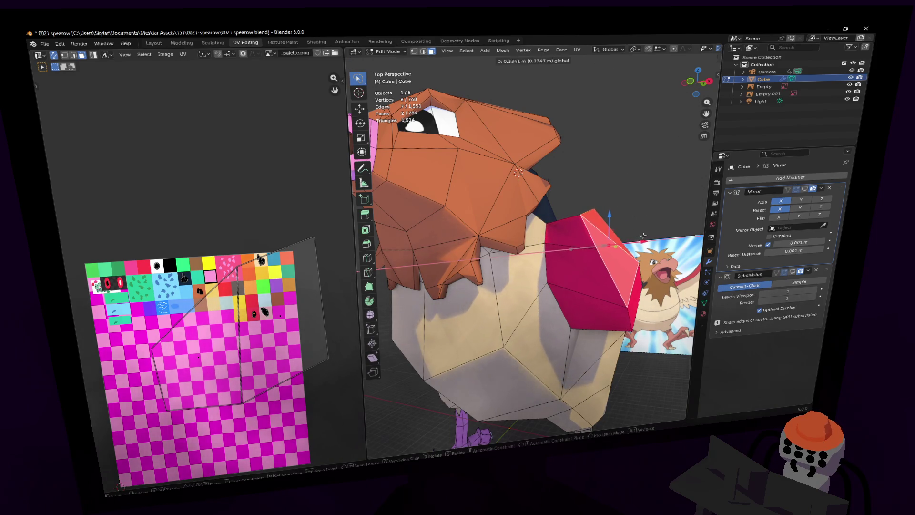
click(642, 235)
key(ctrl+r)
click(567, 224)
- Scale the new wing edge loop to 1.403 and show the Subdivision result in Edit Mode
key(s)
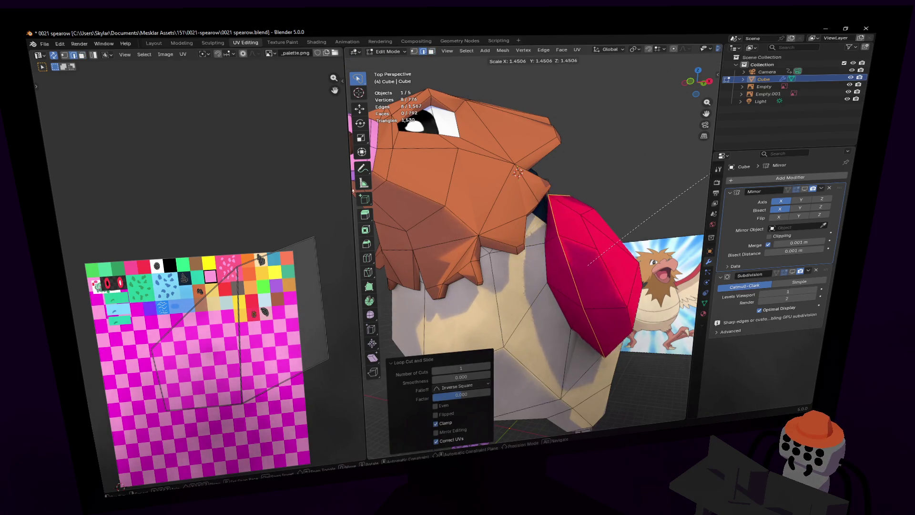
click(518, 172)
middle_drag(518, 173, 684, 216)
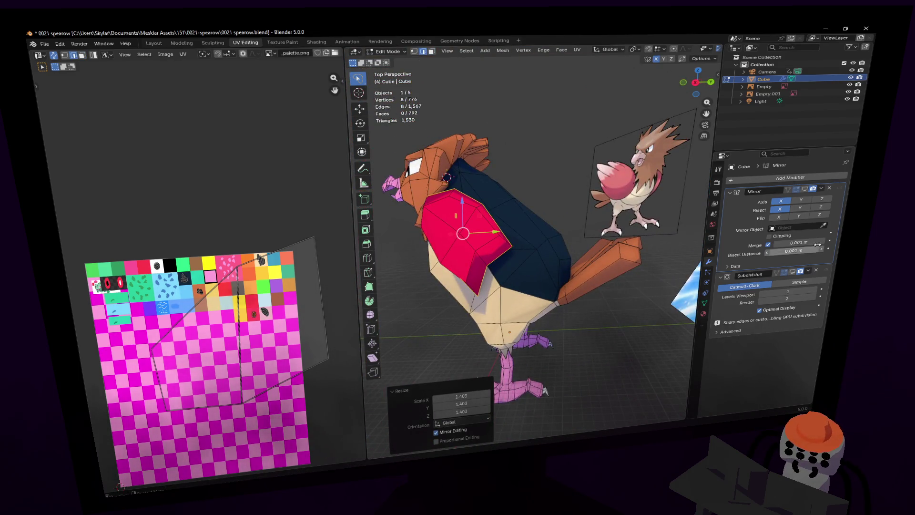
click(793, 271)
middle_drag(667, 248, 527, 236)
mouse_move(581, 210)
middle_down()
mouse_move(565, 200)
mouse_move(598, 175)
middle_up()
- Rotate the selected wing part and shift it along X toward the body
key(r)
click(600, 181)
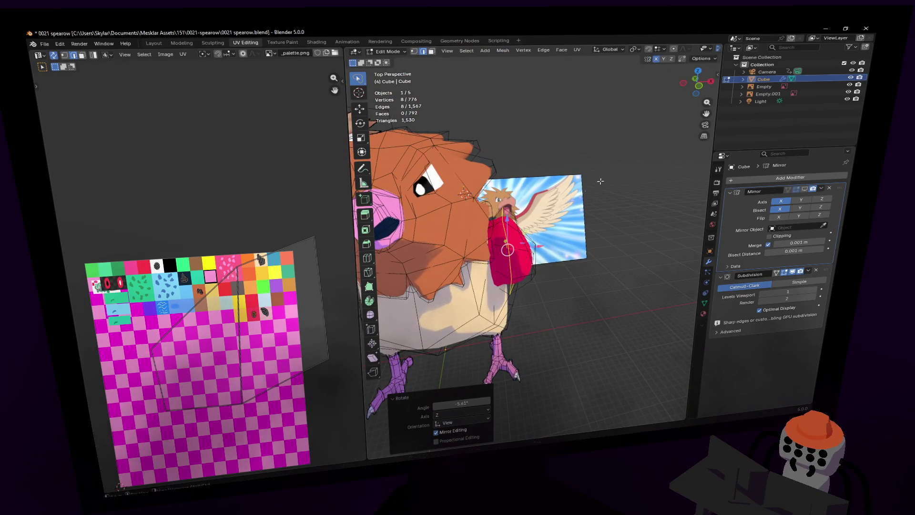
key(g)
key(x)
click(531, 250)
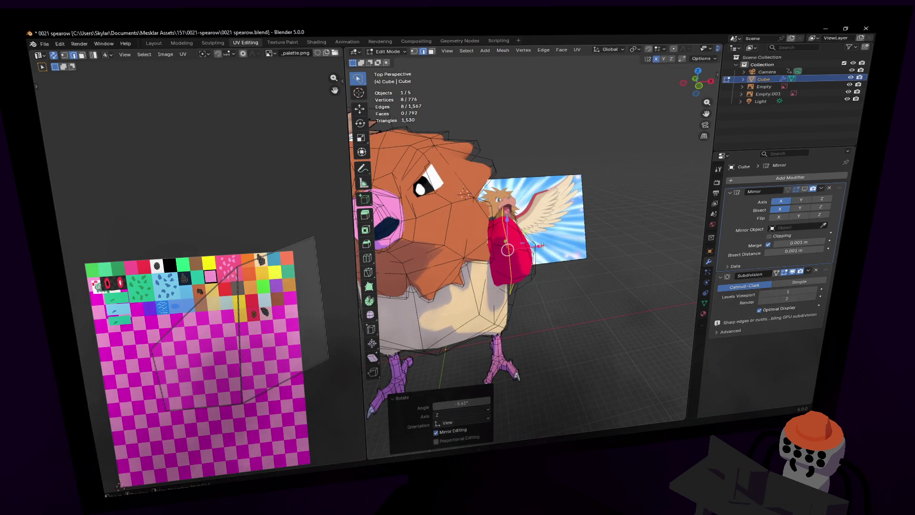
key(shift+grave)
click(548, 235)
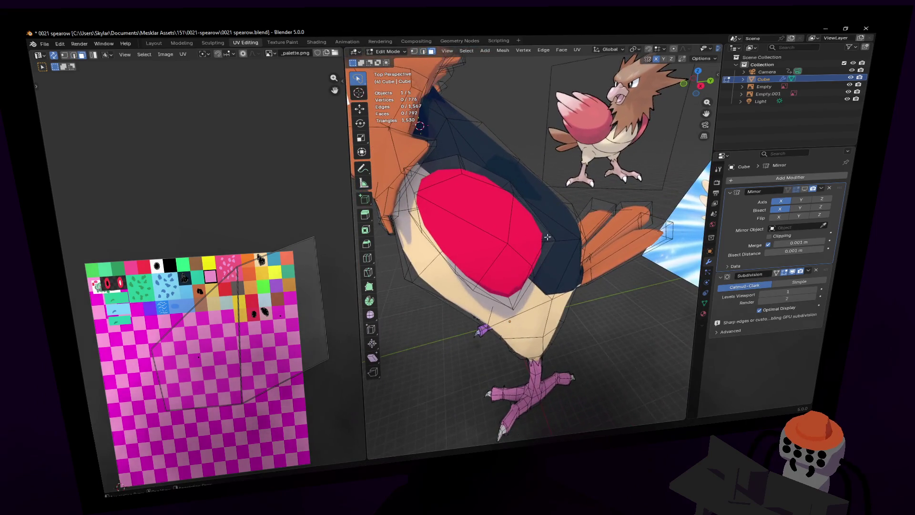
- Brush-select the red wing faces, slide them left along X and rotate them
click(520, 234)
middle_drag(521, 234, 537, 255)
drag(614, 259, 606, 263)
mouse_move(607, 262)
middle_down()
mouse_move(624, 196)
mouse_move(608, 240)
mouse_move(564, 277)
middle_up()
key(r)
click(629, 222)
- Move a single wing edge upward, then reposition the selected wing vertices
key(2)
click(532, 196)
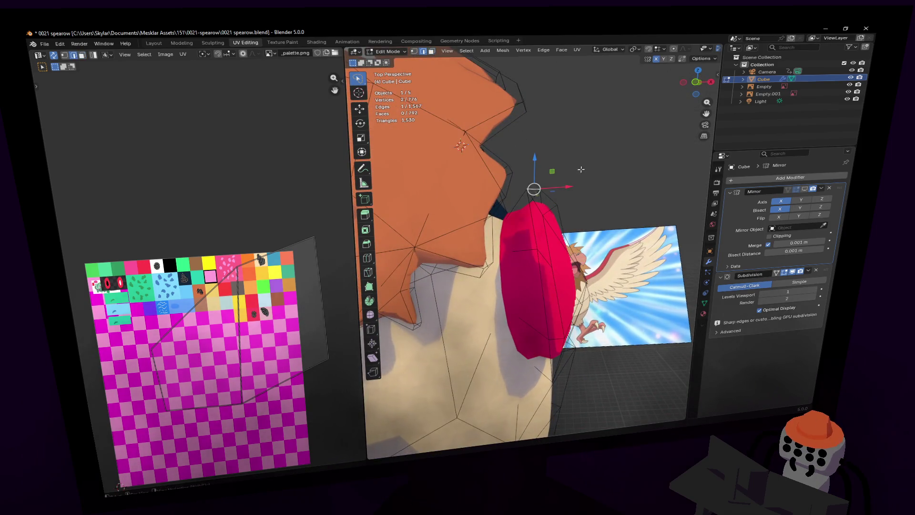
key(g)
click(553, 167)
key(1)
mouse_move(544, 253)
middle_down()
mouse_move(537, 246)
mouse_move(568, 227)
mouse_move(554, 235)
middle_up()
key(g)
click(559, 231)
- Nudge the wing vertices and one lower wing vertex so the wing hugs the back
mouse_move(611, 220)
middle_down()
mouse_move(598, 226)
mouse_move(510, 204)
mouse_move(514, 184)
mouse_move(551, 276)
mouse_move(555, 253)
mouse_move(517, 231)
mouse_move(597, 287)
middle_up()
key(g)
click(559, 223)
click(551, 275)
key(g)
click(566, 259)
key(g)
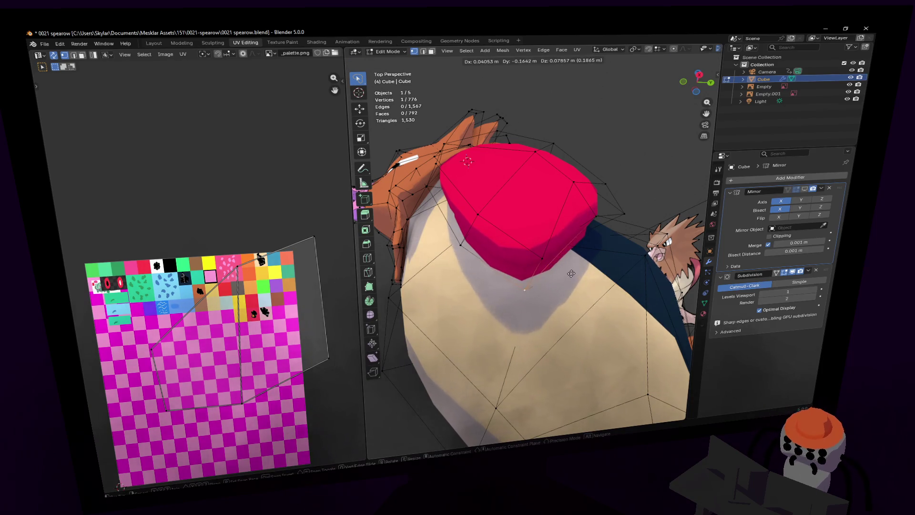
click(580, 270)
- Reposition two vertices on the red wing patch's outline, checking from close walk-view angles
middle_drag(579, 271, 490, 260)
key(shift+grave)
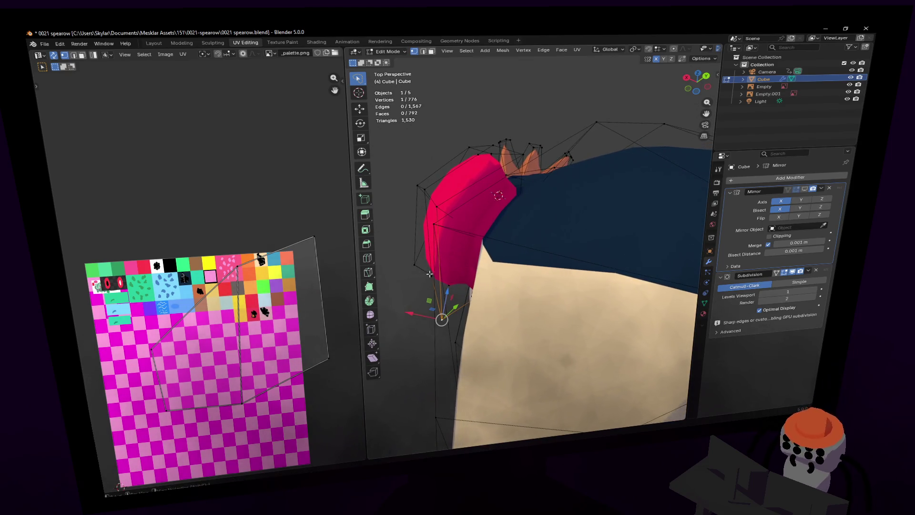
click(748, 232)
key(g)
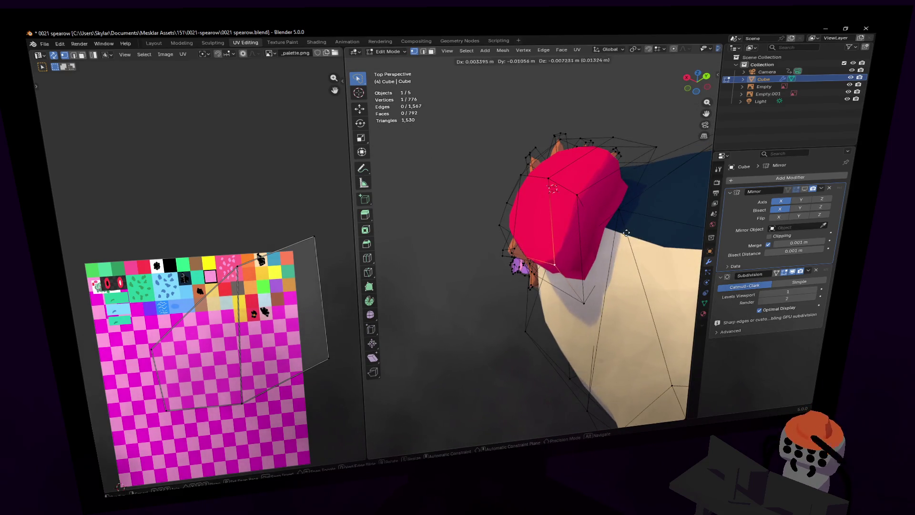
click(616, 268)
key(shift+grave)
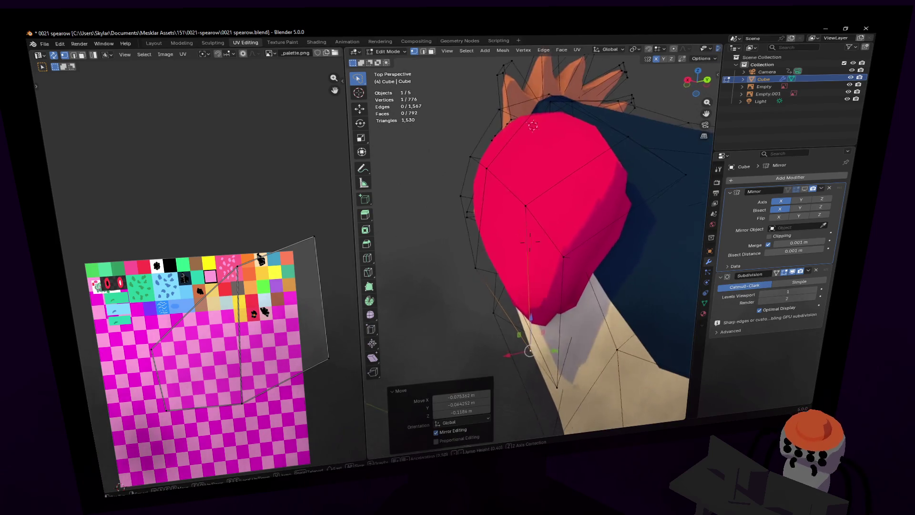
key(w)
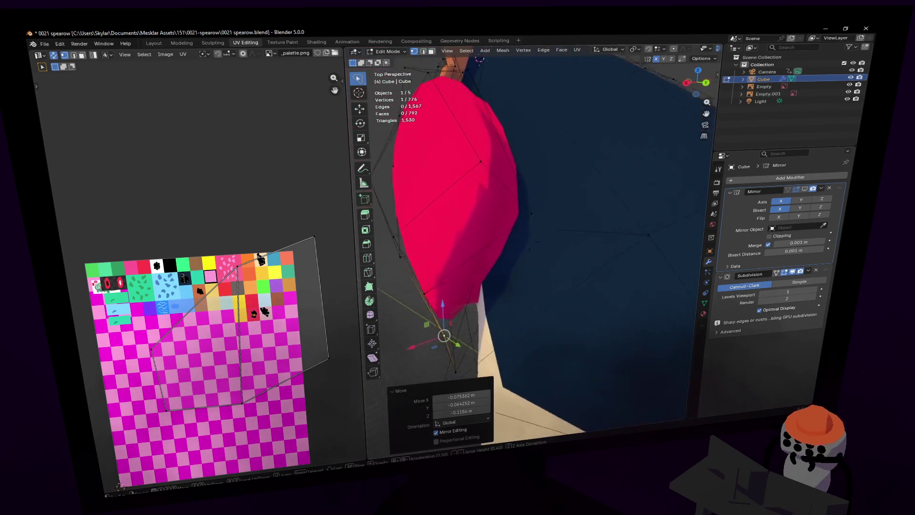
click(552, 231)
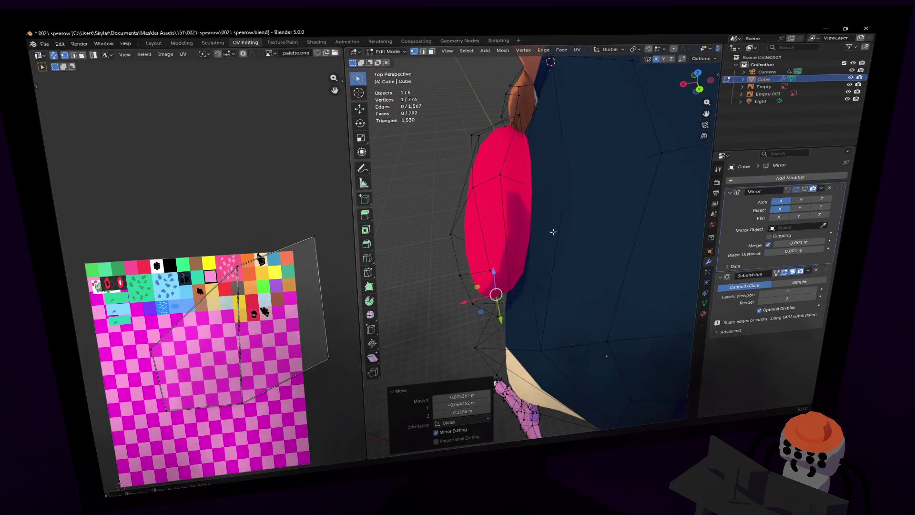
key(g)
click(515, 277)
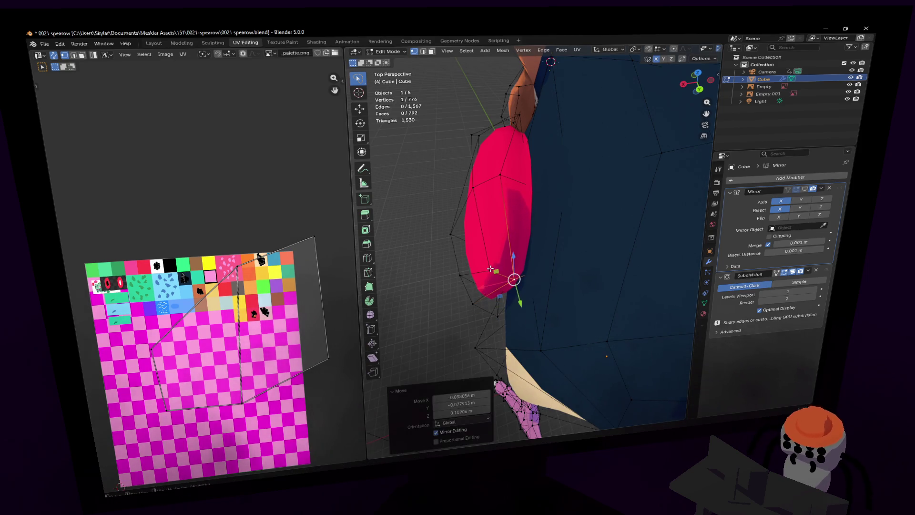
- Move the selected patch vertex twice more to round the outline
key(shift+grave)
click(487, 257)
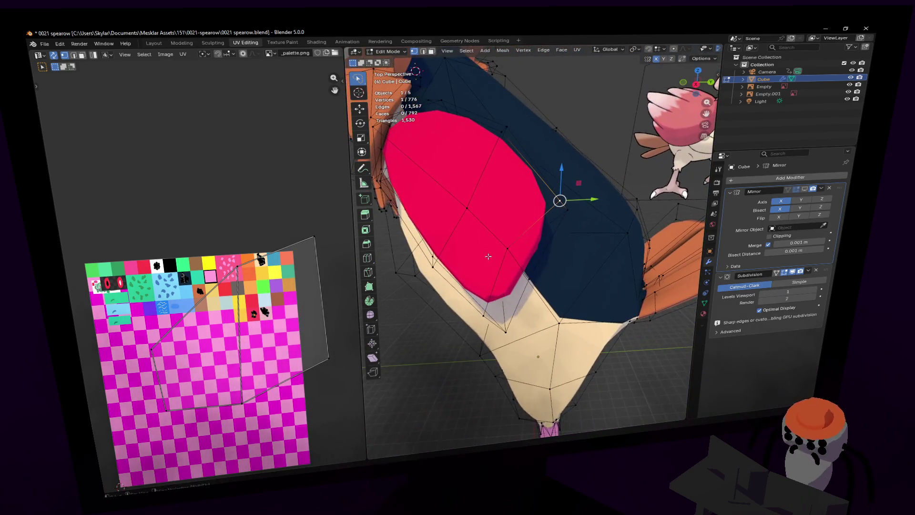
key(g)
click(507, 269)
key(shift+grave)
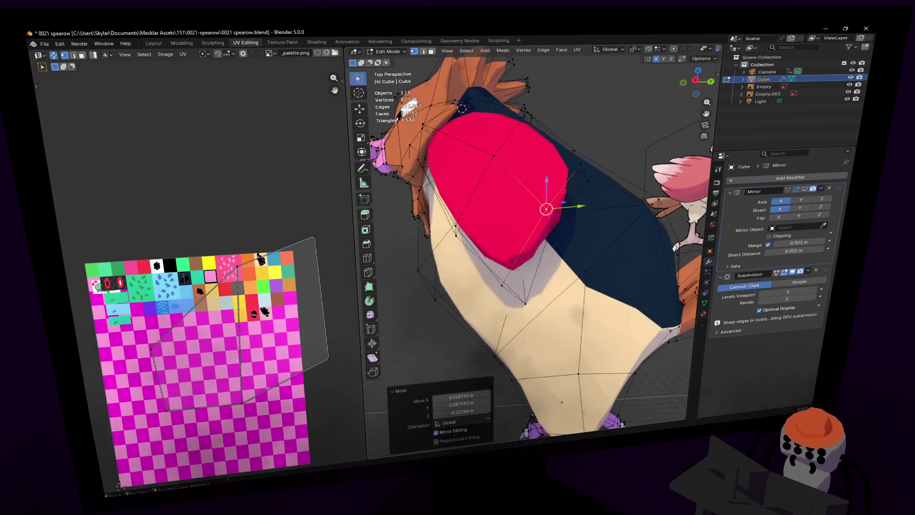
key(g)
click(575, 166)
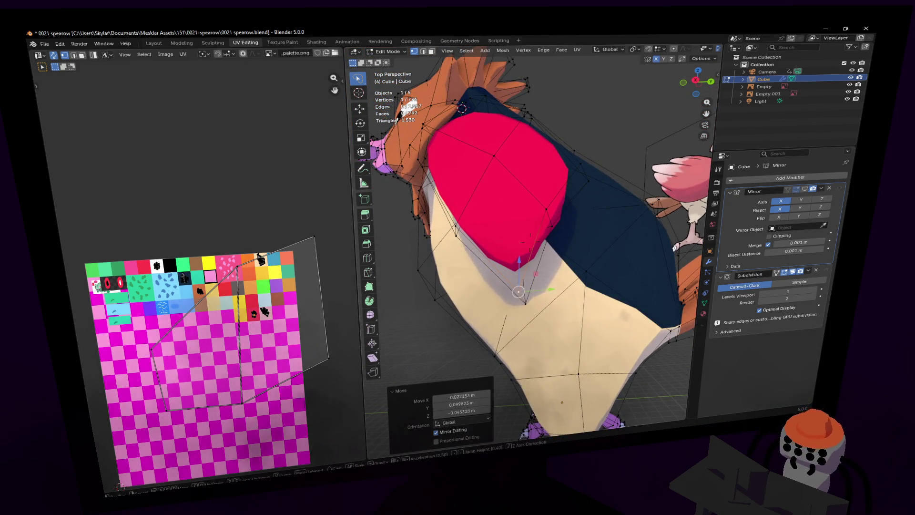
key(shift+grave)
key(shift+grave)
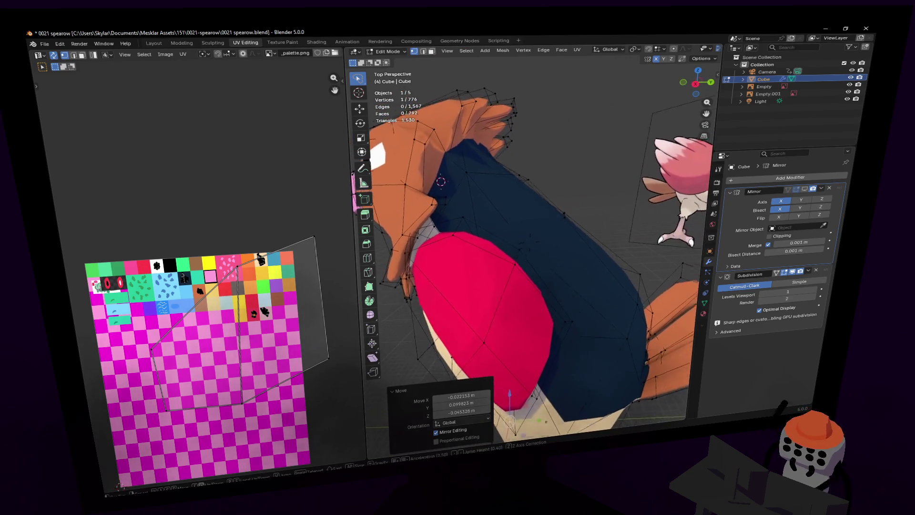
click(556, 161)
- Pick a vertex on the patch's upper edge and shift it sideways along X
click(540, 256)
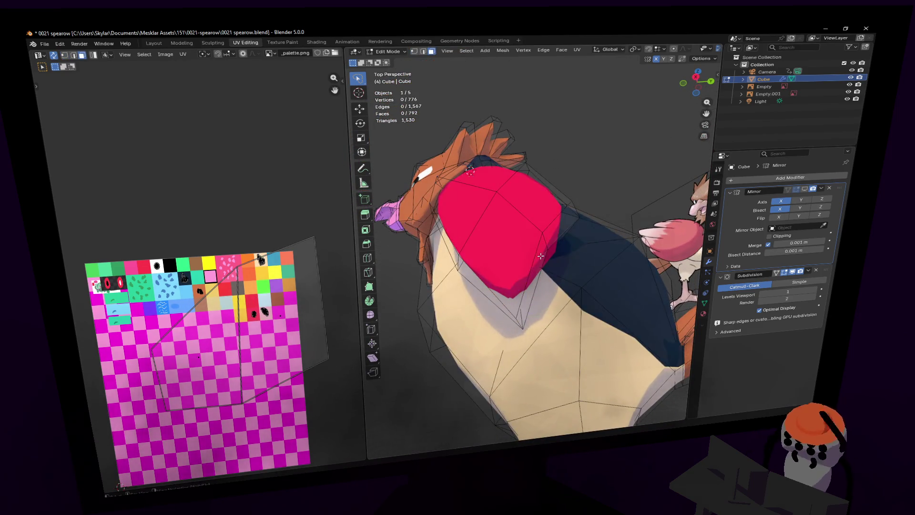
shift+click(554, 227)
key(shift+grave)
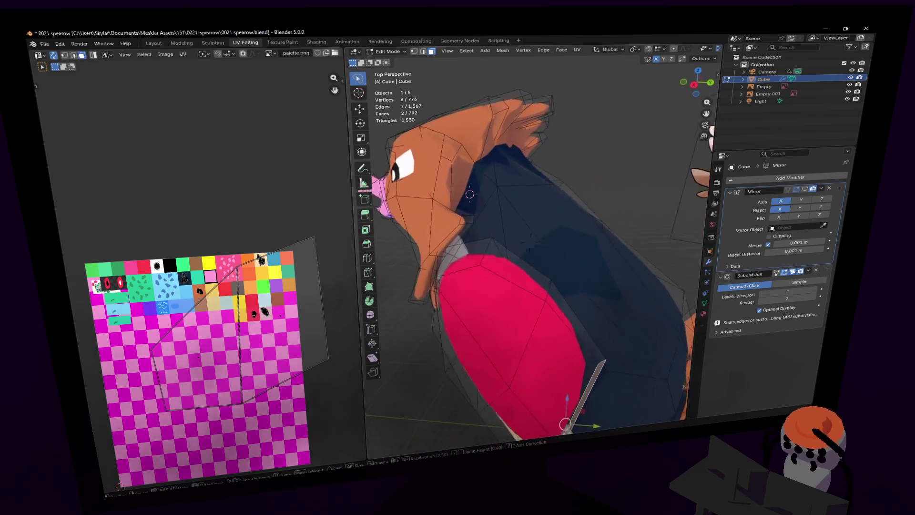
key(ctrl+z)
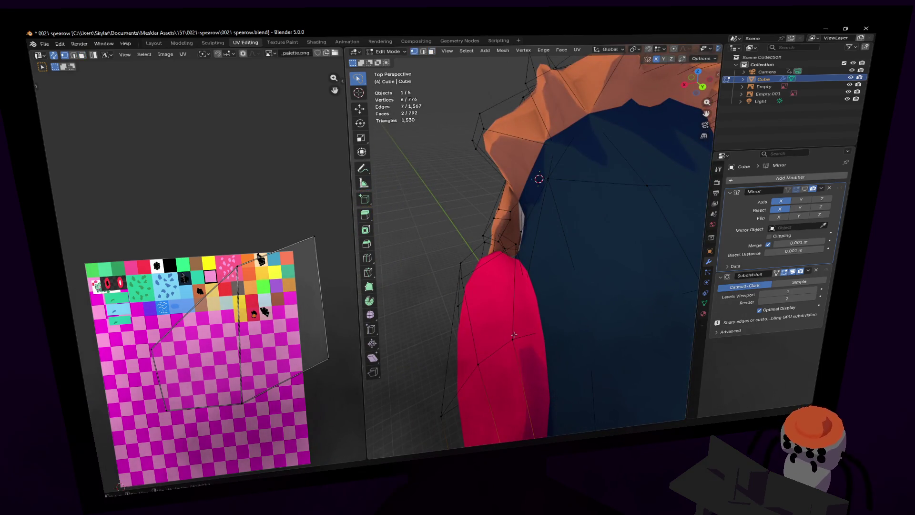
click(530, 243)
key(g)
key(x)
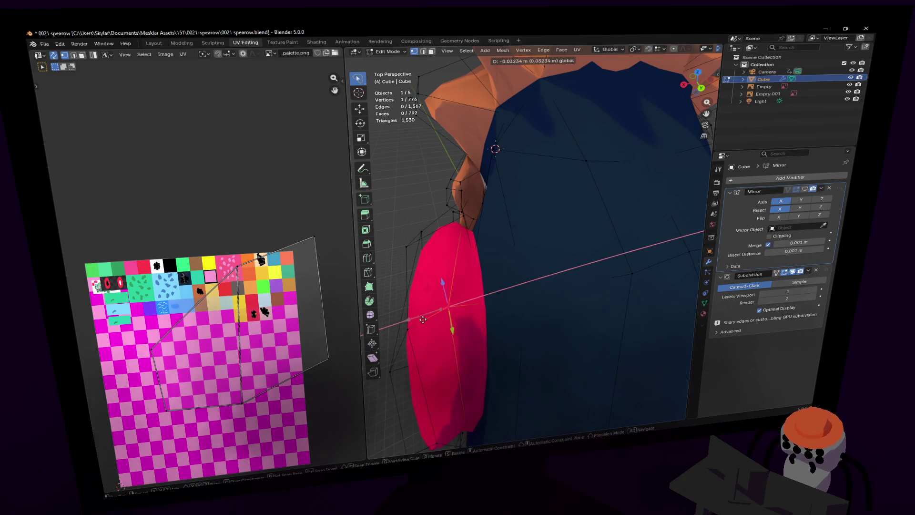
click(448, 316)
- Move a two-vertex edge of the patch, then reposition another outline vertex
key(shift+grave)
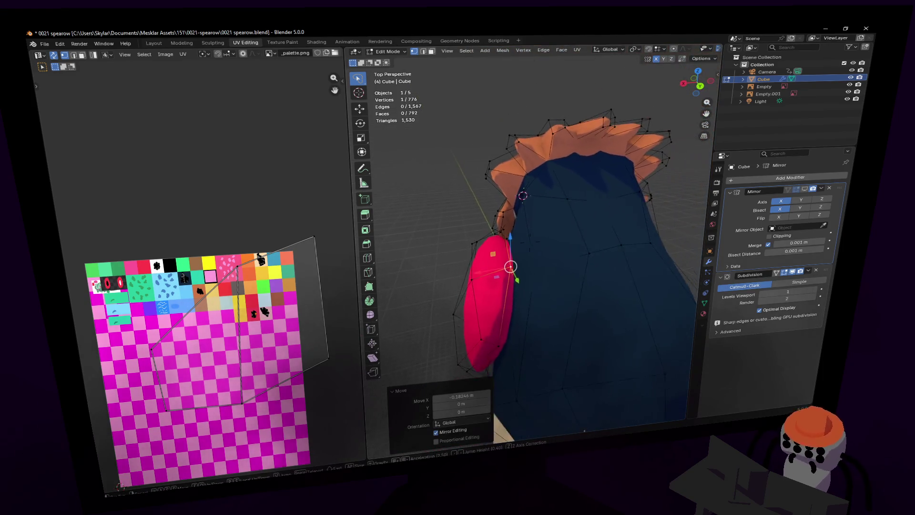
shift+click(500, 341)
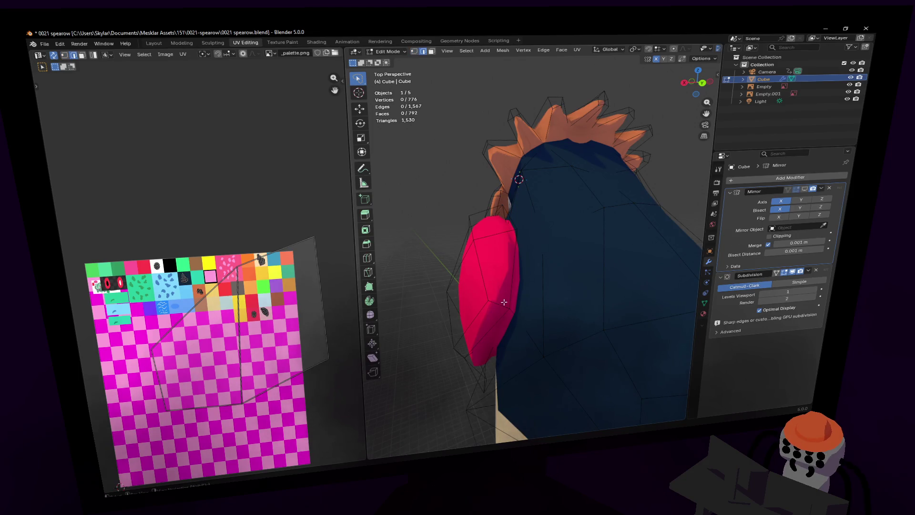
click(522, 261)
key(g)
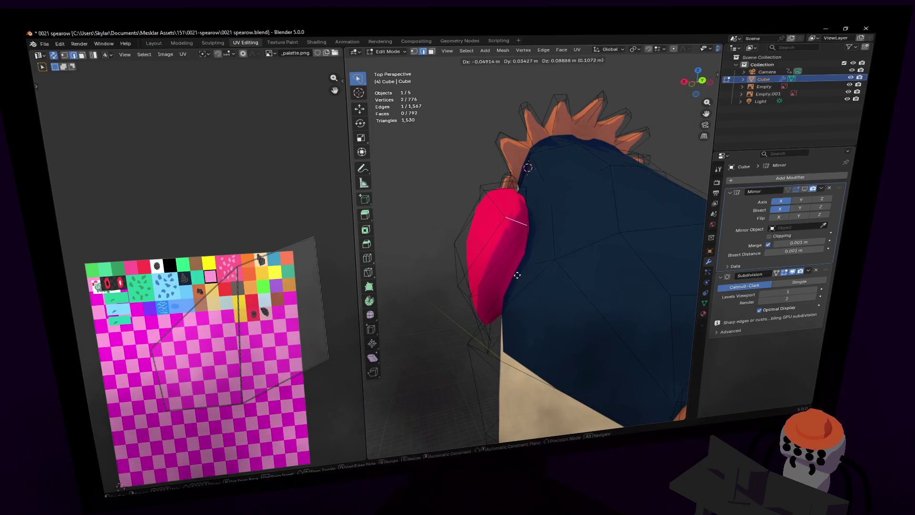
click(517, 275)
middle_drag(516, 275, 504, 276)
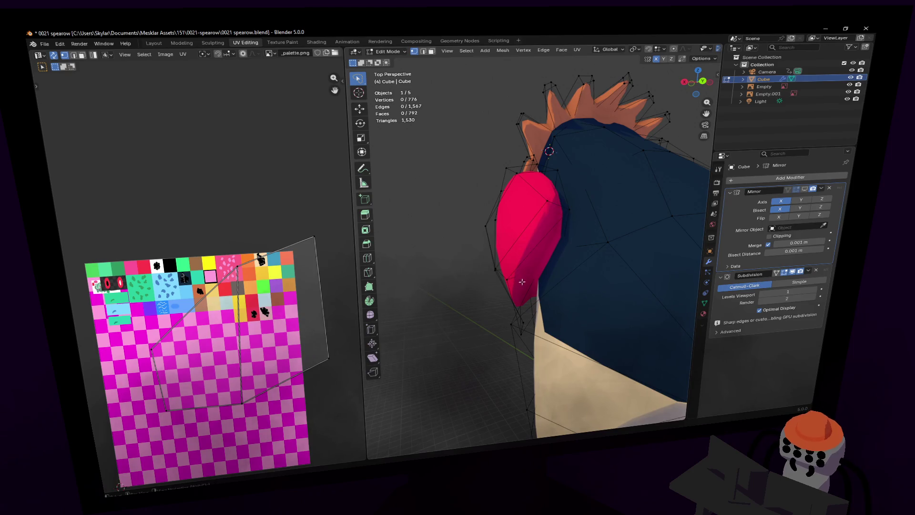
click(519, 282)
key(shift+grave)
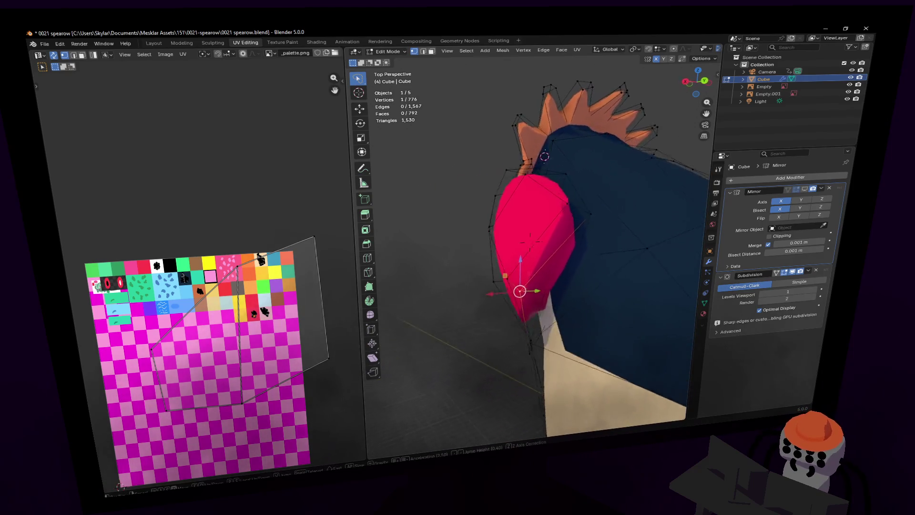
click(528, 239)
key(g)
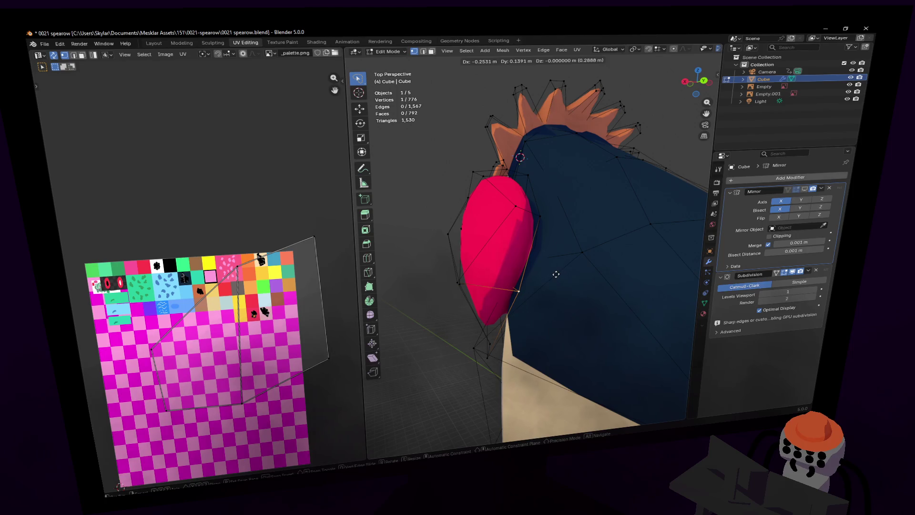
click(552, 271)
- Select two faces on the red patch, abandoning a trial single-vertex move
mouse_move(516, 288)
middle_down()
mouse_move(539, 369)
mouse_move(512, 362)
mouse_move(529, 312)
middle_up()
shift+click(526, 317)
key(1)
click(534, 311)
key(g)
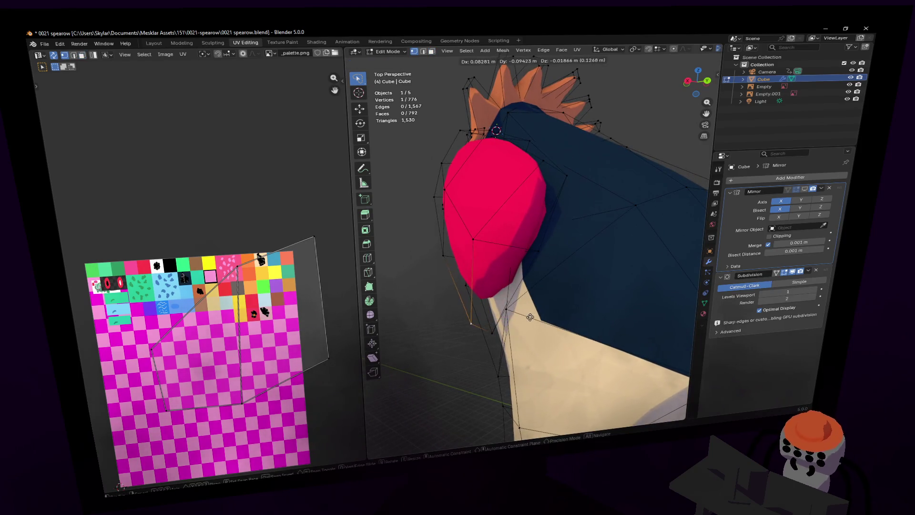
key(Escape)
key(ctrl+z)
key(ctrl+z)
- Check the whole bird from behind, then push the two red faces sideways along X
key(shift+grave)
key(s)
click(532, 208)
key(shift+grave)
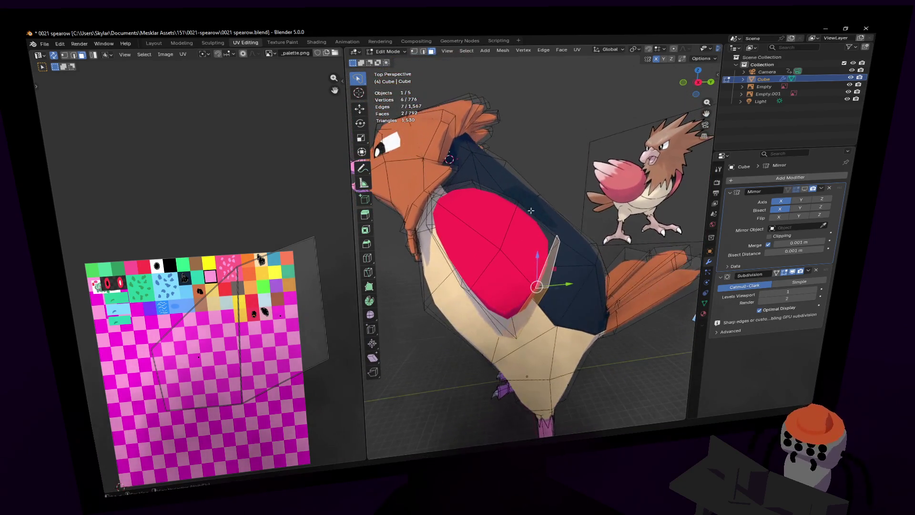
key(w)
key(s)
click(528, 210)
key(shift+grave)
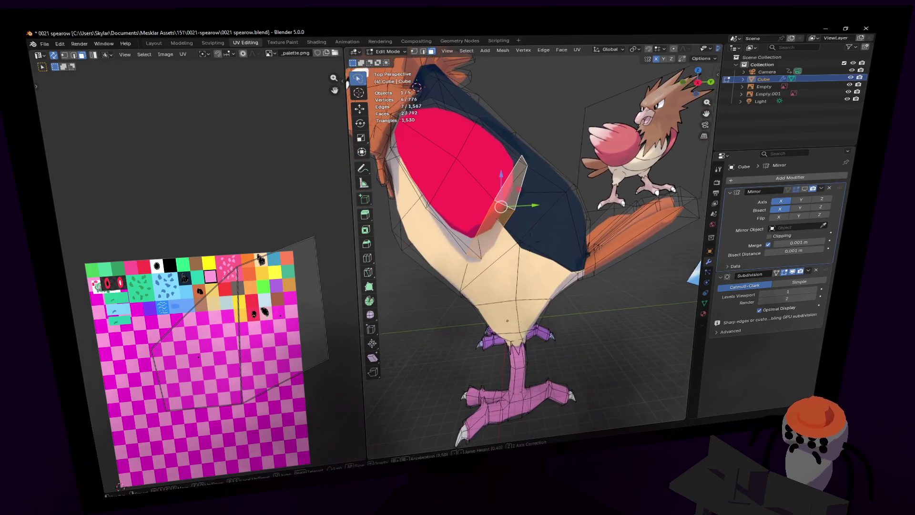
click(593, 187)
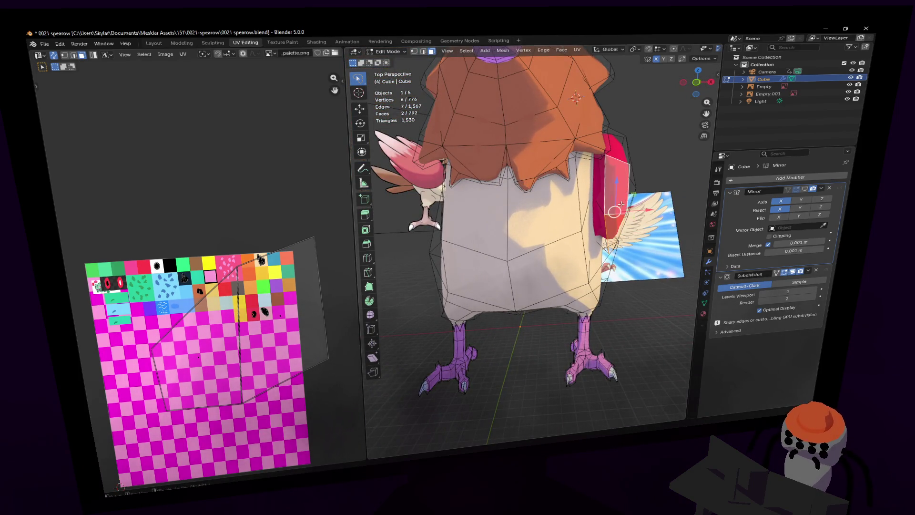
key(shift+grave)
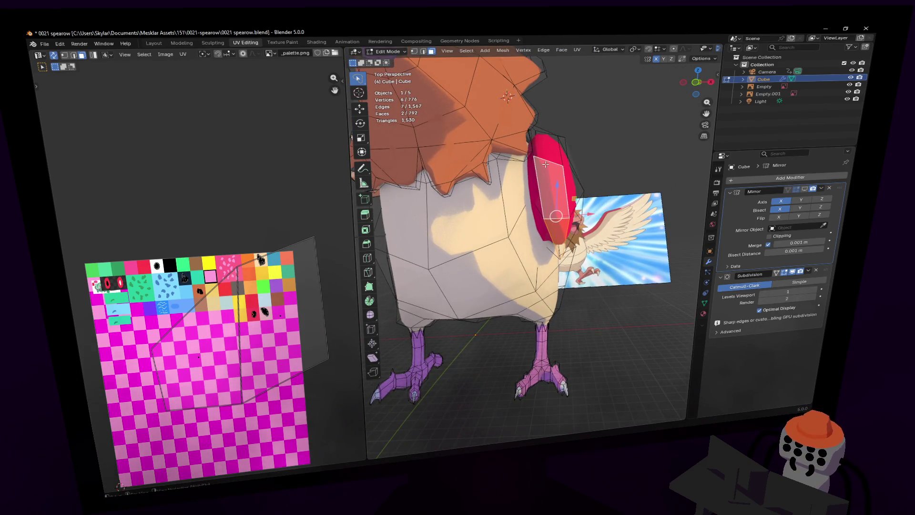
key(g)
key(x)
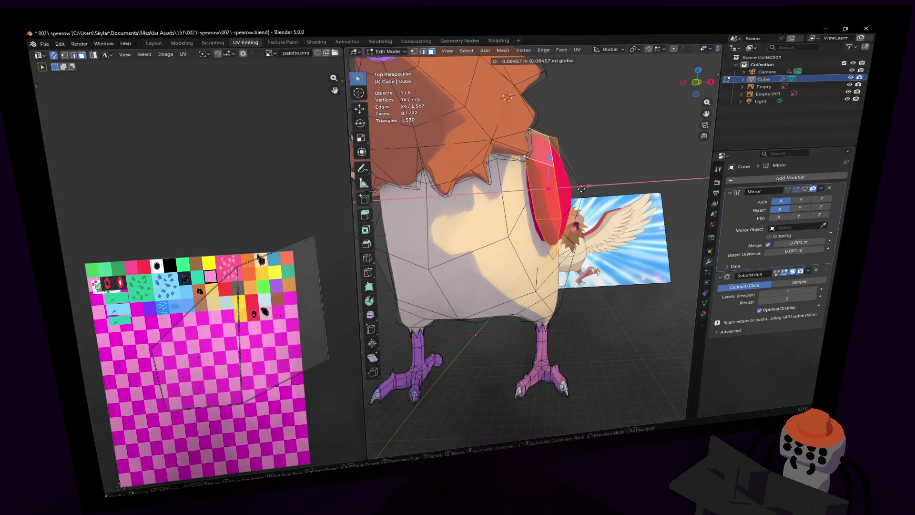
click(581, 189)
- Tilt the selected red faces by about 2 degrees
key(shift+grave)
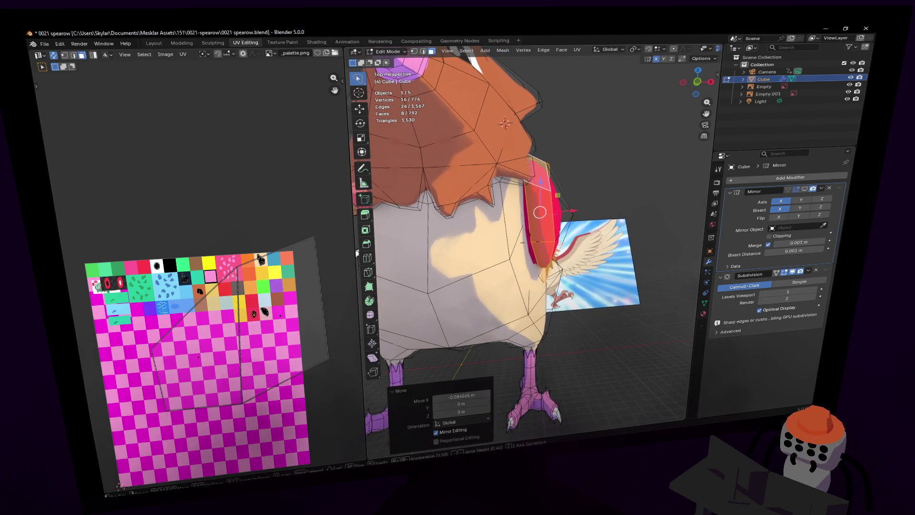
click(592, 138)
key(r)
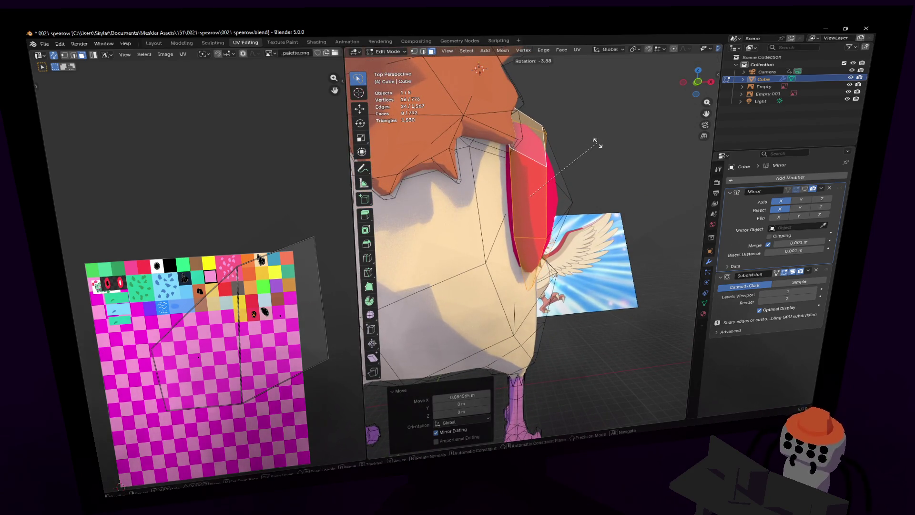
click(593, 141)
key(shift+grave)
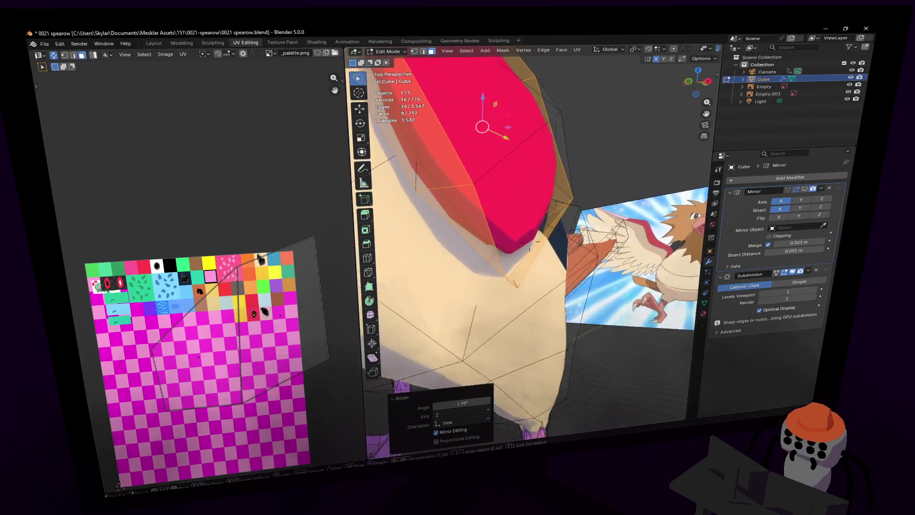
click(529, 242)
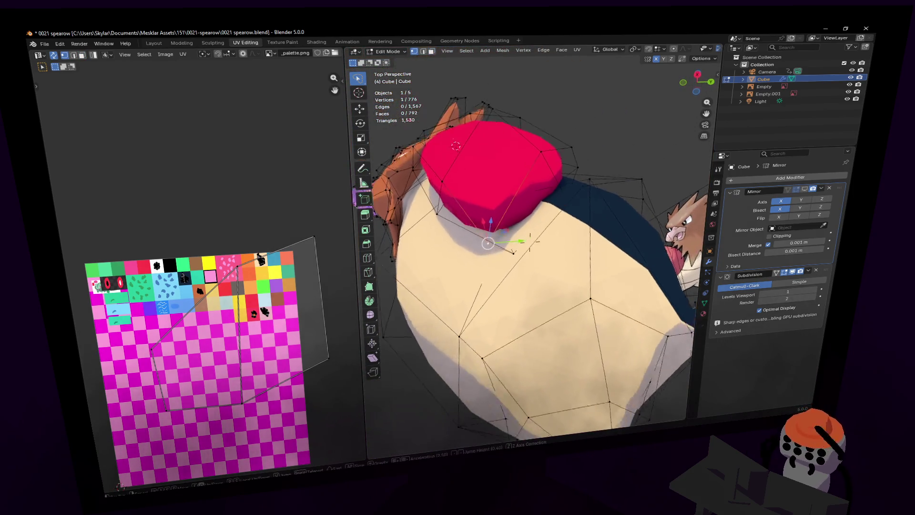
- Move a vertex at the patch's lower edge slightly upward
key(1)
click(495, 197)
key(g)
click(502, 186)
key(shift+grave)
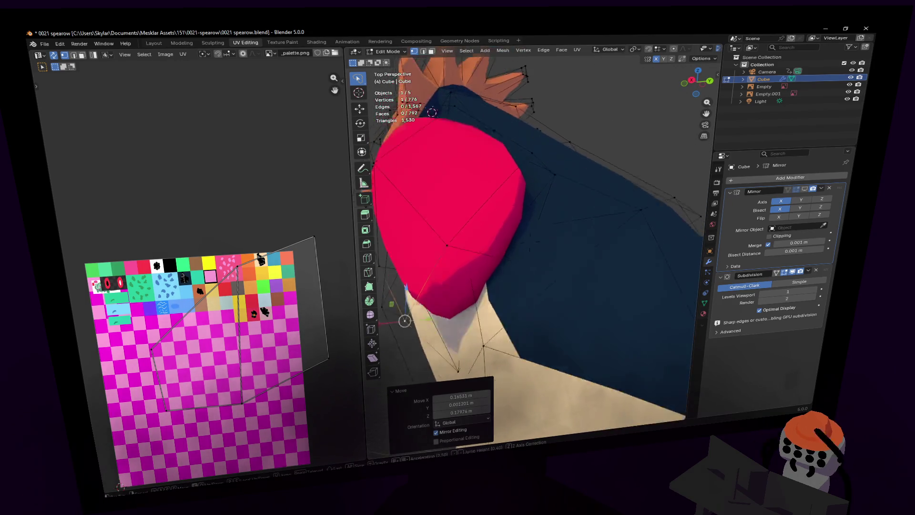
- Select a face at the patch's lower corner and move it after a close-up check
click(580, 215)
key(alt+a)
key(3)
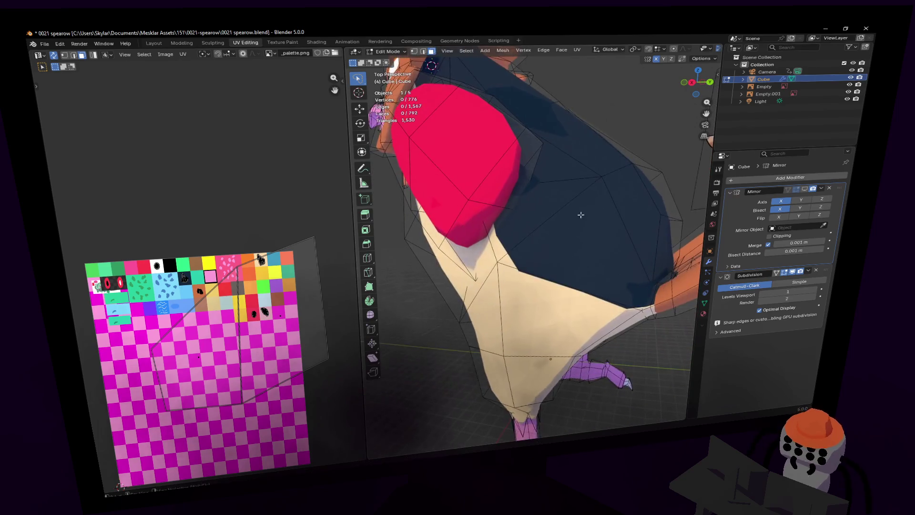
click(499, 190)
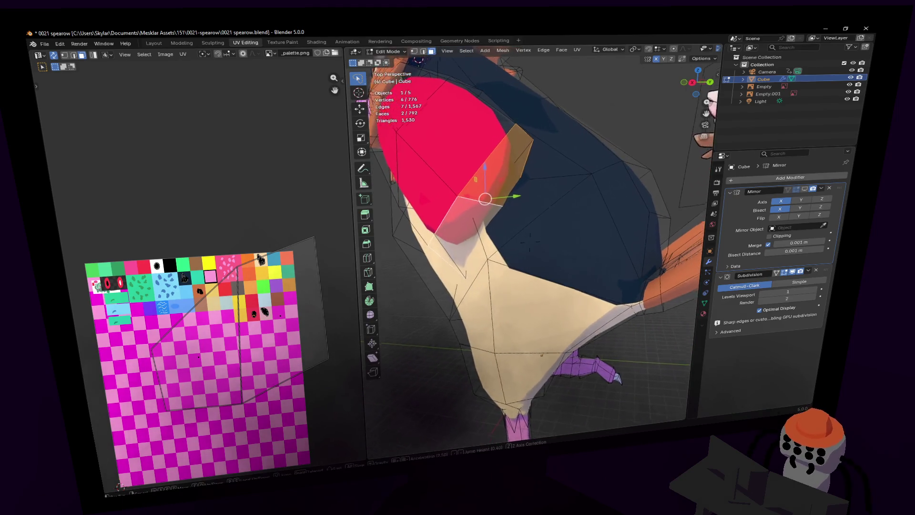
key(shift+grave)
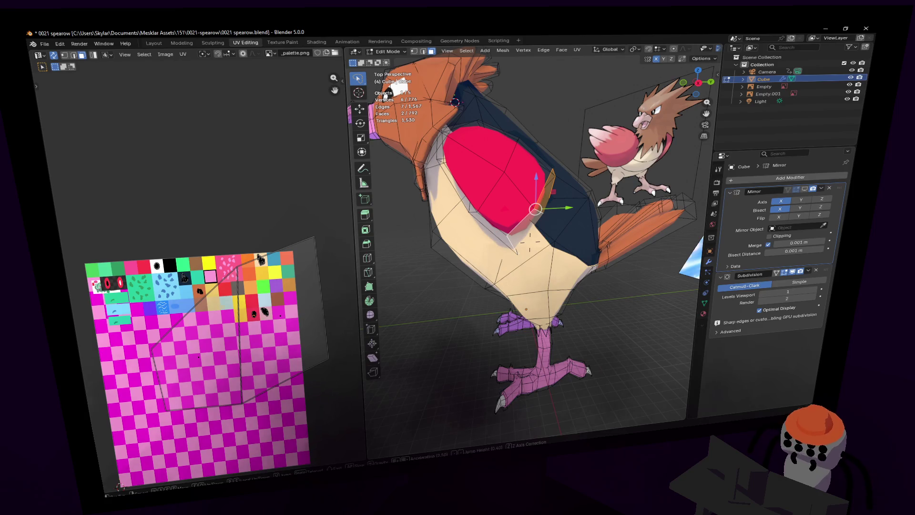
key(w)
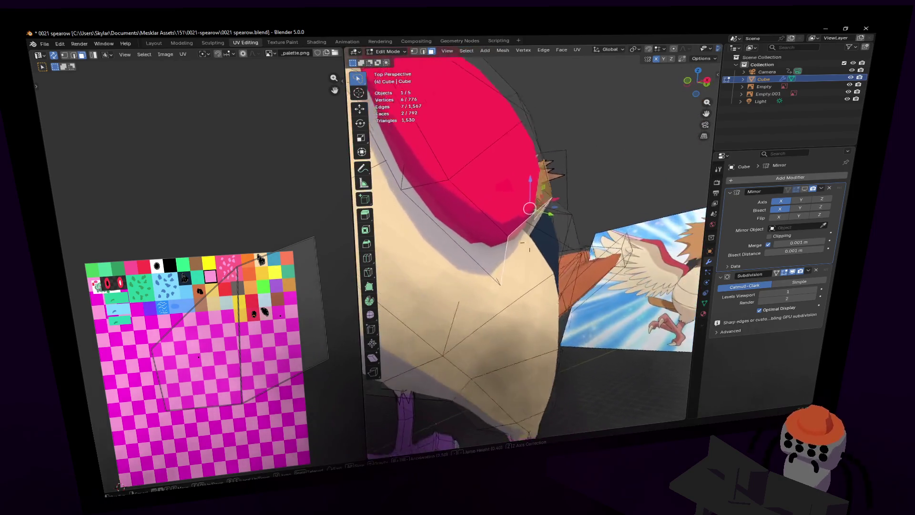
key(w)
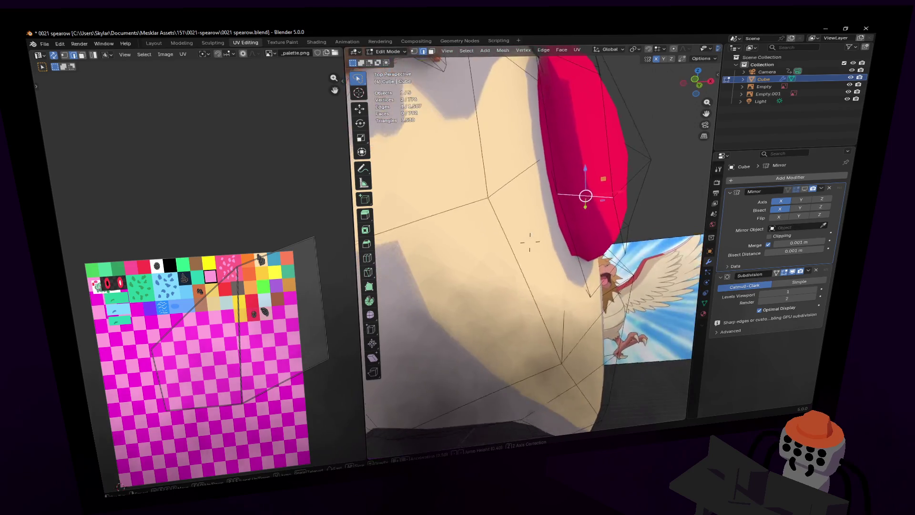
click(529, 242)
key(shift+grave)
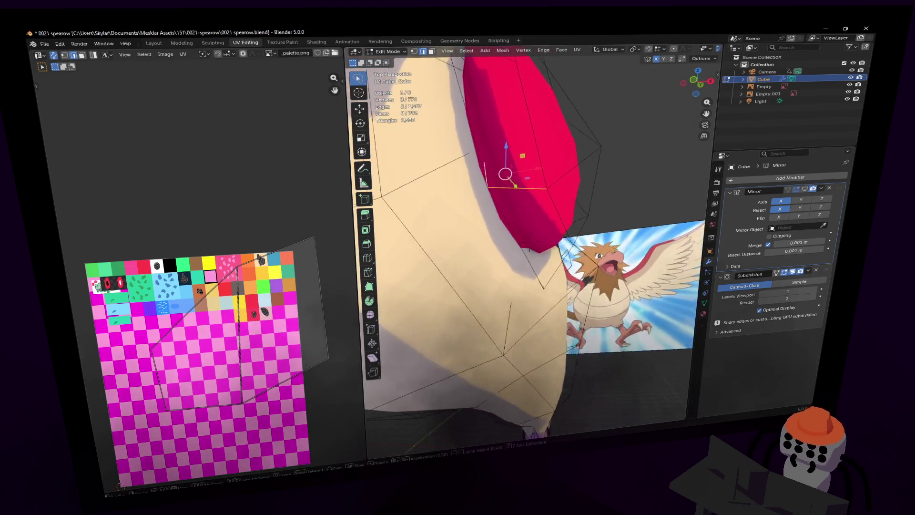
key(s)
key(g)
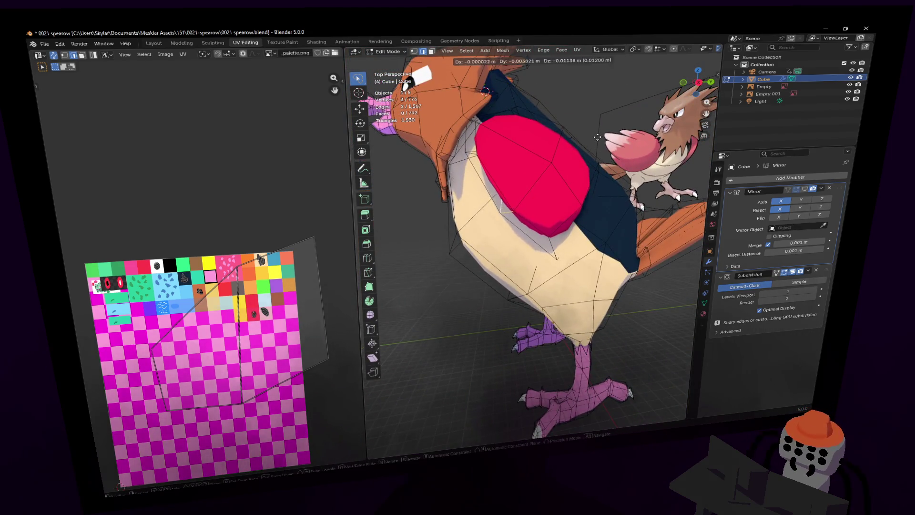
click(575, 162)
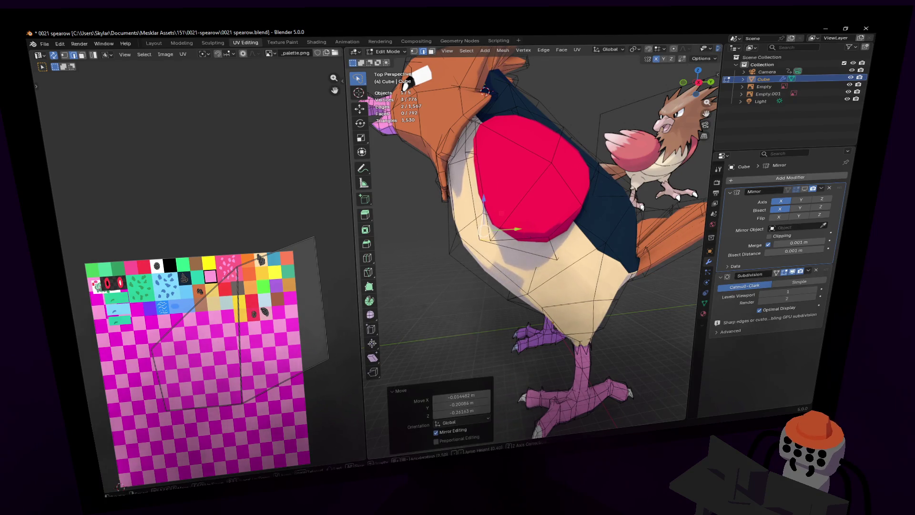
- Adjust the selected element again from a closer chest view
key(shift+grave)
key(w)
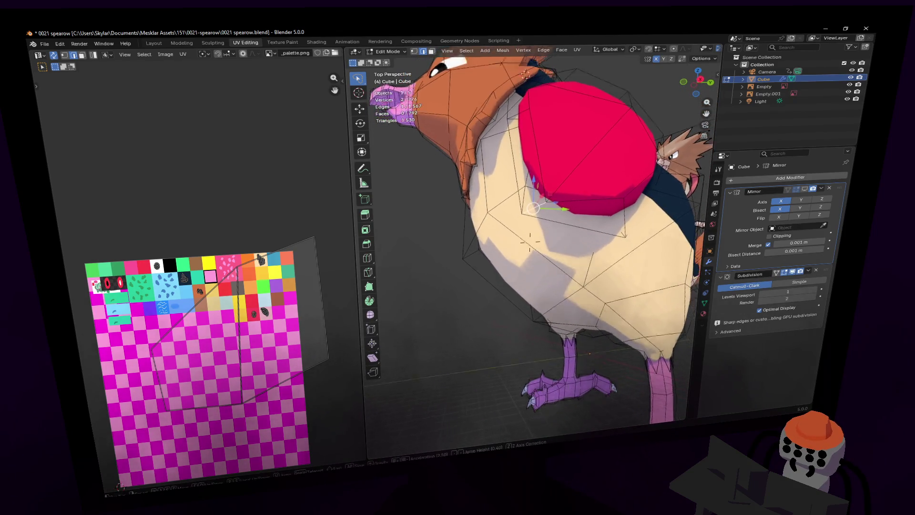
click(563, 199)
key(g)
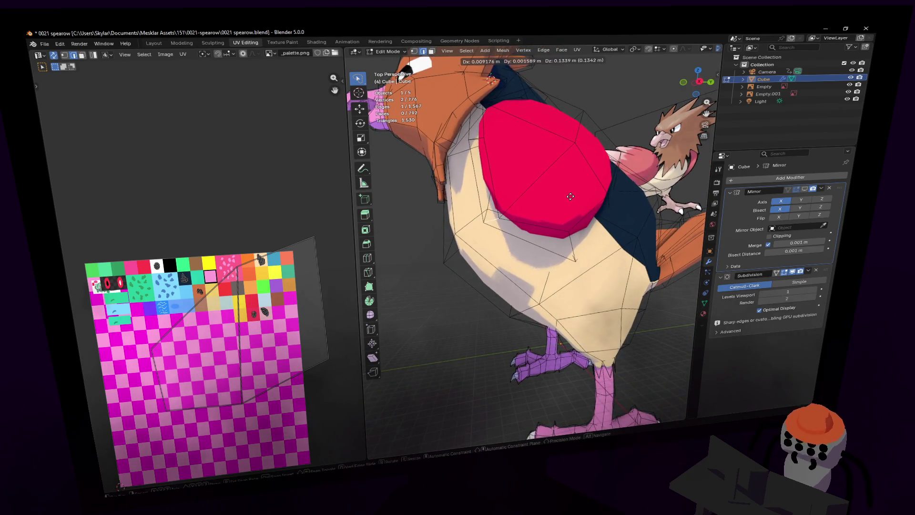
click(571, 197)
- Drop the selected vertices down and to the left with the whole bird in view
key(shift+grave)
key(w)
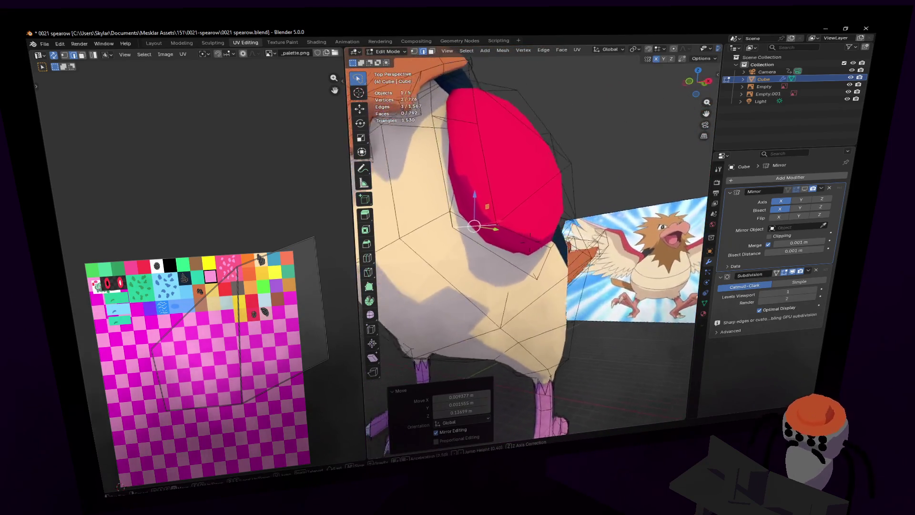
key(s)
click(561, 190)
key(g)
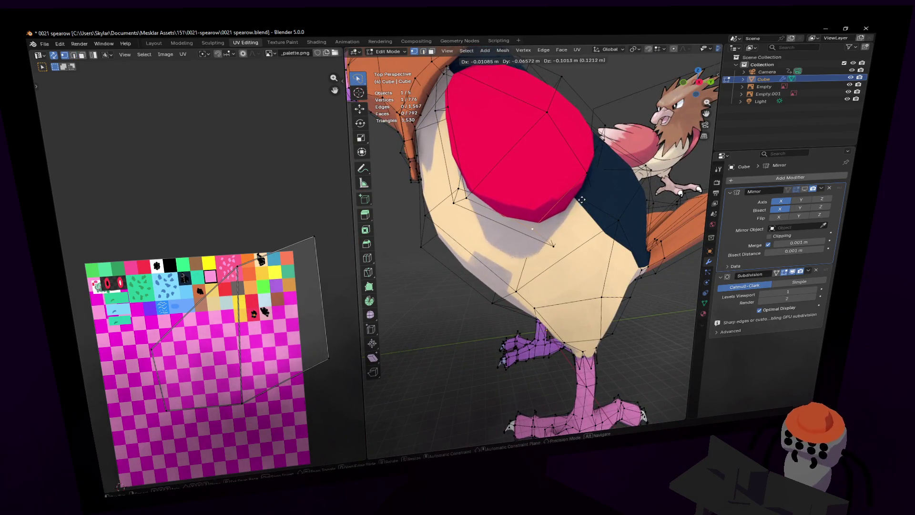
click(564, 235)
- Reposition one more body vertex, then orbit to the other side and pick a head face
click(570, 243)
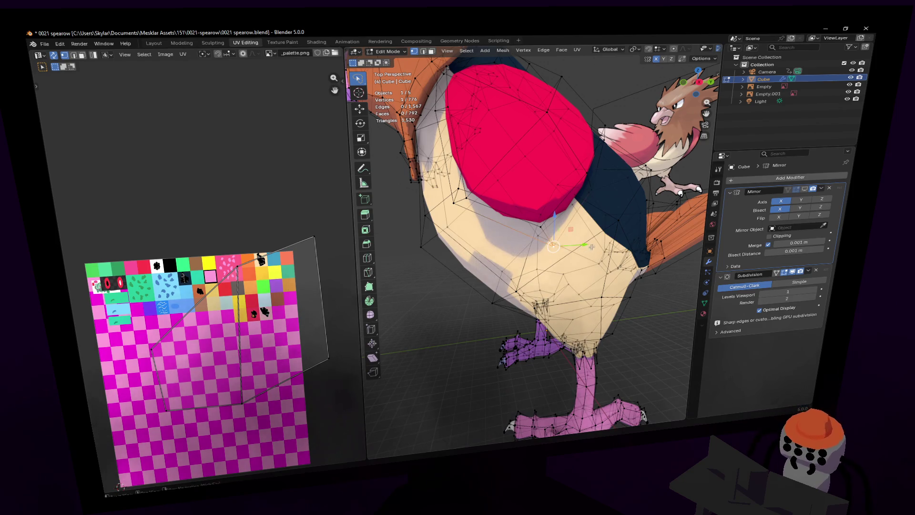
key(g)
click(567, 238)
middle_drag(566, 238, 410, 86)
middle_drag(608, 370, 505, 201)
key(3)
click(503, 199)
- Walk the view in around the wing and select the edge between the red patch and dark back
shift+click(503, 199)
key(shift+grave)
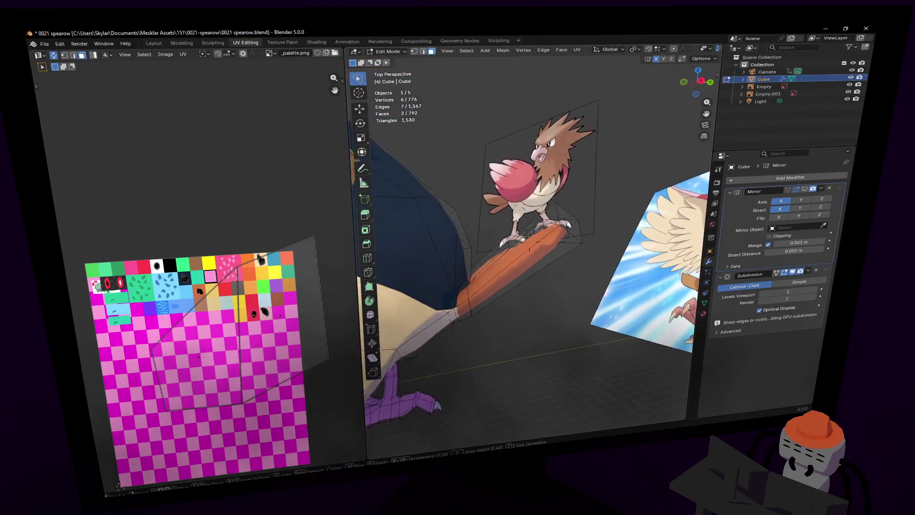
key(d)
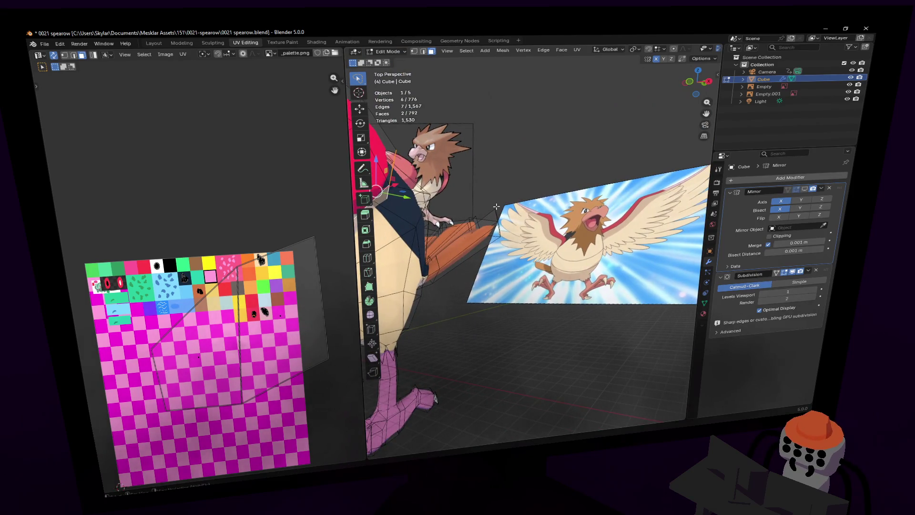
key(a)
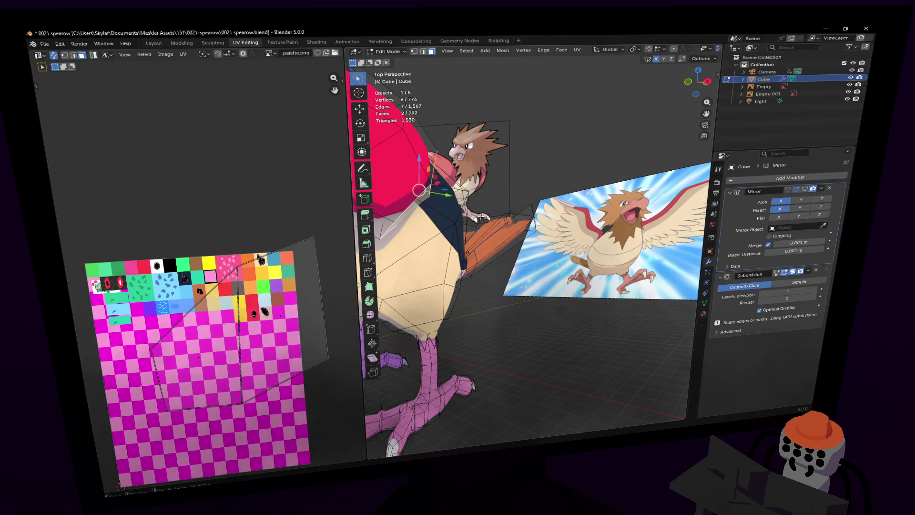
key(d)
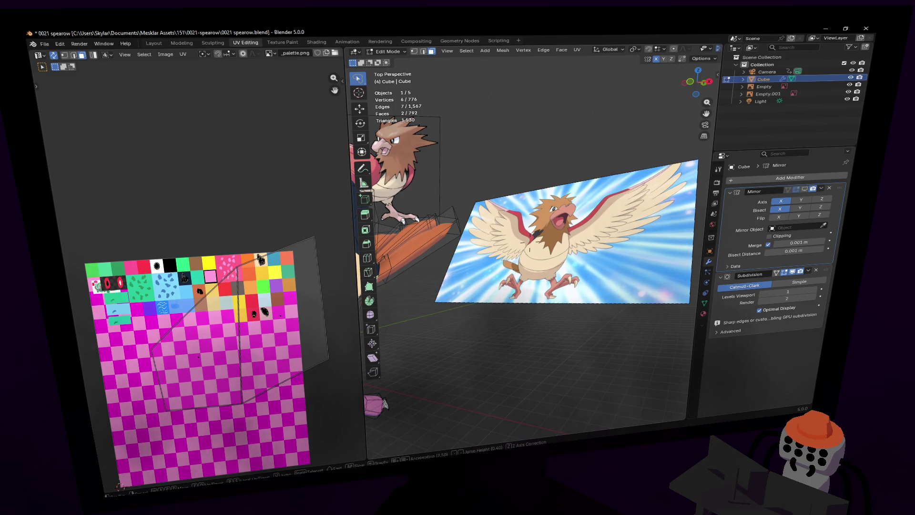
key(w)
key(a)
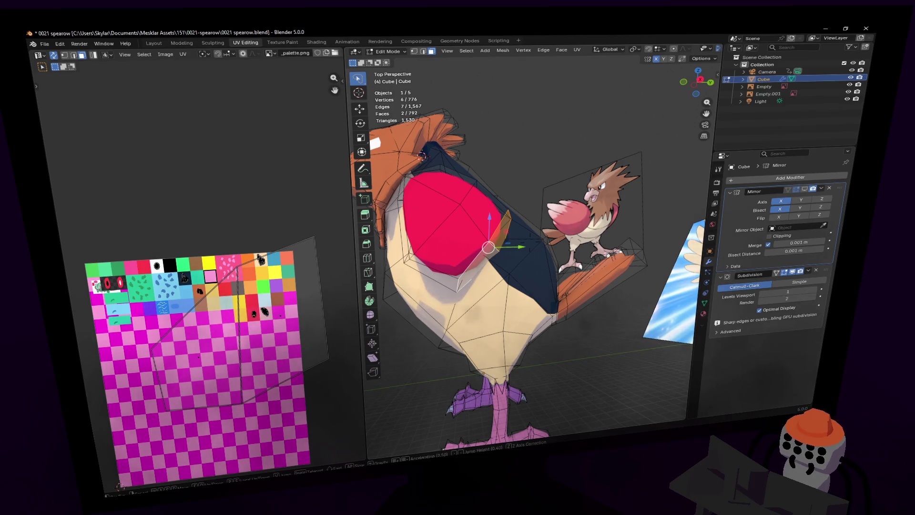
key(w)
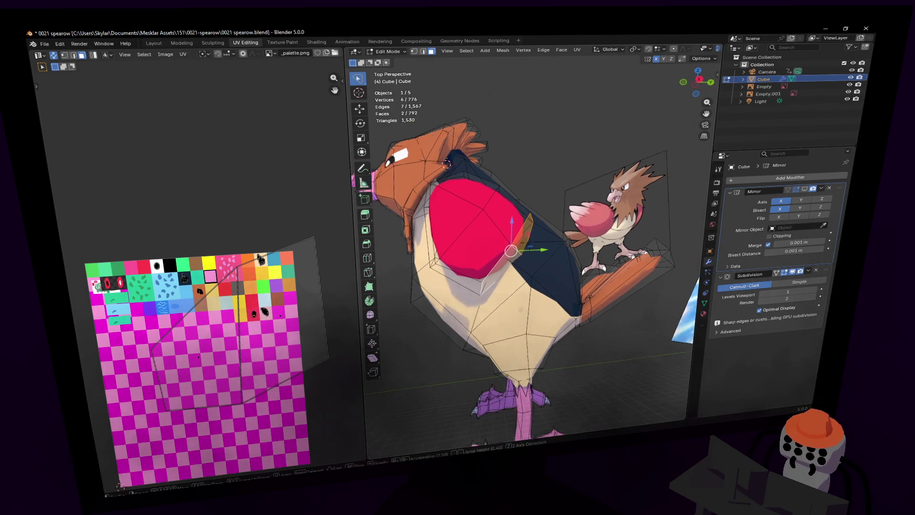
key(s)
click(542, 183)
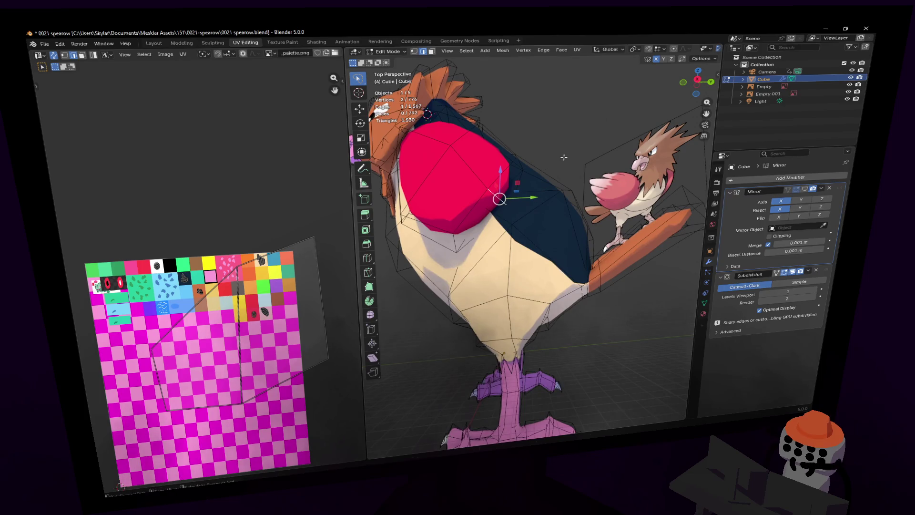
- Bevel the red-patch/dark-back edge, redoing it with a narrower width
key(ctrl+b)
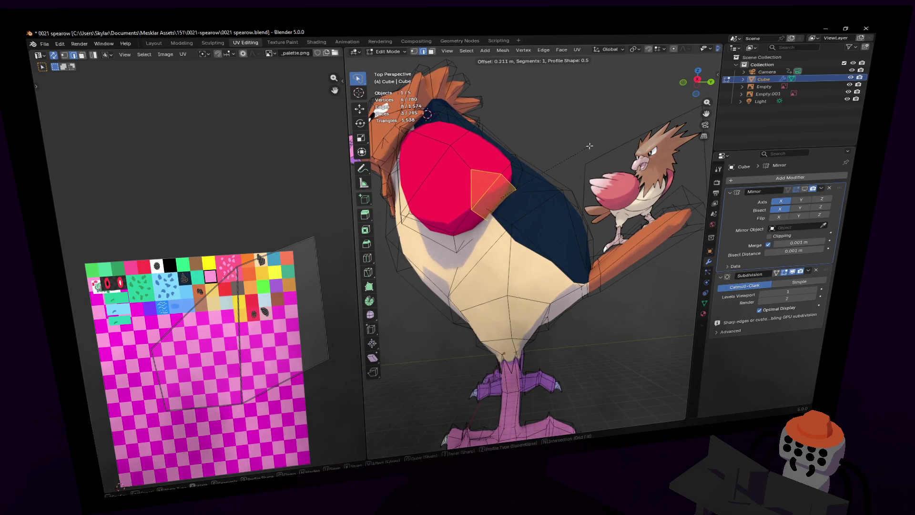
click(586, 148)
key(ctrl+z)
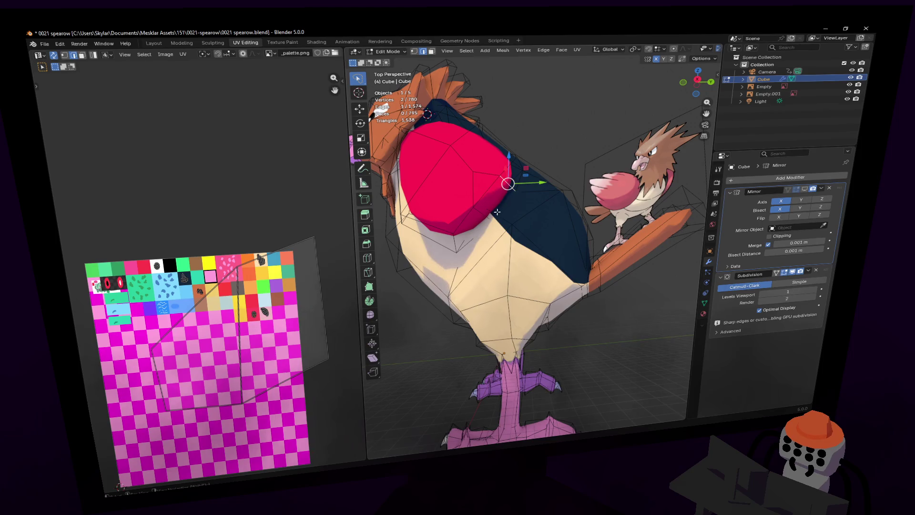
key(ctrl+b)
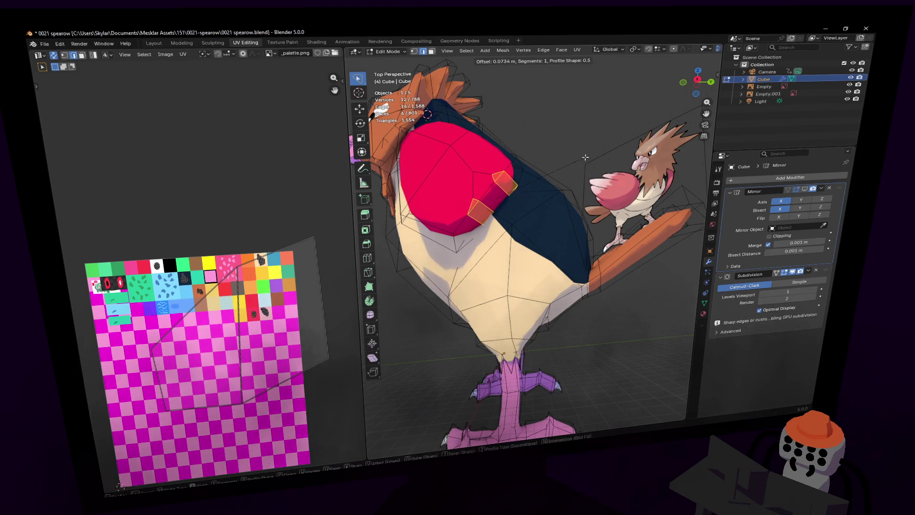
click(587, 156)
- Switch to face selection and move the selected wing faces into a new position
key(3)
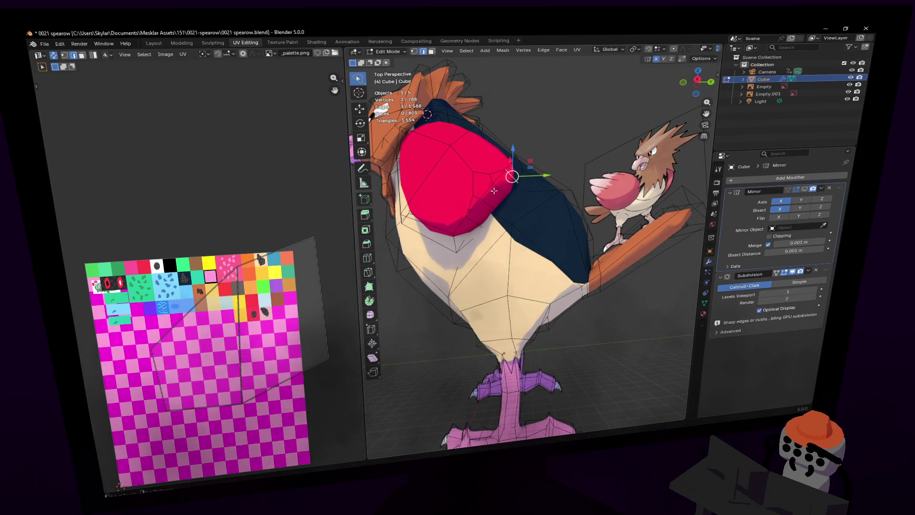
key(alt+a)
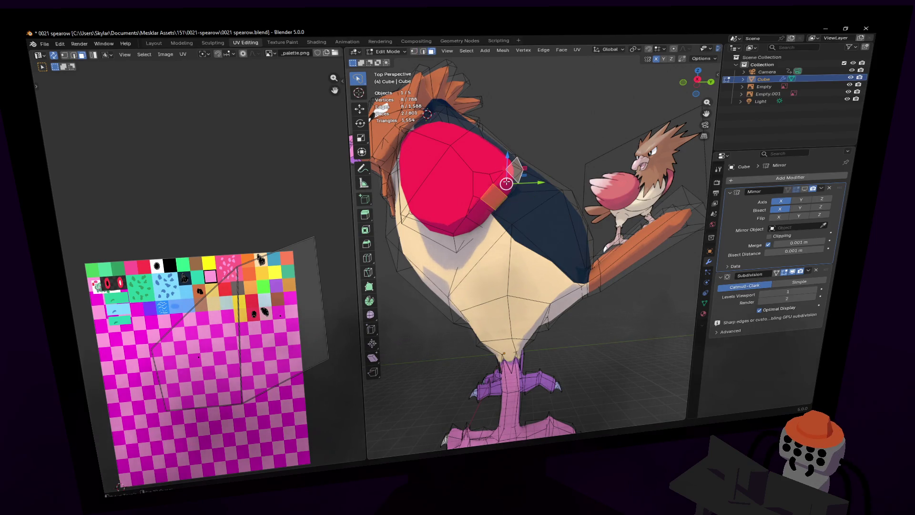
middle_drag(476, 230, 493, 233)
key(g)
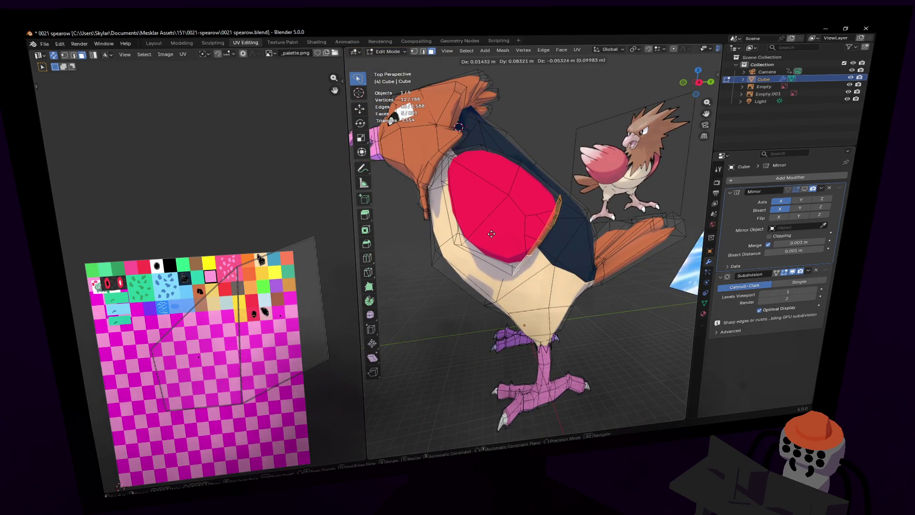
click(496, 234)
key(shift+grave)
click(500, 234)
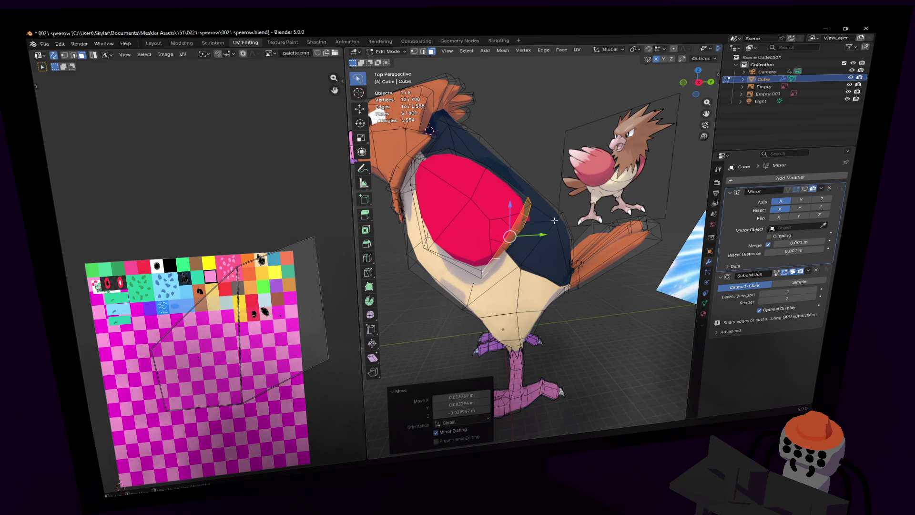
key(shift+grave)
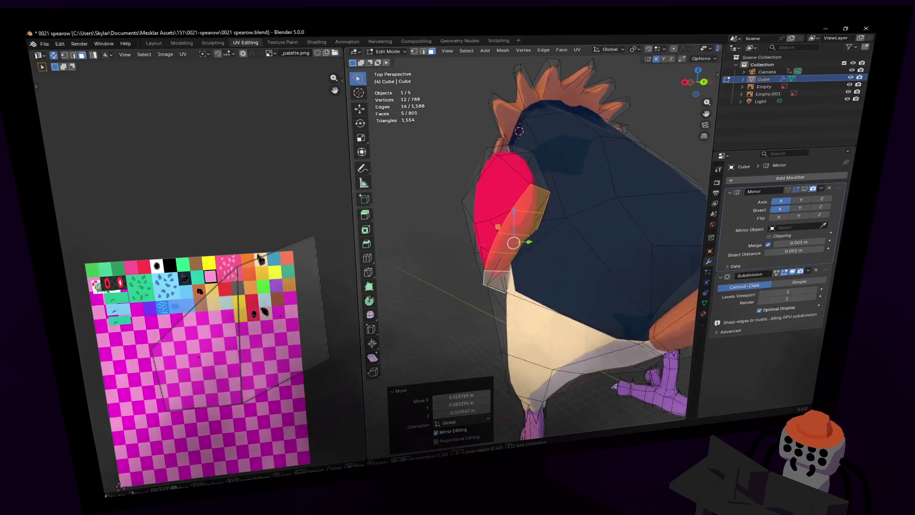
key(Return)
key(g)
click(499, 164)
- Add three faces beside the red patch to the selection and shift them outward
key(shift+grave)
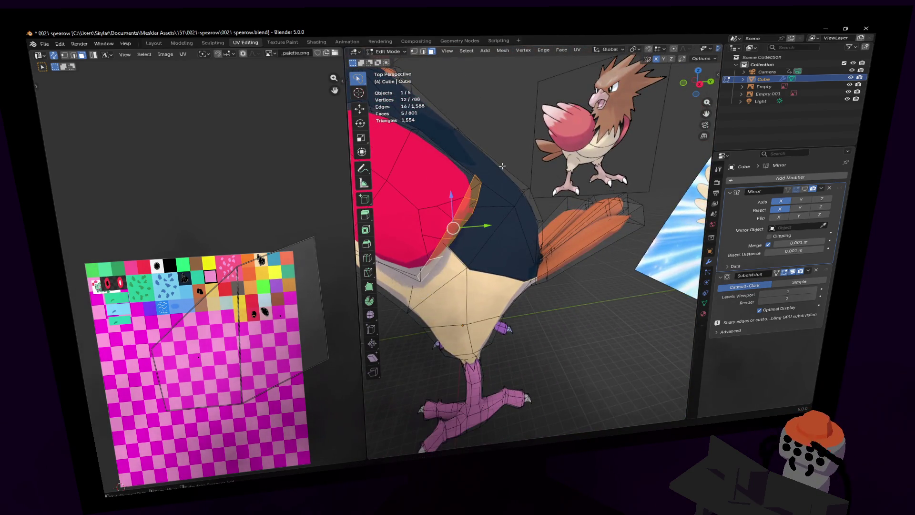
key(w)
click(495, 202)
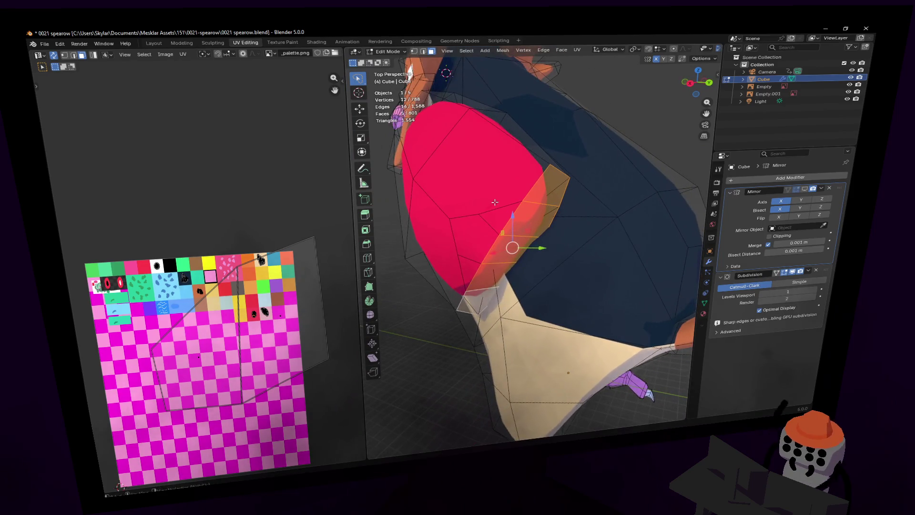
shift+click(475, 232)
shift+click(486, 217)
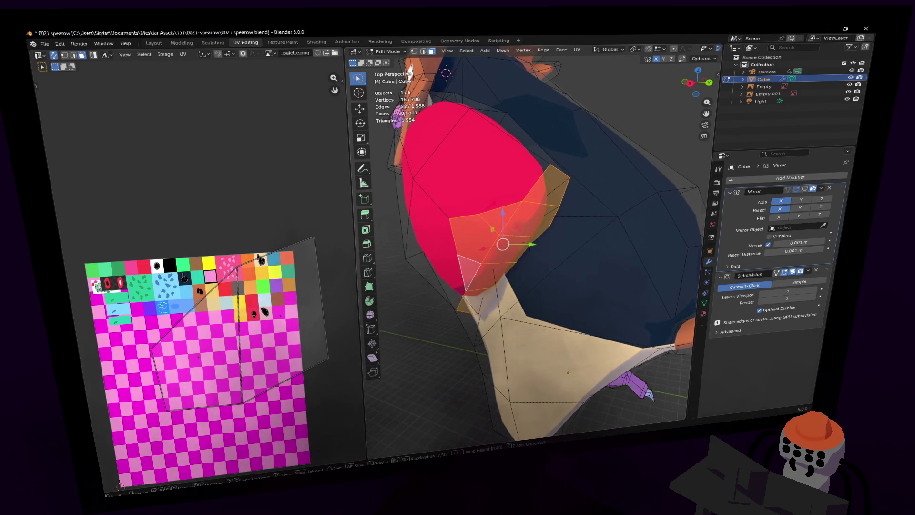
shift+click(469, 272)
key(shift+grave)
key(g)
key(Return)
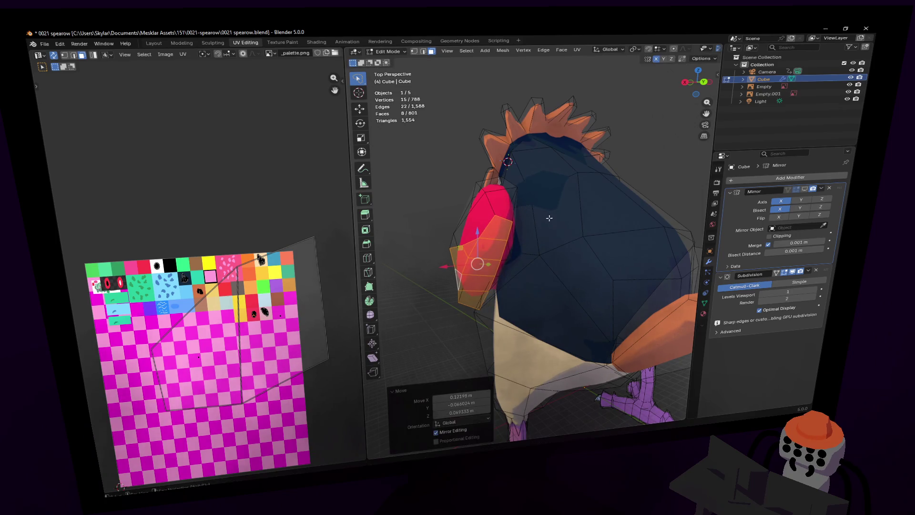
key(shift+grave)
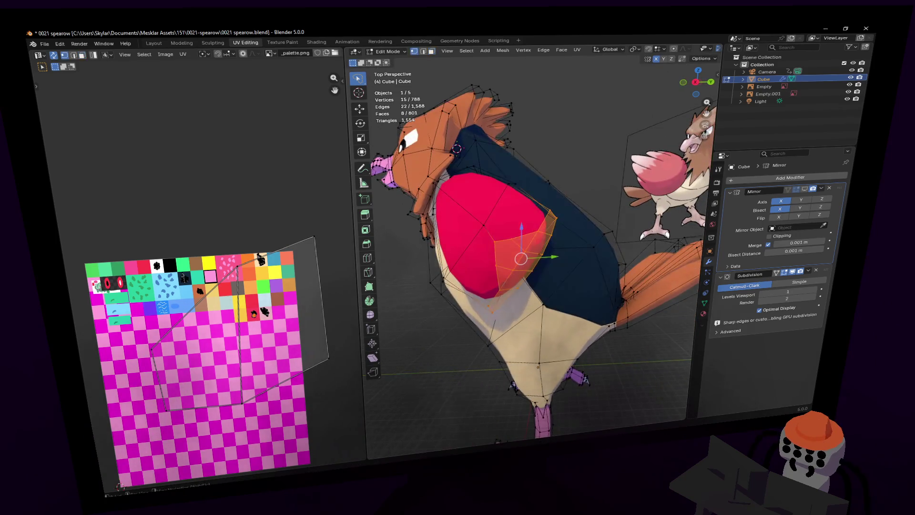
click(542, 236)
- In vertex mode, merge the three stray vertices on the red patch at the last one
key(1)
click(519, 239)
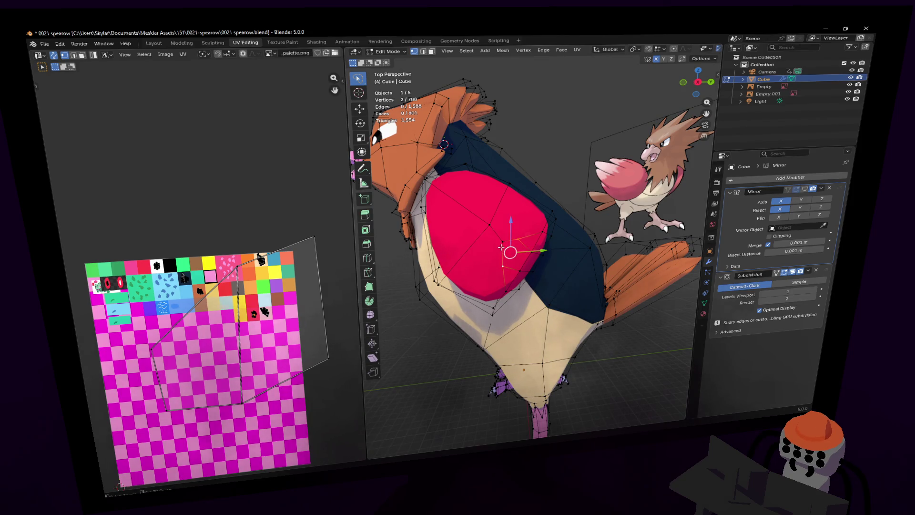
key(m)
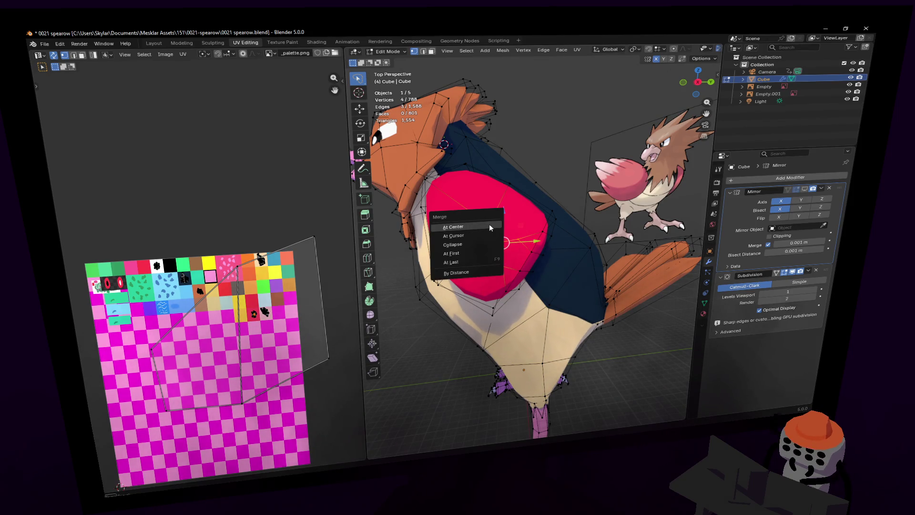
click(467, 261)
key(shift+grave)
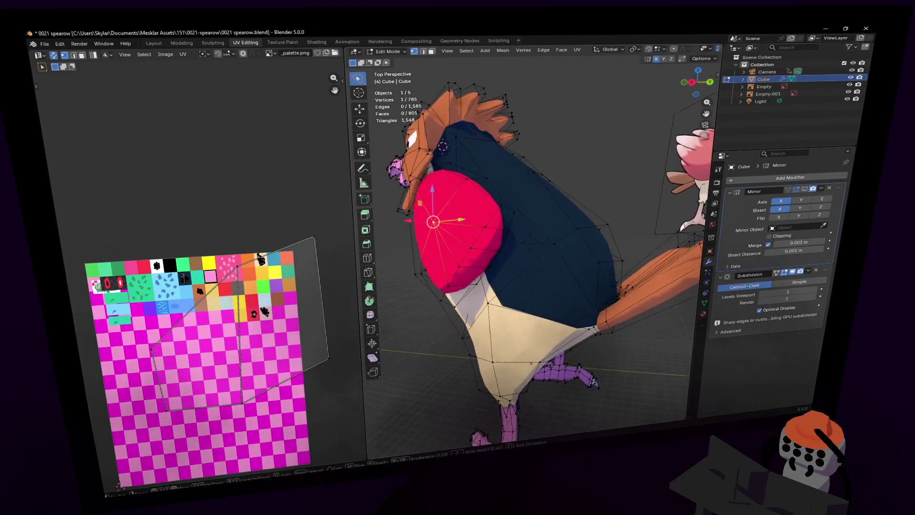
click(493, 236)
- Select the five rear-edge wing faces, move them, and rotate them -0.697°
key(3)
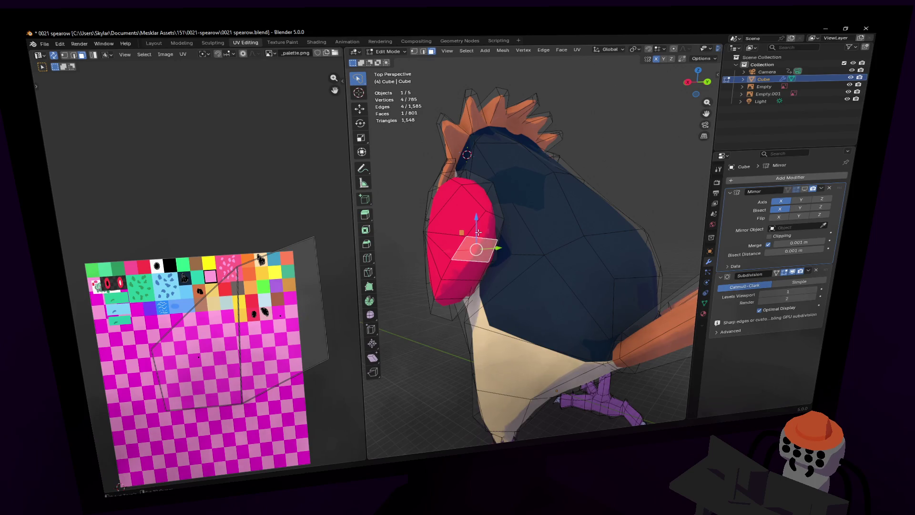
middle_drag(468, 275, 470, 252)
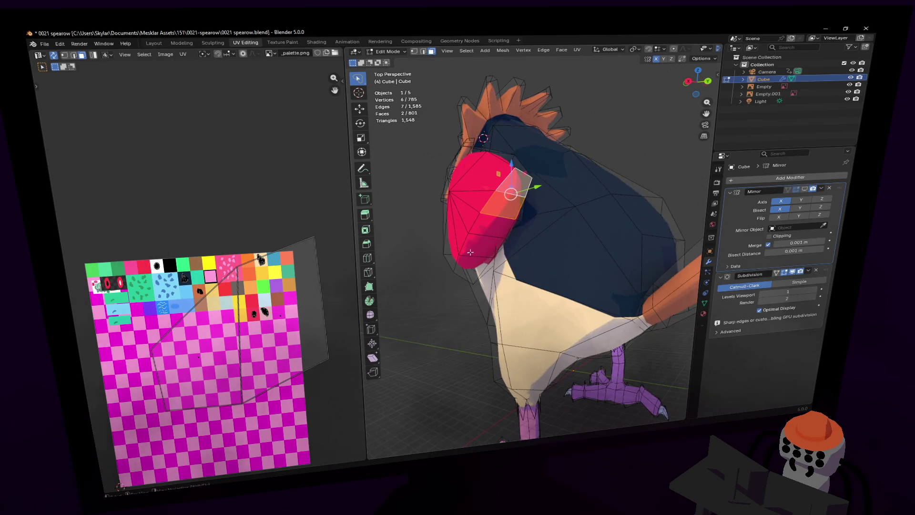
shift+click(478, 229)
shift+click(478, 265)
key(shift+grave)
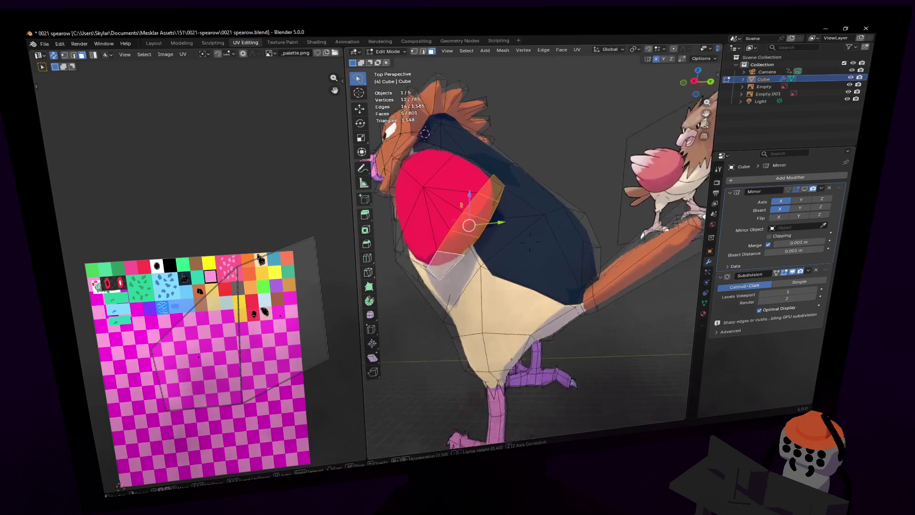
click(528, 258)
key(g)
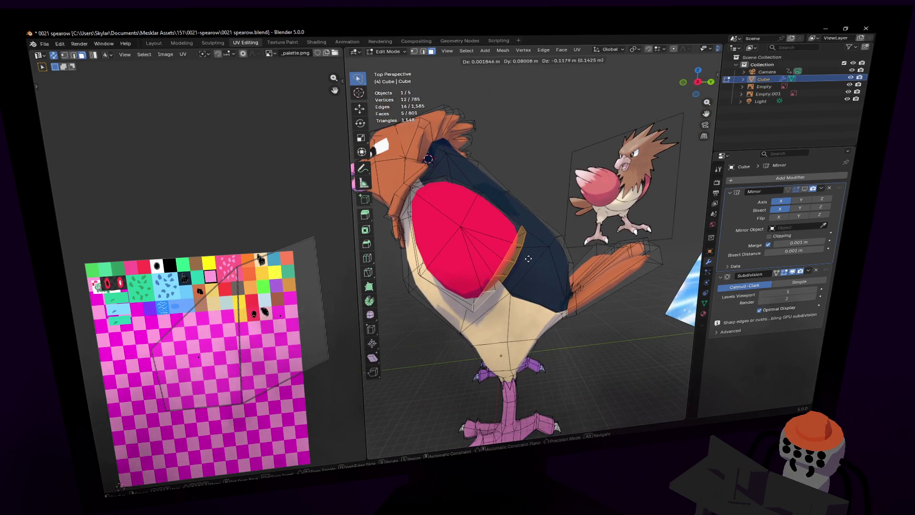
click(529, 258)
key(r)
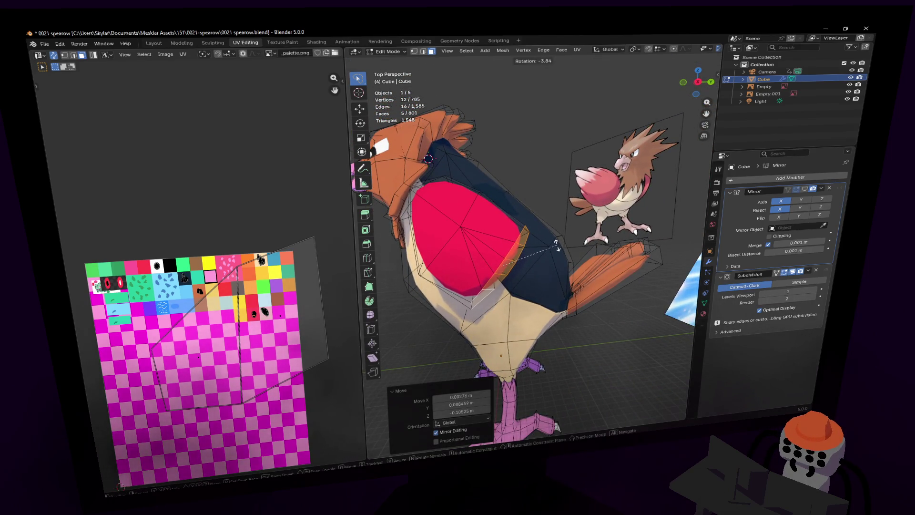
click(556, 245)
click(547, 50)
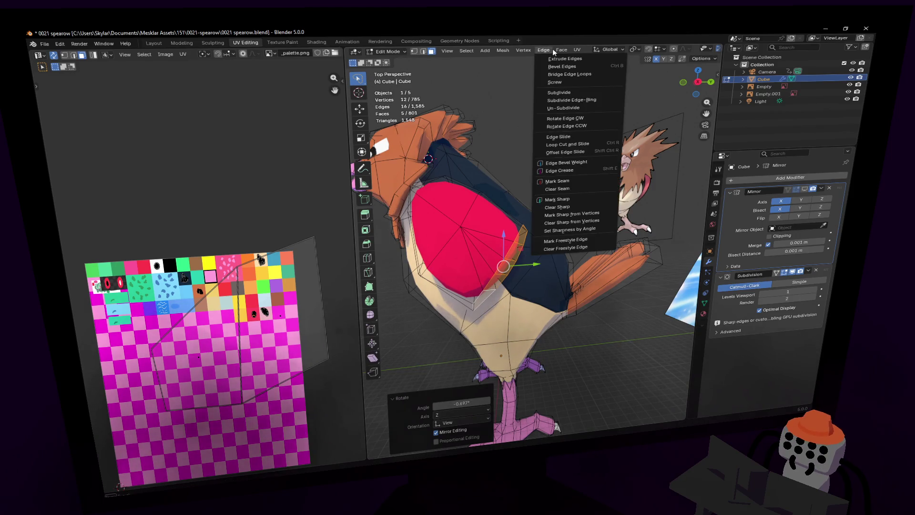
- Extrude the five rear-rim faces individually by 0.473 m into separate feather tips
mouse_move(561, 49)
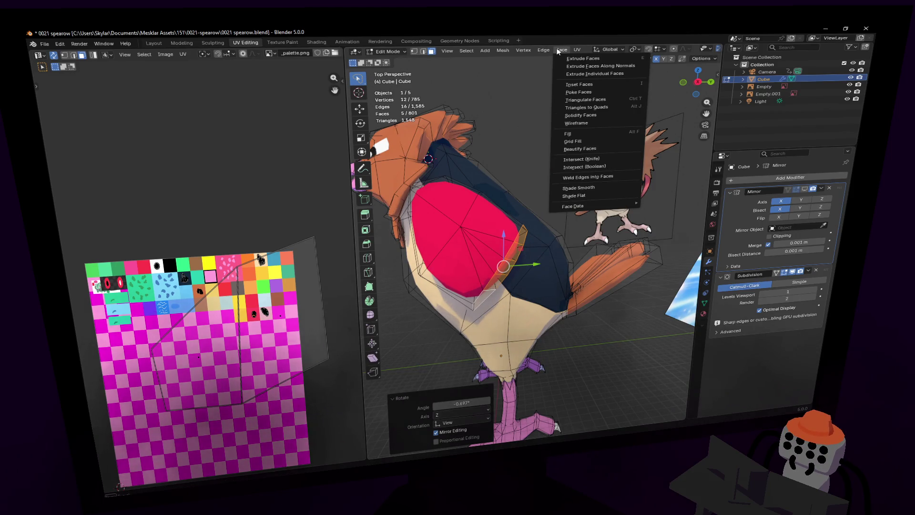
click(622, 73)
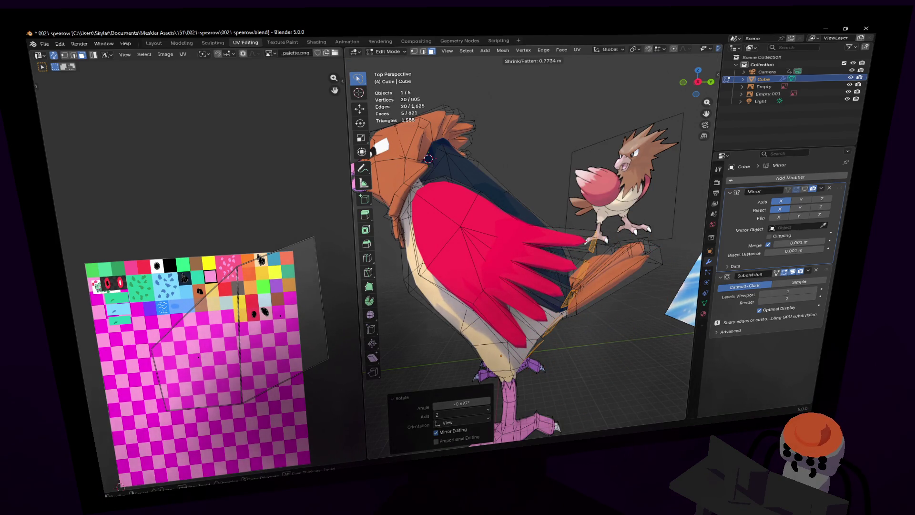
click(652, 421)
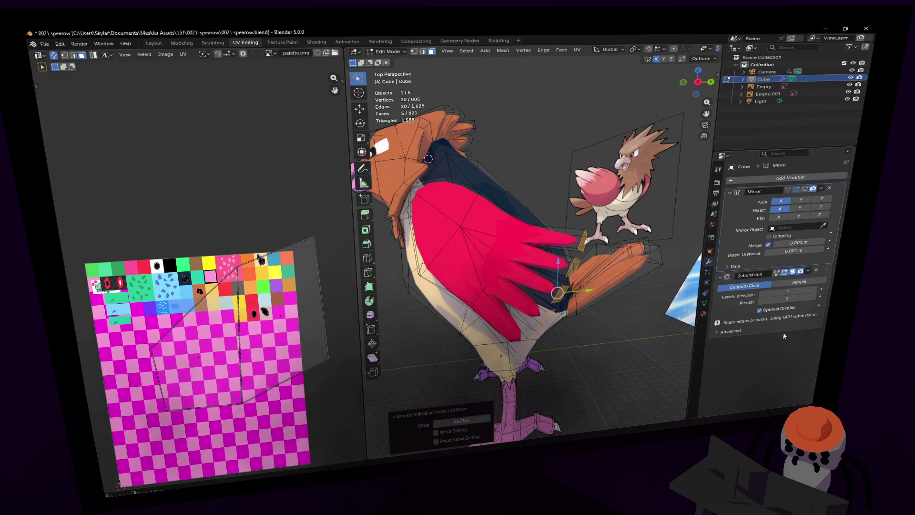
key(shift+grave)
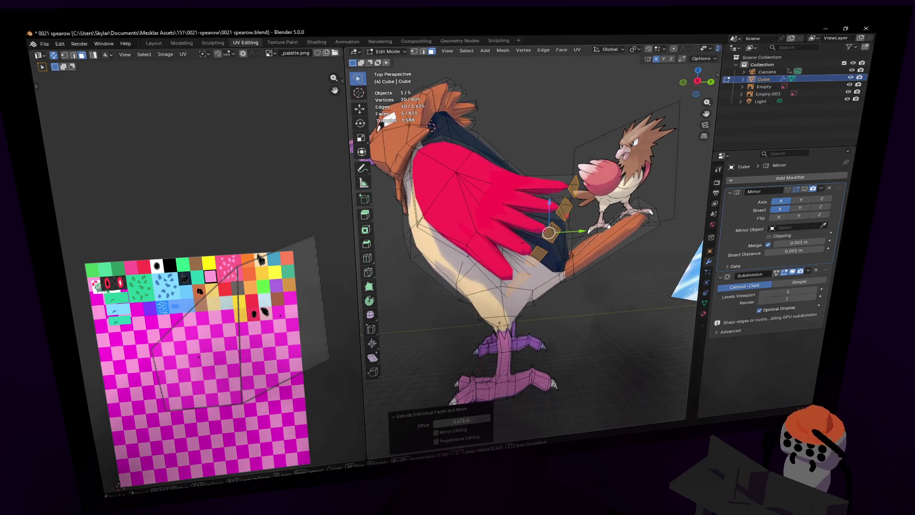
- Select a single face beside the wing and move it alongside the feather tips
click(519, 284)
key(g)
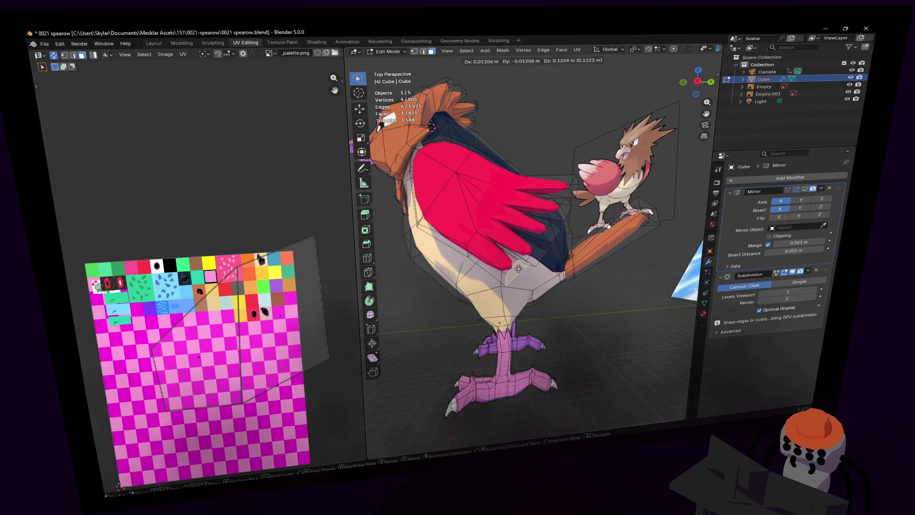
click(516, 263)
key(g)
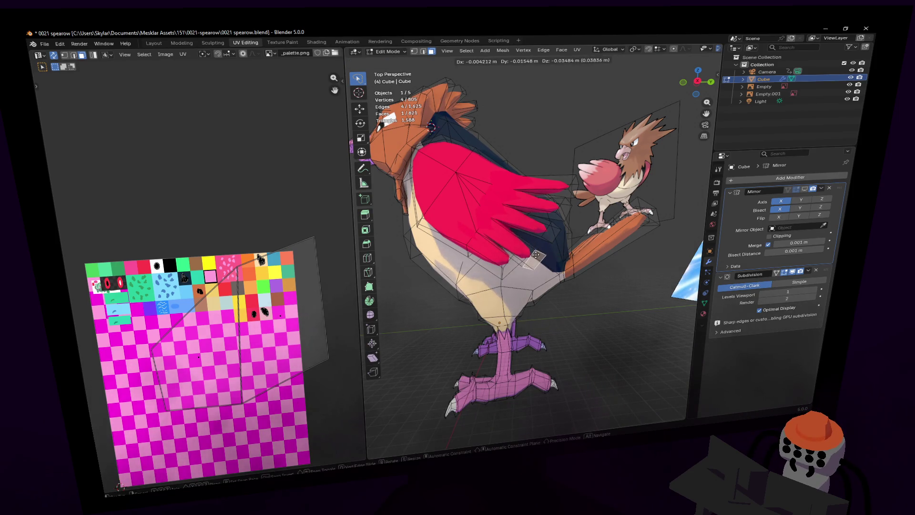
click(536, 252)
key(g)
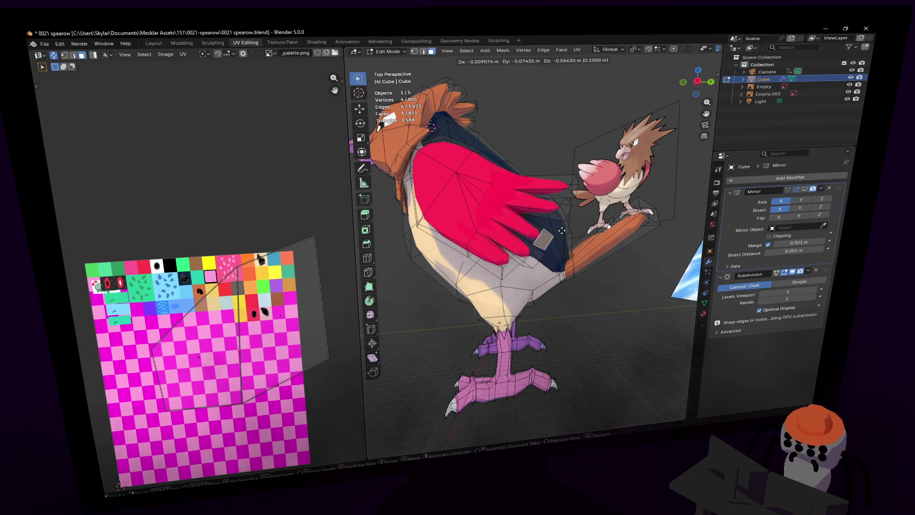
click(571, 243)
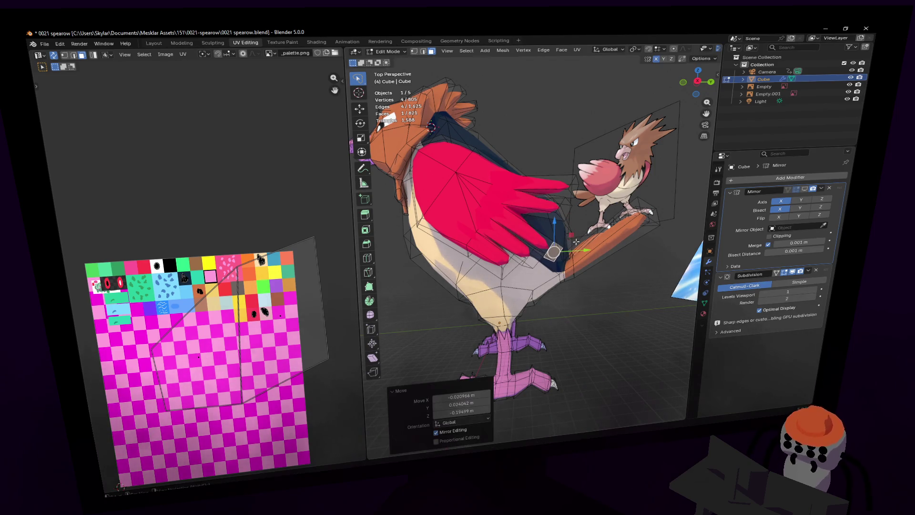
- Scale the face up to 1.650, reposition it, then rescale it to 1.450
key(s)
click(591, 230)
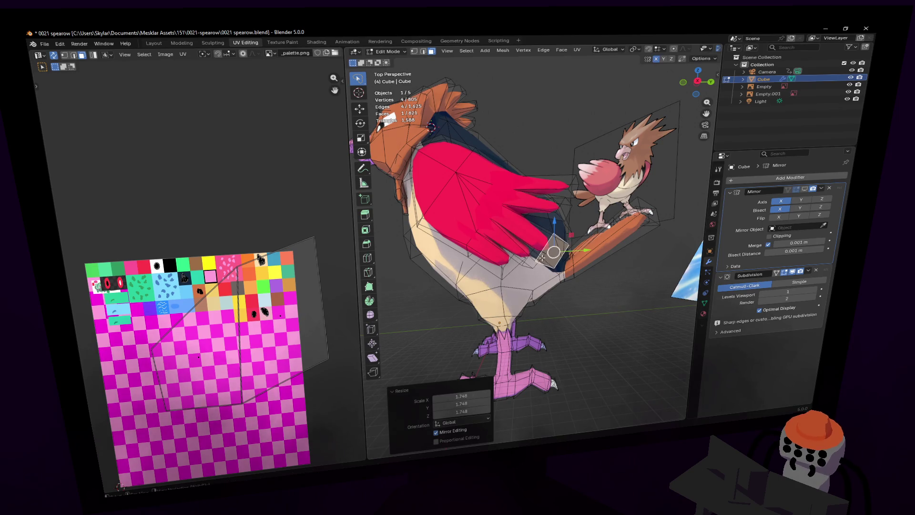
key(s)
click(631, 205)
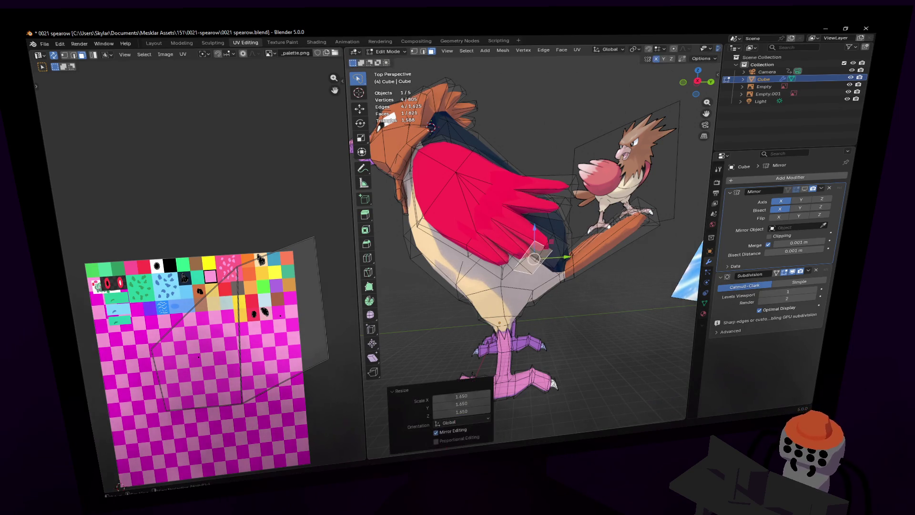
key(g)
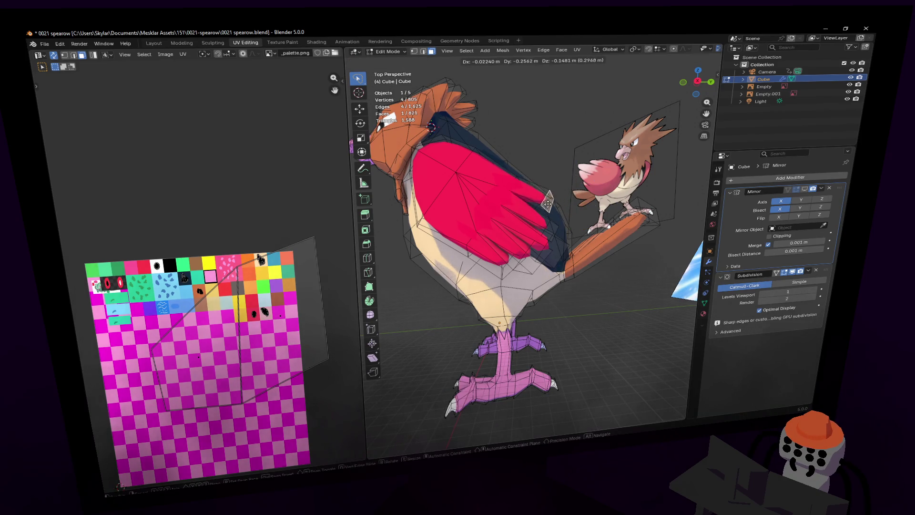
click(543, 212)
key(s)
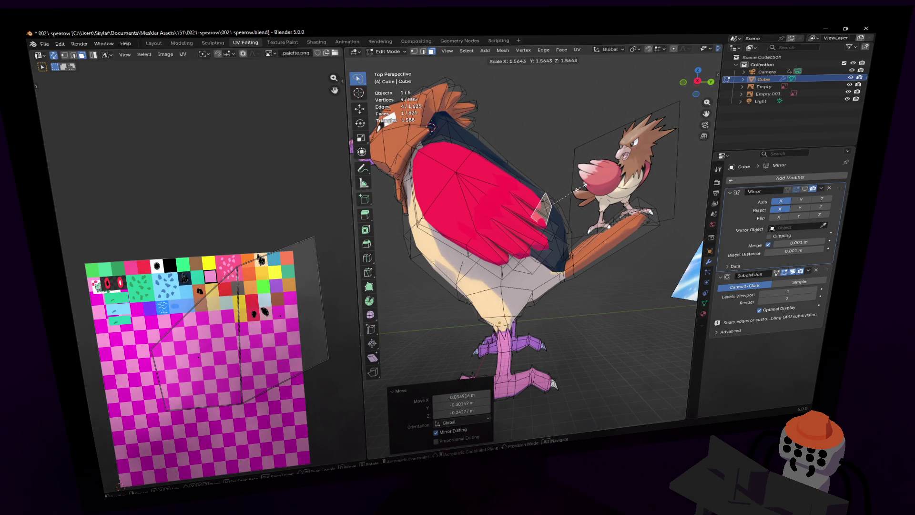
click(582, 184)
scroll(574, 193, up, 5)
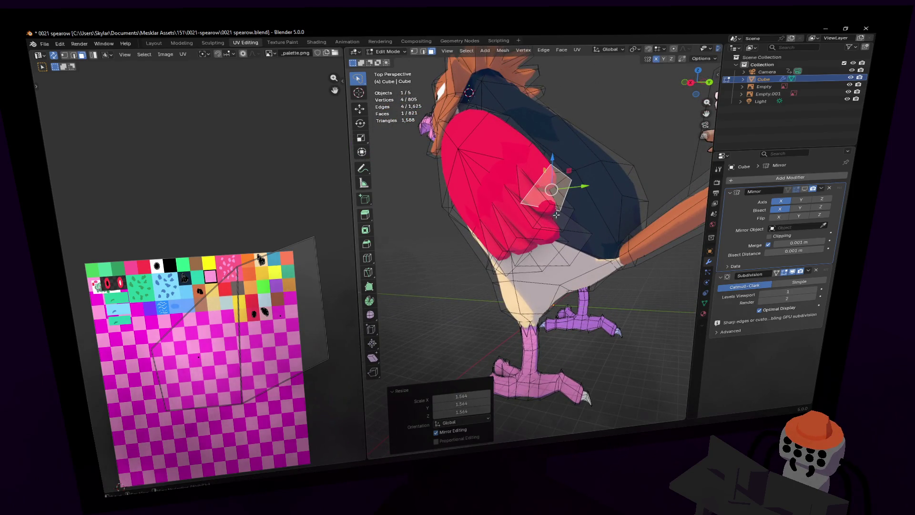
- Rescale the face beside the feather tips to 1.174
key(s)
click(554, 216)
key(shift+grave)
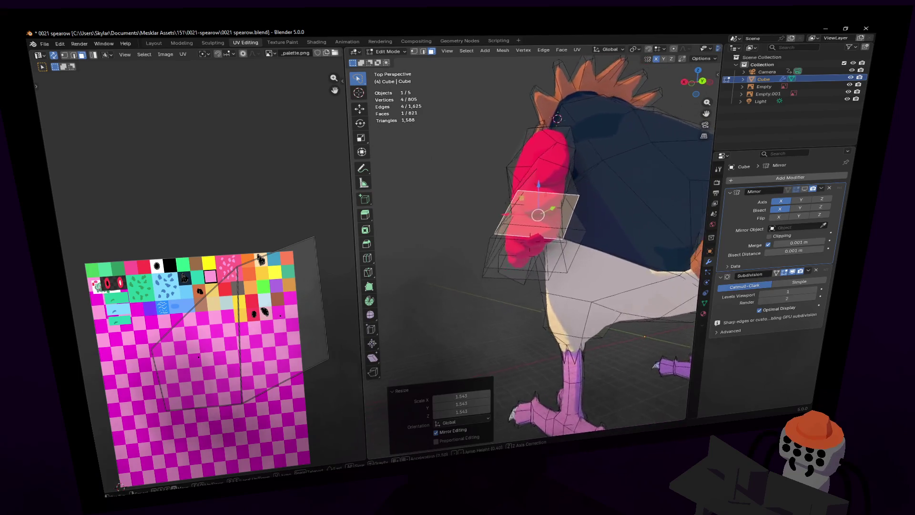
click(548, 188)
key(s)
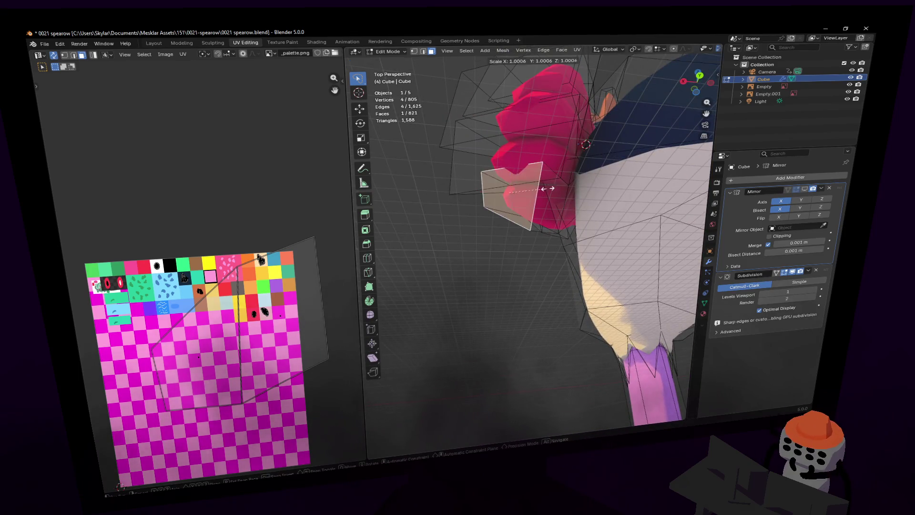
click(548, 189)
- Select the five feather-tip faces, shift them -0.227 m, and review the bird in object mode
middle_drag(548, 188, 546, 178)
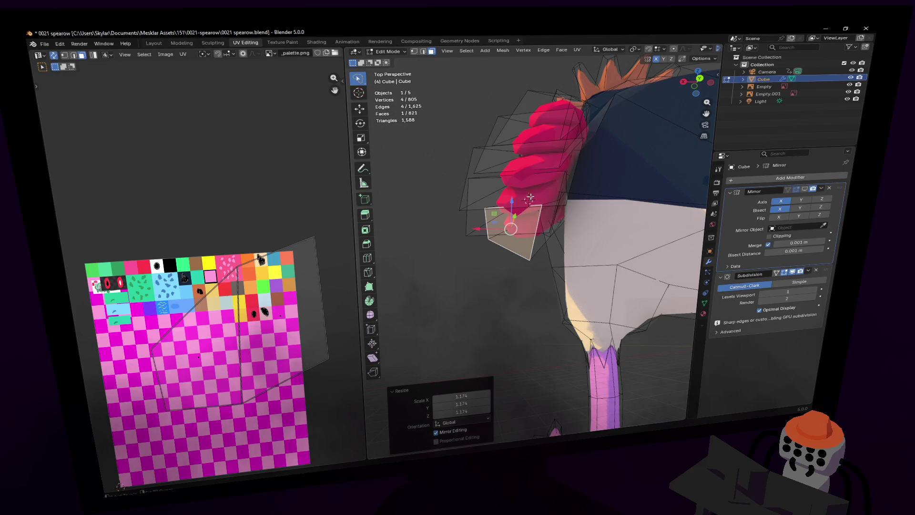
shift+click(478, 187)
shift+click(491, 154)
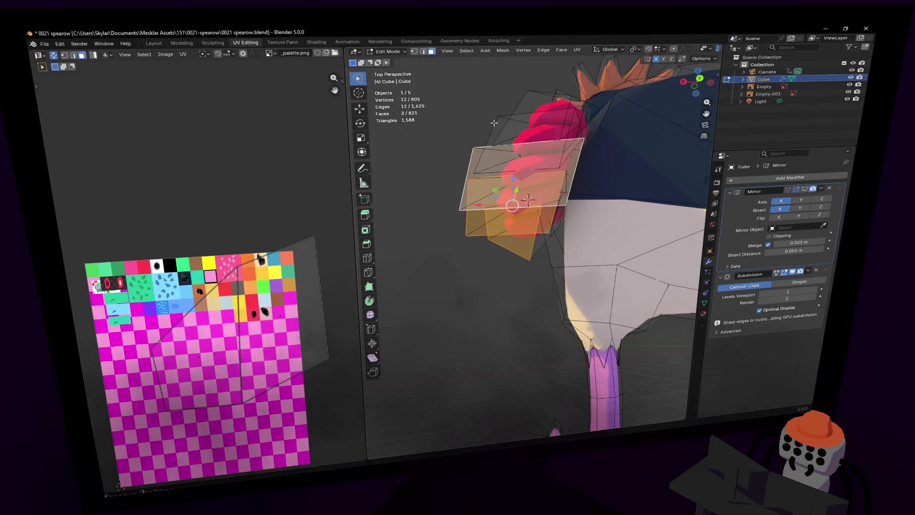
shift+click(495, 122)
mouse_move(496, 122)
middle_down()
mouse_move(546, 135)
mouse_move(532, 135)
middle_up()
key(g)
click(550, 134)
key(Tab)
key(shift+grave)
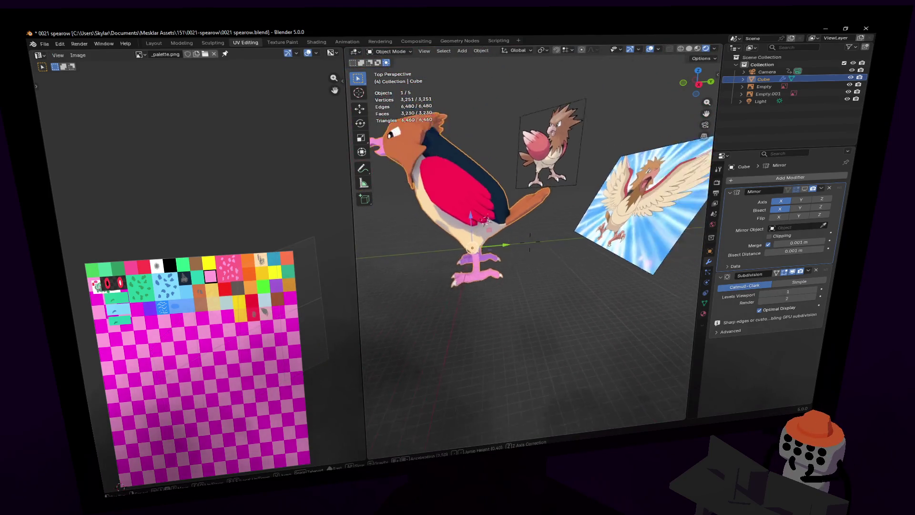
- Back in edit mode, move the tail and shrink it to 0.921 scale
key(w)
click(544, 142)
key(Tab)
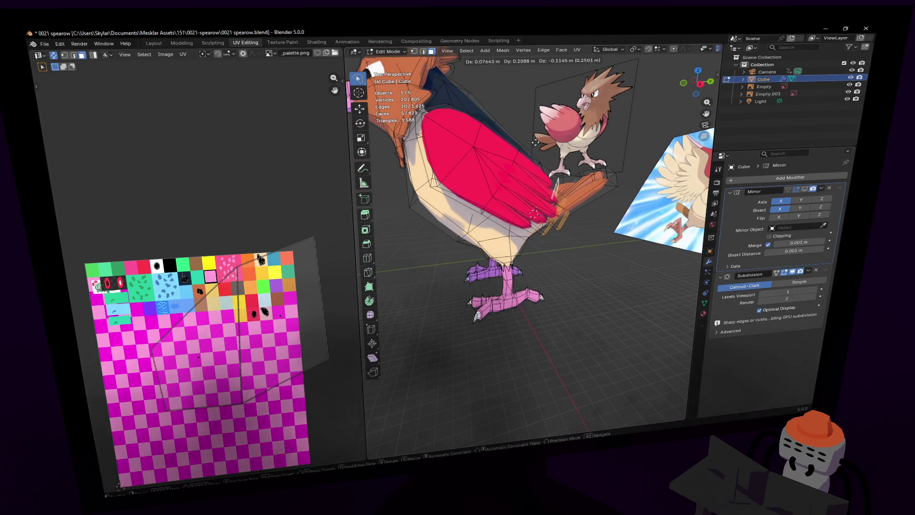
middle_drag(544, 142, 587, 128)
key(g)
click(587, 128)
key(s)
click(604, 130)
- Select a face at the front of the red wing and nudge it into place
key(shift+grave)
key(w)
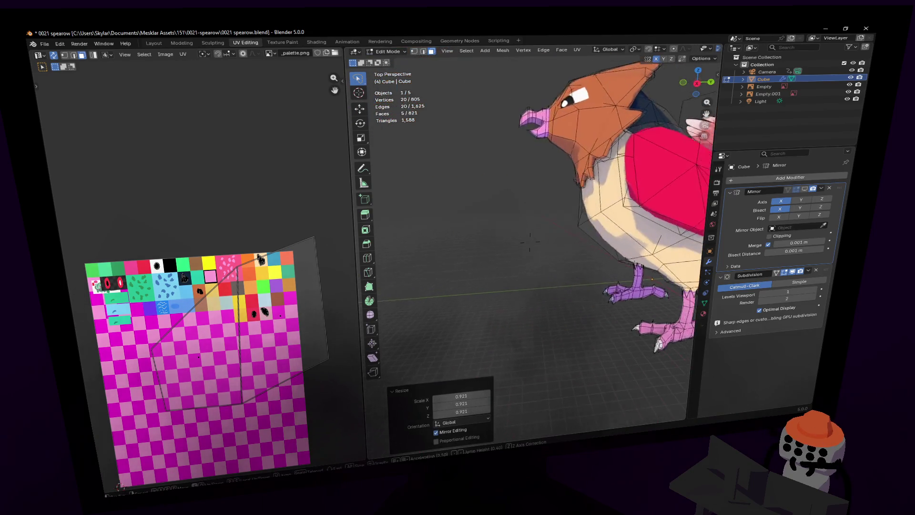
key(s)
click(513, 158)
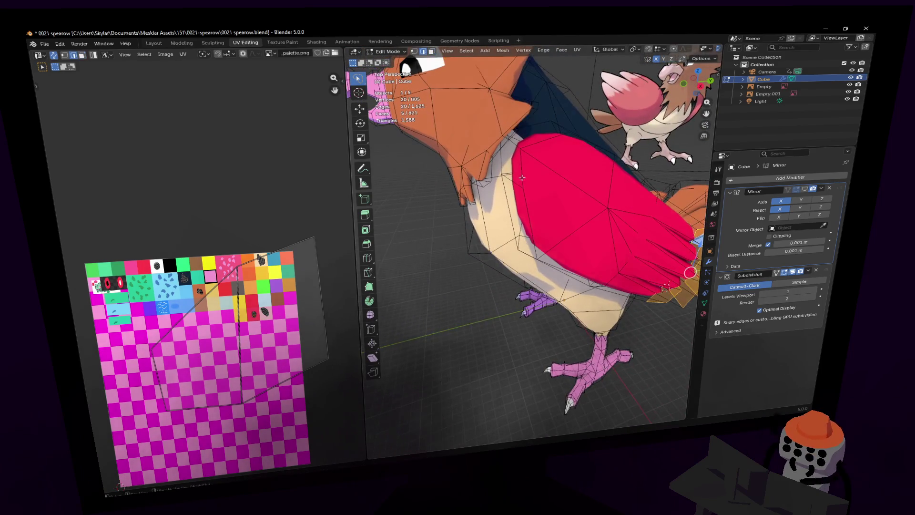
click(514, 158)
key(g)
click(547, 157)
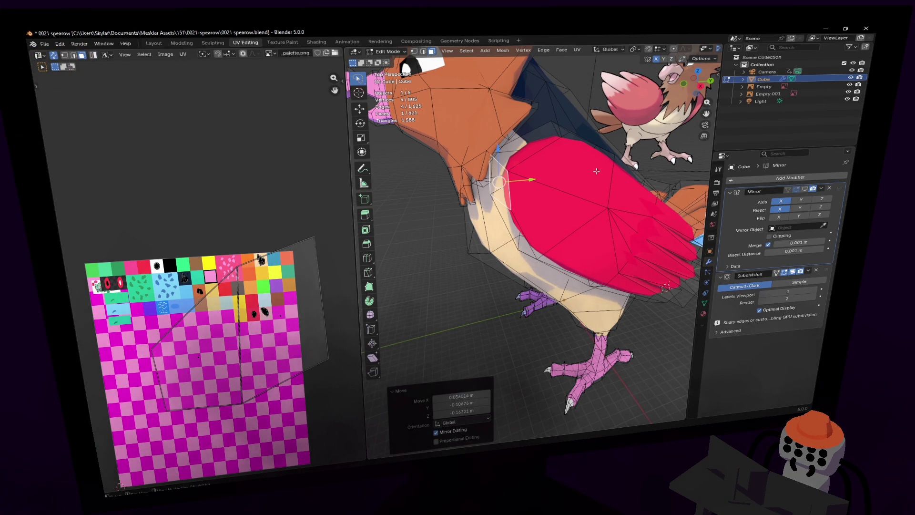
key(shift+grave)
- In edge select mode, move the wing's shoulder edge in against the body
key(w)
key(d)
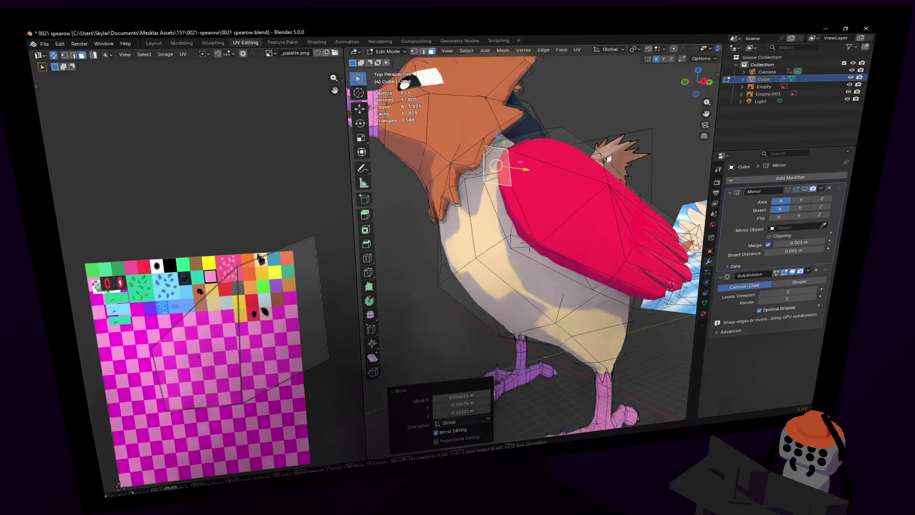
key(w)
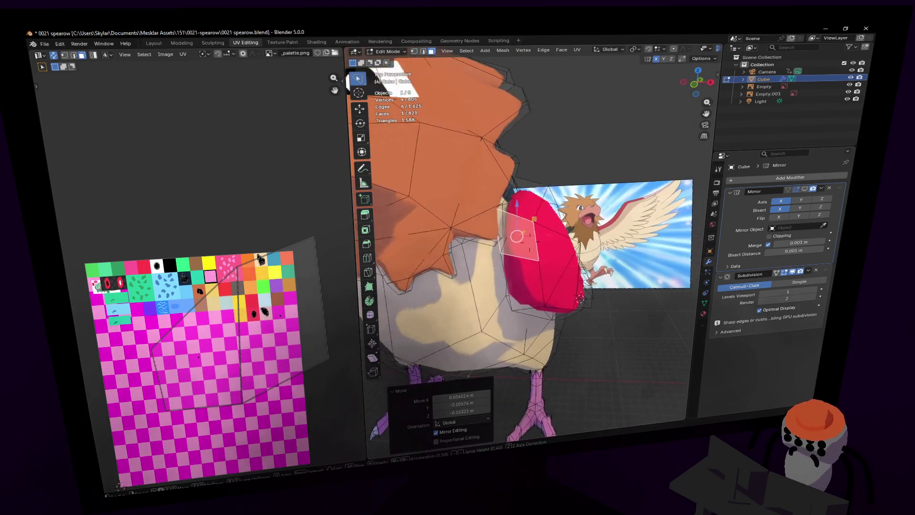
key(w)
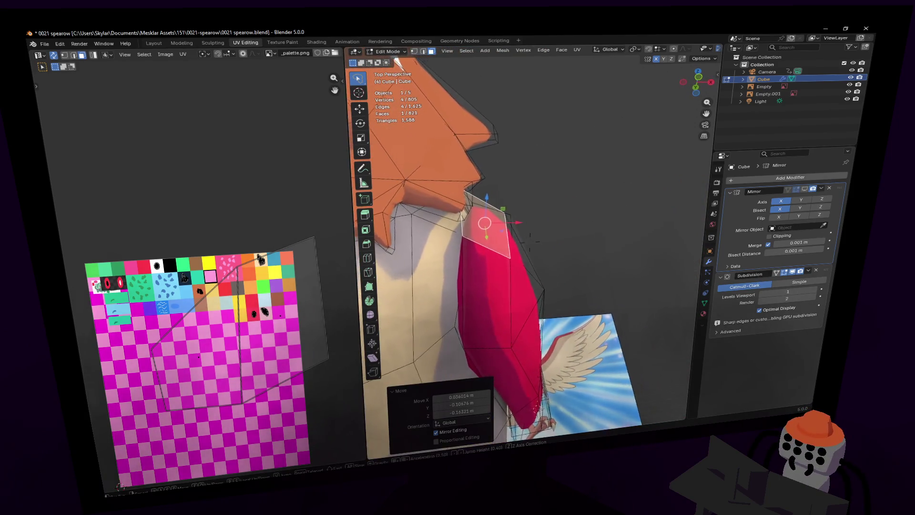
click(584, 159)
key(2)
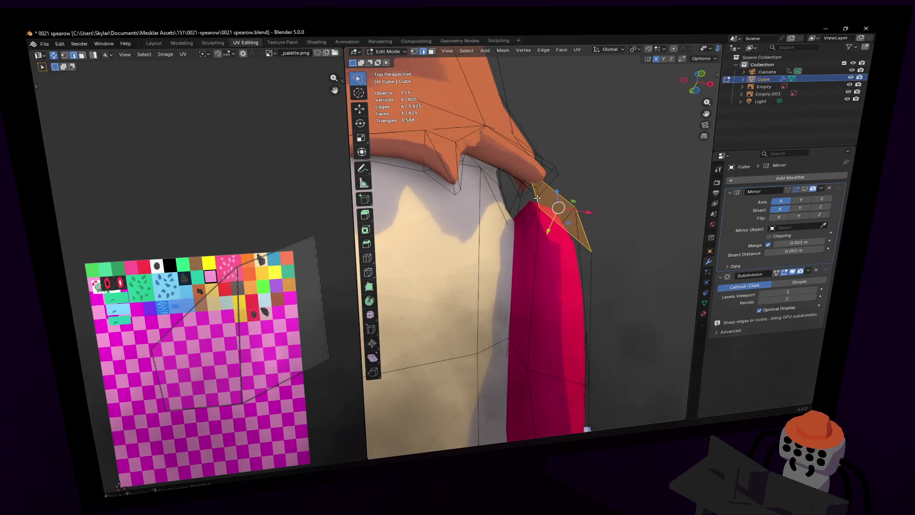
key(g)
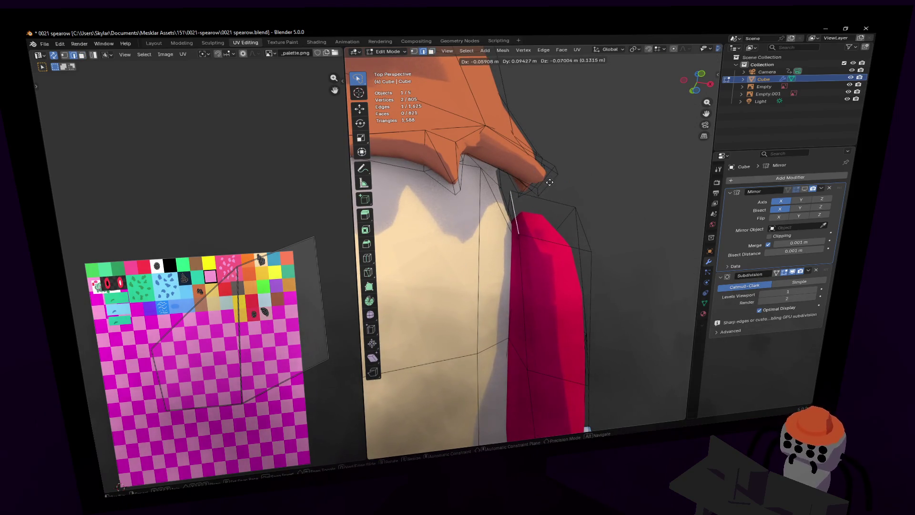
click(550, 182)
- Pull a single shoulder vertex of the wing in toward the body
key(shift+grave)
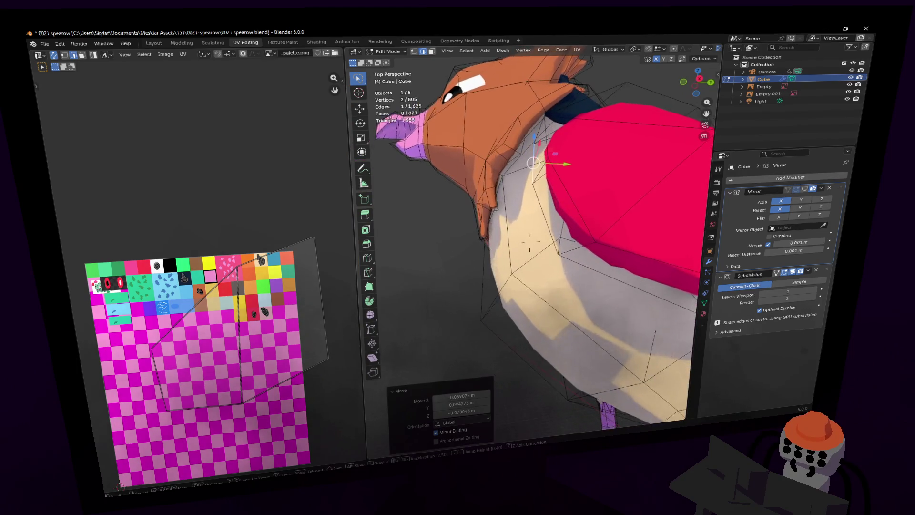
click(563, 187)
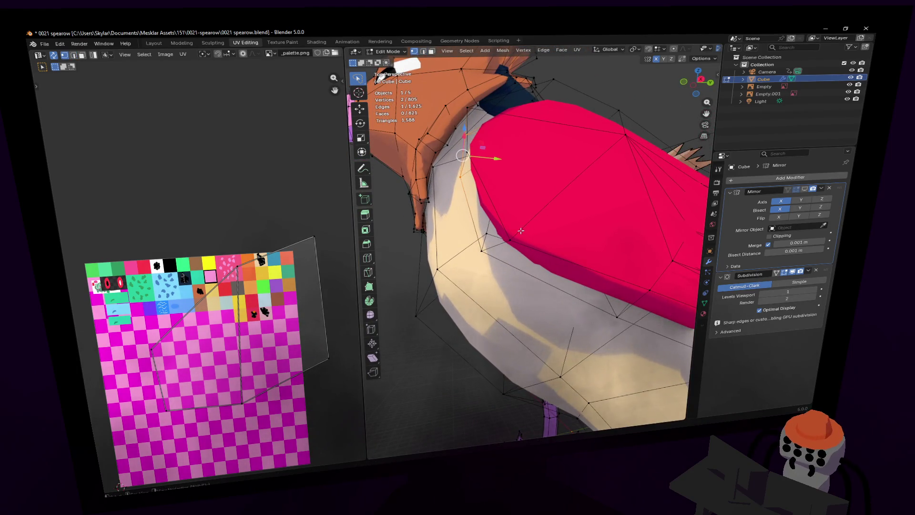
click(521, 231)
middle_drag(520, 230, 524, 262)
key(g)
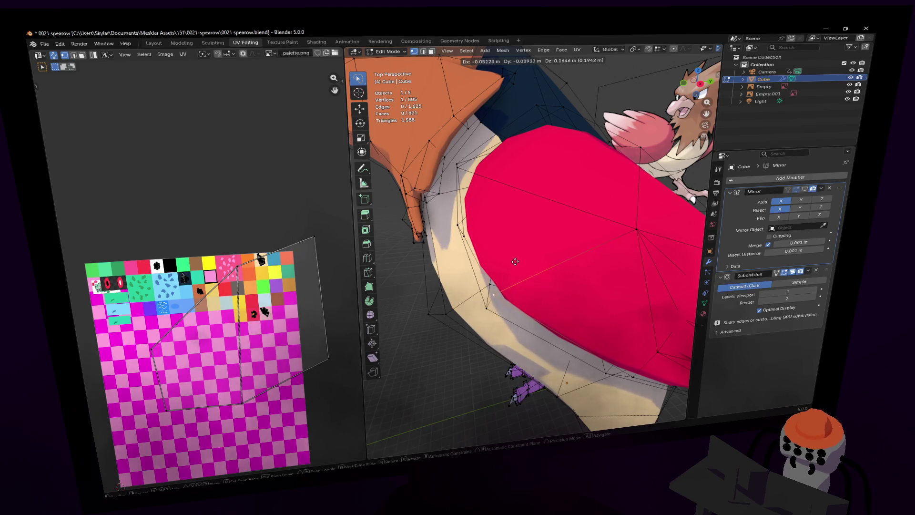
click(515, 261)
- Move a pair of wing vertices and rotate them slightly
key(shift+grave)
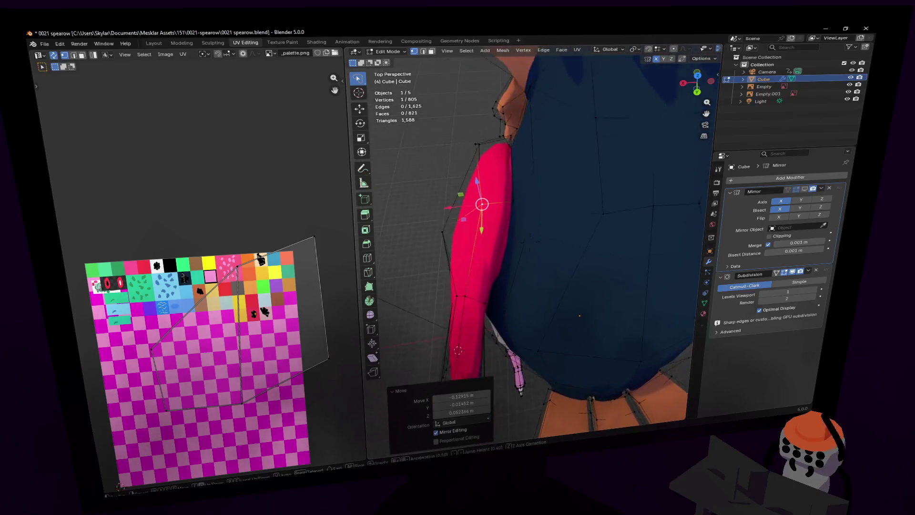
click(524, 243)
shift+click(524, 243)
key(g)
click(524, 243)
key(s)
key(Escape)
key(r)
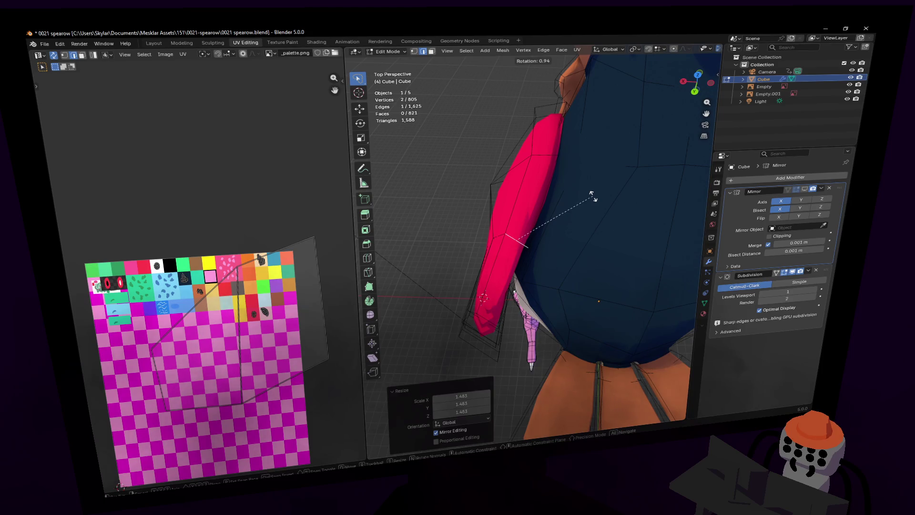
click(592, 194)
- Reposition the vertices along the wing's edge so they sit tight to the body
key(shift+grave)
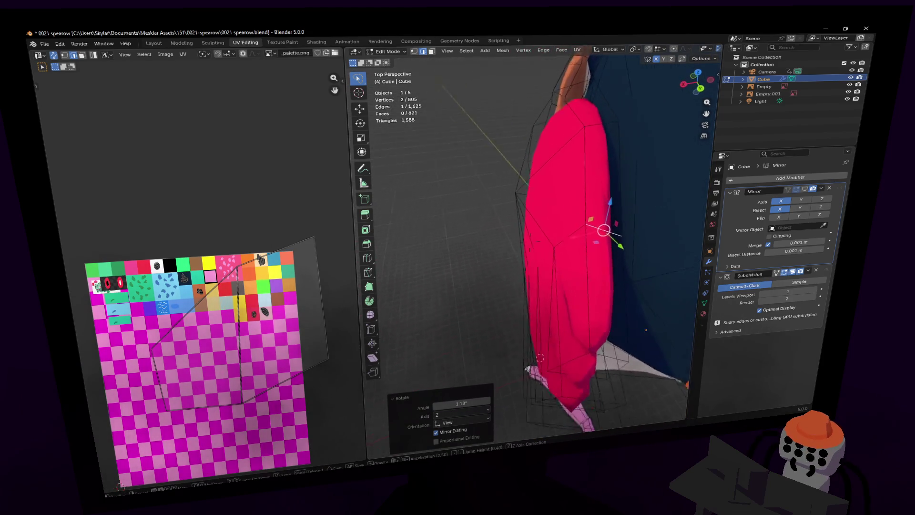
click(569, 257)
key(shift+grave)
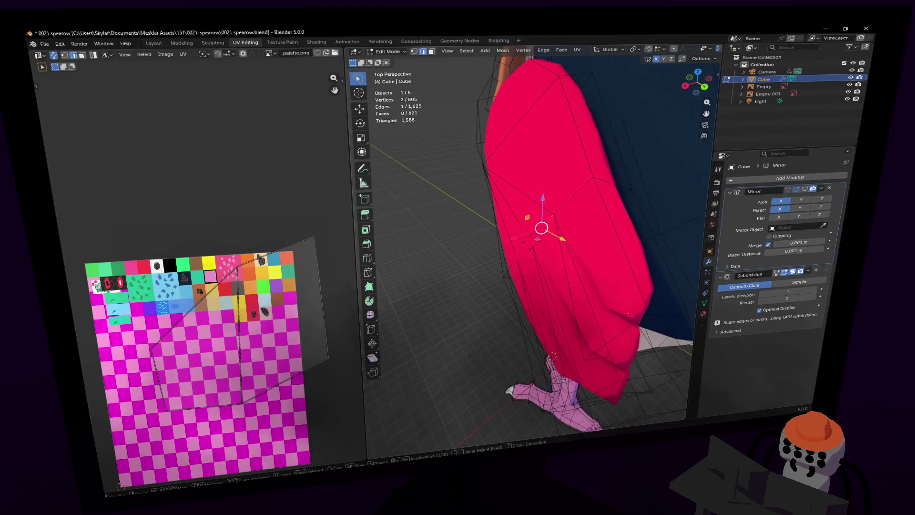
click(559, 231)
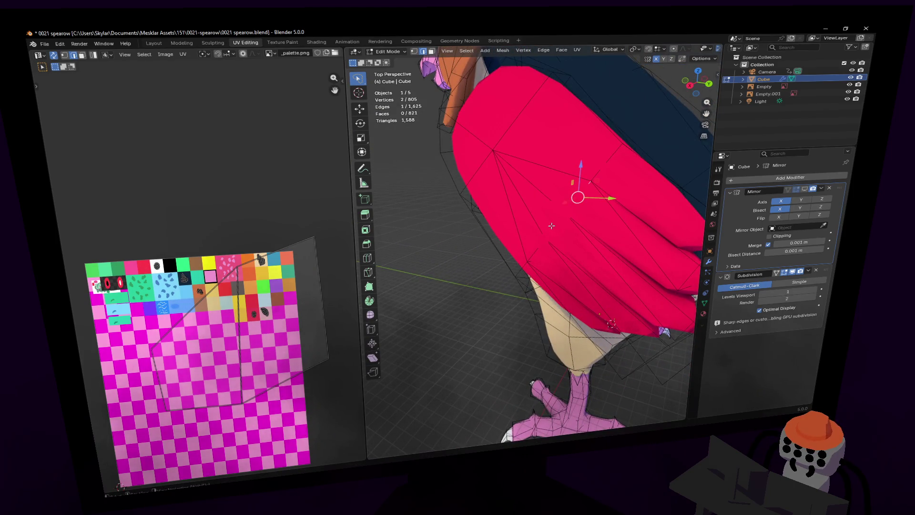
key(shift+grave)
click(554, 237)
key(g)
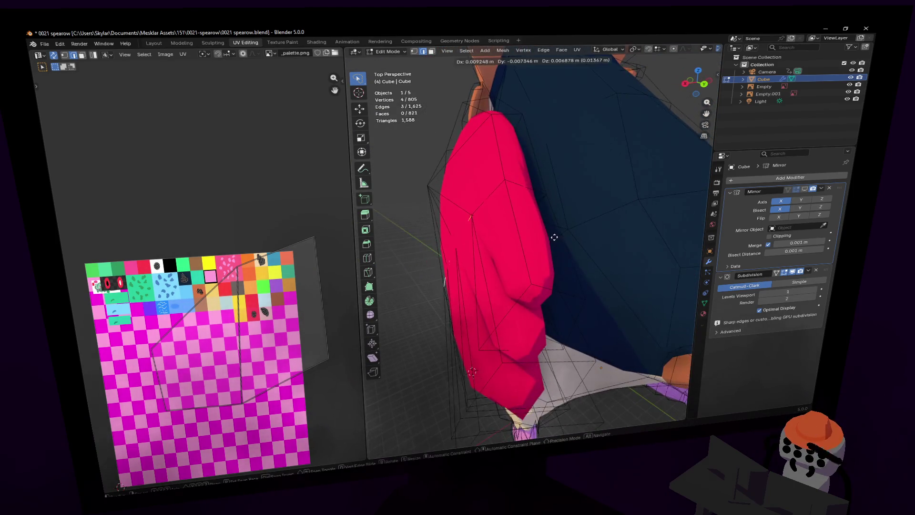
click(444, 253)
click(439, 253)
key(g)
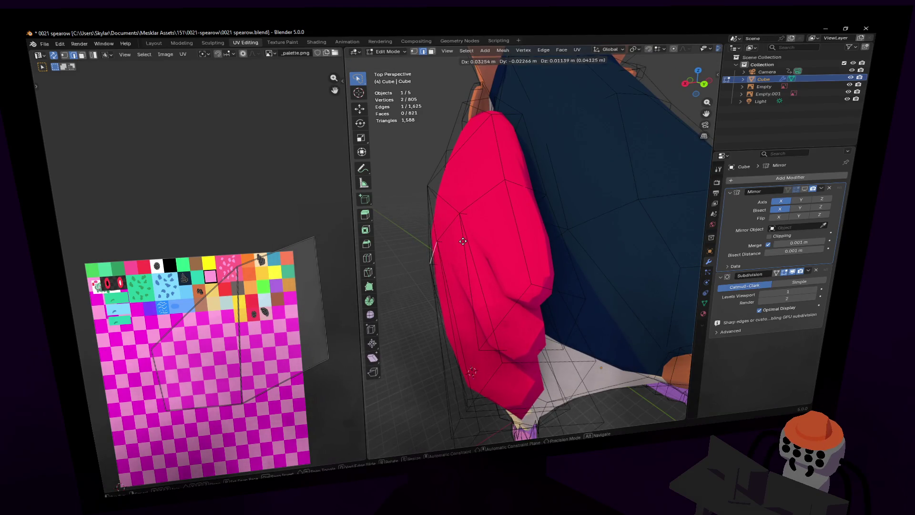
click(461, 238)
- Select four faces at the wing's rear tip and extrude them outward
key(shift+grave)
key(s)
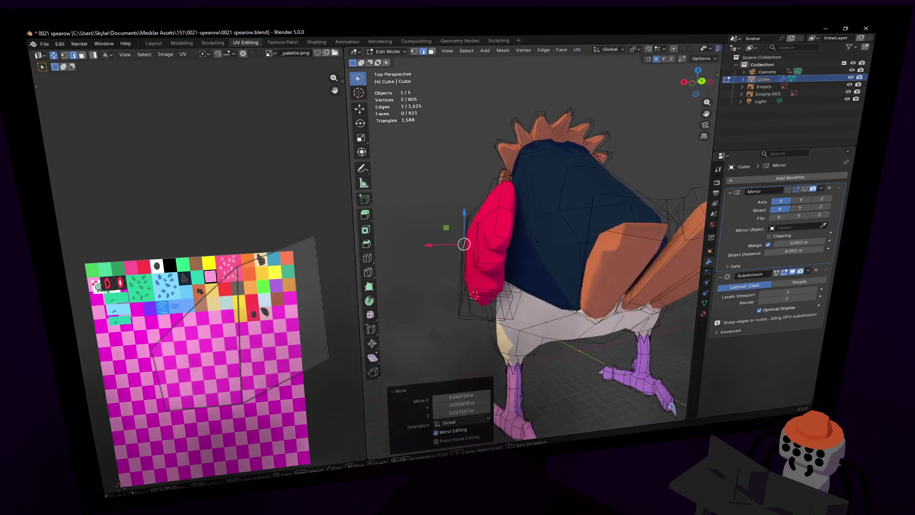
key(s)
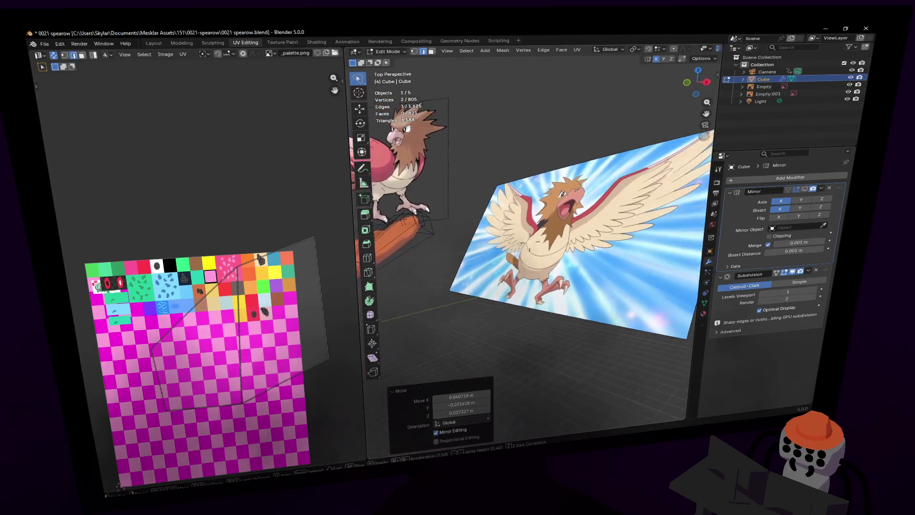
key(w)
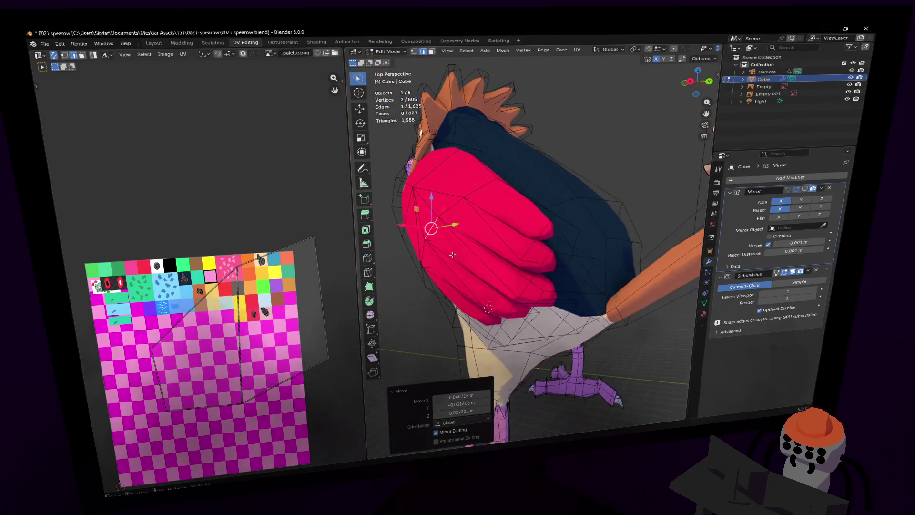
click(530, 251)
shift+click(563, 267)
shift+click(572, 259)
mouse_move(571, 260)
middle_down()
mouse_move(541, 301)
mouse_move(520, 279)
mouse_move(563, 262)
mouse_move(491, 272)
mouse_move(534, 260)
middle_up()
shift+click(501, 279)
key(e)
click(582, 261)
- Undo the wing-tip extrusion and move the top wing edge toward the shoulder
key(ctrl+z)
click(543, 244)
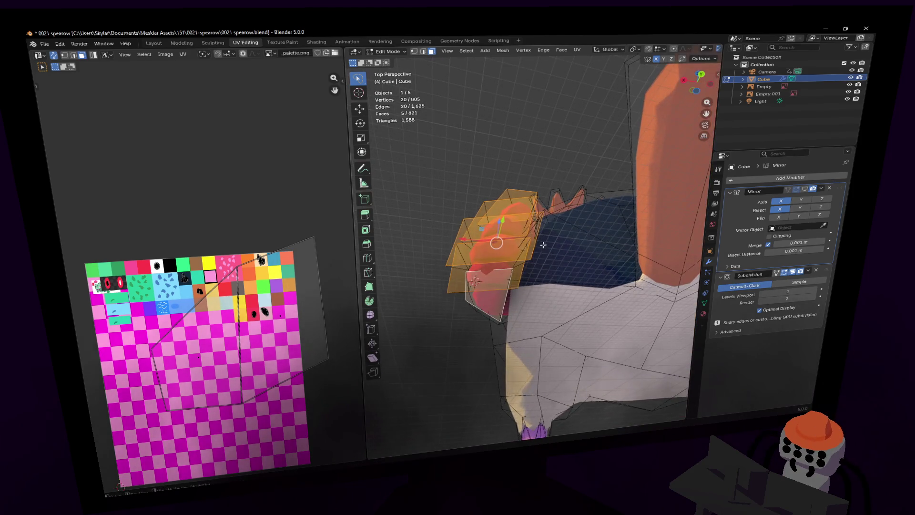
key(2)
click(450, 248)
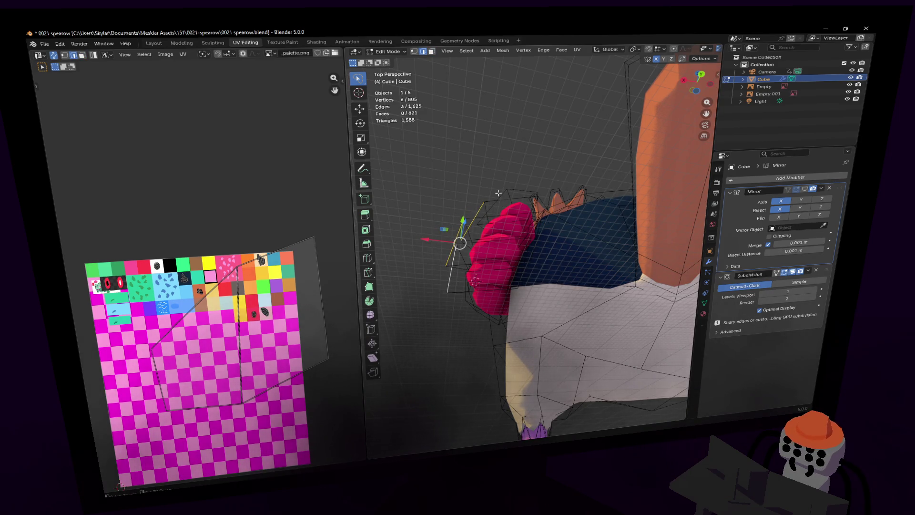
middle_drag(475, 286, 505, 267)
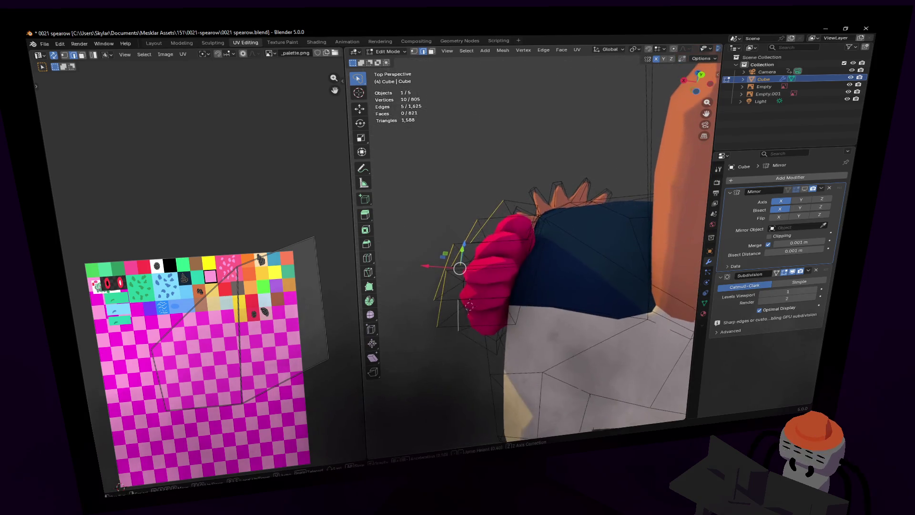
key(g)
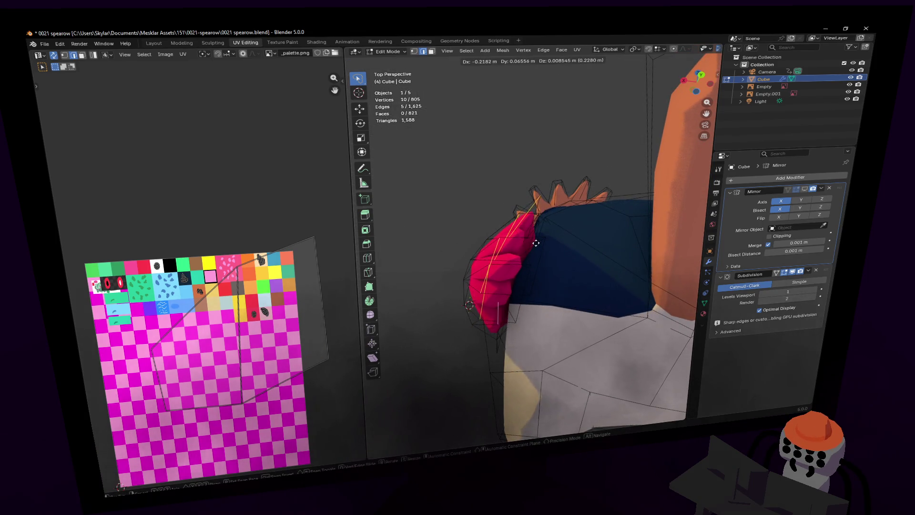
click(526, 226)
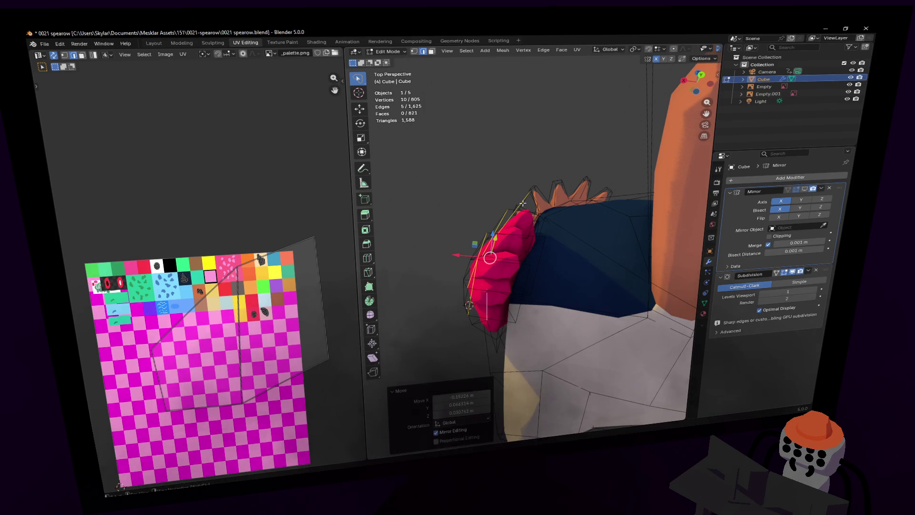
- Nudge a front wing edge into place with small moves
click(522, 204)
key(g)
click(555, 169)
key(r)
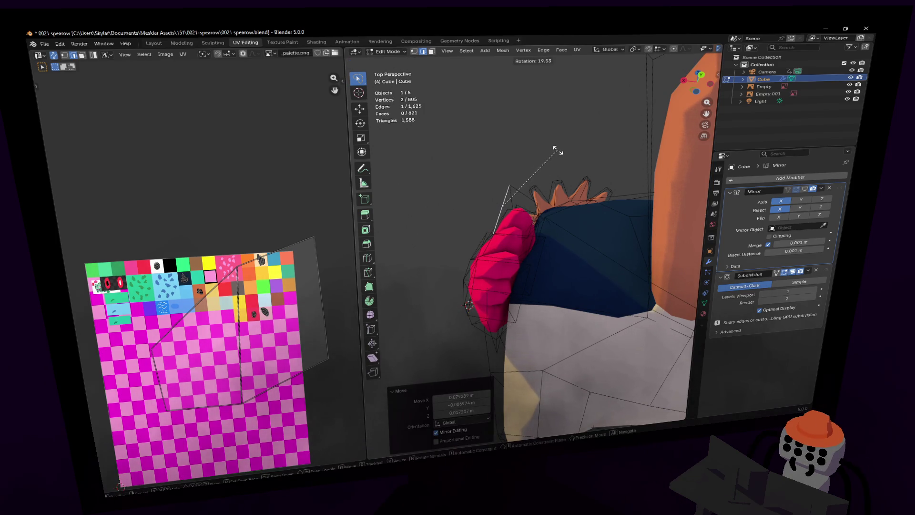
right_click(558, 151)
key(g)
click(547, 171)
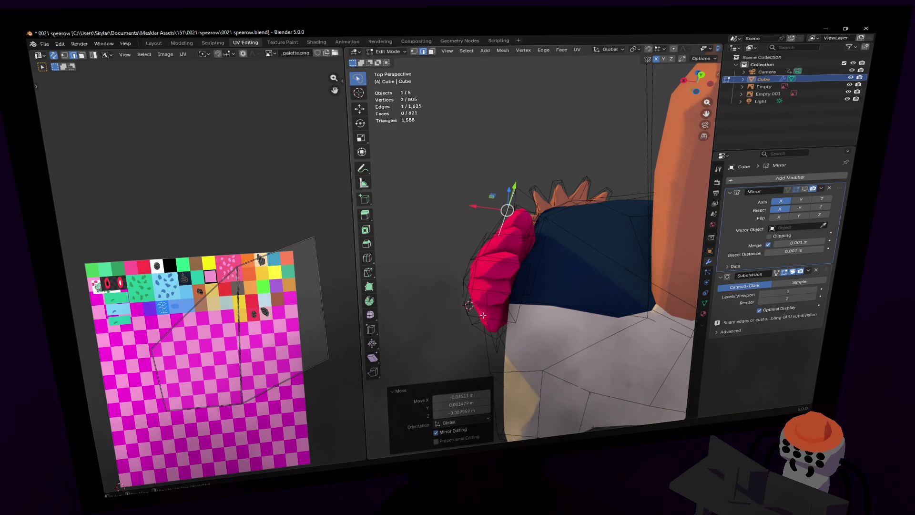
- Move, slightly enlarge and rotate the front wing edge by -9.7°, then deselect
click(484, 320)
mouse_move(484, 320)
middle_down()
mouse_move(488, 349)
mouse_move(517, 267)
middle_up()
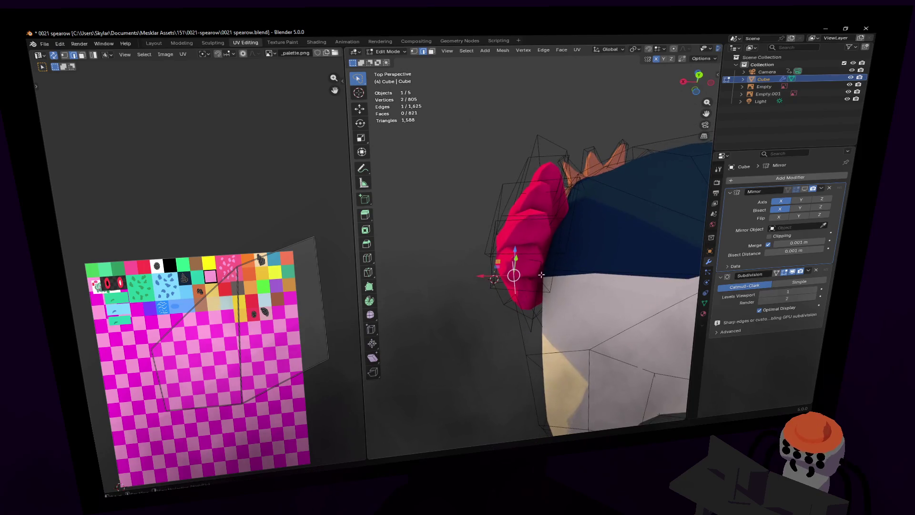
key(g)
click(554, 246)
key(s)
click(591, 200)
key(r)
click(608, 205)
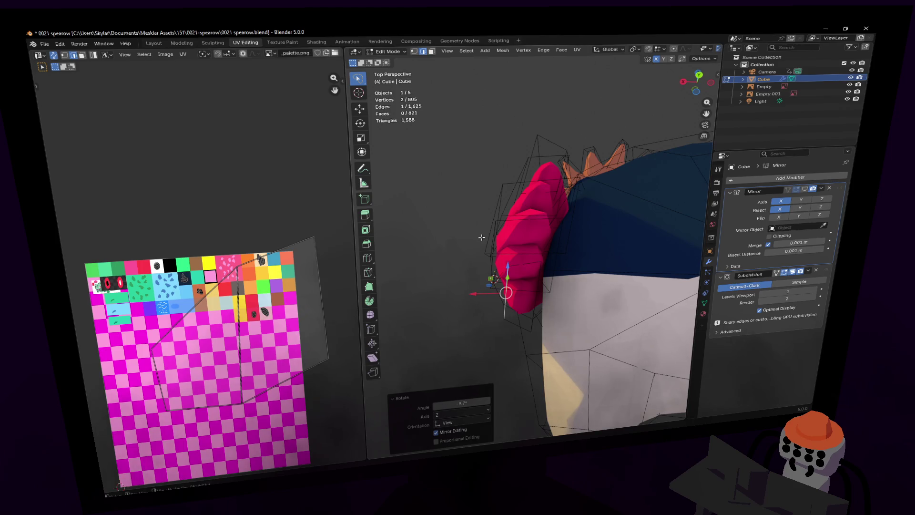
key(g)
click(501, 210)
mouse_move(501, 211)
middle_down()
mouse_move(518, 220)
mouse_move(509, 234)
middle_up()
click(513, 226)
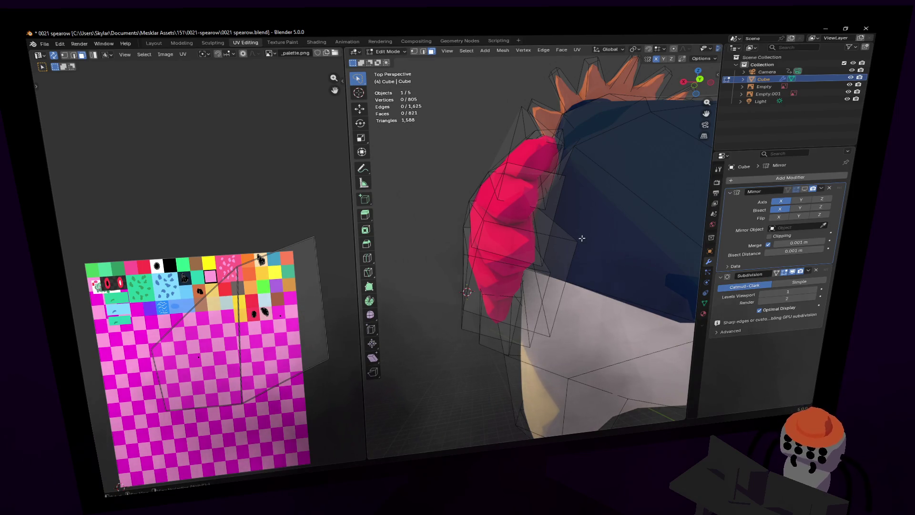
- Select five faces at the wing's tip and extrude them outward as feathers
click(537, 170)
shift+click(537, 234)
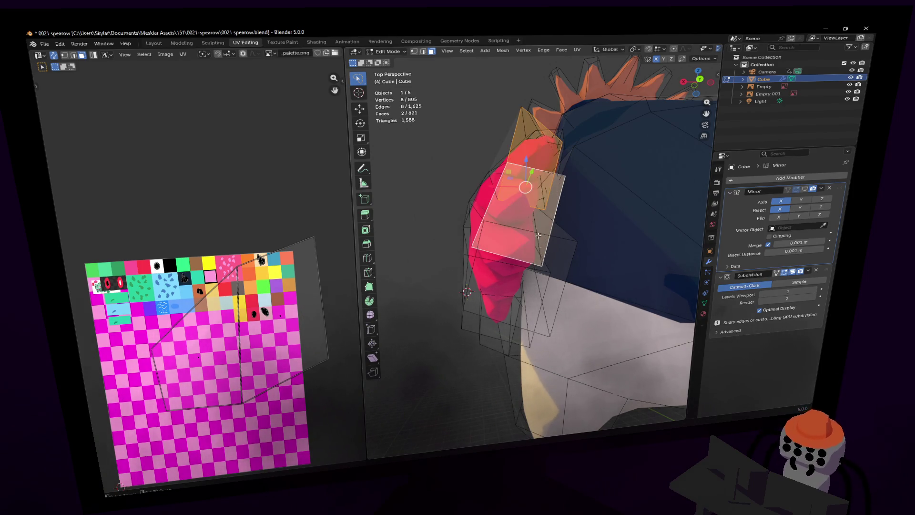
shift+click(537, 300)
shift+click(496, 334)
shift+click(496, 351)
key(shift+grave)
click(506, 278)
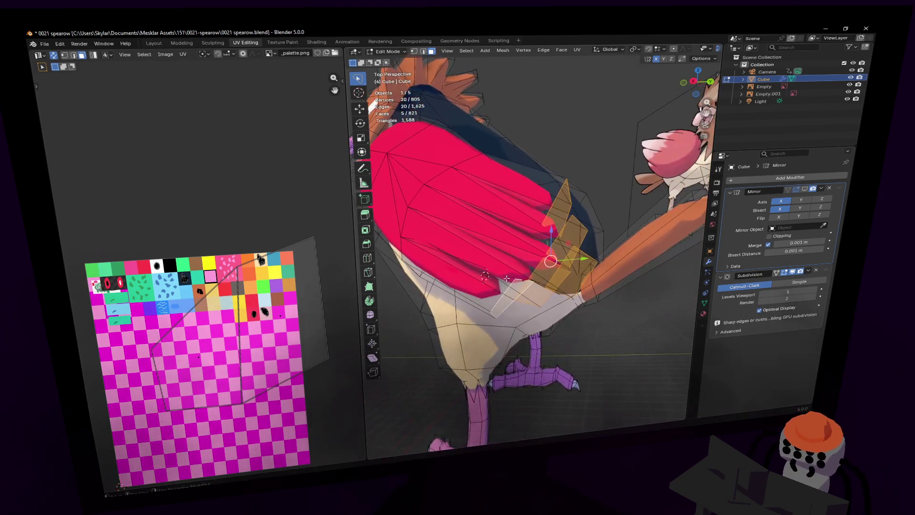
key(e)
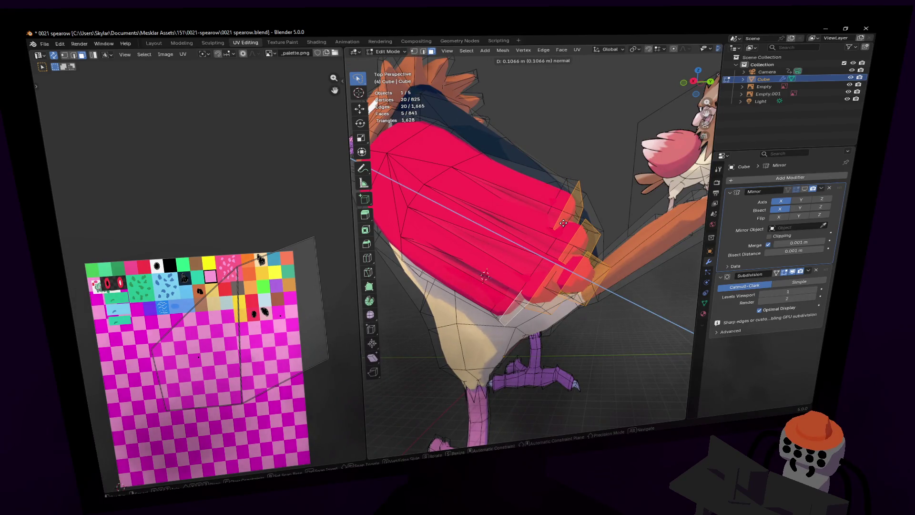
click(568, 222)
- With Median Point pivot, scale the feather faces to 0.484 and move them into place
click(562, 49)
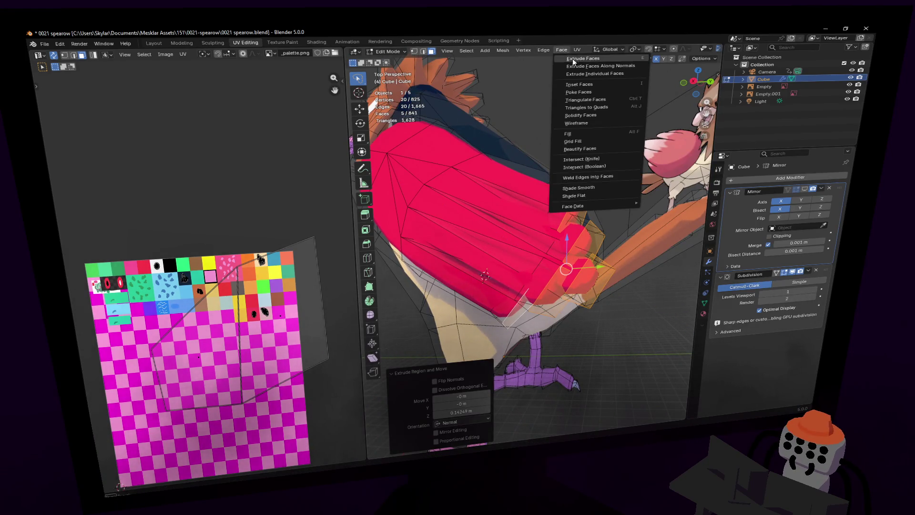
click(634, 50)
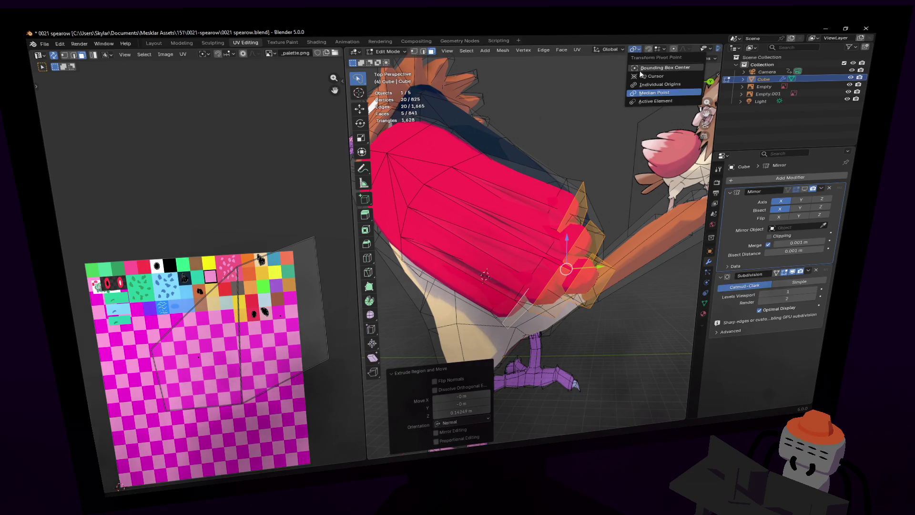
key(shift+grave)
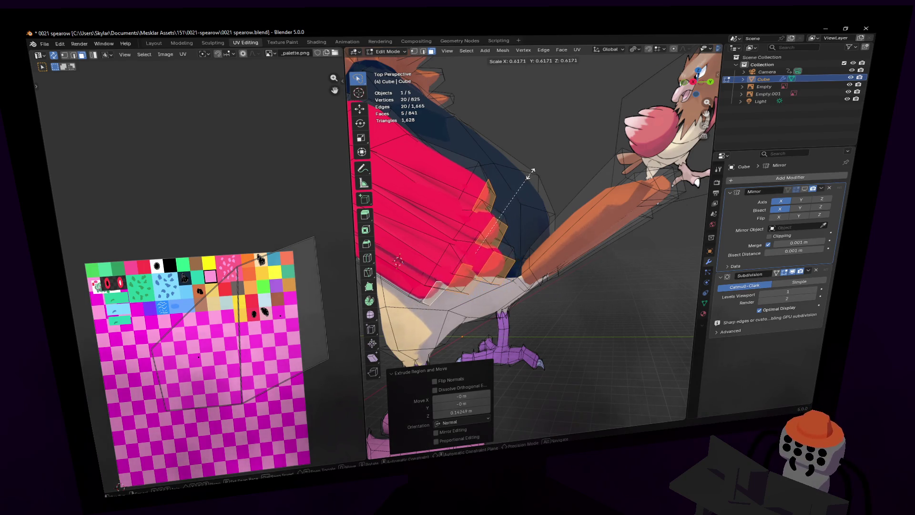
click(510, 185)
middle_drag(510, 185, 529, 190)
key(g)
click(514, 184)
- Check the whole bird in Object Mode, then return to Edit Mode
key(Tab)
key(shift+grave)
key(s)
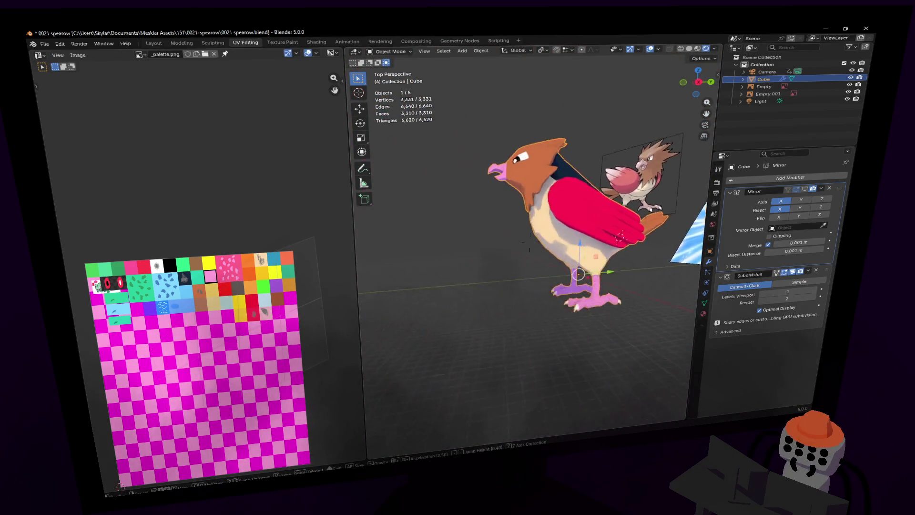
key(w)
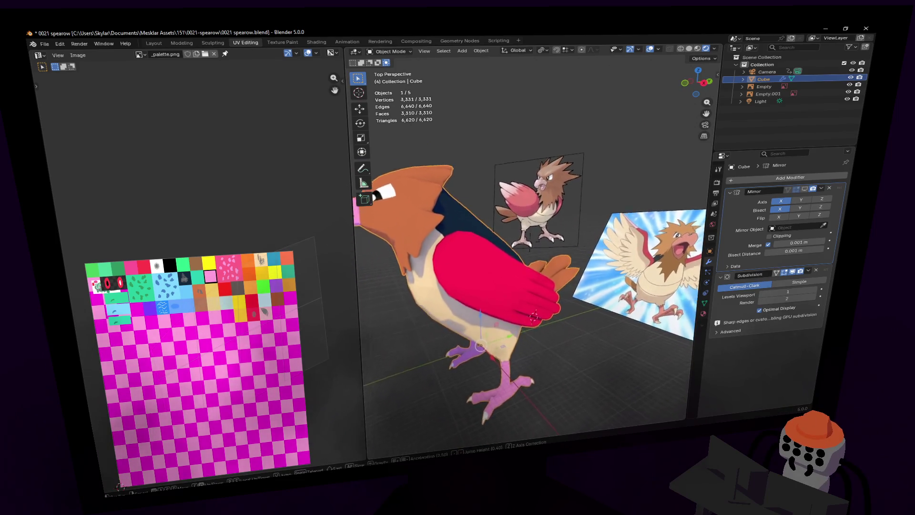
click(482, 160)
key(Tab)
- Select the vertices along the wing top and scale them by 1.597
key(1)
middle_drag(484, 188, 539, 219)
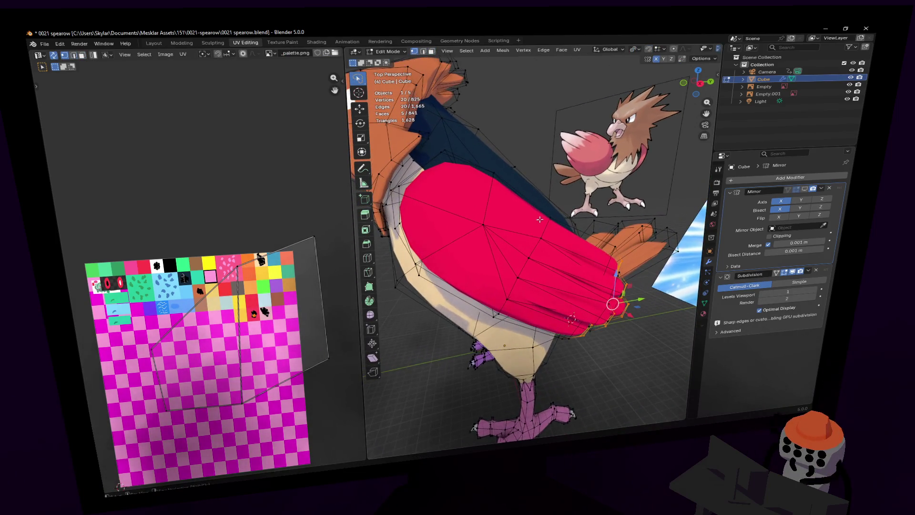
scroll(502, 309, up, 3)
shift+click(505, 267)
key(g)
click(506, 267)
key(shift+grave)
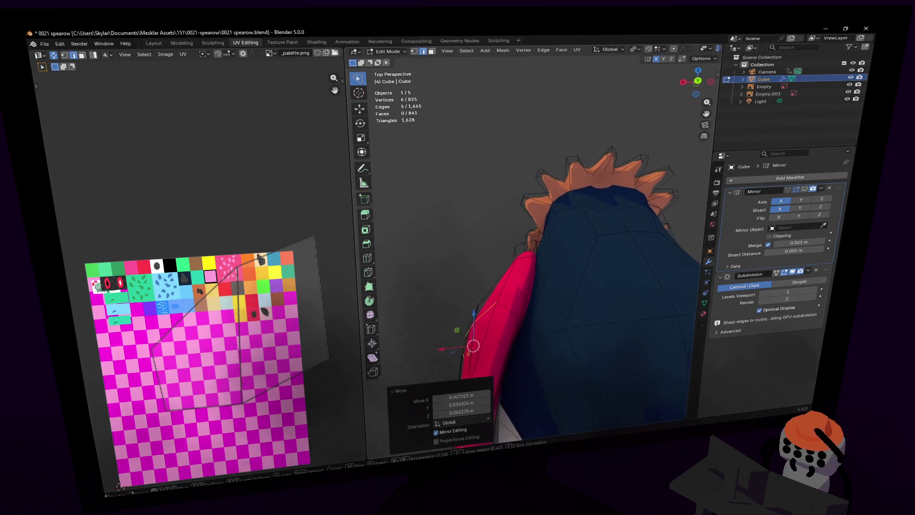
shift+click(510, 292)
key(shift+grave)
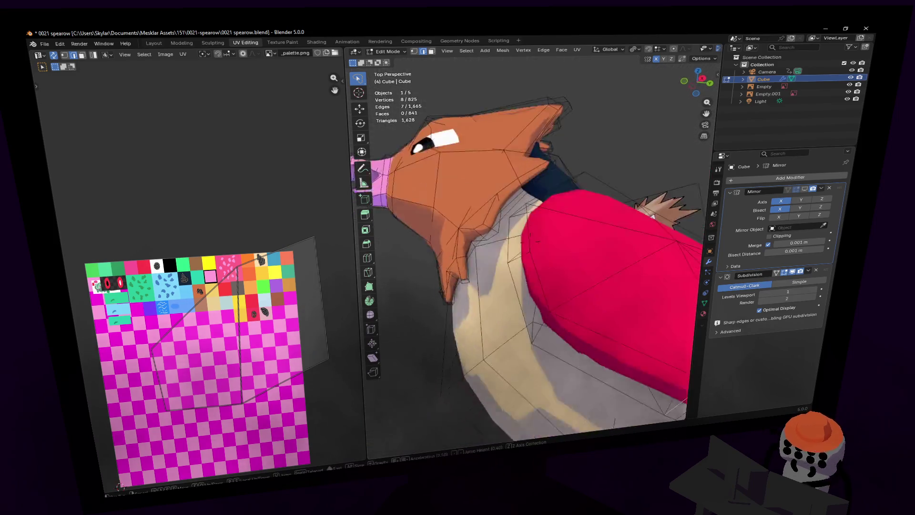
shift+click(638, 242)
key(s)
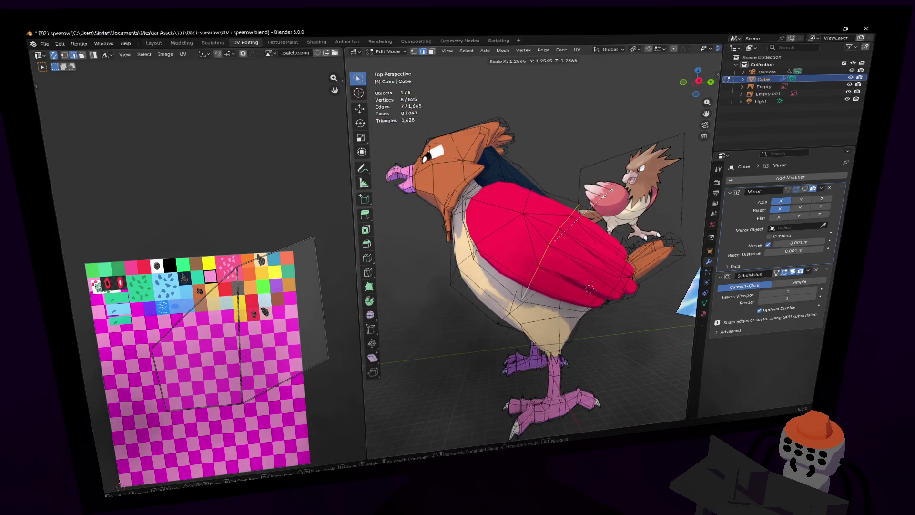
click(628, 180)
- Move the enlarged vertices, reposition one wing vertex, and exit to Object Mode
middle_drag(628, 180, 598, 188)
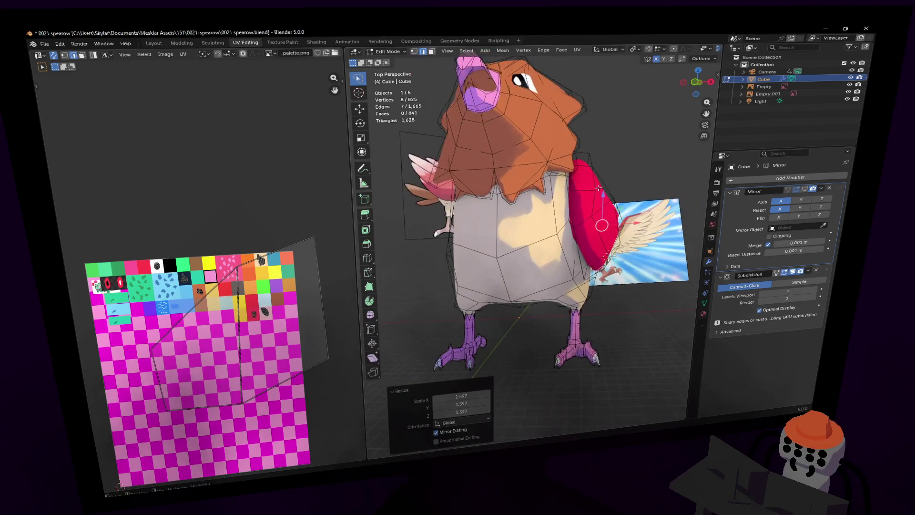
mouse_move(529, 240)
middle_down()
mouse_move(590, 205)
mouse_move(524, 224)
mouse_move(477, 209)
mouse_move(548, 221)
mouse_move(533, 216)
mouse_move(600, 210)
mouse_move(567, 209)
middle_up()
scroll(591, 205, up, 3)
key(g)
click(607, 191)
click(504, 229)
key(g)
click(545, 224)
scroll(524, 219, down, 4)
key(Tab)
scroll(543, 212, up, 2)
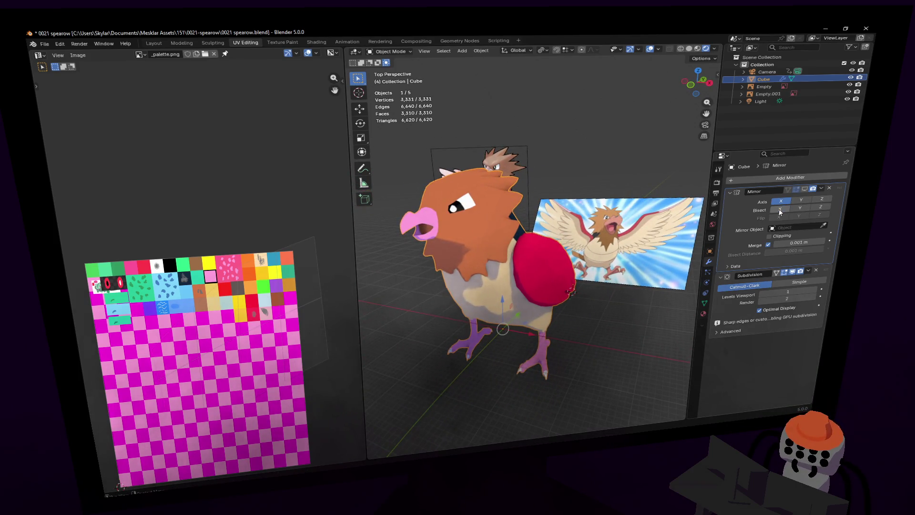
- Enable the Mirror modifier's Show in Viewport toggle and re-enter Edit Mode on the bird
click(805, 189)
key(shift+grave)
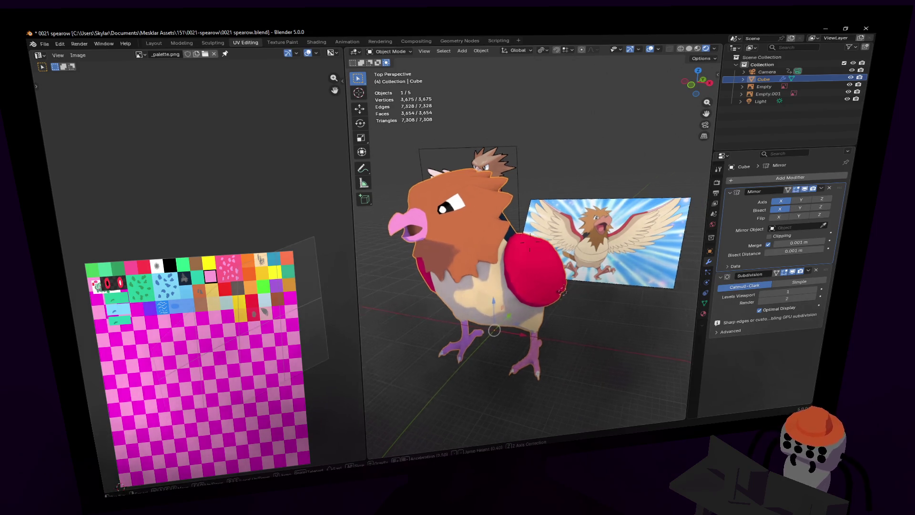
click(473, 212)
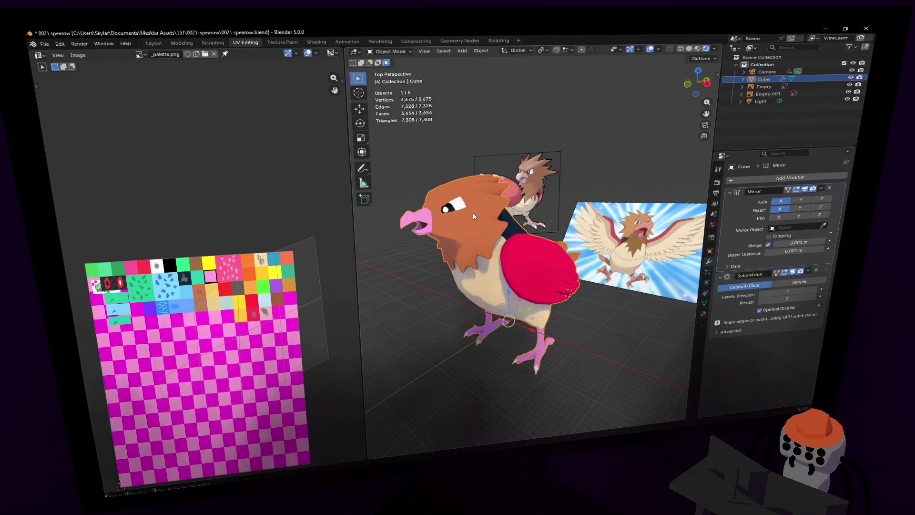
key(shift+grave)
key(w)
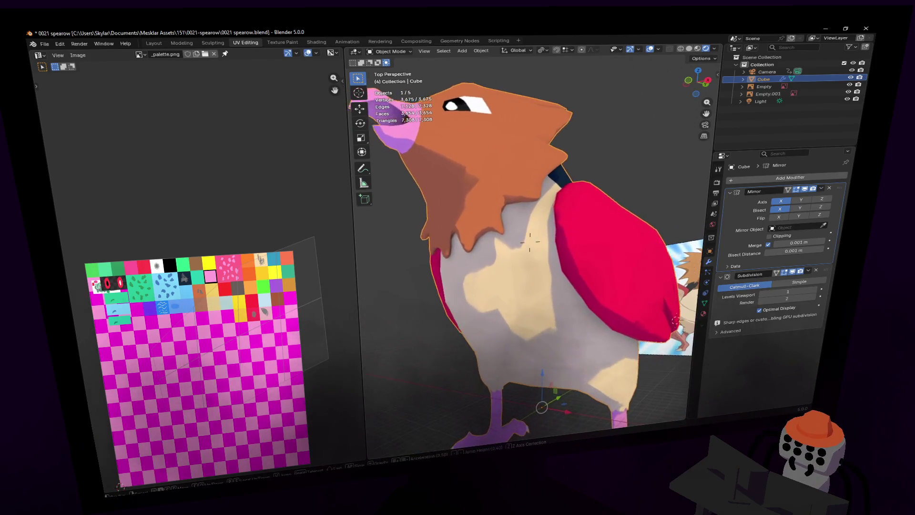
key(Tab)
mouse_move(493, 223)
middle_down()
mouse_move(514, 219)
mouse_move(524, 229)
mouse_move(602, 185)
middle_up()
- Move the edge where the head's feathers meet the chest into a tidier position
key(2)
click(522, 234)
key(g)
click(550, 203)
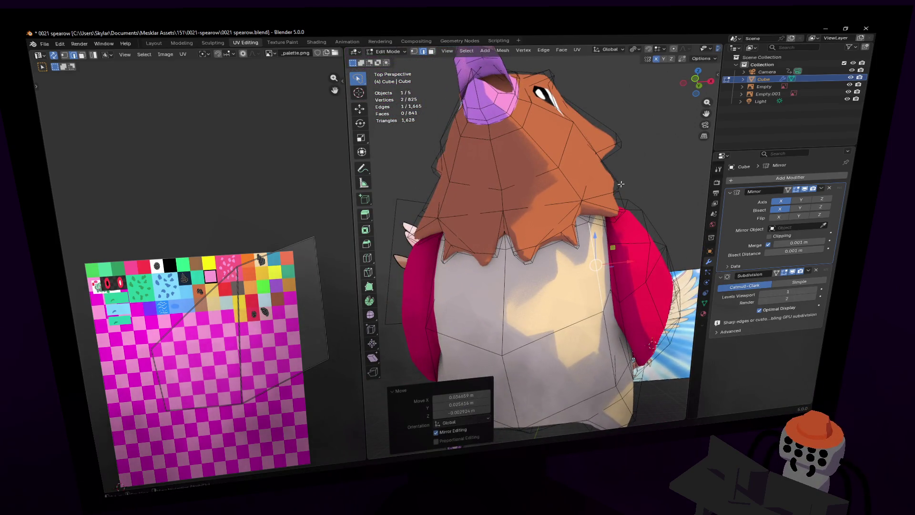
key(g)
click(608, 213)
- Reposition two neck-feather vertices, viewed from the bird's side
key(1)
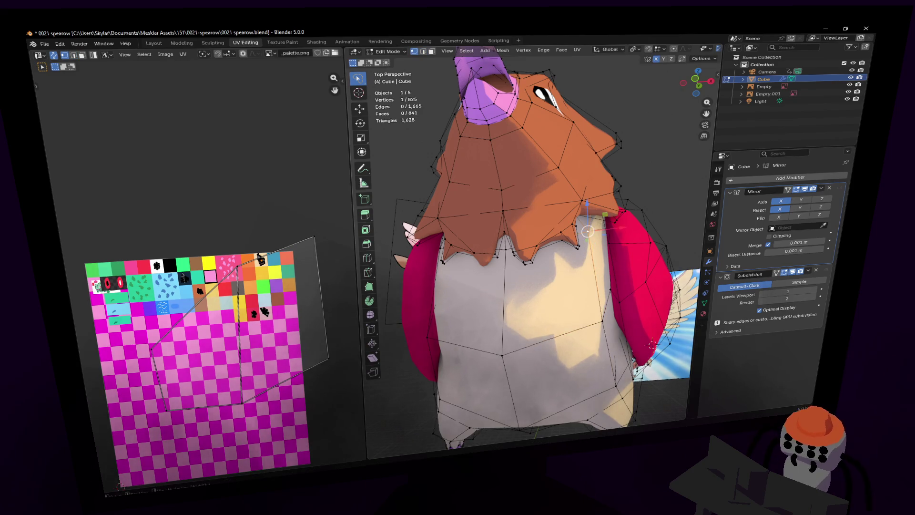
key(shift+grave)
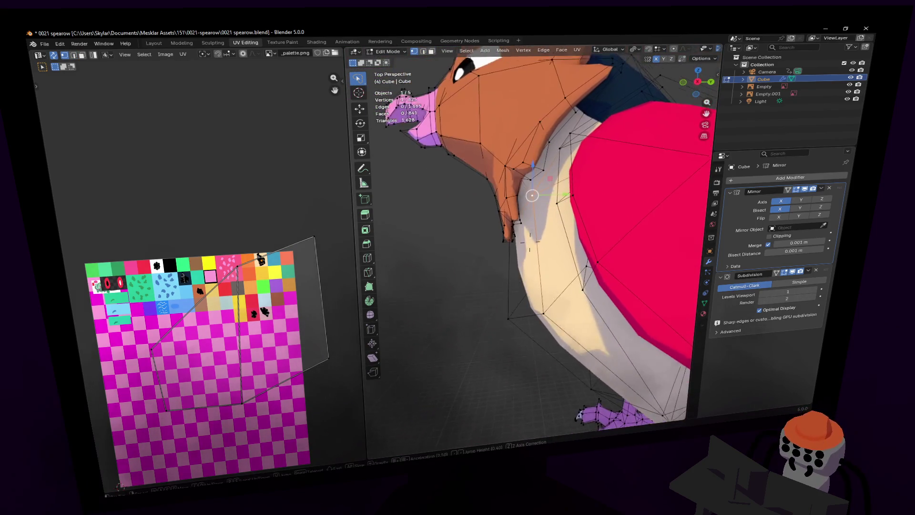
click(565, 281)
key(g)
click(557, 298)
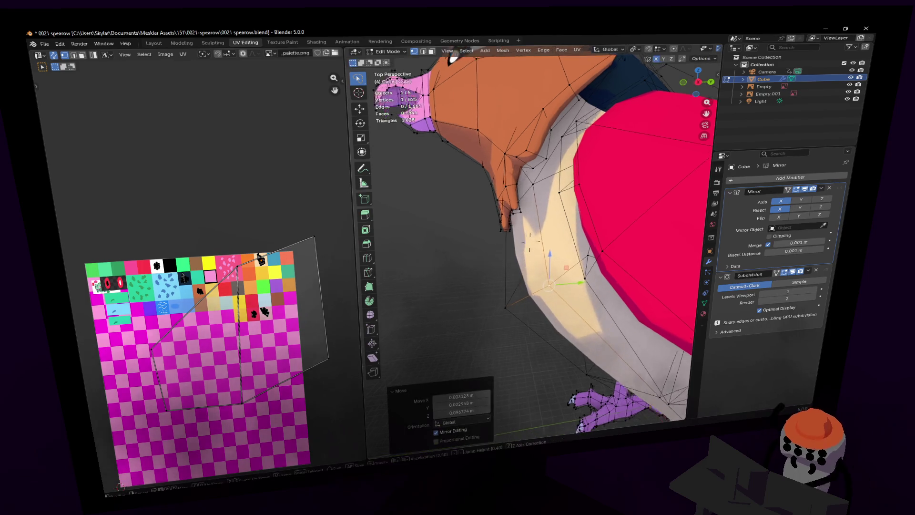
key(shift+grave)
key(g)
click(585, 249)
- Lasso-select the right-hand foot and scale it to about 0.85 along Z
key(shift+grave)
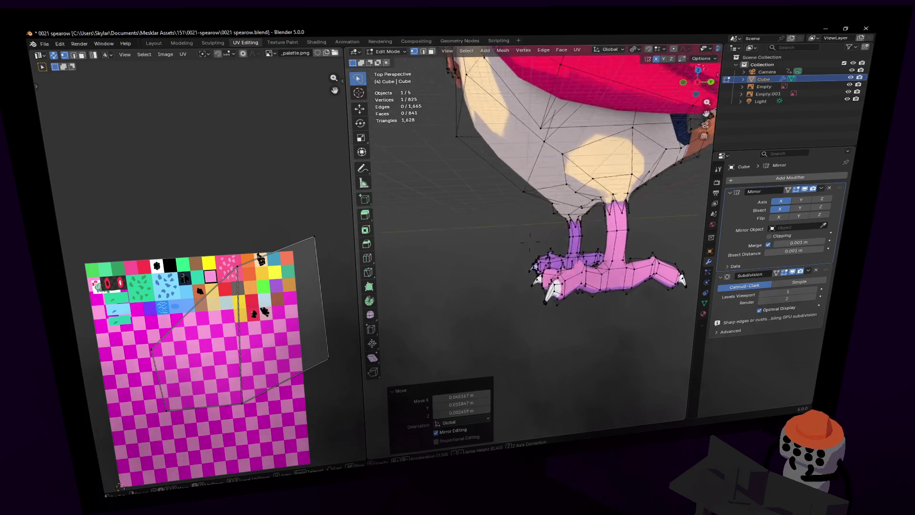
click(636, 206)
mouse_move(636, 206)
middle_down()
mouse_move(633, 227)
mouse_move(601, 251)
middle_up()
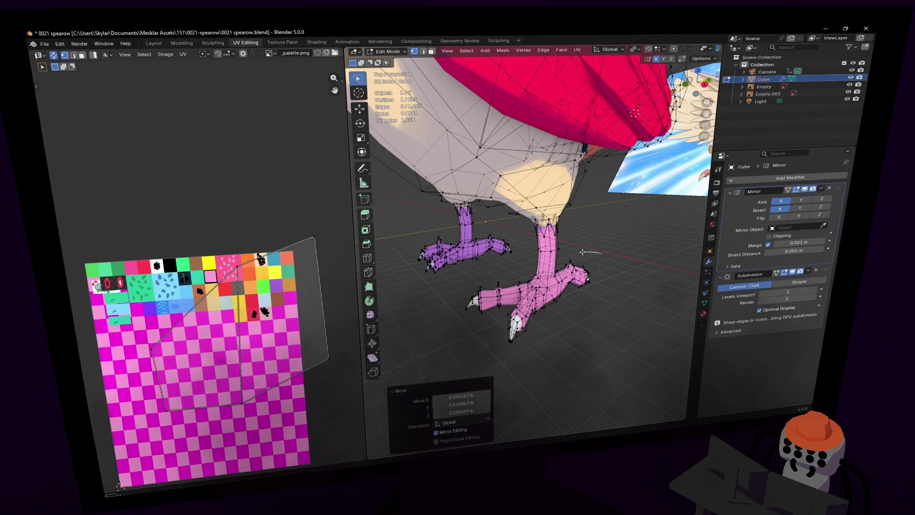
mouse_move(460, 288)
ctrl+right_down()
mouse_move(486, 362)
mouse_move(648, 281)
mouse_move(638, 248)
ctrl+right_up()
key(s)
key(z)
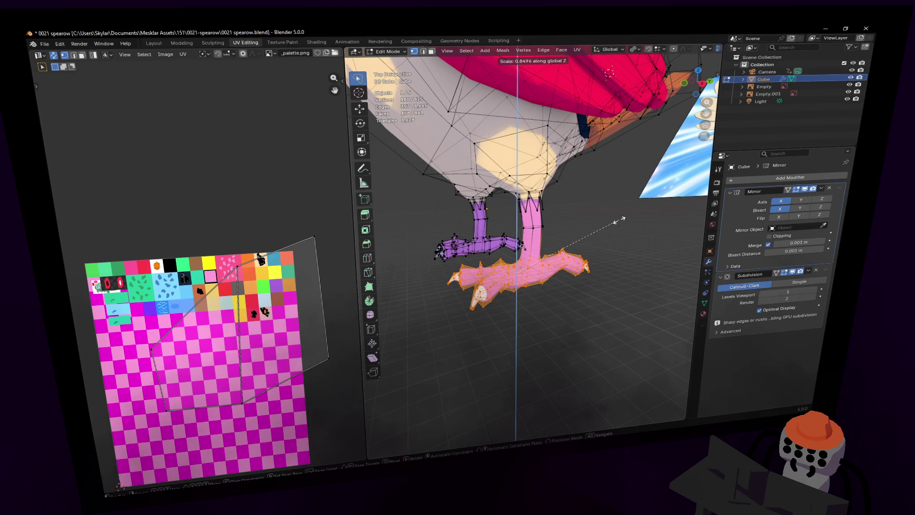
click(620, 220)
- Return to Object Mode and fly the view round to inspect the bird's head
key(Tab)
key(shift+grave)
click(558, 209)
key(shift+grave)
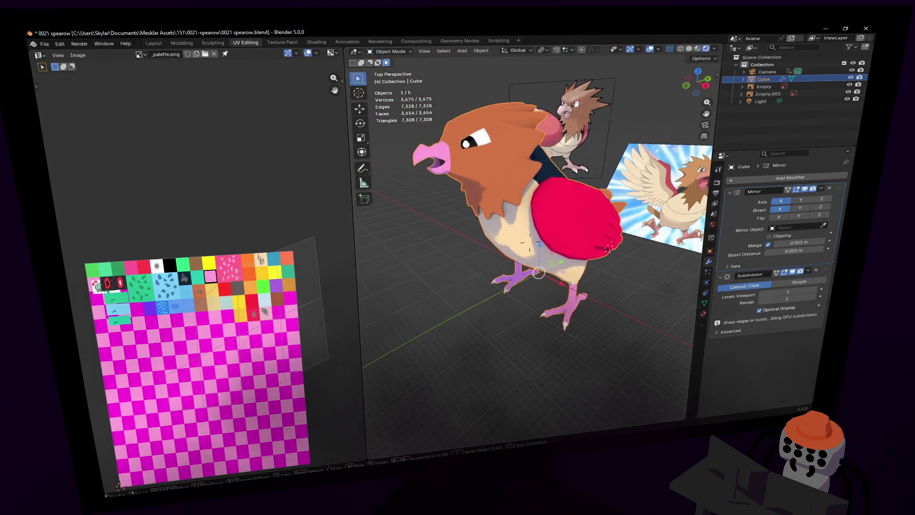
key(d)
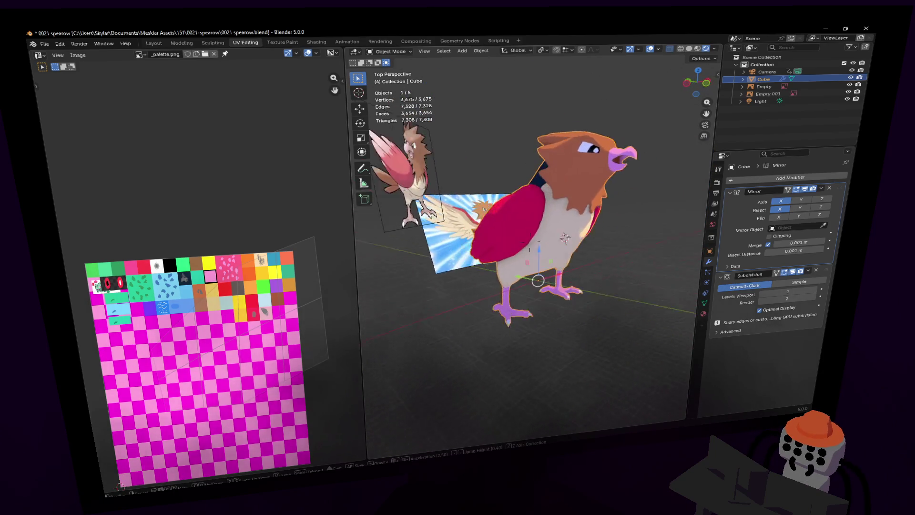
key(w)
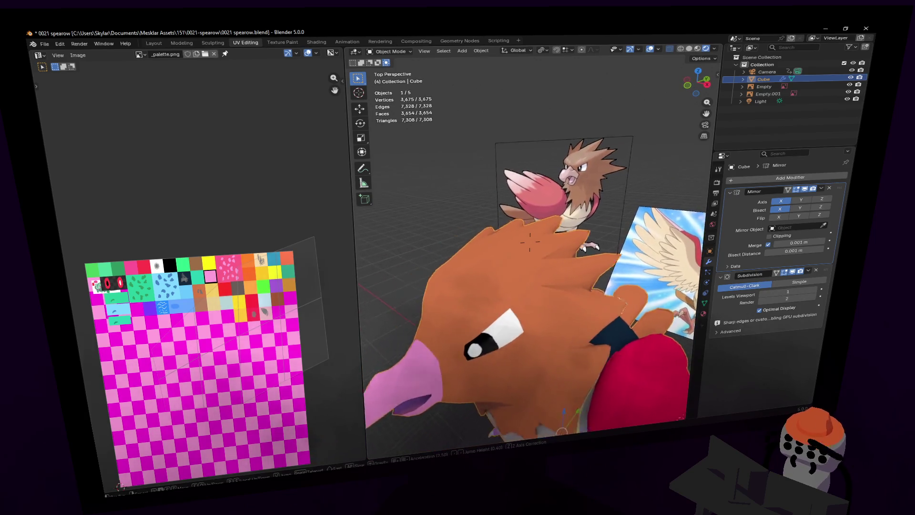
click(529, 174)
- In Edit Mode, try a vertical move on a head vertex, cancel it, deselect, and turn off X-ray
key(Tab)
key(shift+grave)
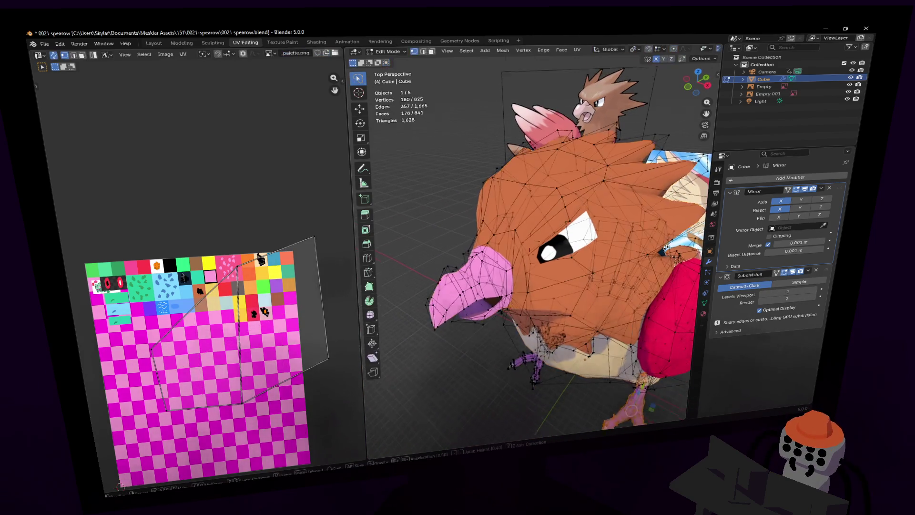
key(w)
key(s)
click(542, 206)
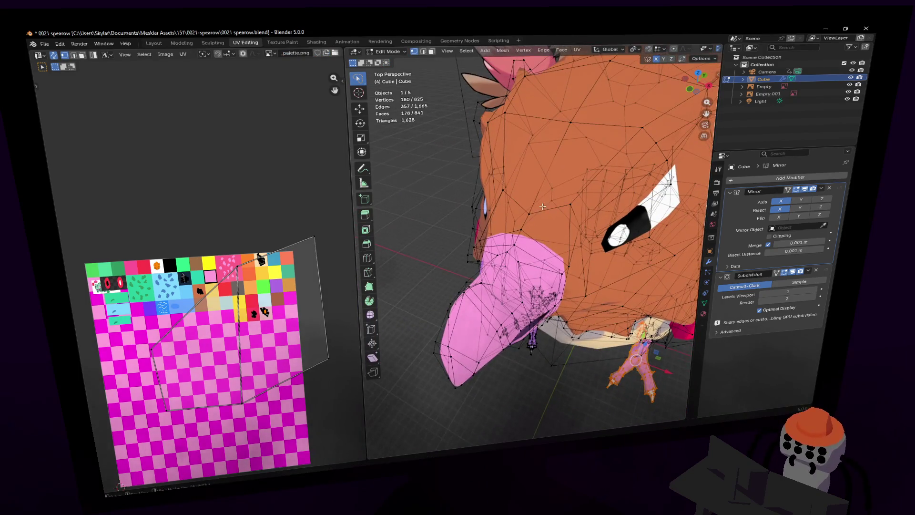
click(543, 196)
key(g)
key(z)
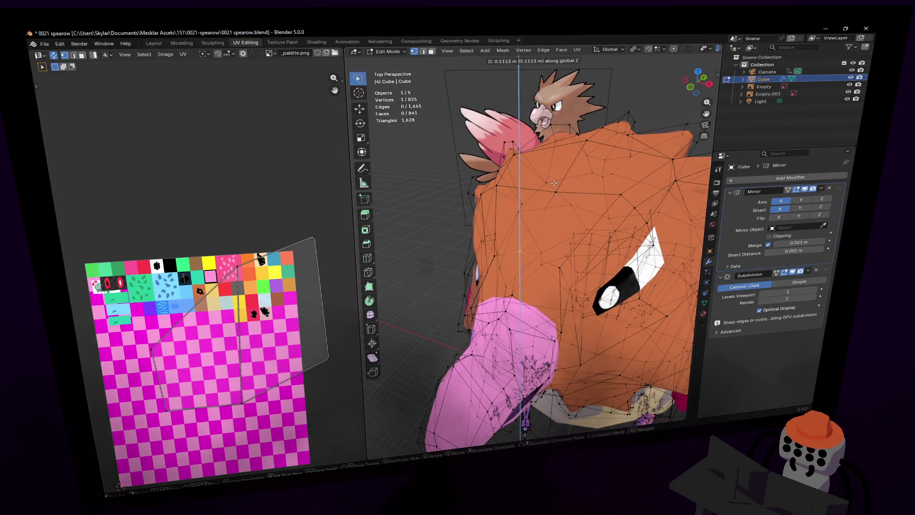
key(Escape)
key(alt+a)
key(alt+z)
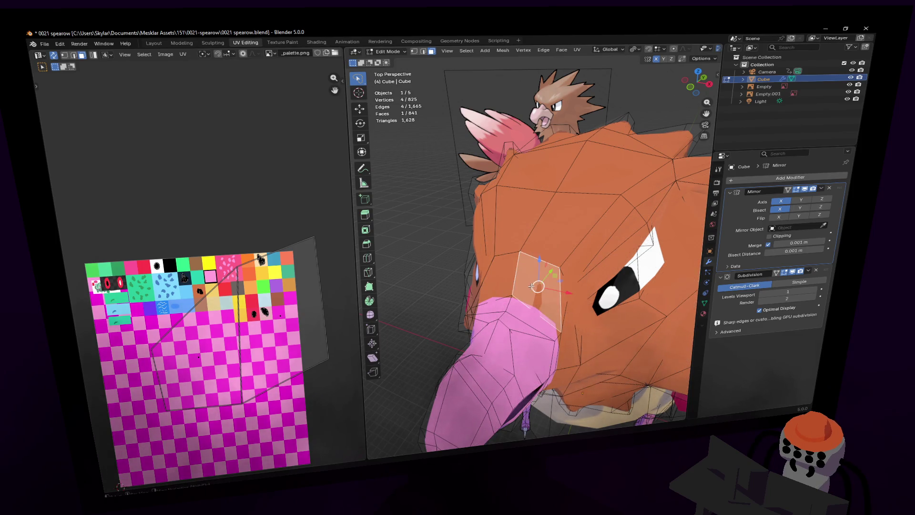
- Slide the edge where the beak meets the head along global Y, then deselect
scroll(531, 286, up, 1)
scroll(494, 313, up, 1)
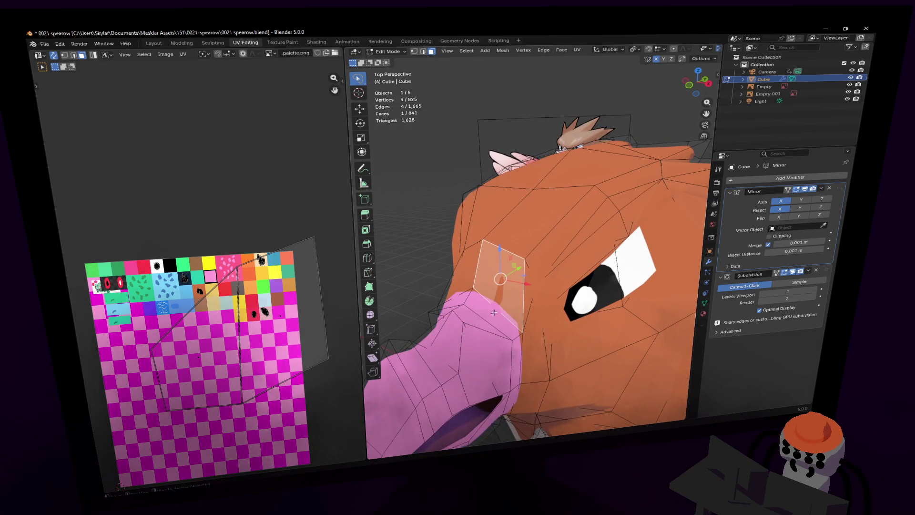
key(shift+grave)
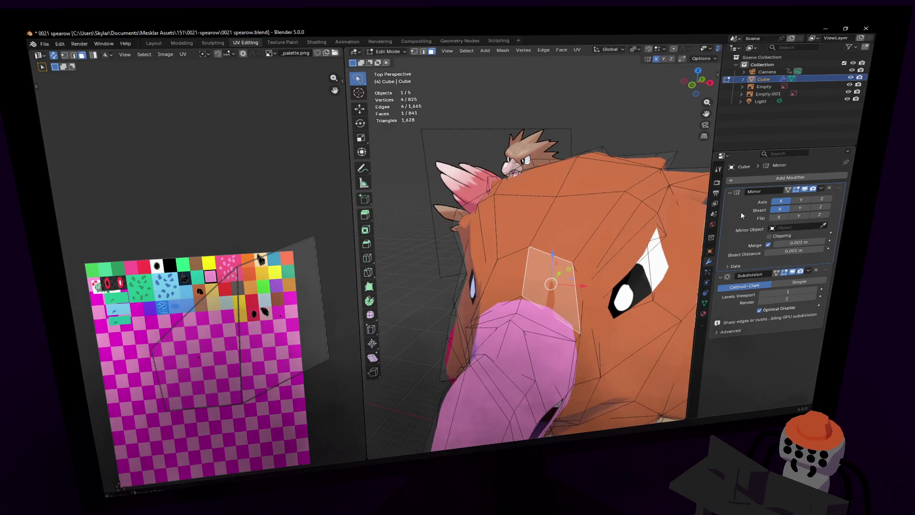
key(shift+grave)
key(w)
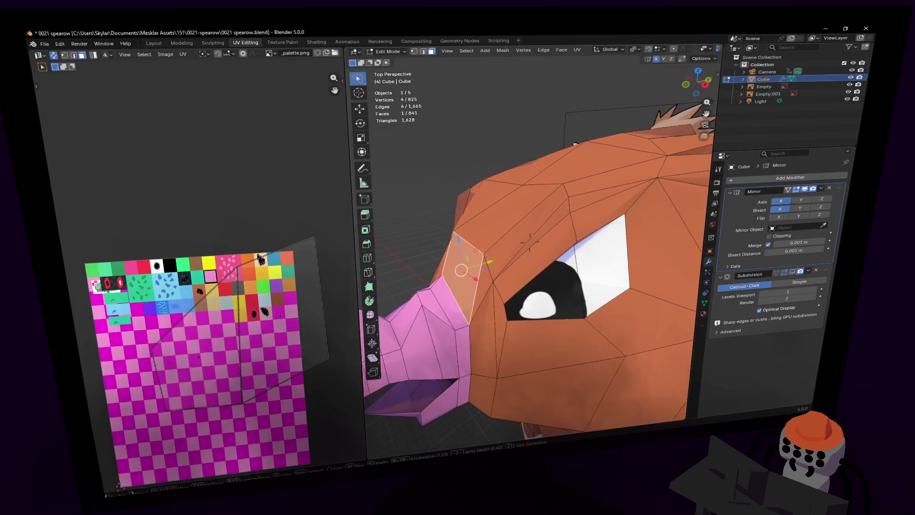
click(526, 233)
key(2)
click(526, 233)
middle_drag(519, 227, 552, 222)
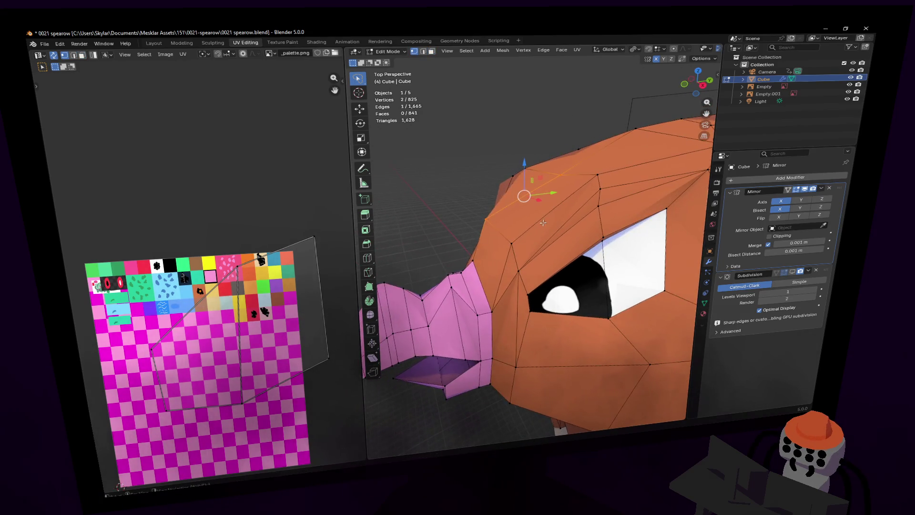
key(g)
key(y)
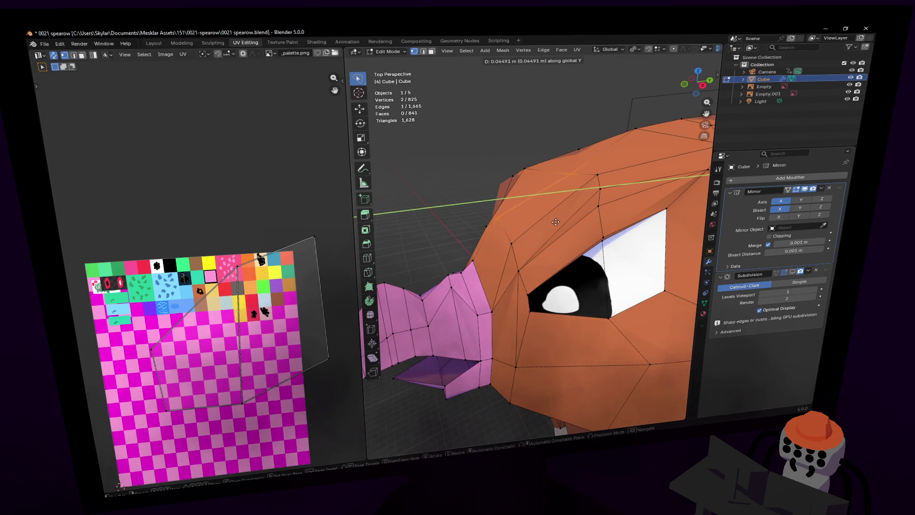
click(561, 221)
key(alt+a)
- Select the two faces just above the beak
mouse_move(560, 221)
middle_down()
mouse_move(520, 218)
mouse_move(493, 231)
mouse_move(504, 238)
middle_up()
click(498, 219)
shift+click(482, 224)
- Unwrap the two faces above the beak and shrink their UV island
key(u)
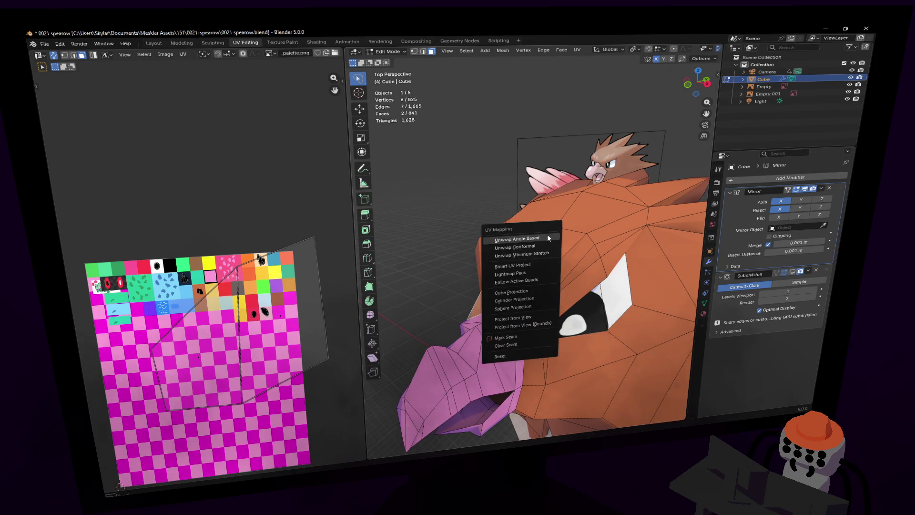
key(Escape)
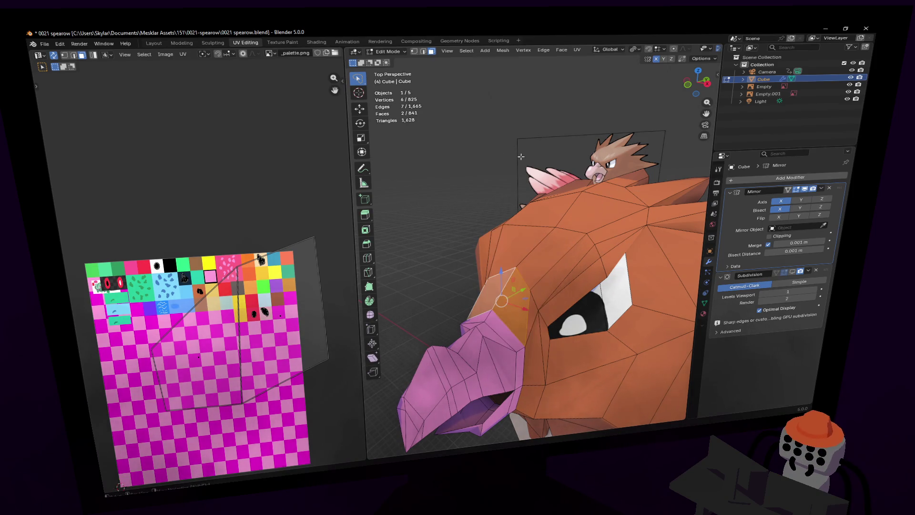
click(793, 272)
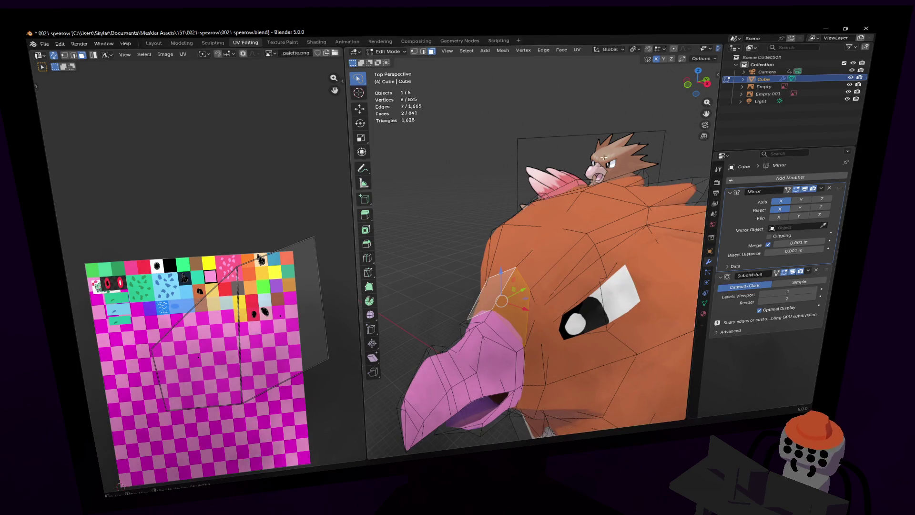
key(u)
click(584, 153)
key(s)
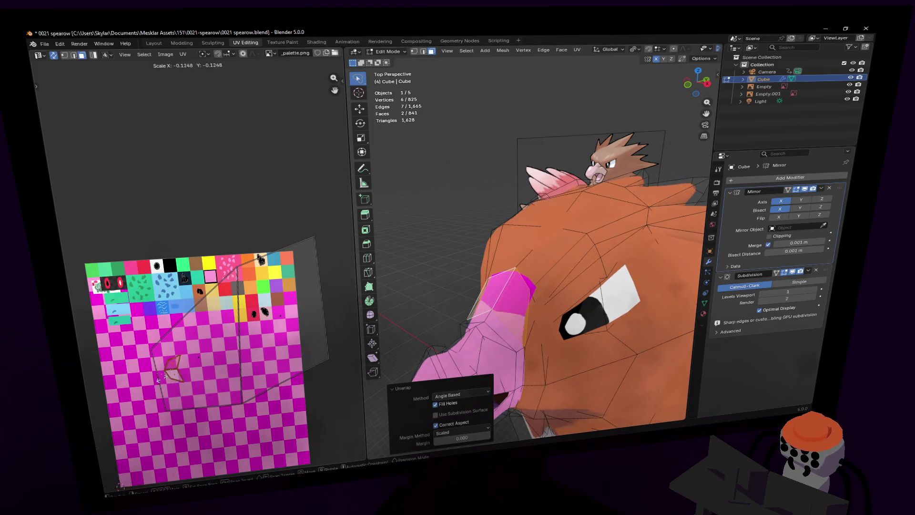
click(171, 370)
- Move the UV island onto the pink palette swatch
key(g)
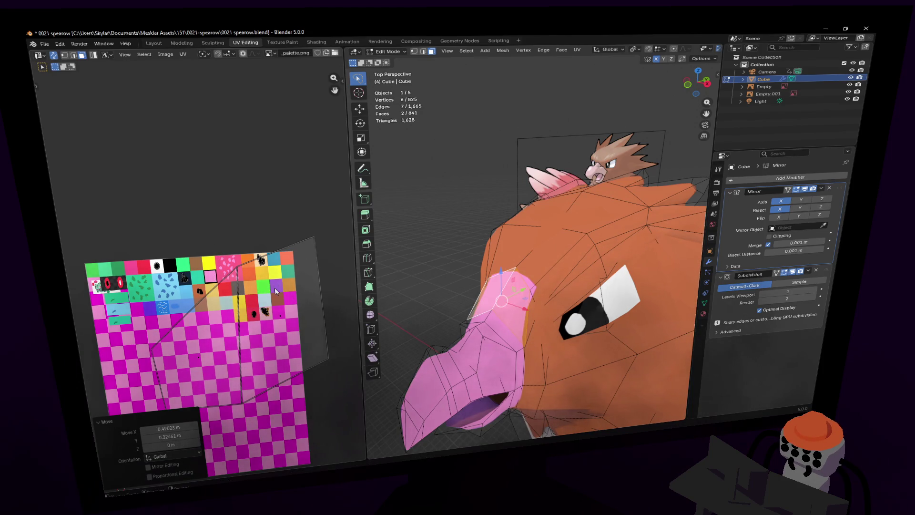
scroll(285, 281, up, 8)
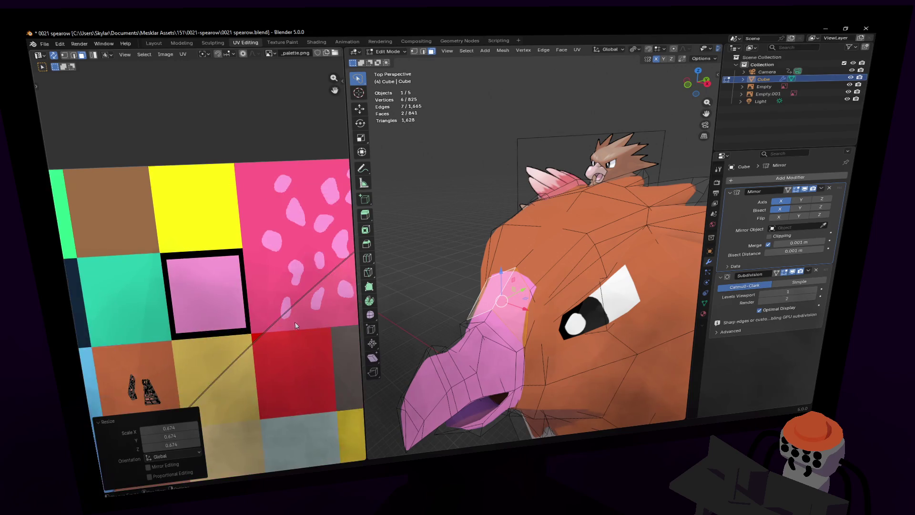
scroll(179, 280, down, 2)
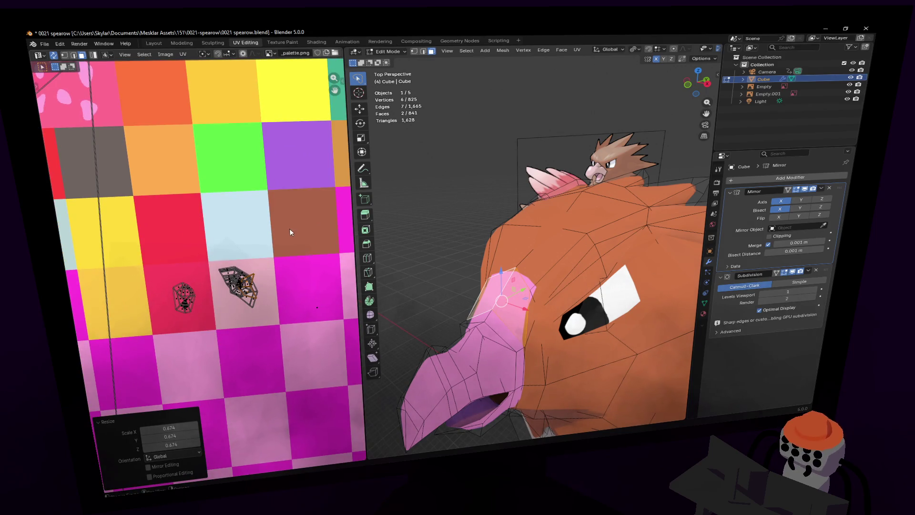
drag(232, 323, 232, 323)
drag(244, 284, 247, 286)
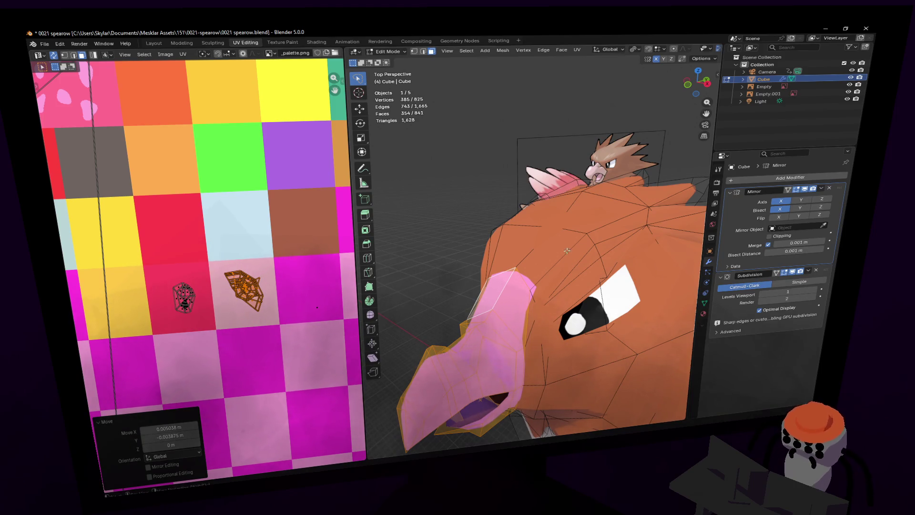
scroll(542, 247, down, 3)
- Slide an edge at the beak junction along the Y axis
key(shift+grave)
key(w)
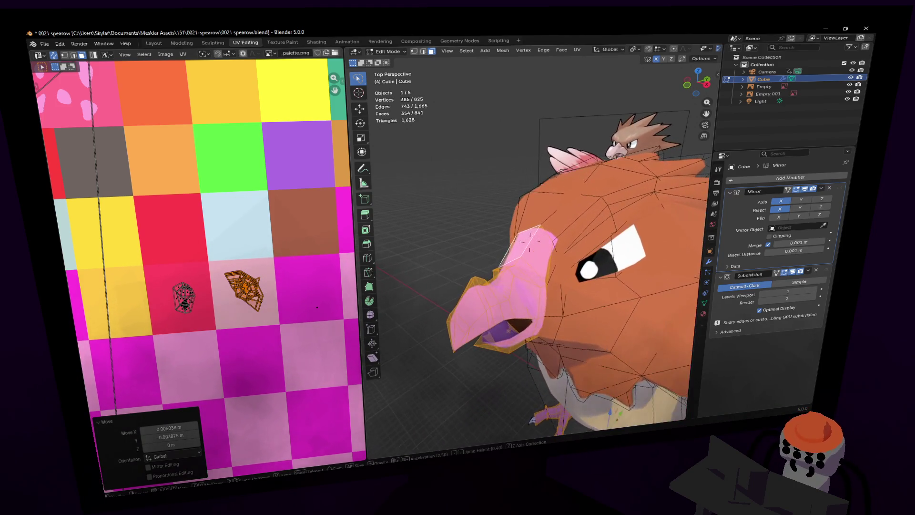
key(2)
click(545, 250)
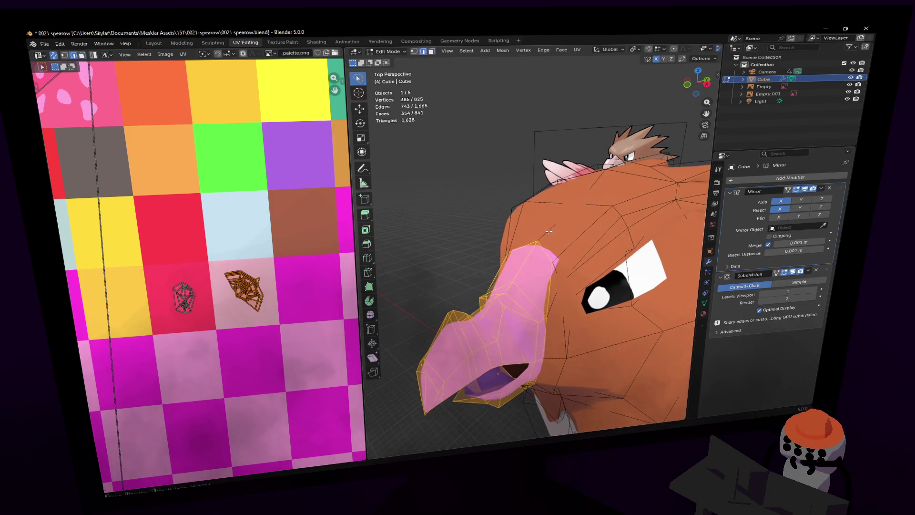
click(564, 255)
key(g)
key(y)
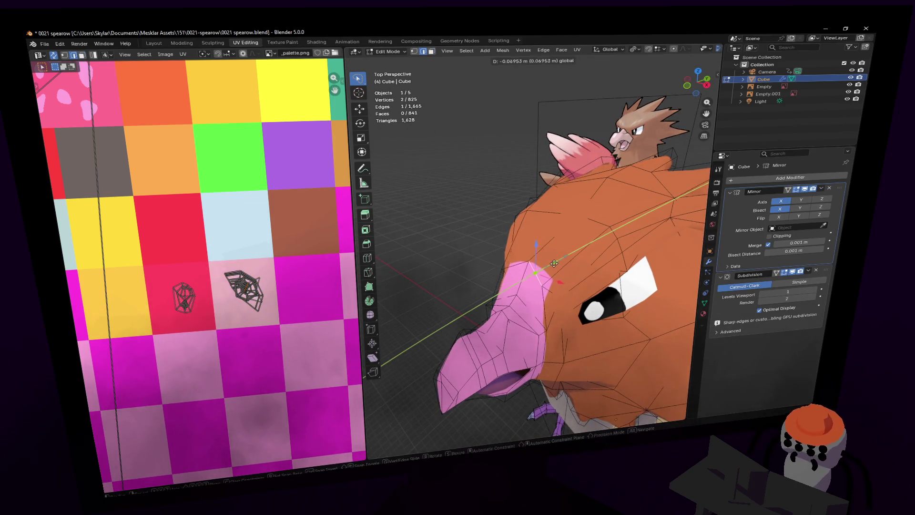
click(562, 260)
- Shift the beak junction vertices slightly along Y
key(1)
click(538, 257)
key(g)
key(y)
click(552, 250)
click(519, 287)
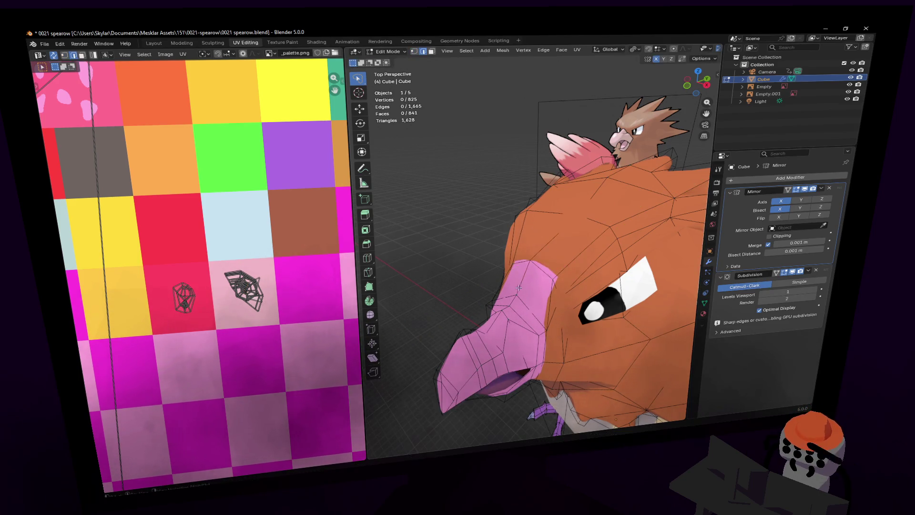
scroll(531, 240, up, 3)
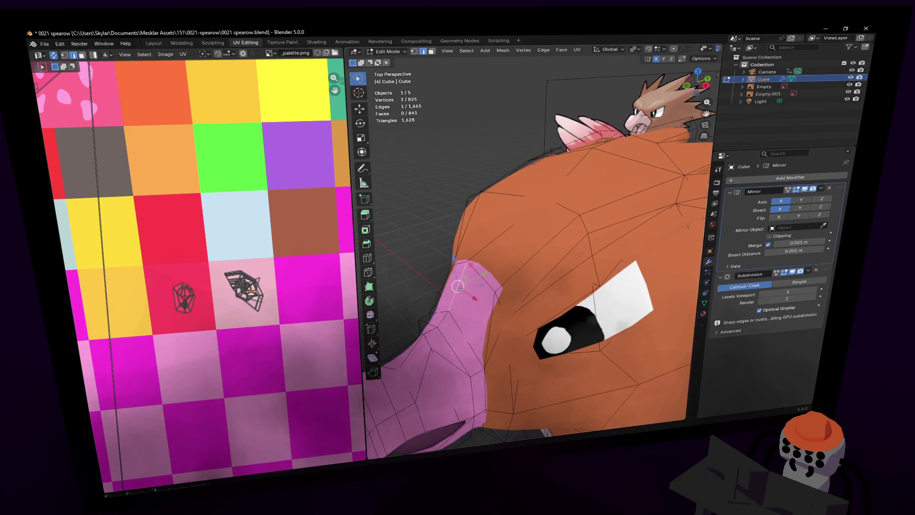
key(g)
key(y)
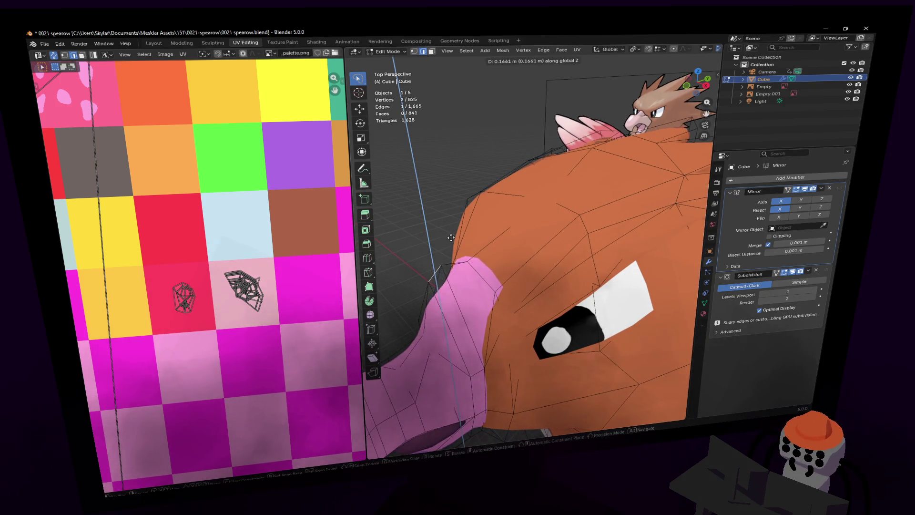
click(481, 229)
- Move the vertex at the top of the beak freely to reshape the junction
click(476, 241)
middle_drag(483, 207, 560, 285)
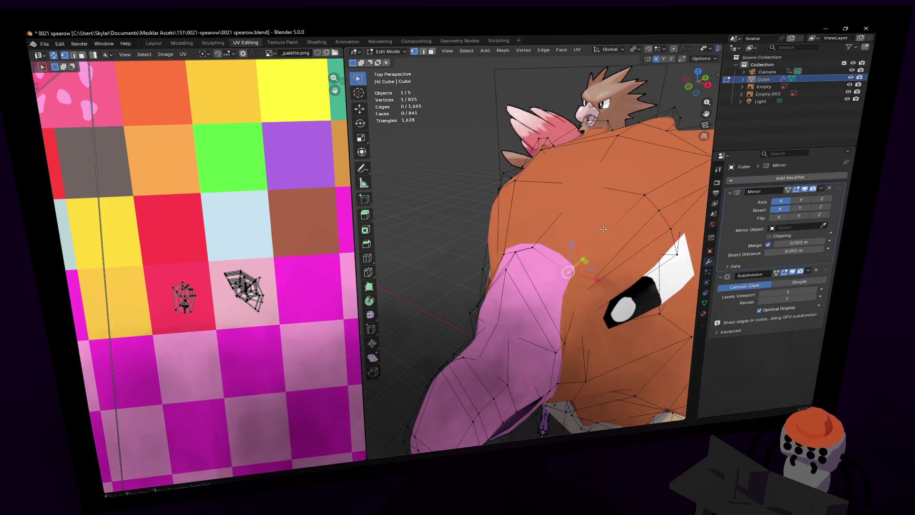
key(g)
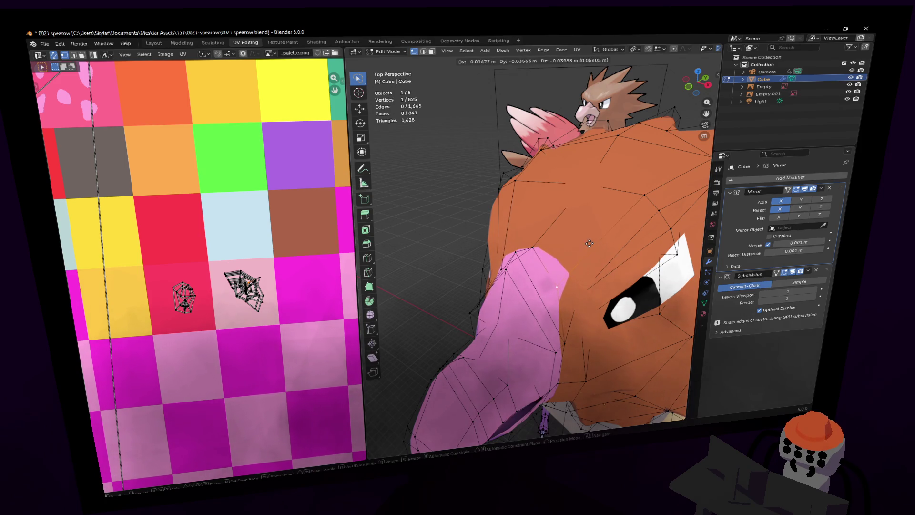
click(590, 243)
mouse_move(589, 243)
middle_down()
mouse_move(530, 242)
mouse_move(538, 249)
middle_up()
scroll(543, 254, down, 3)
- Check the whole bird in Object Mode, then return to Edit Mode
key(Tab)
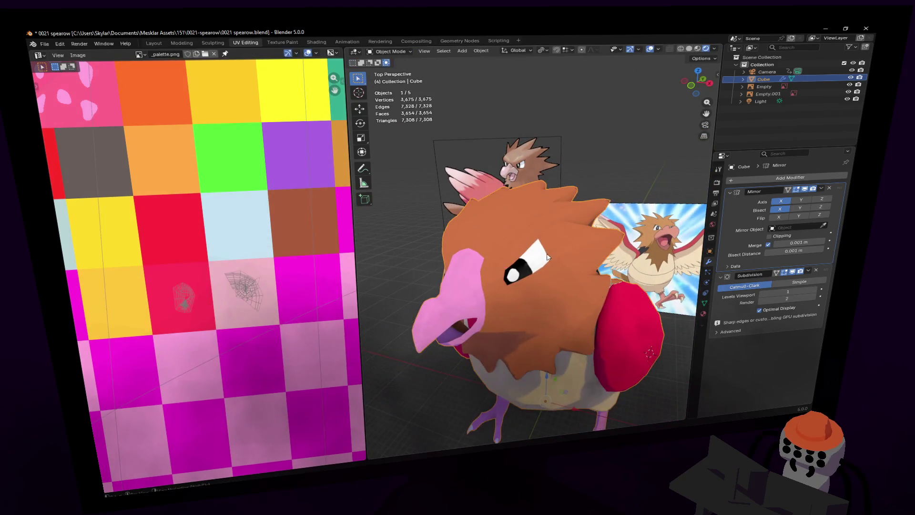
key(Tab)
key(shift+grave)
- Select the faces at the top of the beak-head junction
key(w)
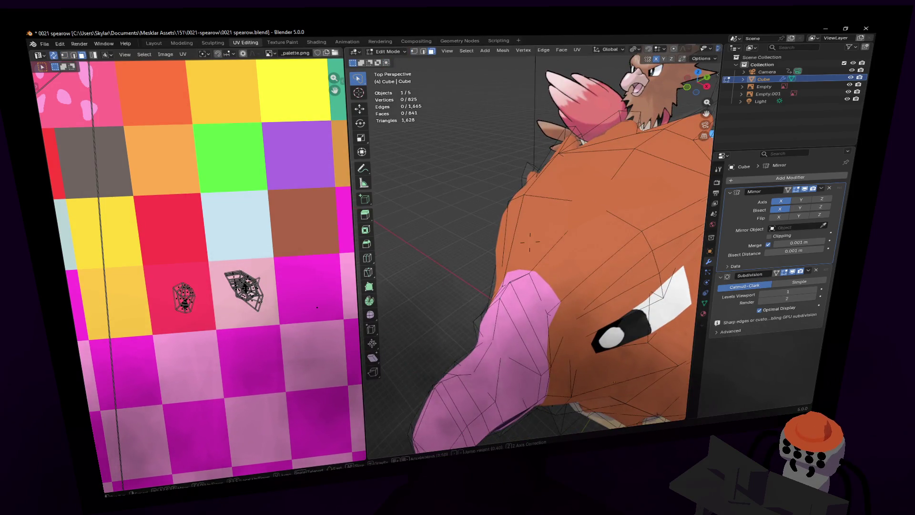
click(530, 281)
middle_drag(466, 267, 503, 273)
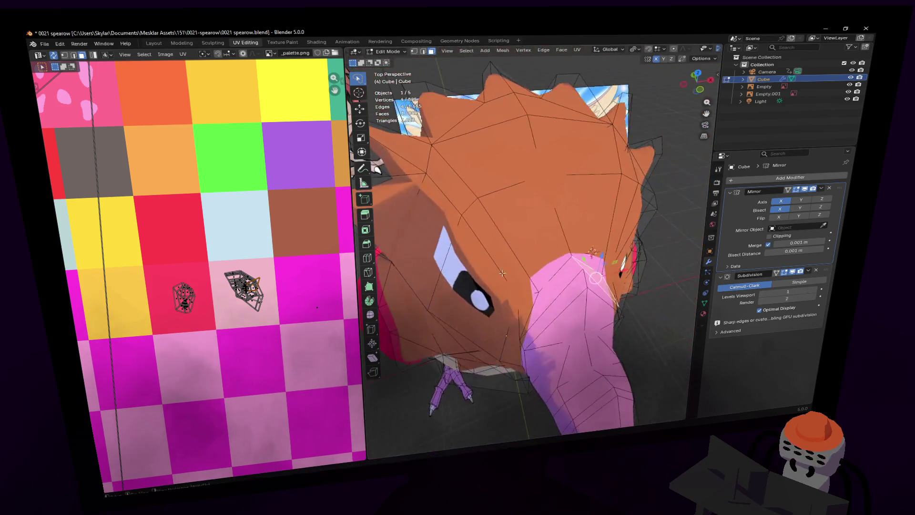
shift+click(559, 280)
middle_drag(559, 280, 634, 255)
- Unwrap the junction faces and shrink their UV island onto the orange swatch
key(u)
click(633, 257)
key(s)
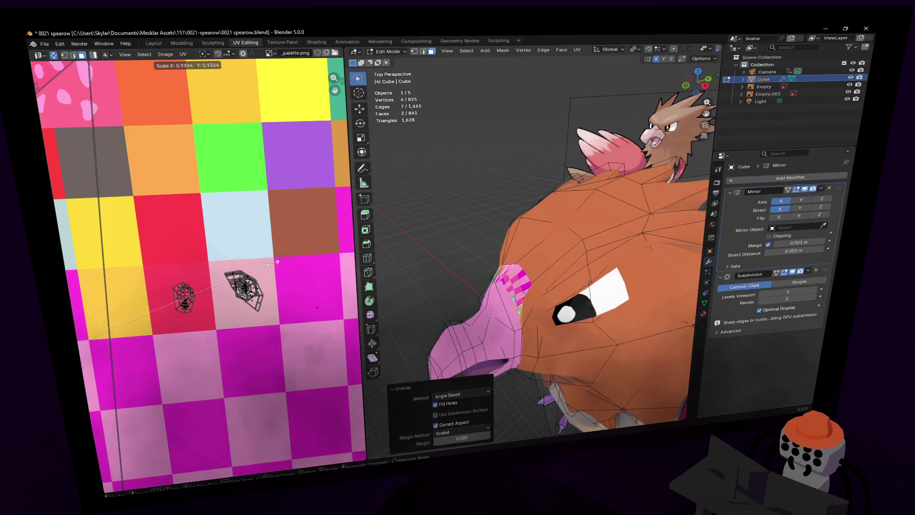
click(209, 248)
scroll(212, 260, down, 5)
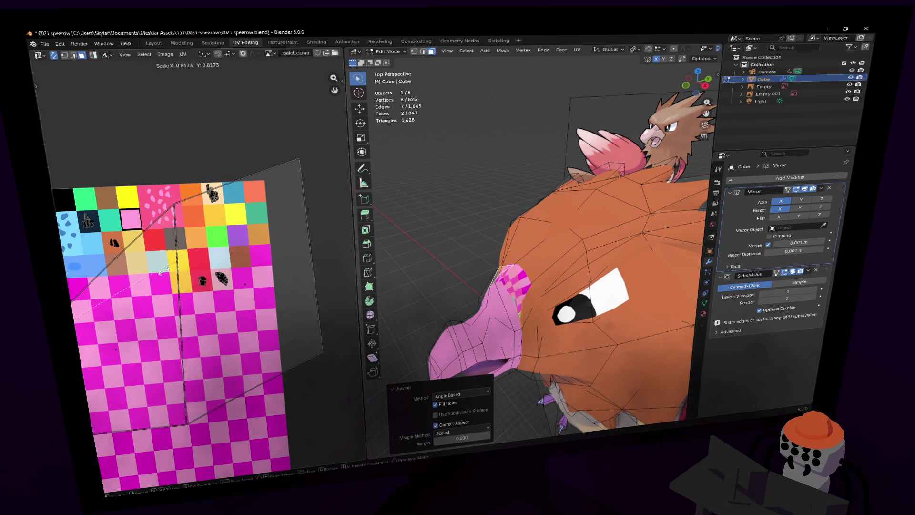
key(g)
click(162, 267)
key(s)
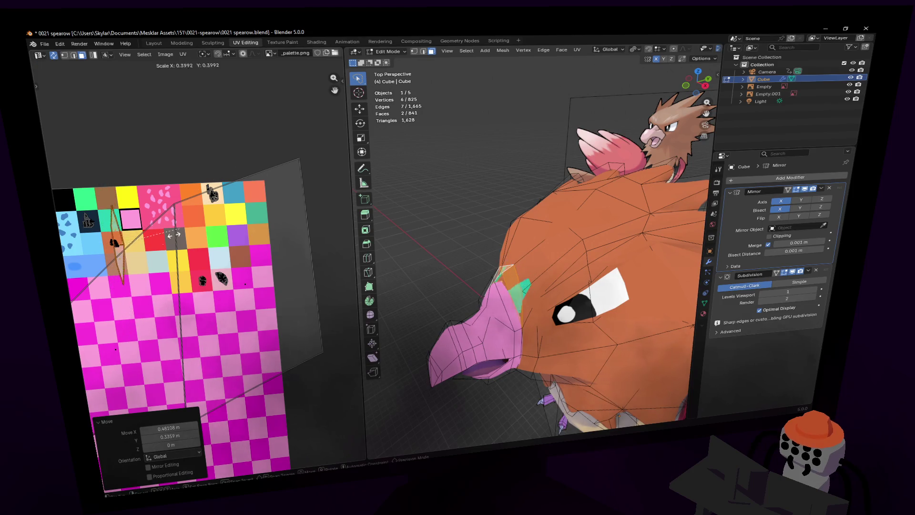
click(186, 258)
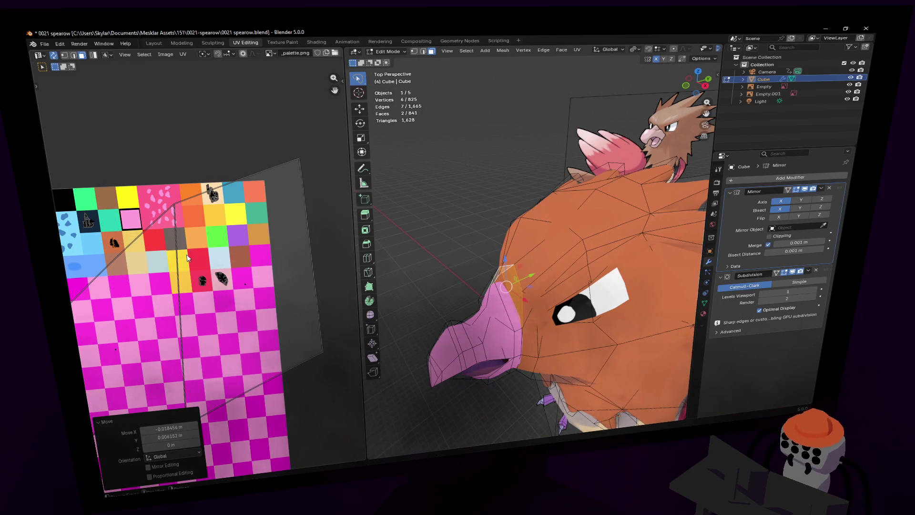
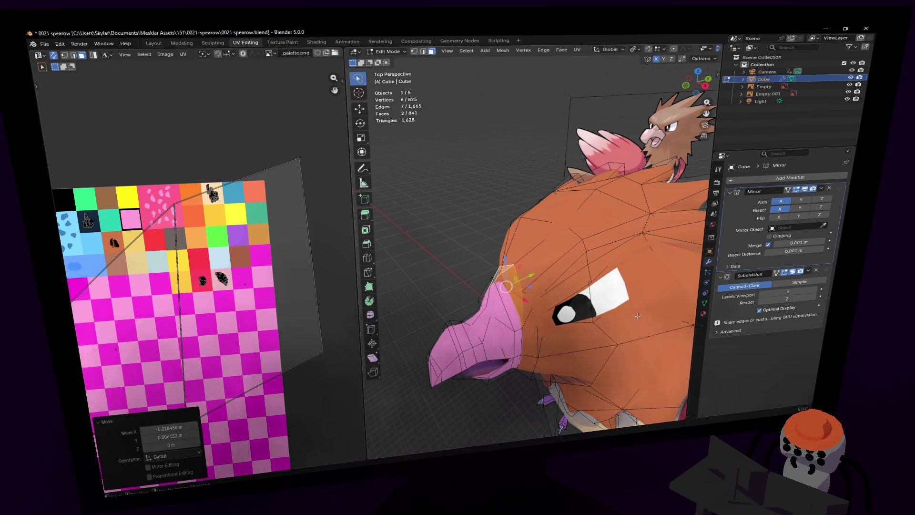
- Preview the beak in Object Mode, then return to Edit Mode facing the beak
key(Tab)
key(shift+grave)
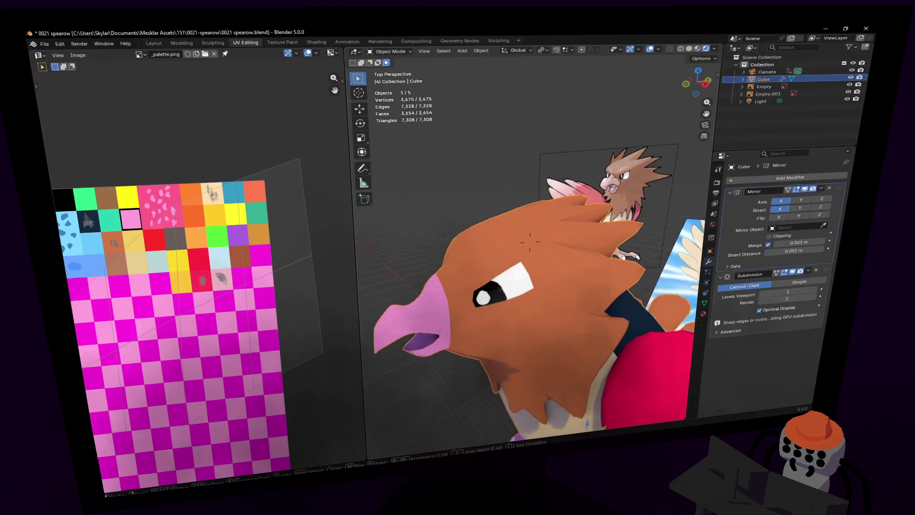
click(529, 242)
key(Tab)
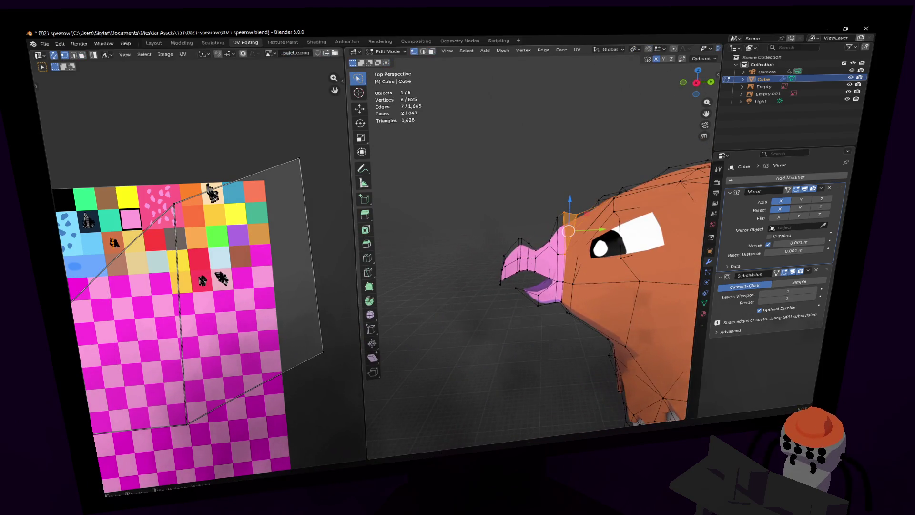
middle_drag(572, 252, 548, 255)
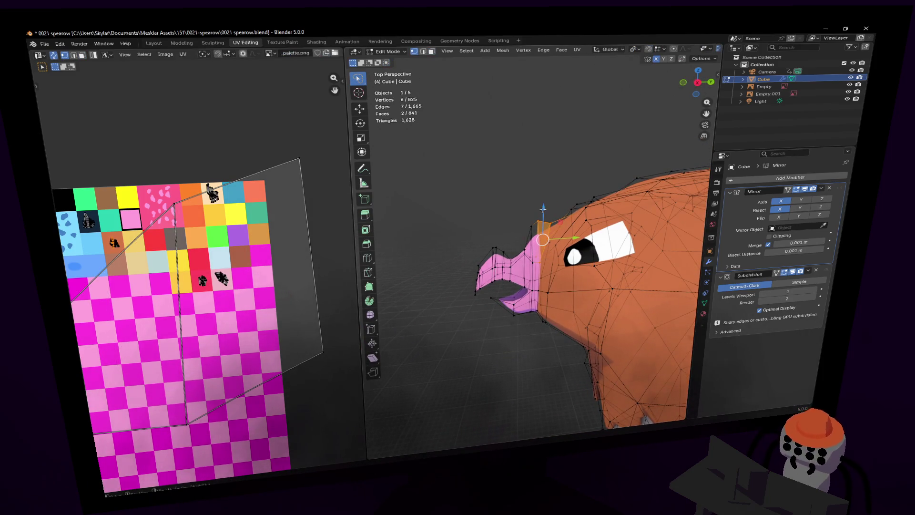
- Lasso-select all the beak vertices and widen the 3D viewport
mouse_move(518, 198)
mouse_down()
mouse_move(440, 321)
mouse_move(497, 339)
mouse_up()
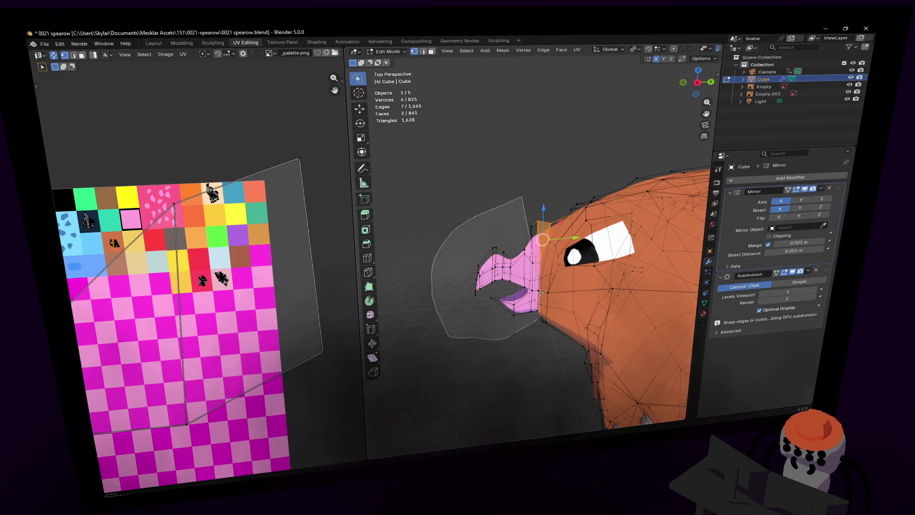
drag(540, 292, 540, 291)
middle_drag(540, 290, 530, 268)
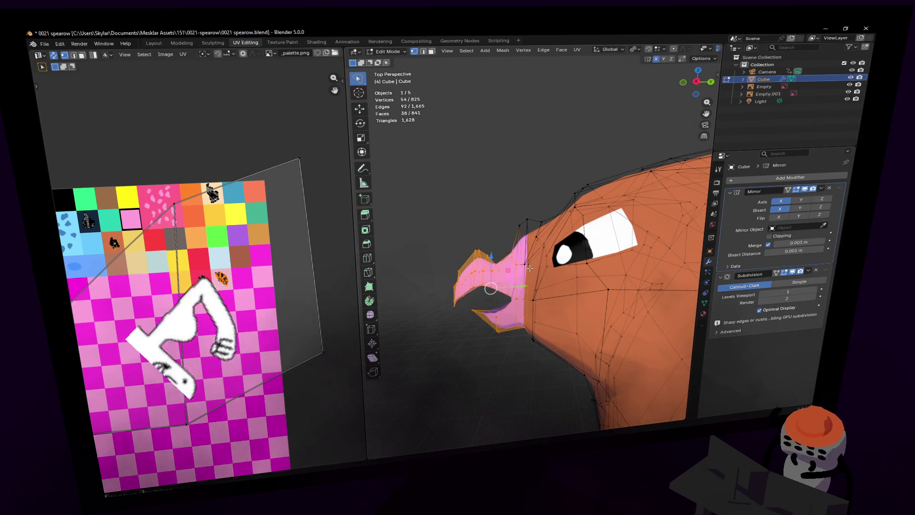
drag(545, 206, 481, 276)
key(shift+grave)
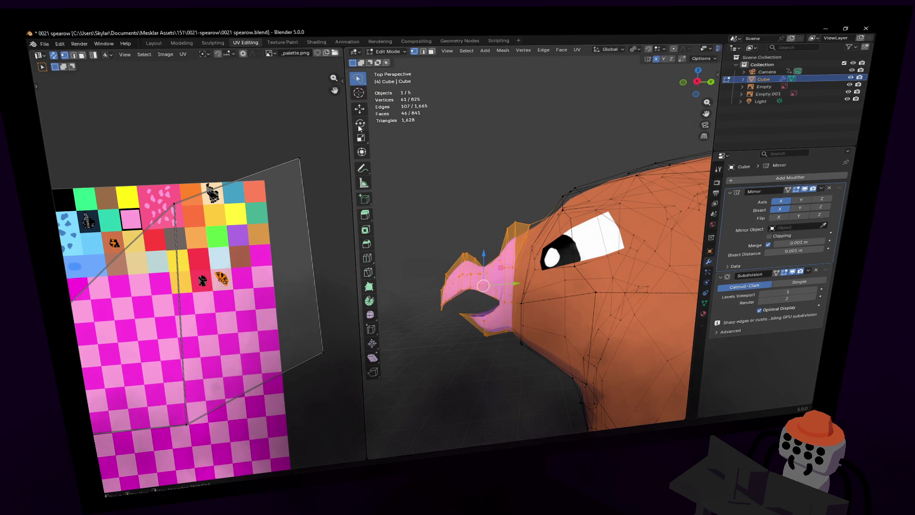
drag(346, 127, 239, 127)
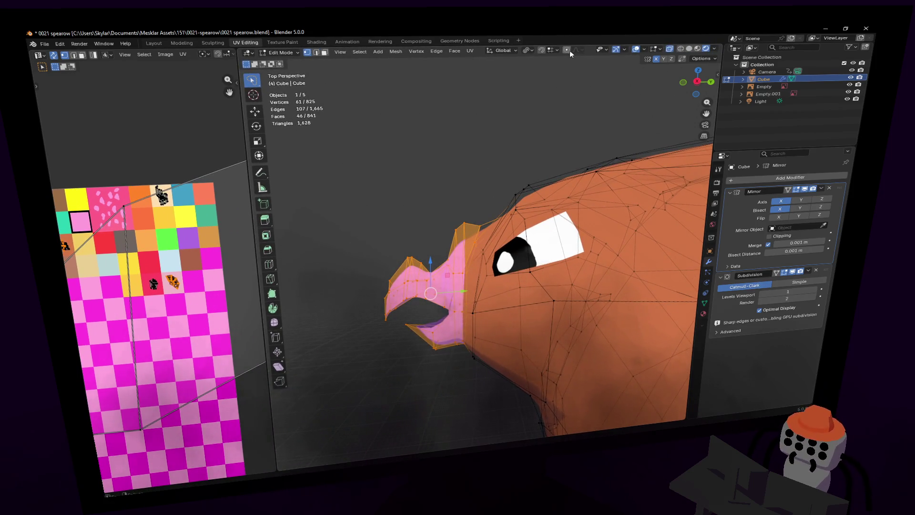
- Slide the beak back along Y into the head, then pull a head vertex with proportional falloff
drag(461, 288, 480, 285)
mouse_move(480, 285)
middle_down()
mouse_move(483, 246)
mouse_move(551, 194)
mouse_move(570, 191)
middle_up()
click(566, 196)
drag(618, 177, 587, 184)
mouse_move(587, 183)
middle_down()
mouse_move(547, 190)
mouse_move(575, 194)
middle_up()
key(s)
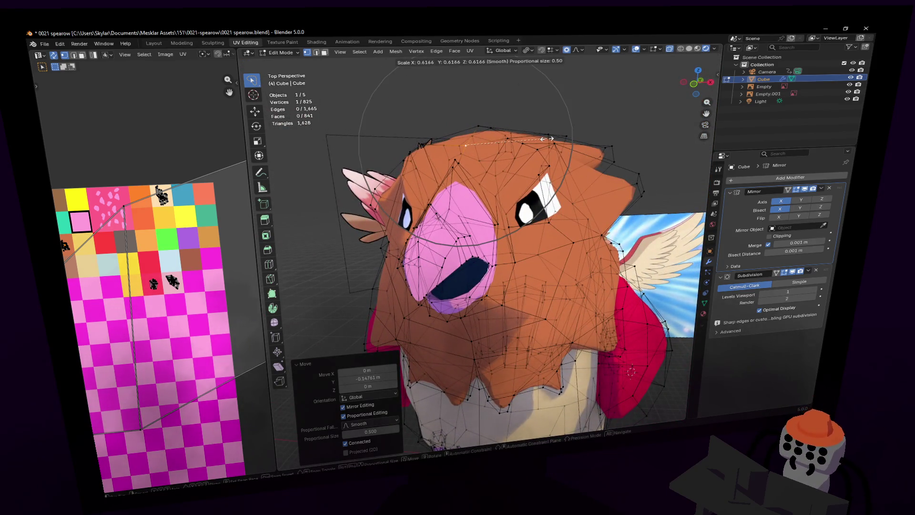
key(x)
key(Escape)
- Raise the head vertex above the beak, then lower it slightly along Z
middle_drag(529, 136, 478, 214)
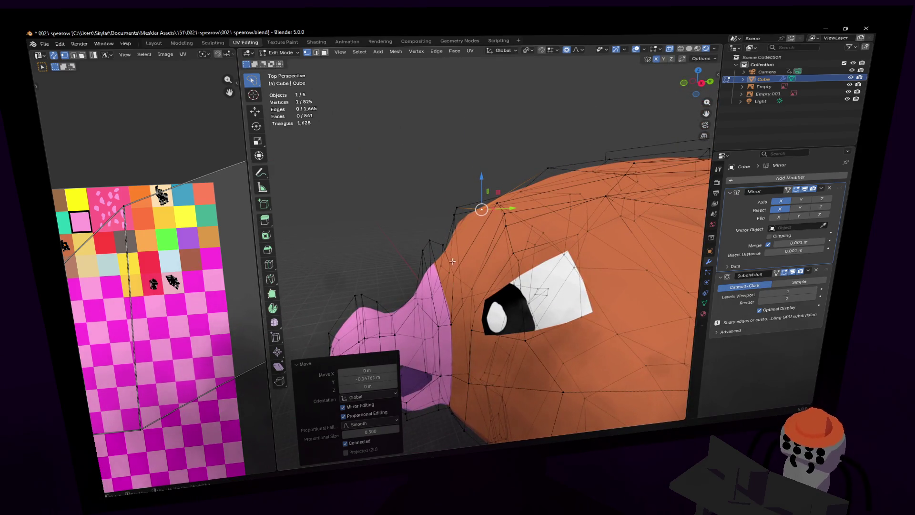
scroll(452, 261, up, 3)
middle_drag(459, 275, 424, 173)
key(g)
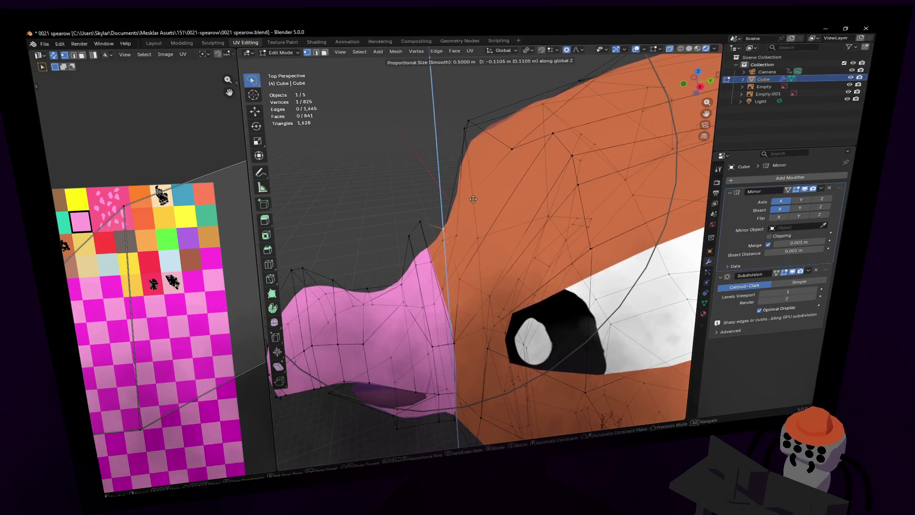
key(Return)
key(g)
key(z)
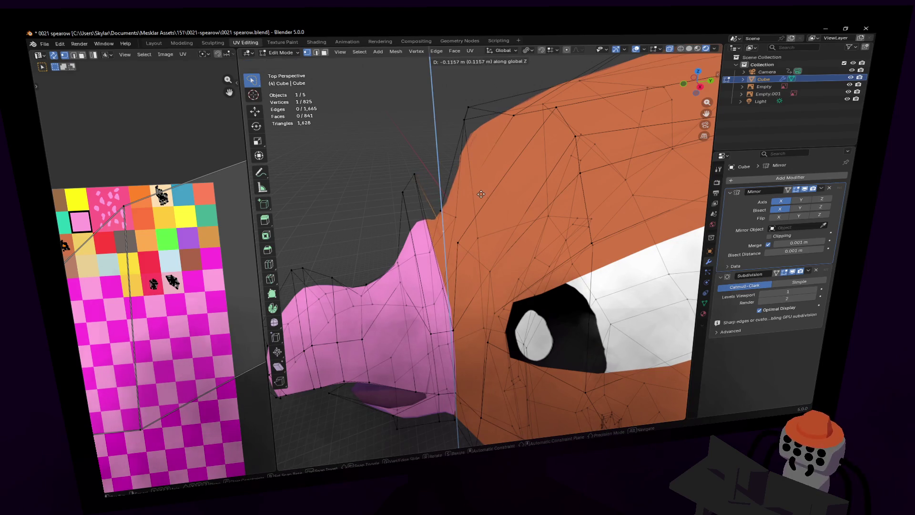
key(Return)
- Raise the edge where beak meets head along Z, then return to Object Mode
mouse_move(487, 165)
middle_down()
mouse_move(462, 124)
mouse_move(481, 179)
middle_up()
key(2)
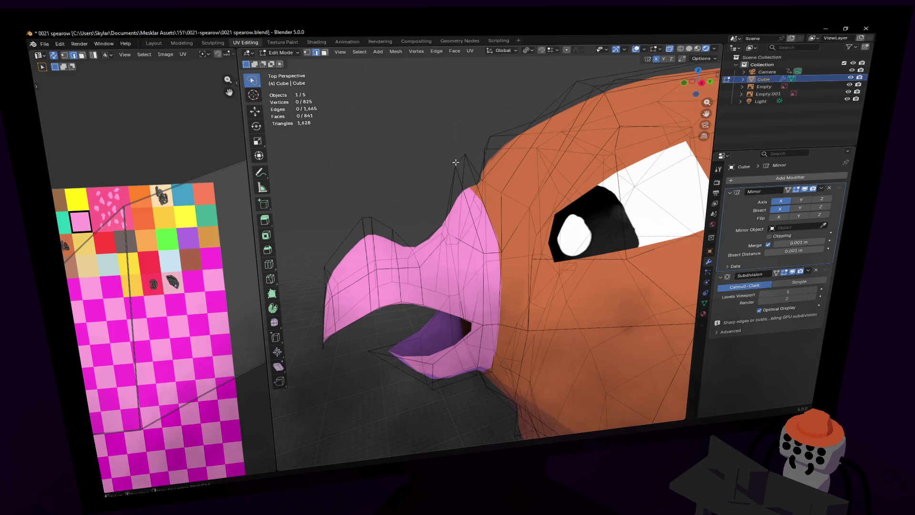
click(455, 162)
key(g)
key(z)
click(470, 124)
mouse_move(470, 125)
middle_down()
mouse_move(466, 235)
mouse_move(478, 226)
middle_up()
key(3)
click(466, 235)
key(Tab)
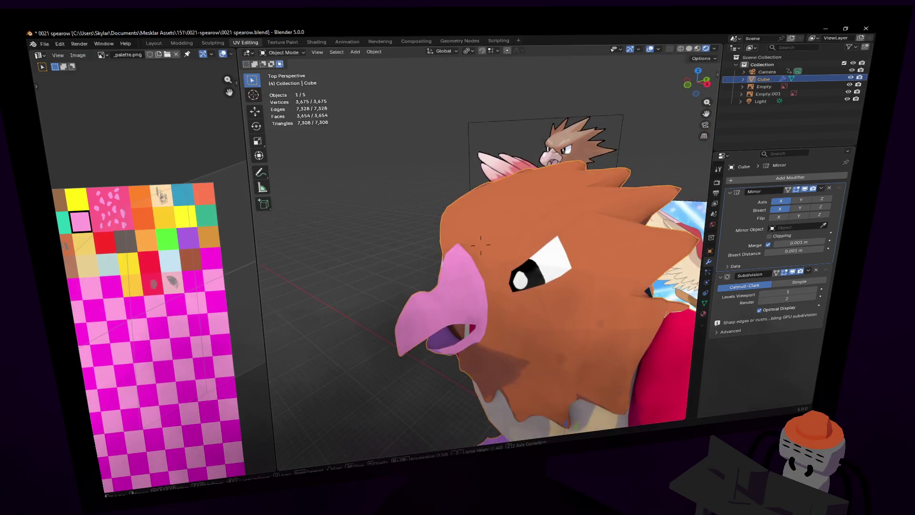
- Fly in to the head and lower a vertex at the beak top along Z
key(shift+grave)
key(w)
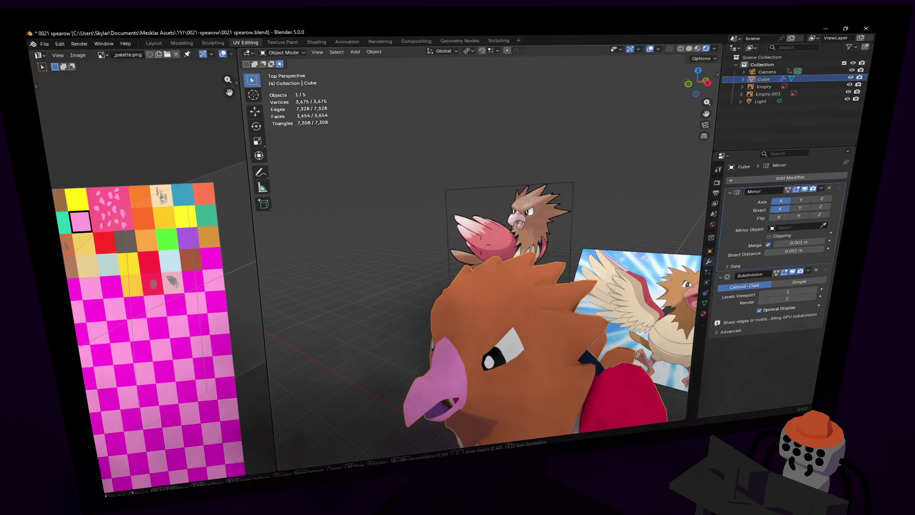
click(422, 204)
key(Tab)
middle_drag(421, 205, 458, 282)
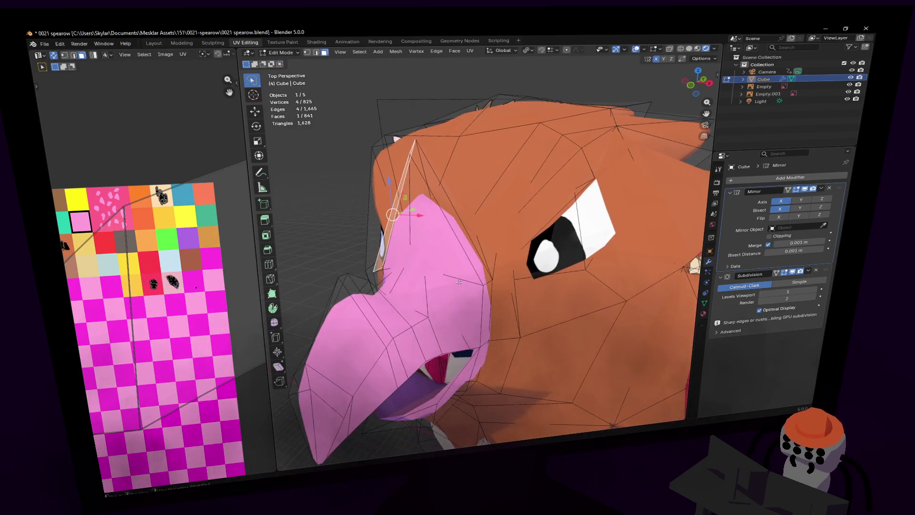
mouse_move(446, 196)
middle_down()
mouse_move(455, 198)
mouse_move(446, 196)
middle_up()
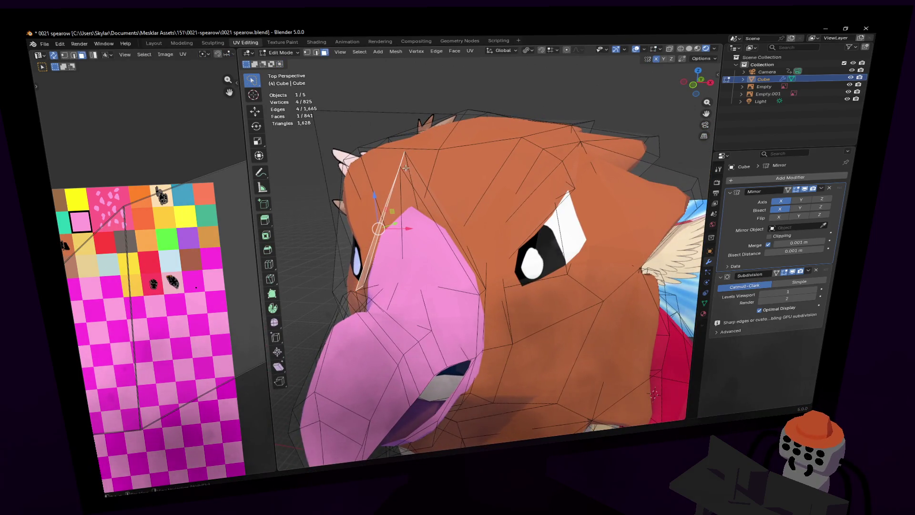
key(2)
middle_drag(436, 134, 398, 174)
mouse_move(450, 192)
middle_down()
mouse_move(428, 204)
mouse_move(457, 267)
mouse_move(482, 281)
mouse_move(477, 270)
middle_up()
key(g)
key(z)
click(487, 293)
- Nudge the beak-top faces and move the beak-top edge up and left
key(3)
key(g)
click(485, 272)
key(2)
middle_drag(509, 277, 521, 281)
click(524, 281)
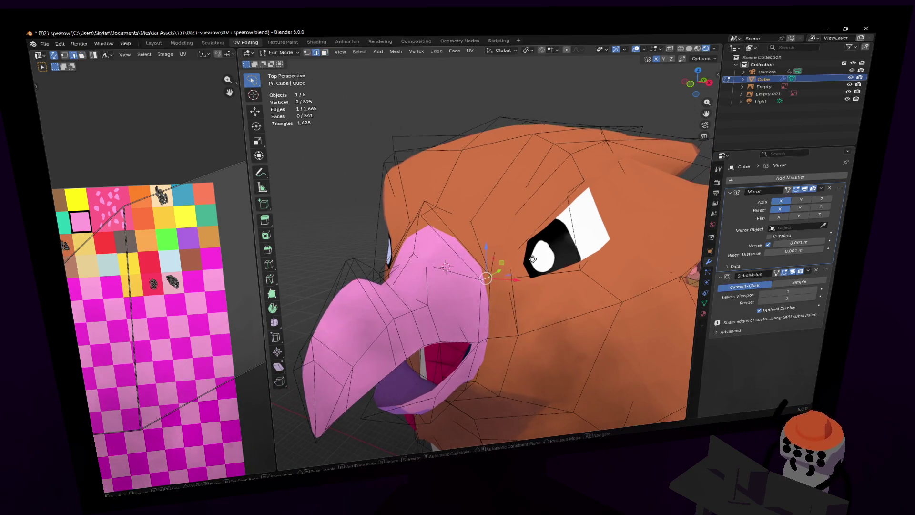
key(g)
click(520, 245)
- Redo the beak-top edge move and bevel that edge into new faces
key(ctrl+b)
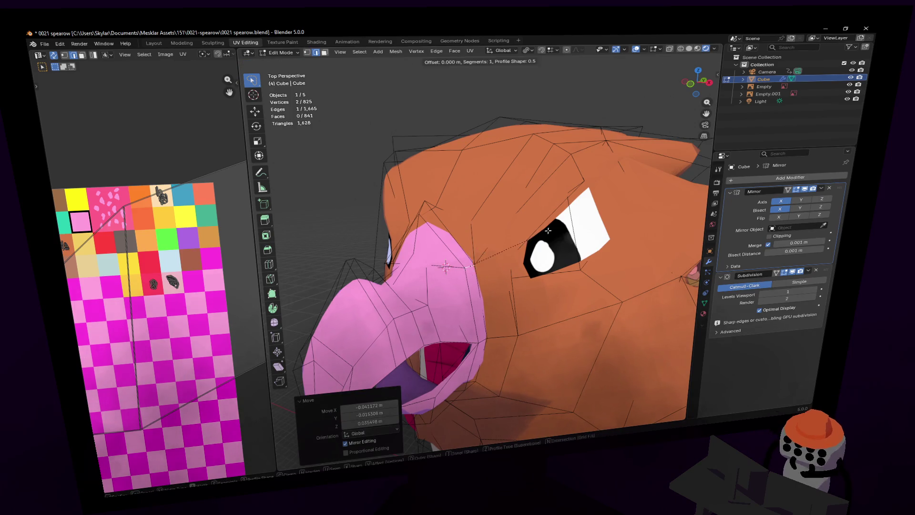
key(Escape)
key(ctrl+z)
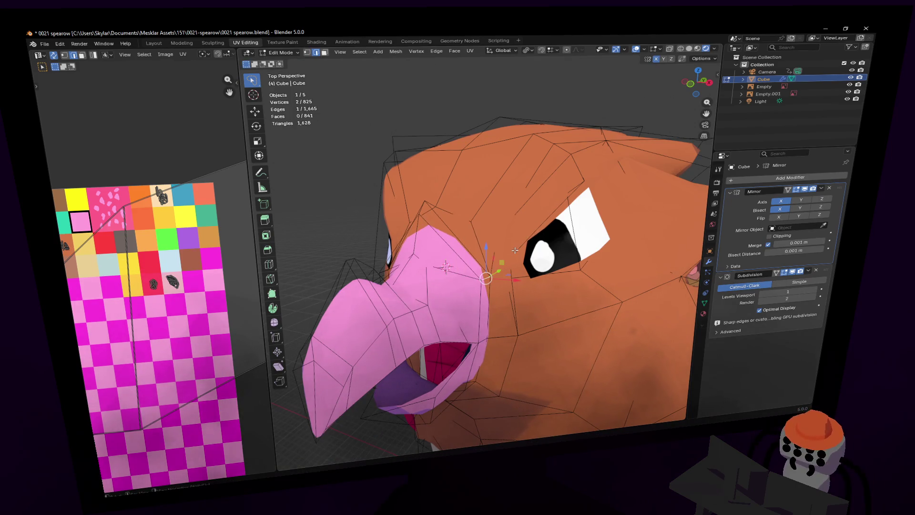
key(g)
click(479, 246)
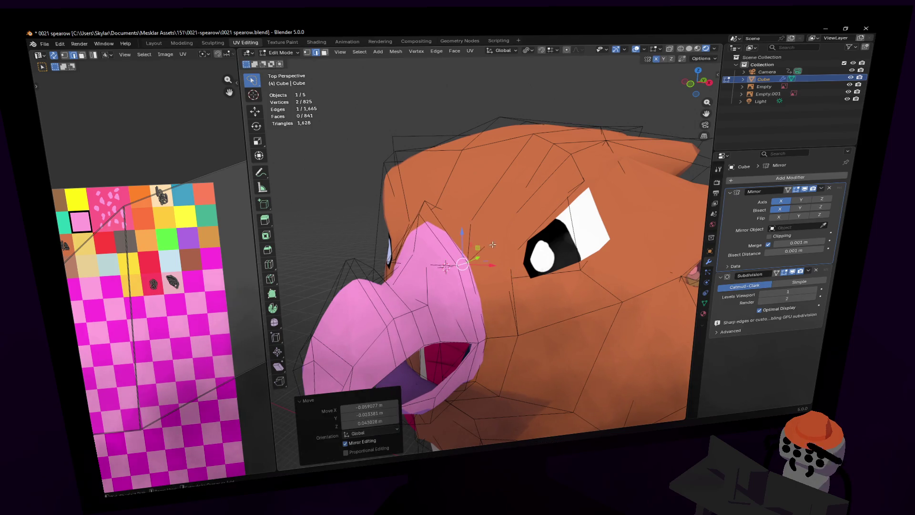
key(ctrl+b)
click(523, 232)
- Extrude the bevelled faces, shrink them, and move them into a small bump
key(e)
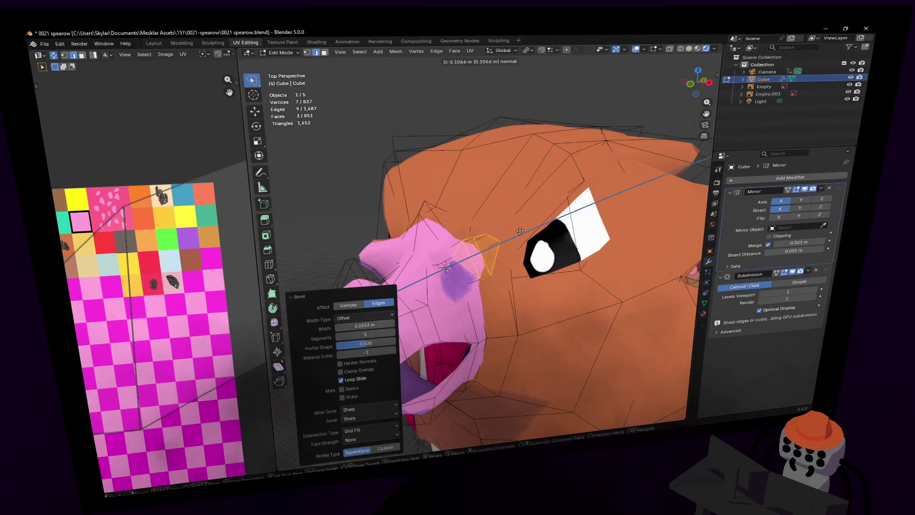
click(516, 228)
key(s)
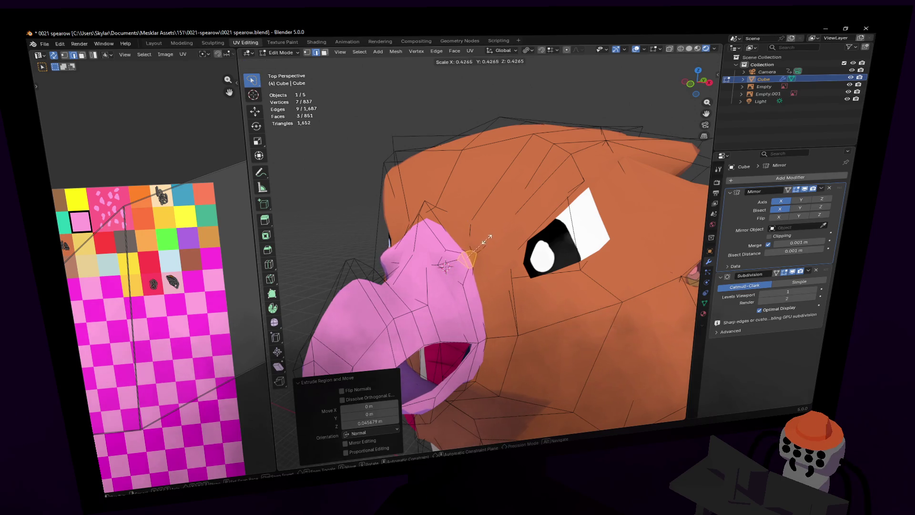
click(486, 239)
key(g)
click(483, 263)
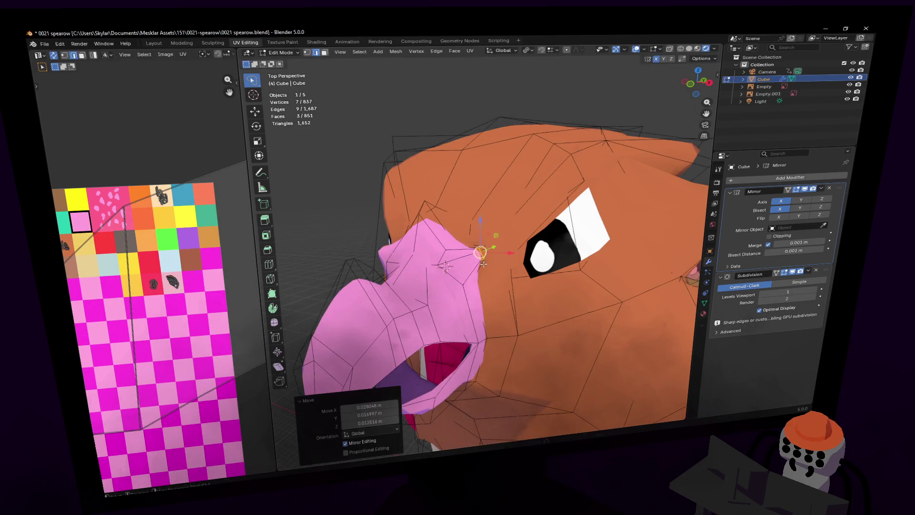
- Adjust the edge beside the new bump and preview the result in Object Mode
click(480, 295)
key(g)
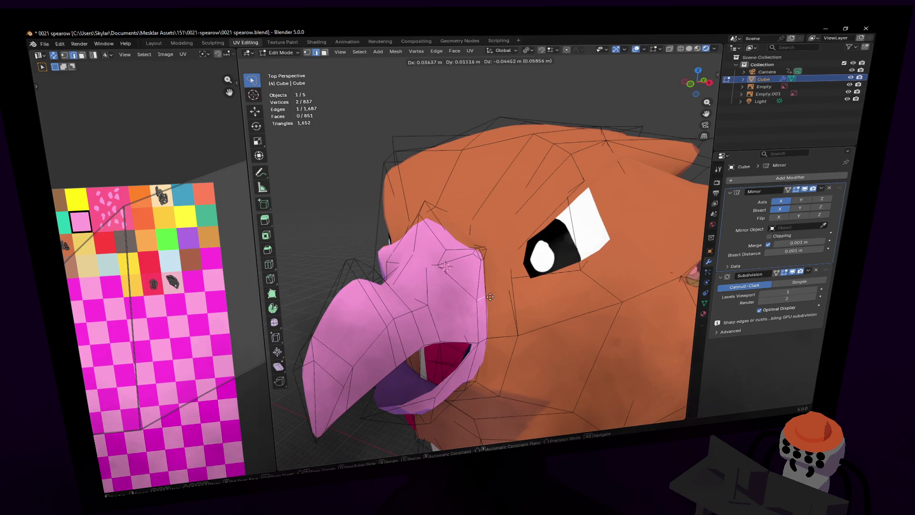
click(482, 291)
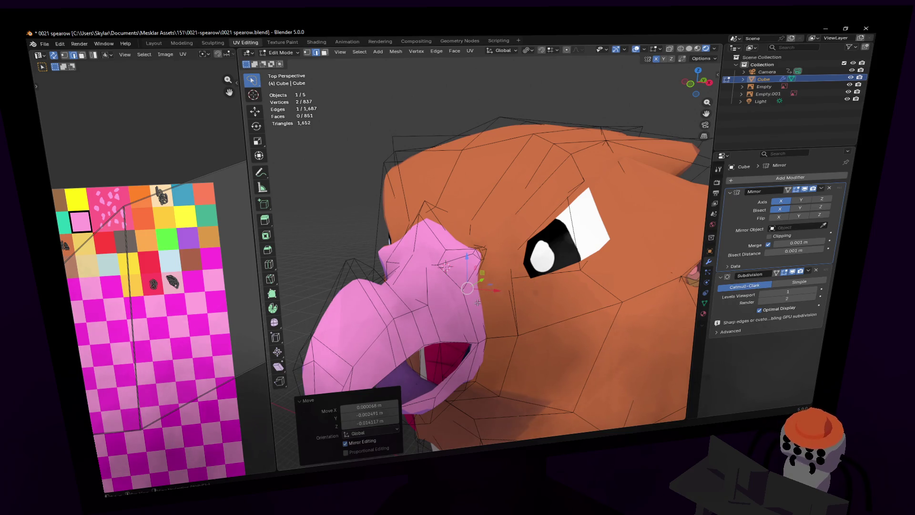
key(shift+grave)
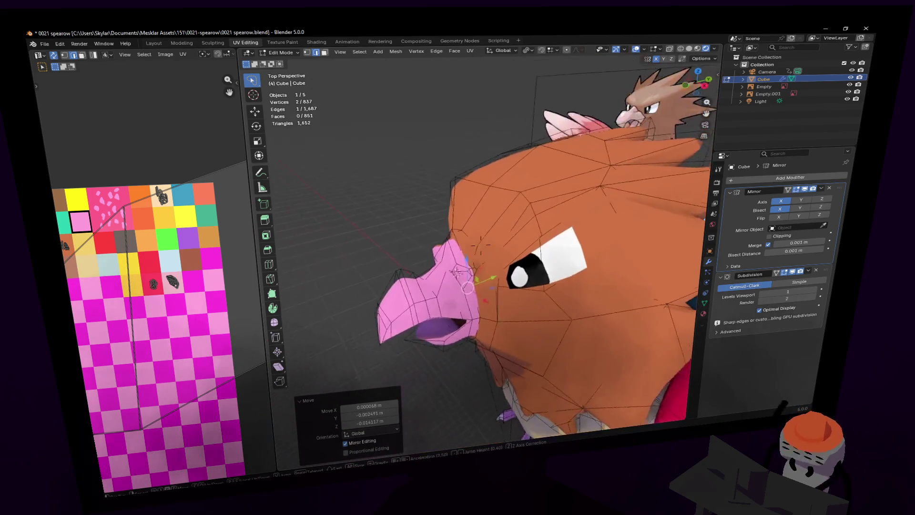
key(Tab)
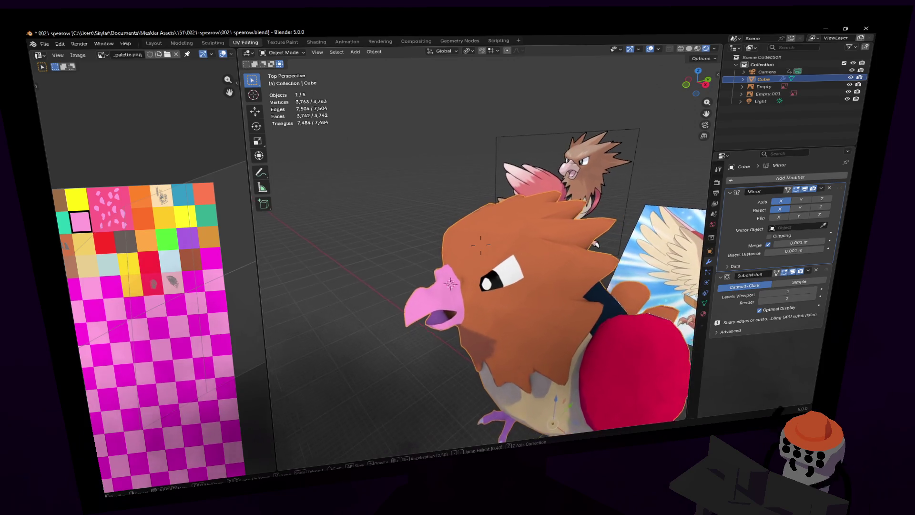
- Back in Edit Mode, move a small face beside the beak into place
click(476, 242)
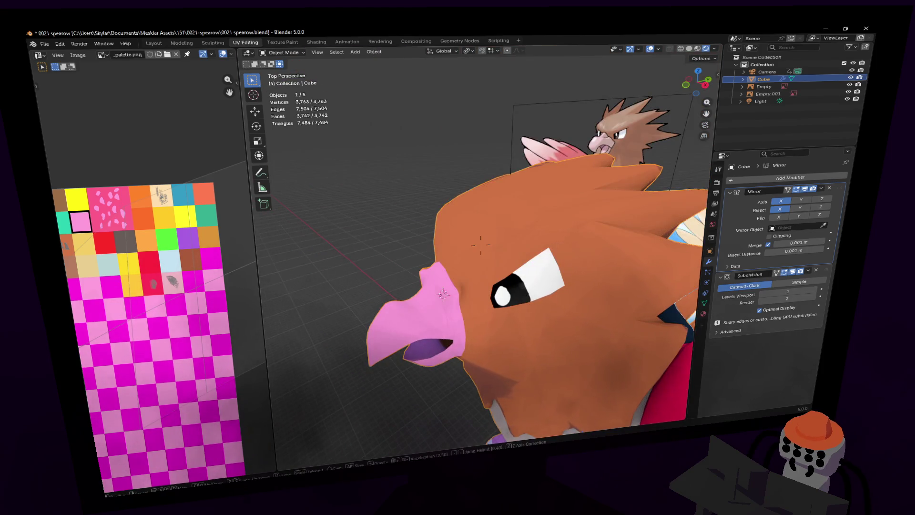
key(Tab)
key(w)
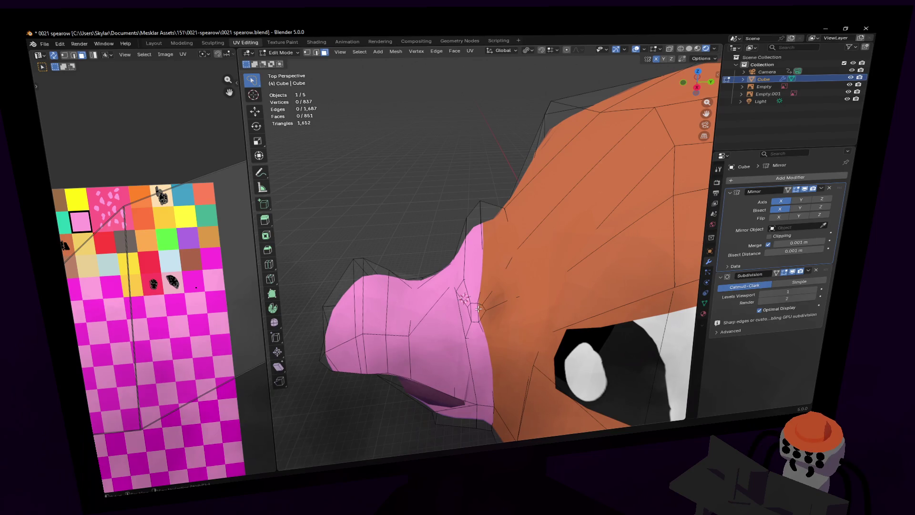
click(478, 309)
scroll(474, 305, up, 3)
key(g)
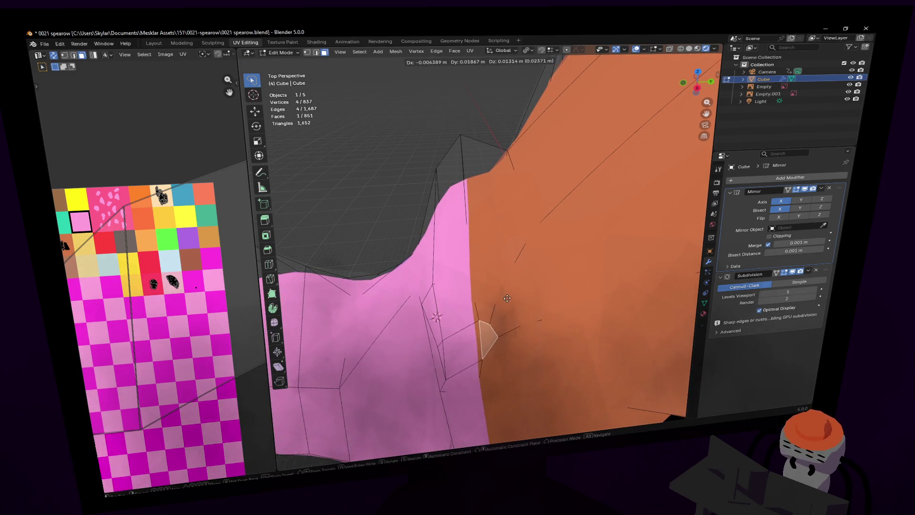
click(477, 331)
- Move a beak-seam edge and then a vertex toward the head
key(2)
click(445, 353)
key(g)
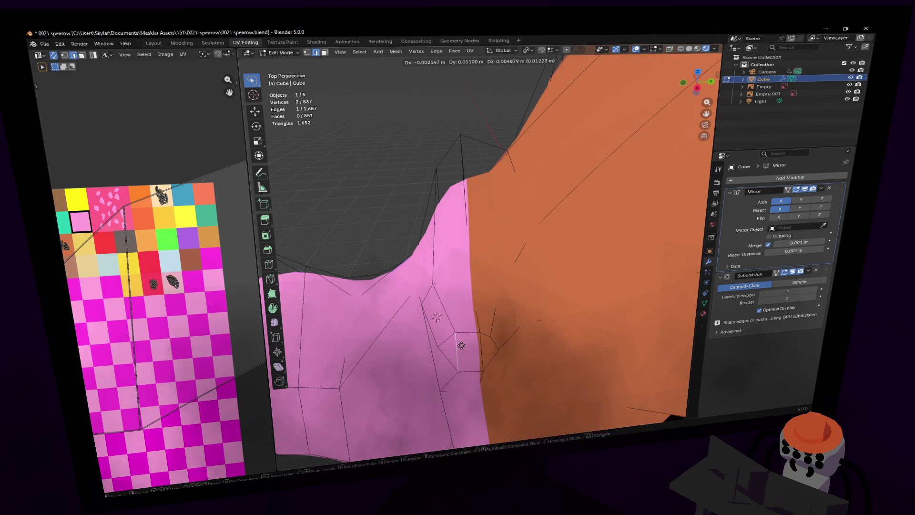
click(465, 344)
scroll(466, 254, down, 5)
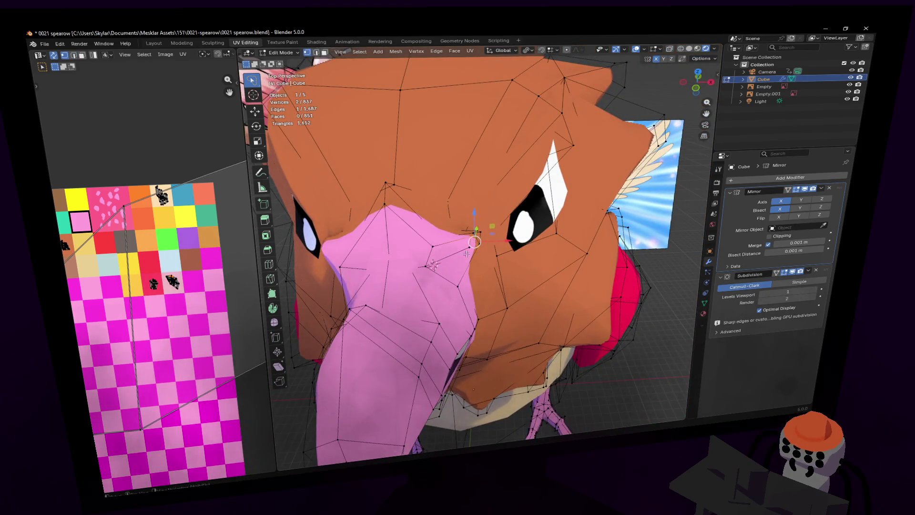
key(2)
scroll(480, 244, up, 3)
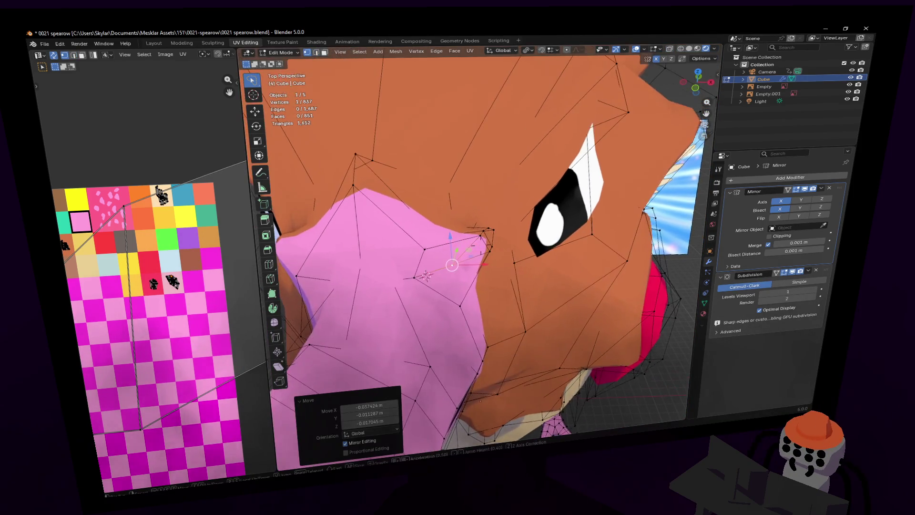
key(g)
click(477, 245)
- Select a vertex beside the beak, then reposition another seam edge near the eye
middle_drag(476, 245, 449, 247)
key(1)
click(449, 246)
key(shift+grave)
key(w)
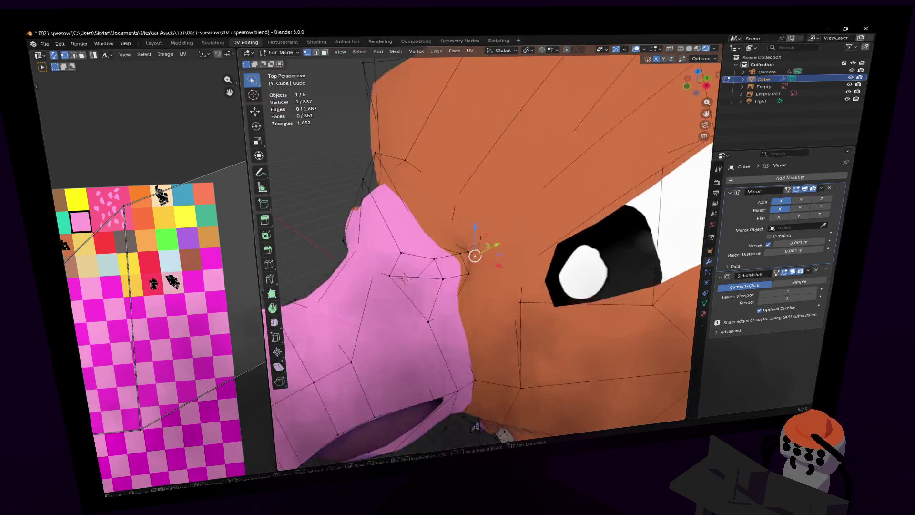
click(469, 239)
mouse_move(442, 230)
middle_down()
mouse_move(594, 210)
mouse_move(433, 210)
mouse_move(472, 208)
middle_up()
click(461, 223)
key(g)
click(454, 224)
- Move that seam edge further into place and deselect everything
key(r)
key(g)
click(358, 214)
mouse_move(358, 214)
middle_down()
mouse_move(477, 221)
mouse_move(420, 263)
middle_up()
click(451, 282)
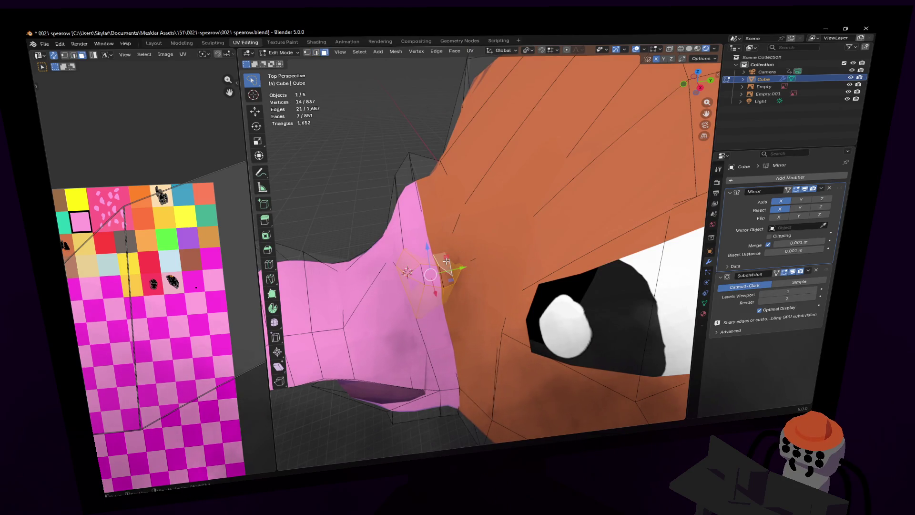
key(shift+grave)
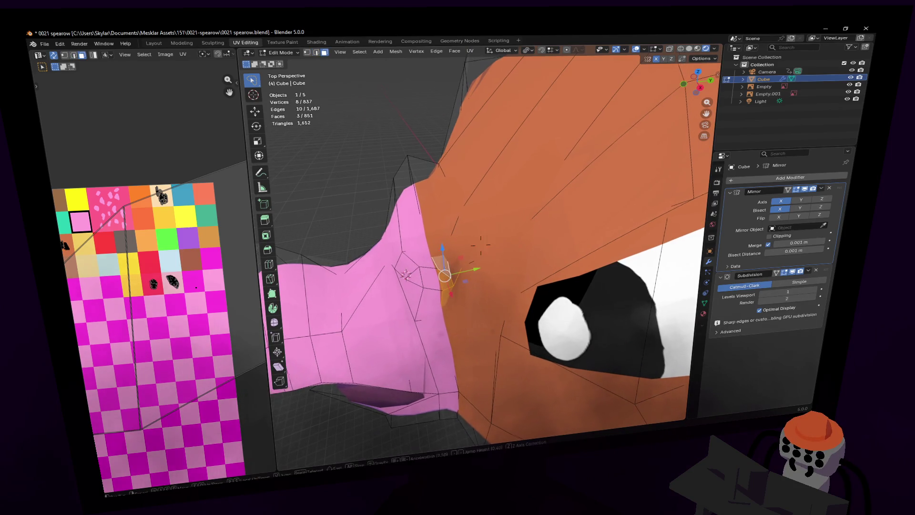
- Unwrap the selected seam faces, halve the UV island, and place it on a palette colour
key(u)
click(446, 257)
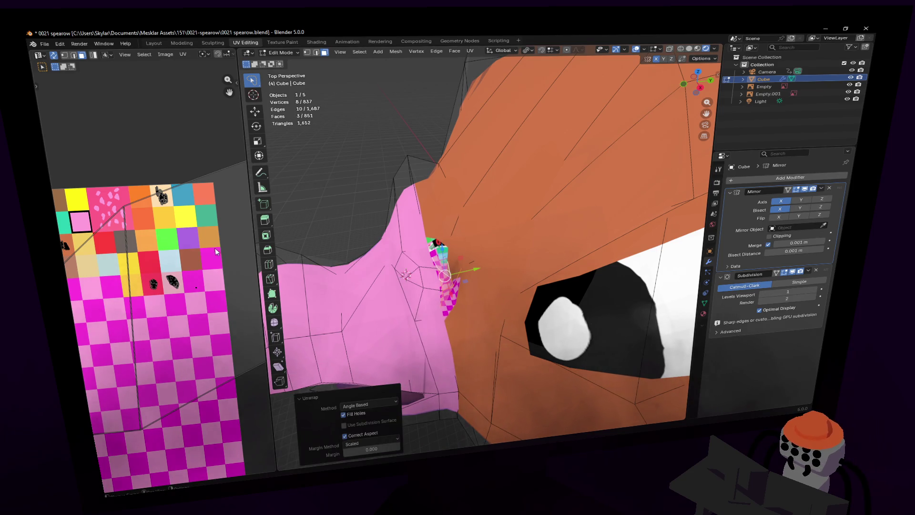
key(s)
key(Return)
key(g)
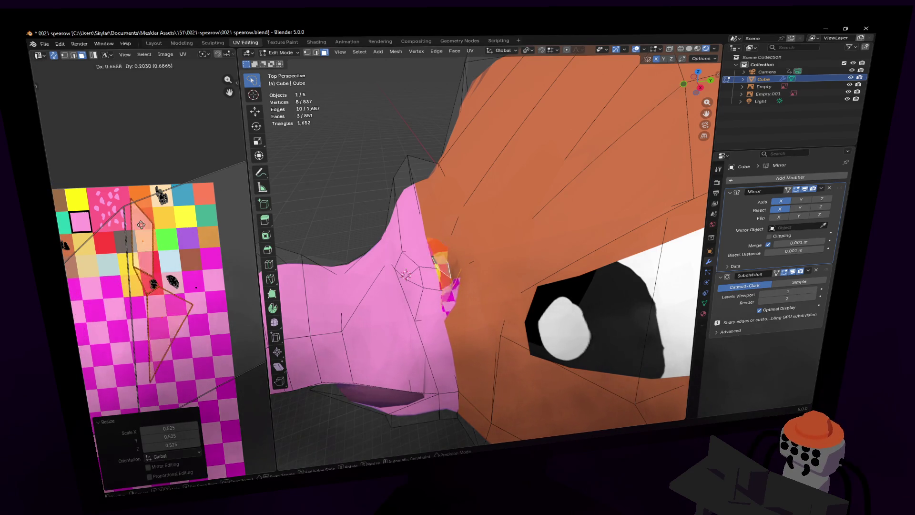
key(Return)
key(s)
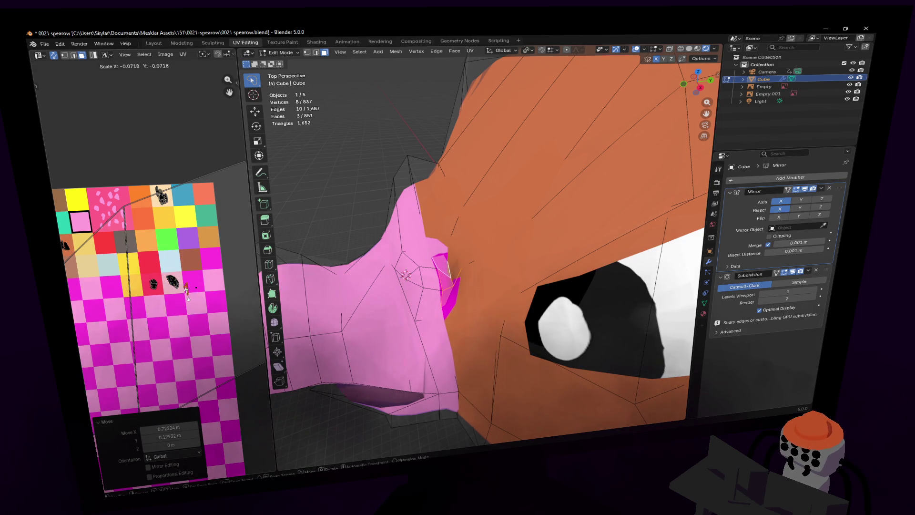
- Unwrap one more beak-seam face, shrink its UV island, and place it on the palette
middle_drag(380, 246, 429, 246)
click(436, 245)
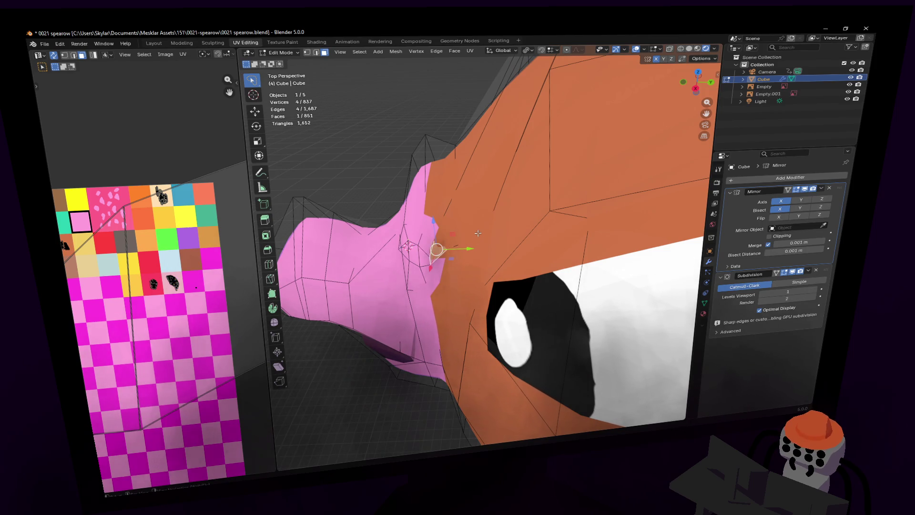
key(u)
click(477, 233)
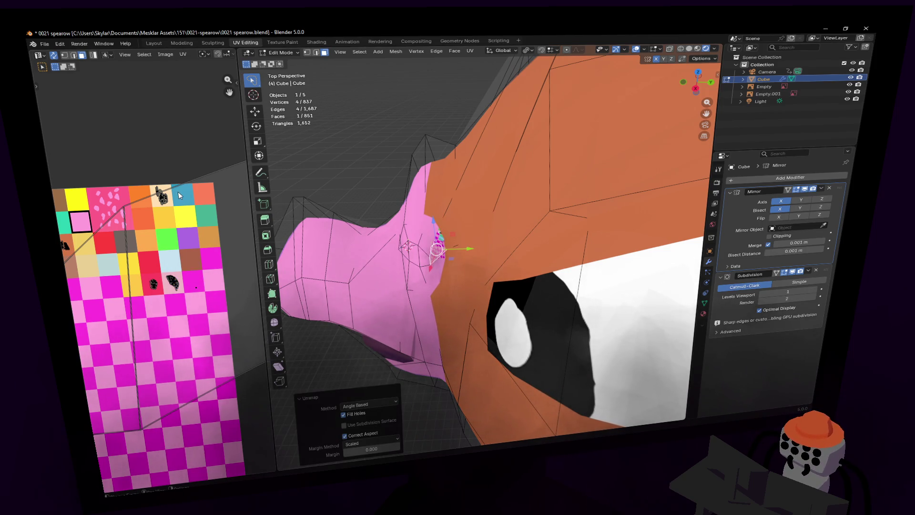
key(s)
click(167, 203)
key(g)
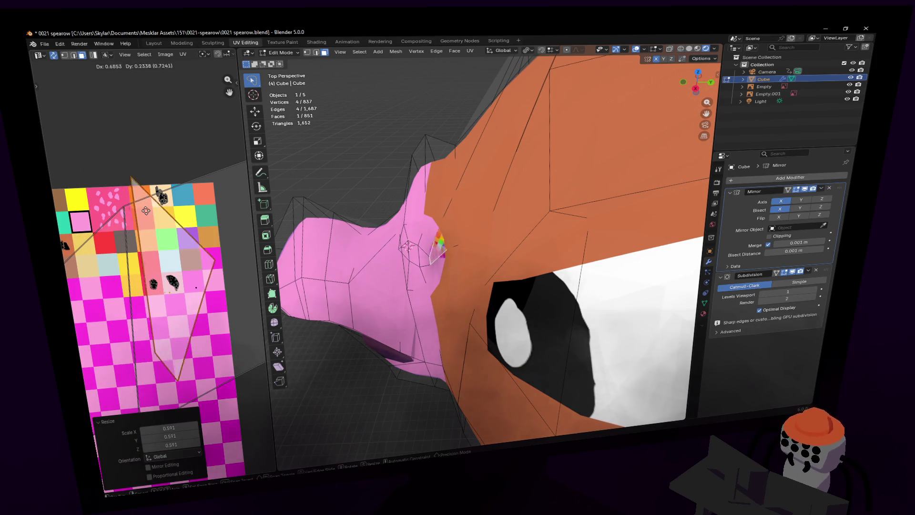
click(145, 210)
- Shrink that island to a tiny size on the chosen colour and check the result in Object Mode
key(s)
click(181, 267)
key(g)
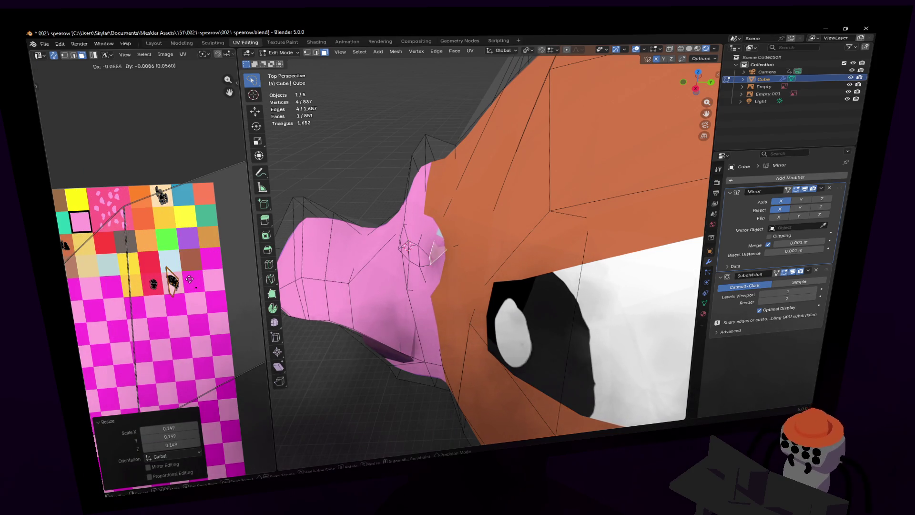
click(188, 276)
key(s)
mouse_move(339, 279)
middle_down()
mouse_move(441, 238)
mouse_move(482, 245)
mouse_move(515, 295)
middle_up()
key(Tab)
key(Tab)
- Raise a crest vertex on the head along Z, then slide it along Y
key(1)
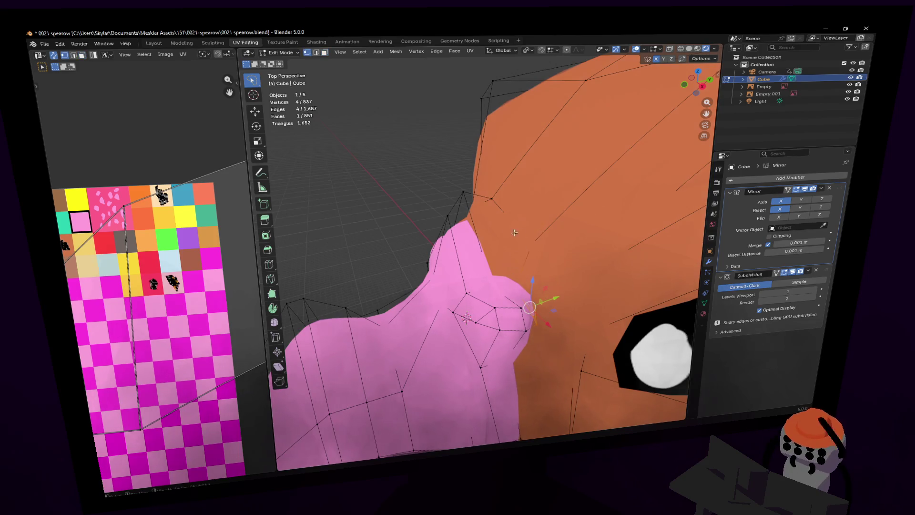
click(469, 194)
middle_drag(469, 195, 468, 181)
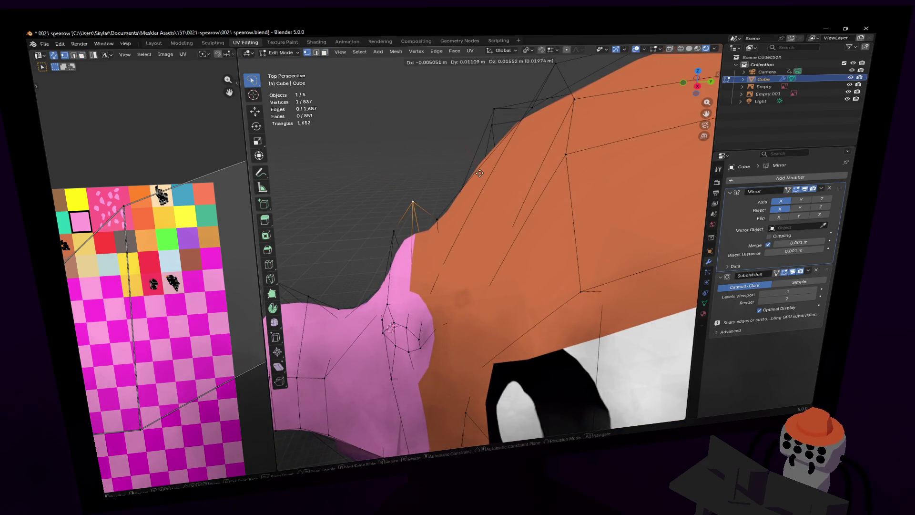
key(g)
key(z)
click(450, 189)
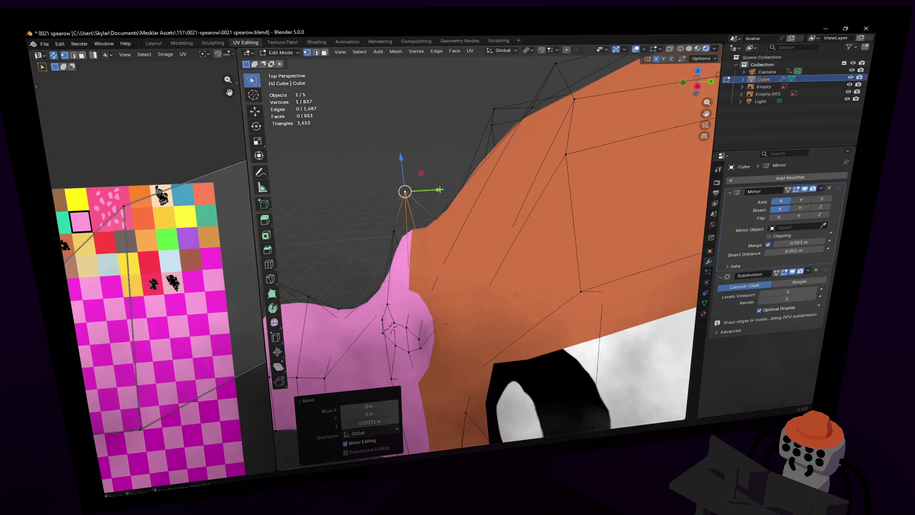
drag(439, 190, 463, 193)
click(470, 193)
middle_drag(470, 193, 375, 200)
- Check the whole bird outside Edit Mode, flying the view toward it
key(Tab)
scroll(443, 200, down, 5)
key(shift+grave)
key(w)
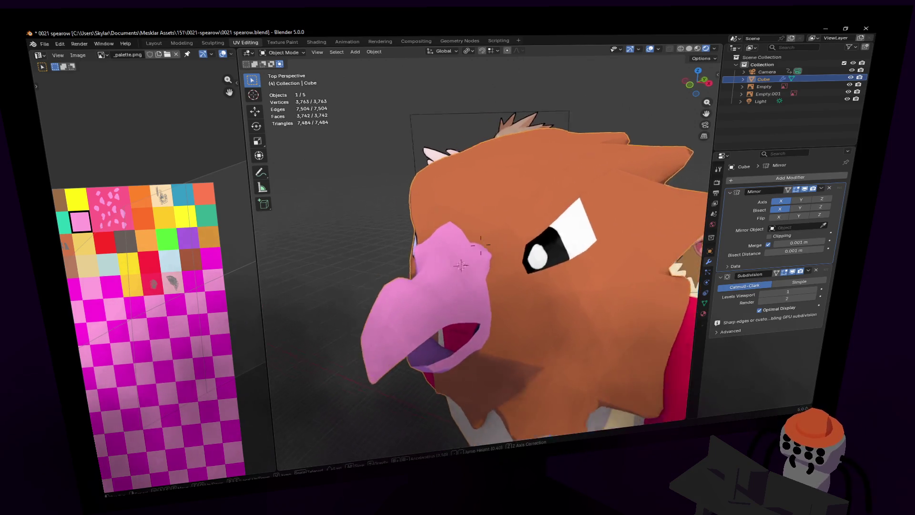
key(Tab)
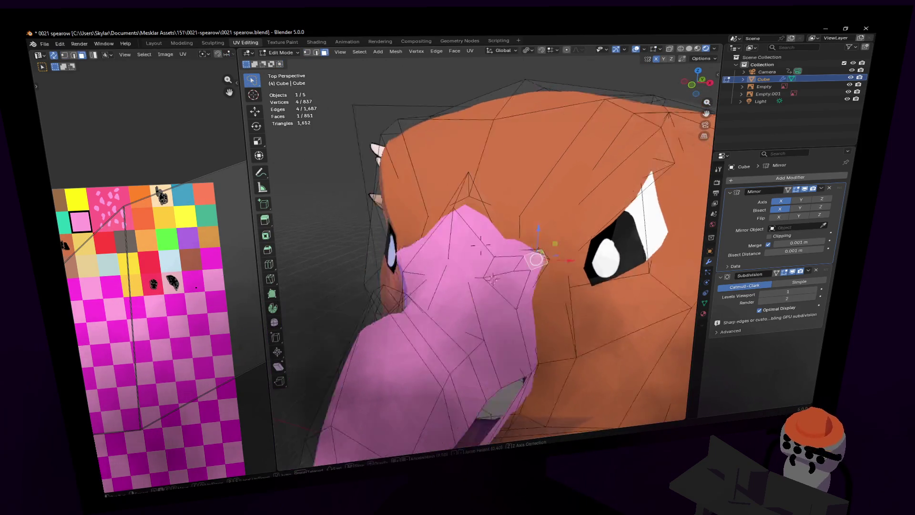
- Move a small beak face, then nudge the selection again up close
key(3)
click(552, 266)
key(g)
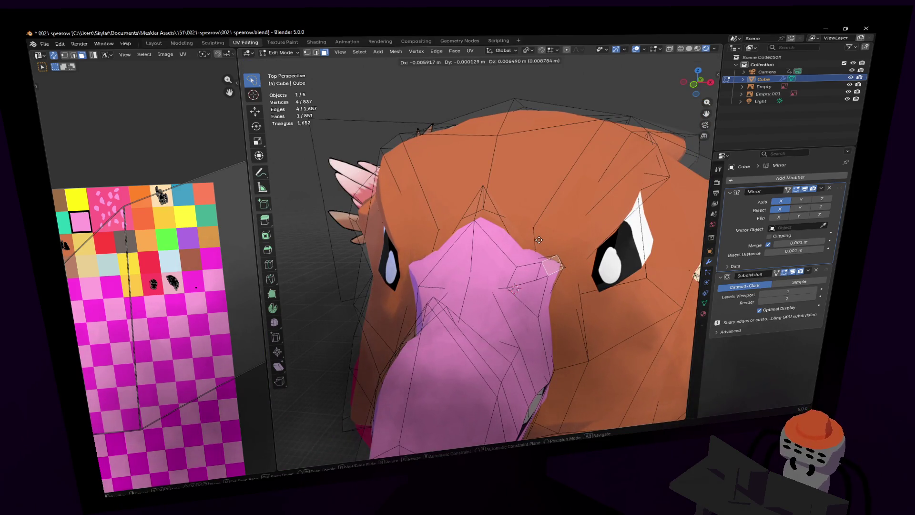
click(538, 240)
key(shift+grave)
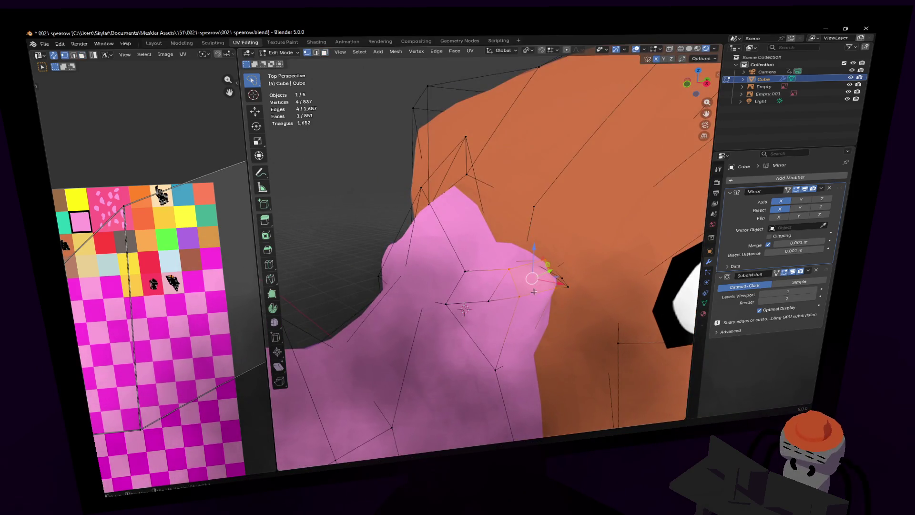
key(g)
click(538, 277)
- Move a point where the beak meets the head near the eye
key(2)
key(shift+grave)
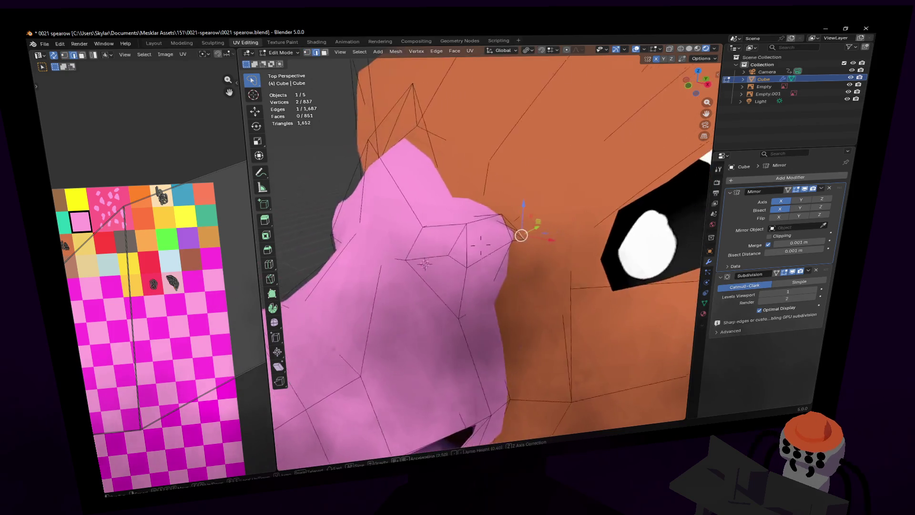
click(454, 276)
key(g)
click(435, 264)
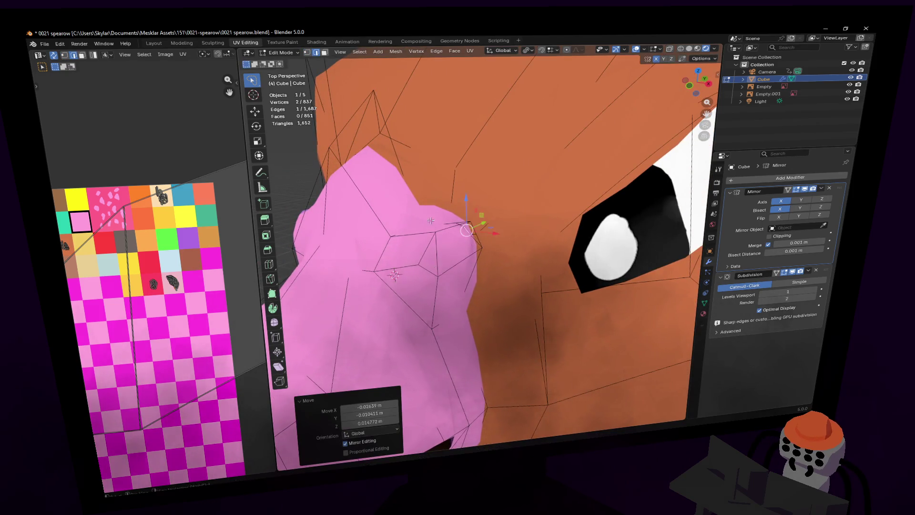
- Fly around the beak and shift a seam vertex vertically along Z
key(shift+grave)
key(a)
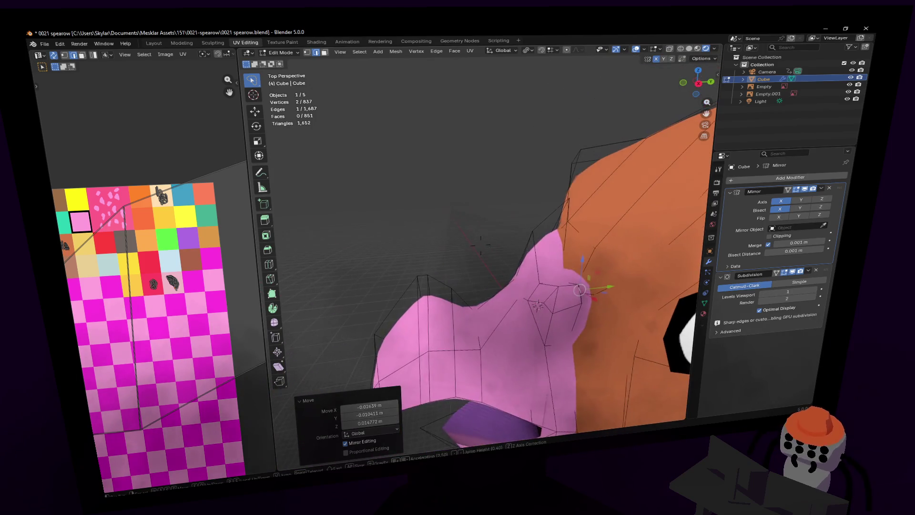
key(d)
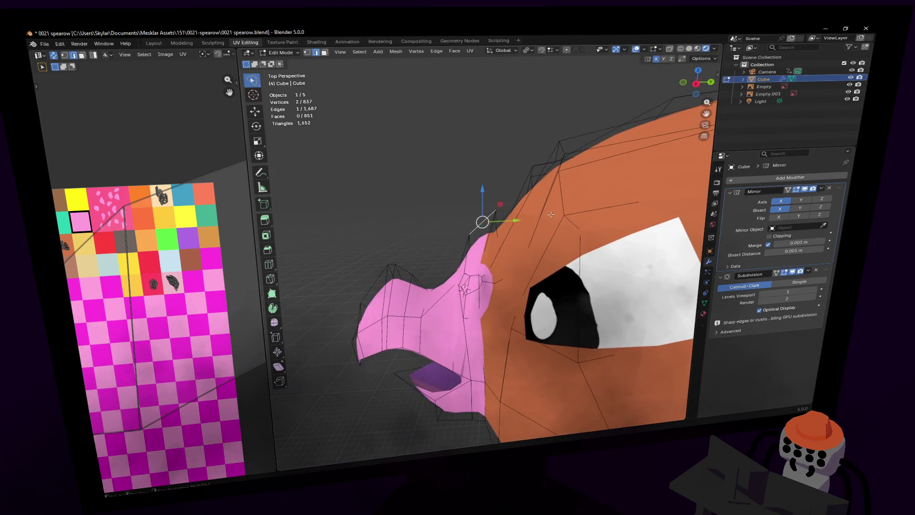
key(a)
key(Return)
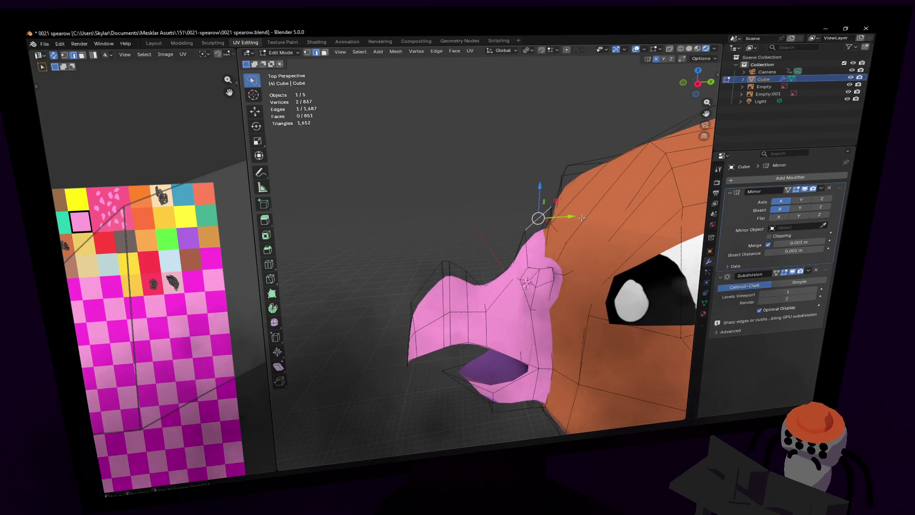
key(g)
key(z)
click(596, 203)
- Fly the view toward the eye and clear the mesh selection
key(shift+grave)
key(w)
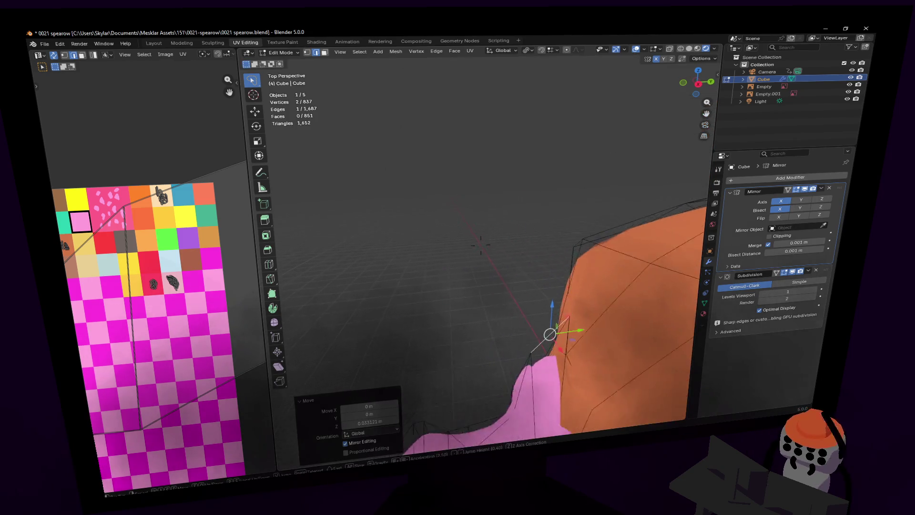
key(s)
key(d)
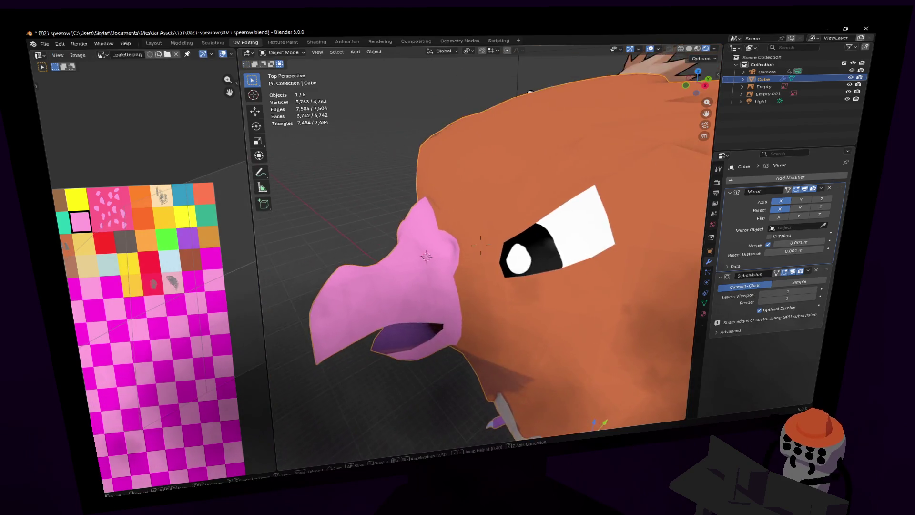
key(Return)
key(a)
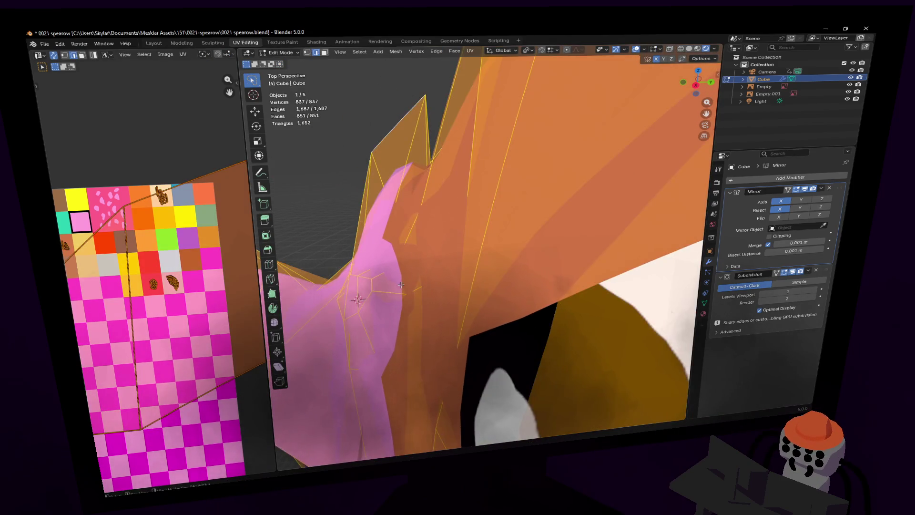
key(alt+a)
- Select an edge on the beak seam and reposition it twice
click(407, 292)
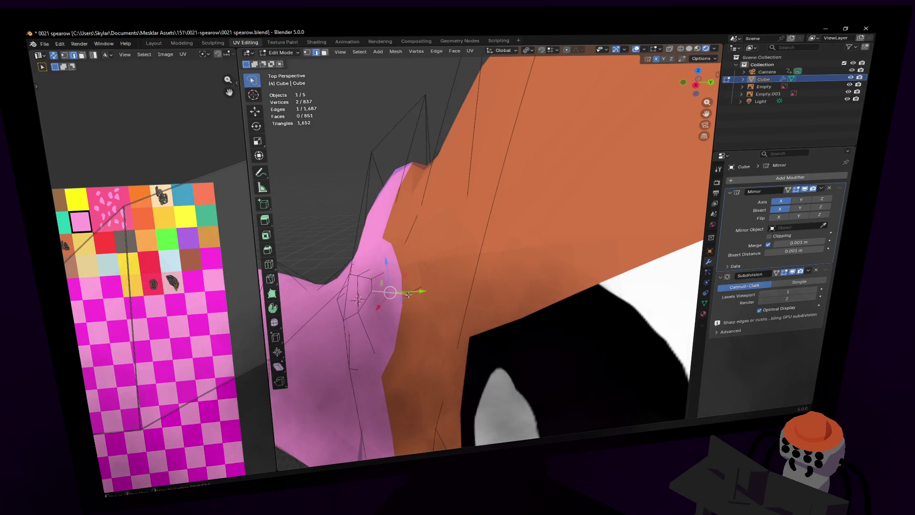
middle_drag(407, 294, 562, 224)
key(g)
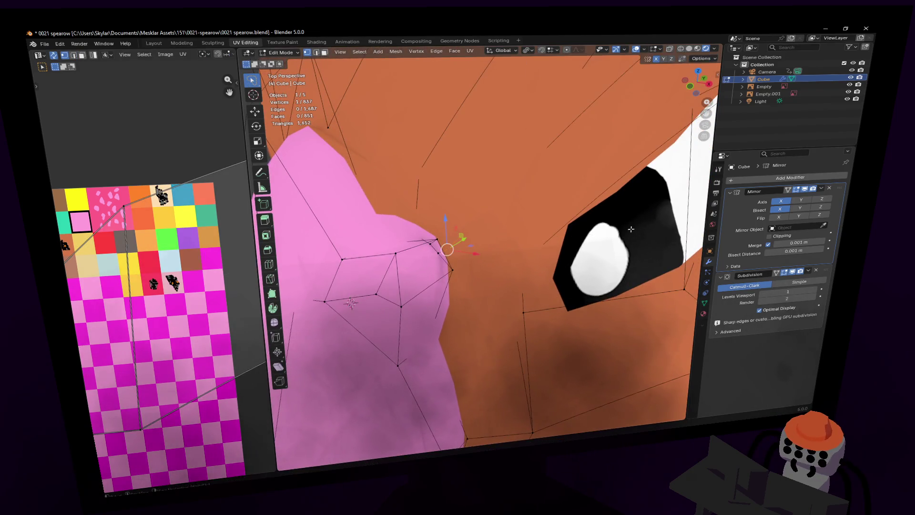
click(600, 213)
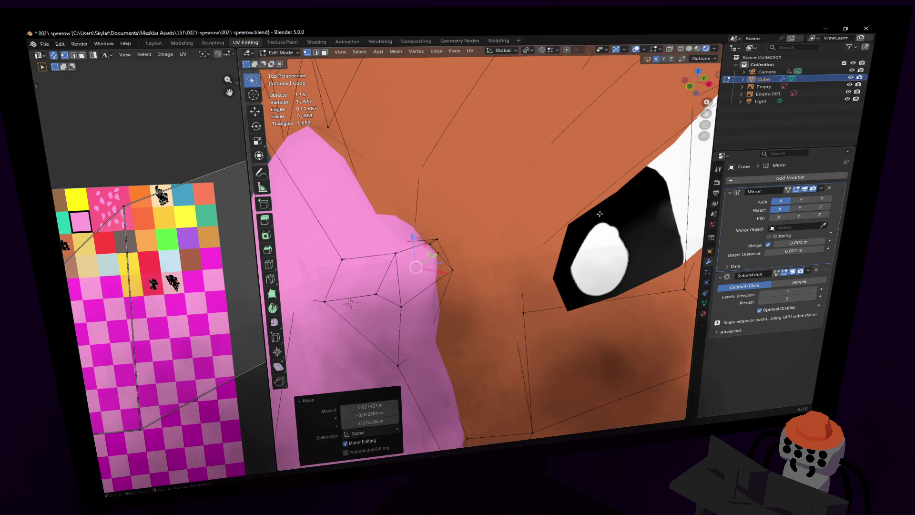
key(g)
click(422, 211)
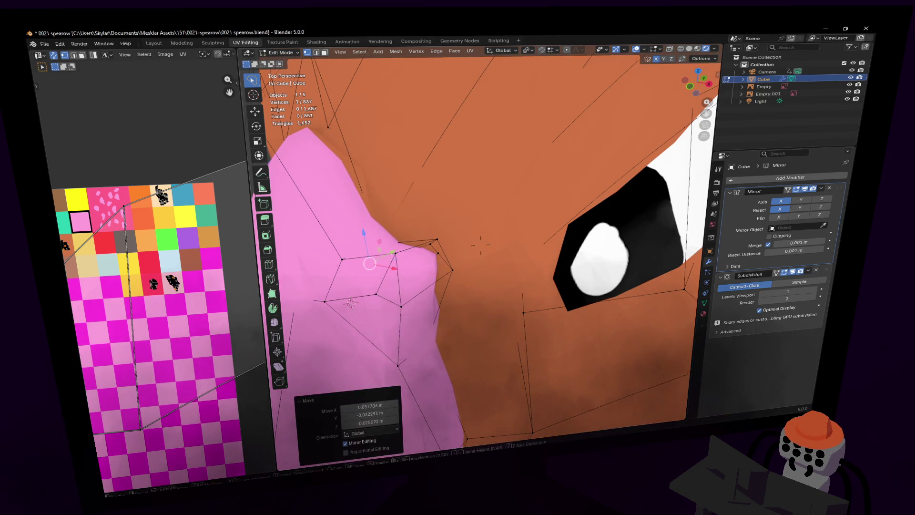
- Review the whole model, then select a face at the beak base in Edit Mode
scroll(422, 211, down, 5)
key(Tab)
key(shift+grave)
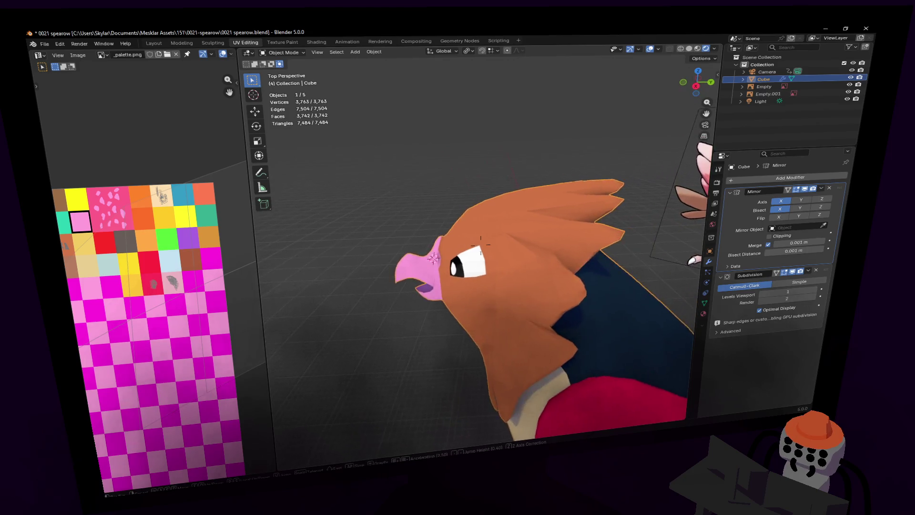
key(w)
click(456, 210)
key(Tab)
middle_drag(455, 210, 430, 257)
click(448, 265)
- Move the beak-base face and bevel the vertex atop the beak base into a small face
key(g)
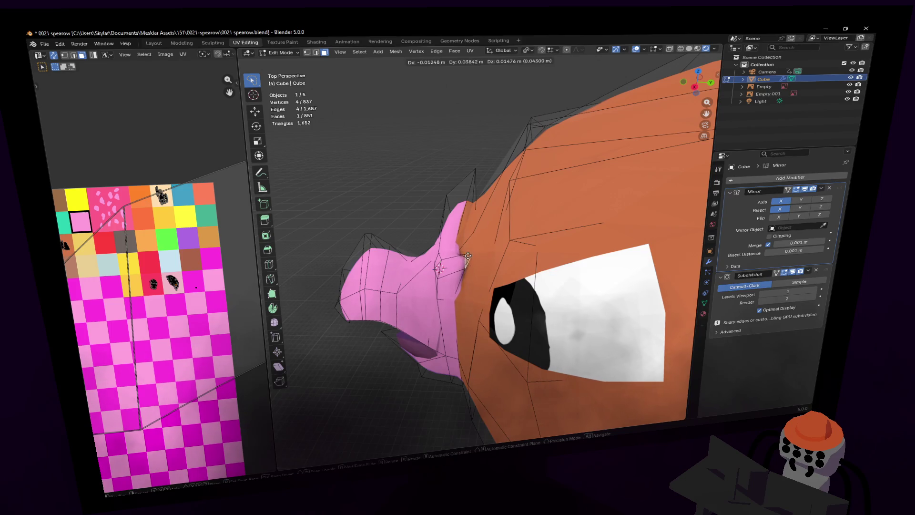
click(465, 228)
key(1)
mouse_move(477, 173)
middle_down()
mouse_move(493, 162)
mouse_move(476, 169)
middle_up()
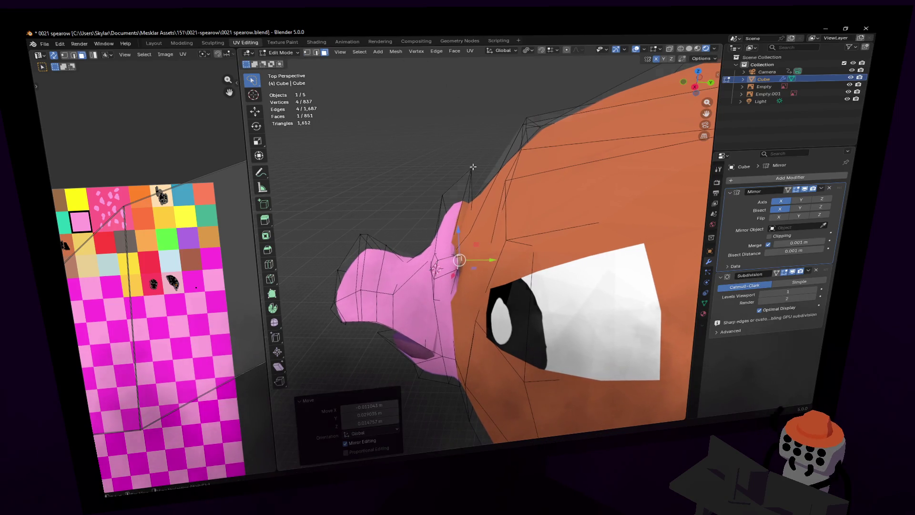
click(471, 169)
key(ctrl+shift+b)
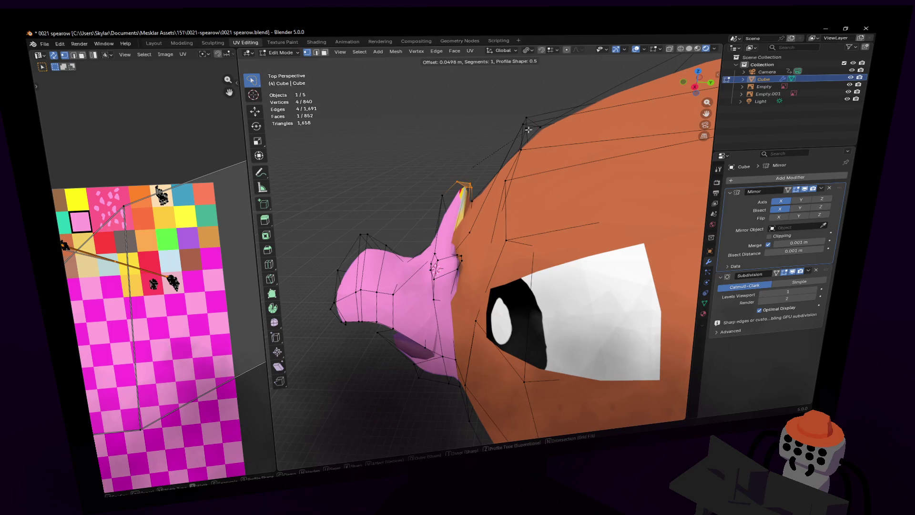
click(529, 129)
- Reposition a UV corner of the new face in the texture view
scroll(479, 189, up, 4)
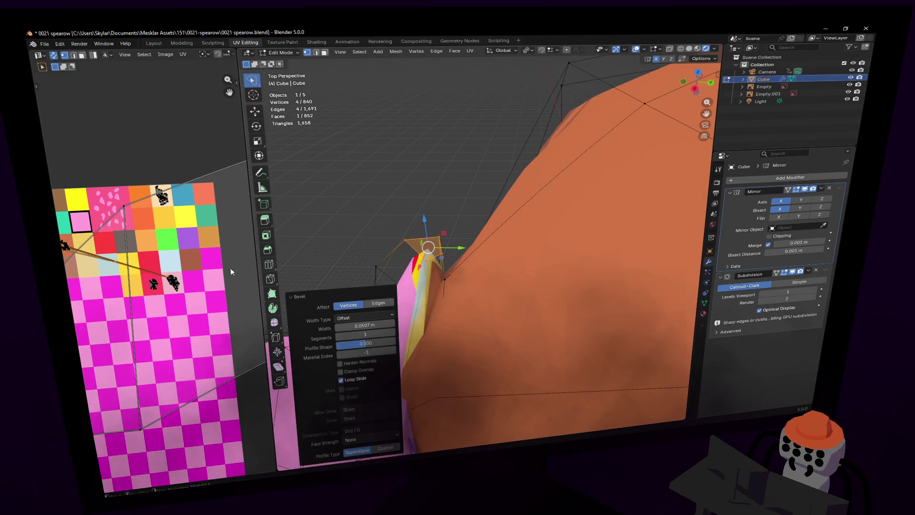
scroll(230, 272, up, 1)
middle_drag(102, 267, 178, 286)
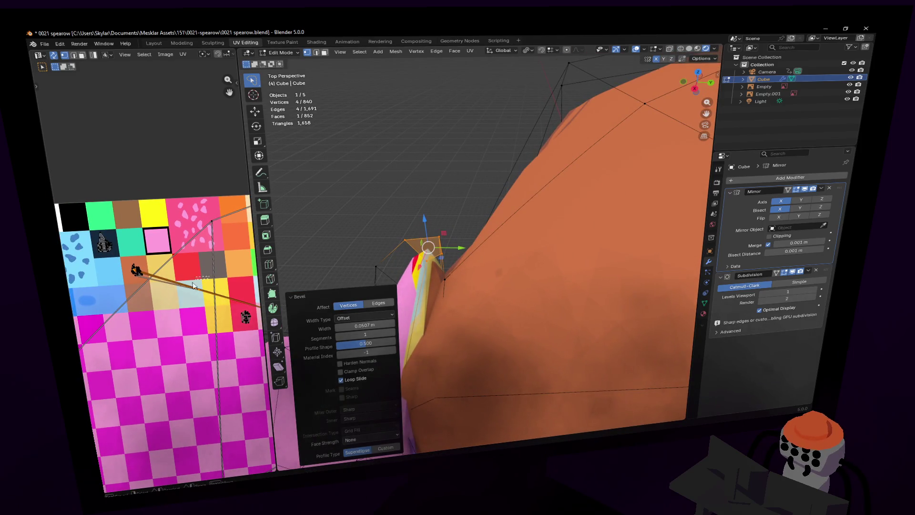
click(193, 272)
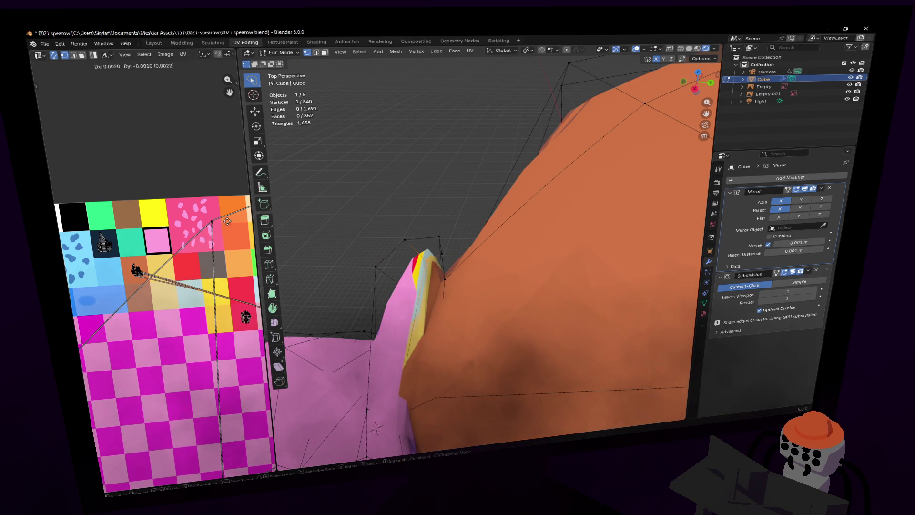
click(212, 244)
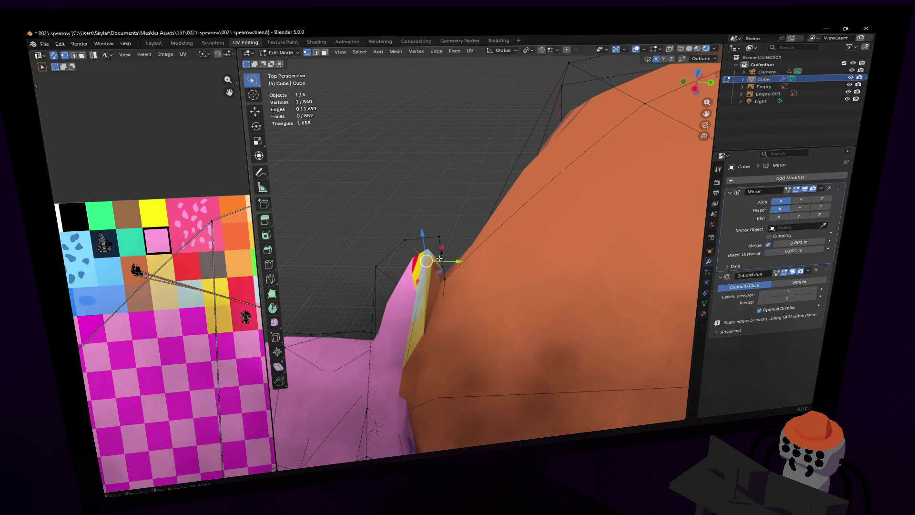
key(alt+a)
- Select the five new faces around the top of the beak base
middle_drag(481, 245, 441, 264)
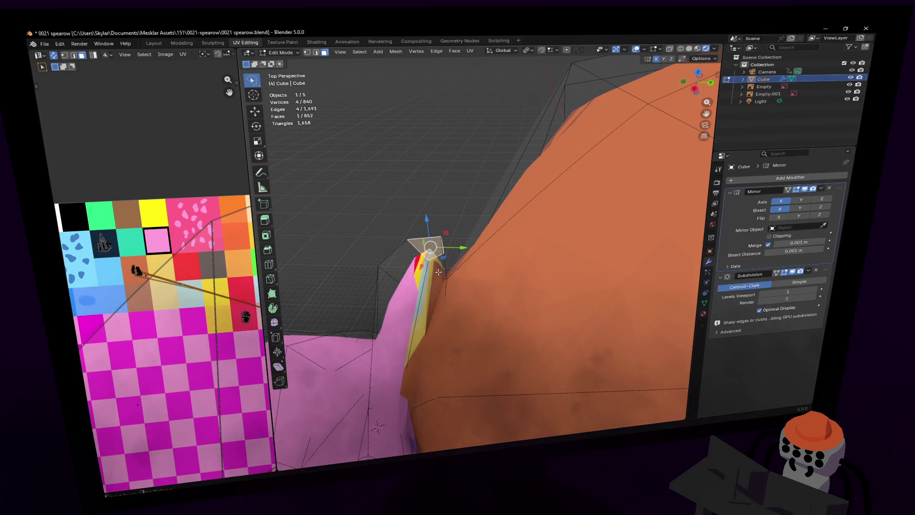
shift+click(439, 271)
key(shift+grave)
mouse_move(478, 263)
middle_down()
mouse_move(456, 235)
mouse_move(564, 196)
middle_up()
shift+click(456, 224)
shift+click(663, 153)
middle_drag(664, 152, 635, 158)
shift+click(519, 109)
middle_drag(519, 110, 538, 129)
- Unwrap the selected faces, shrink the UV island and place it on the red swatch
key(u)
click(538, 128)
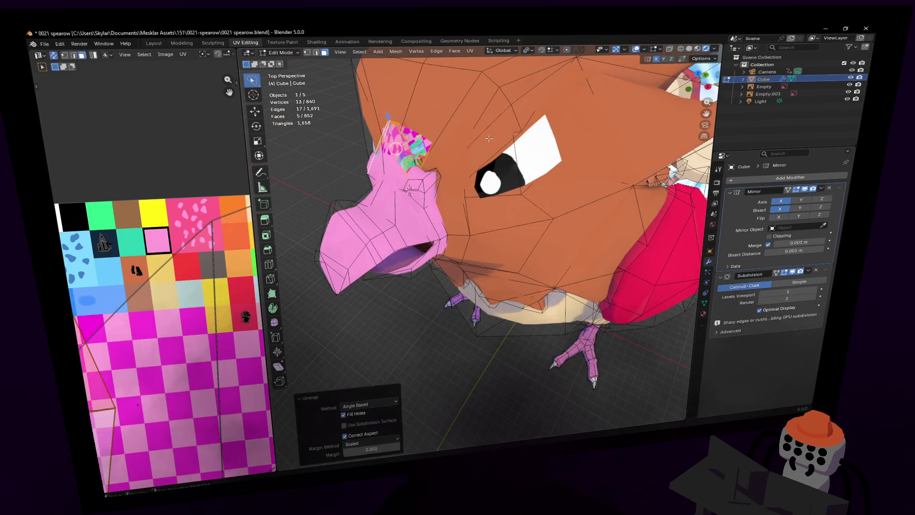
key(s)
click(117, 351)
key(g)
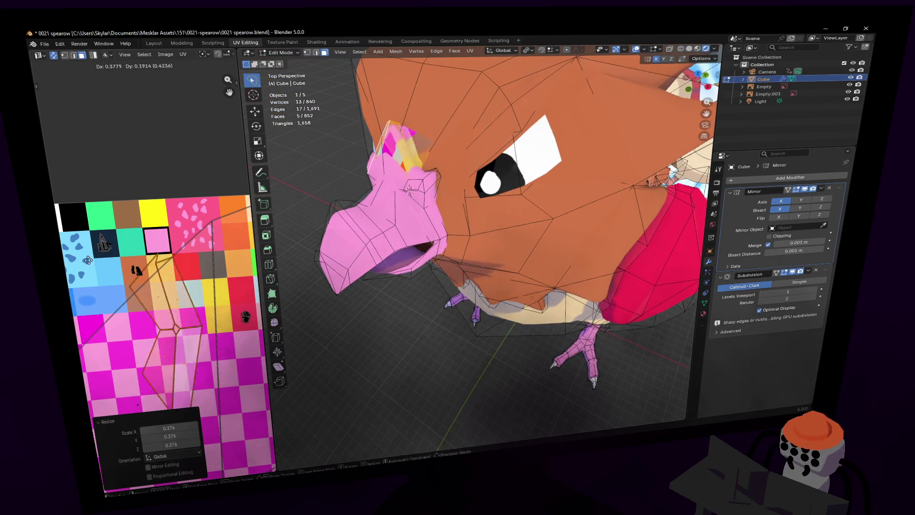
click(190, 267)
- Shrink the island further and move it onto the pink swatch
key(s)
click(189, 261)
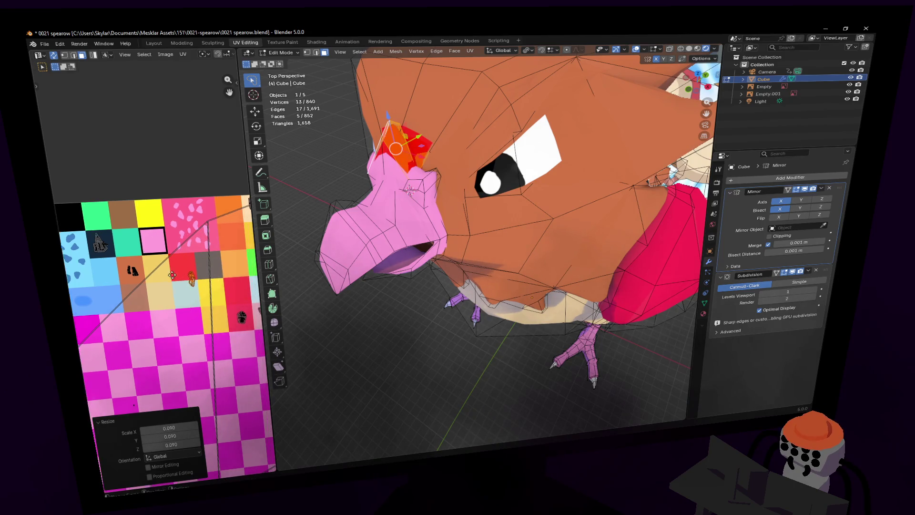
middle_drag(189, 262, 103, 267)
key(g)
click(282, 273)
scroll(513, 181, up, 6)
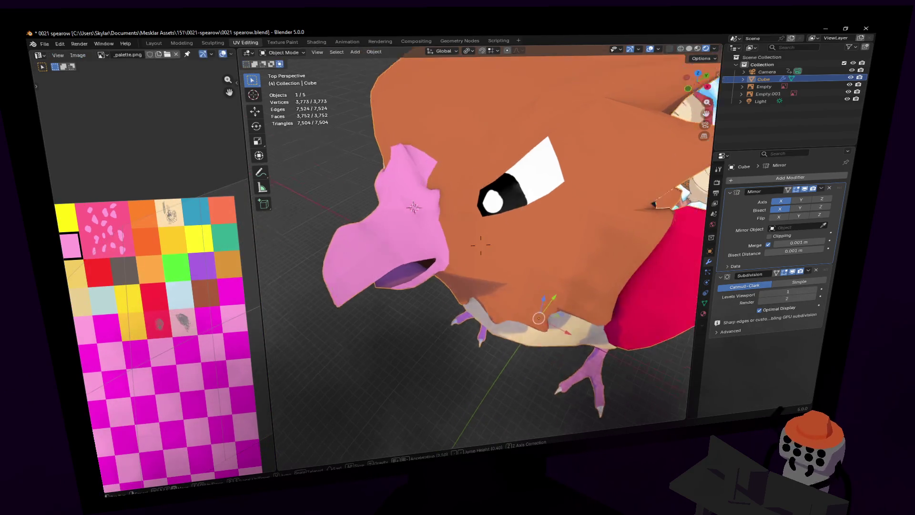
middle_drag(458, 253, 479, 250)
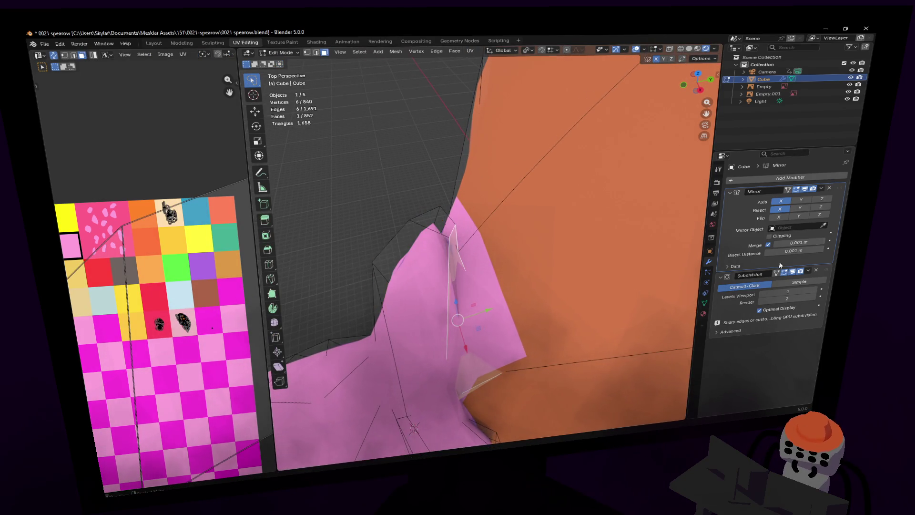
- Select a face on the beak's side and try the Knife tool
click(457, 301)
middle_drag(458, 301, 438, 366)
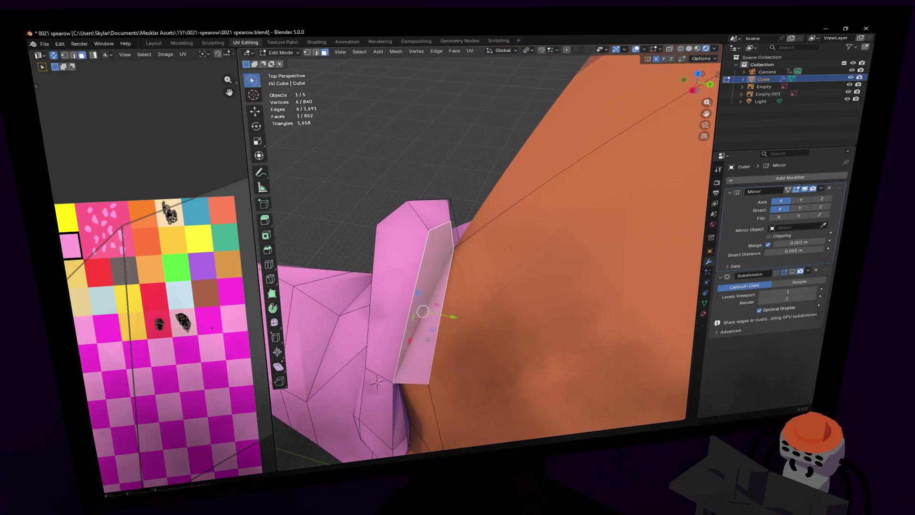
click(273, 283)
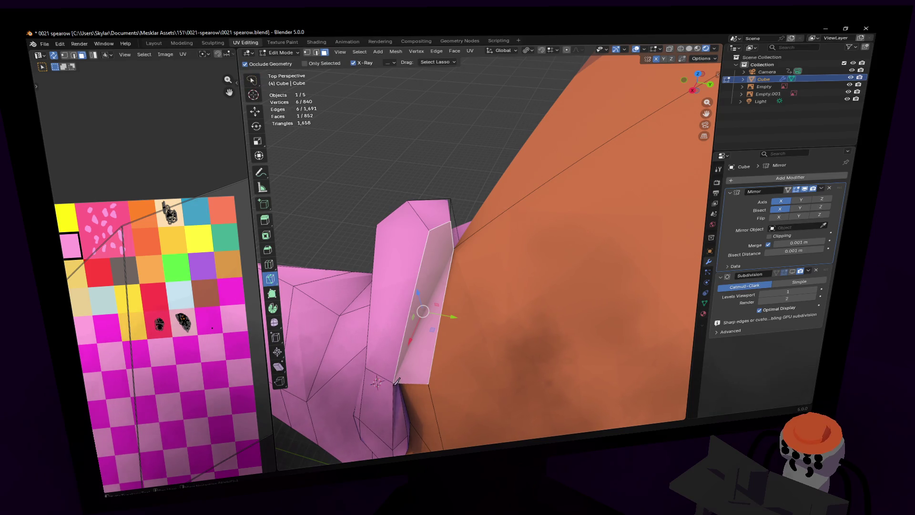
key(shift+grave)
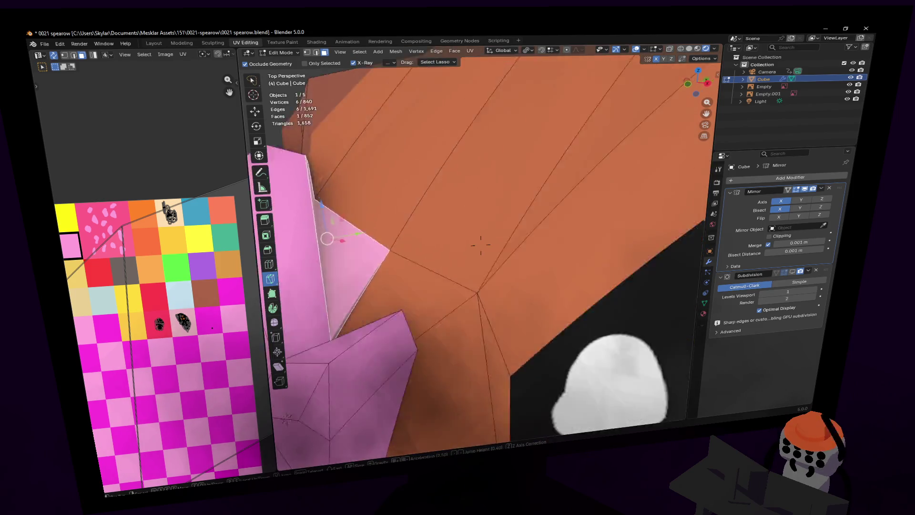
click(422, 300)
key(shift+grave)
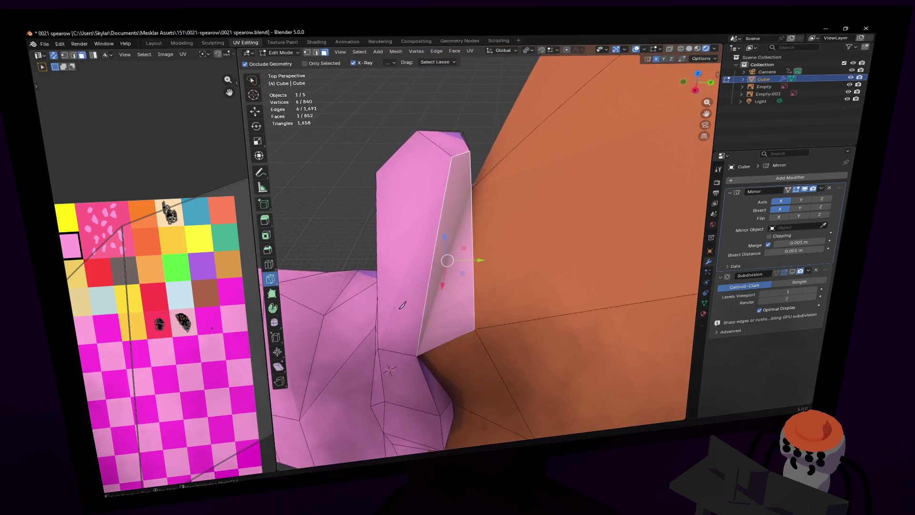
key(w)
- Move the vertex where the beak top meets the head
click(481, 244)
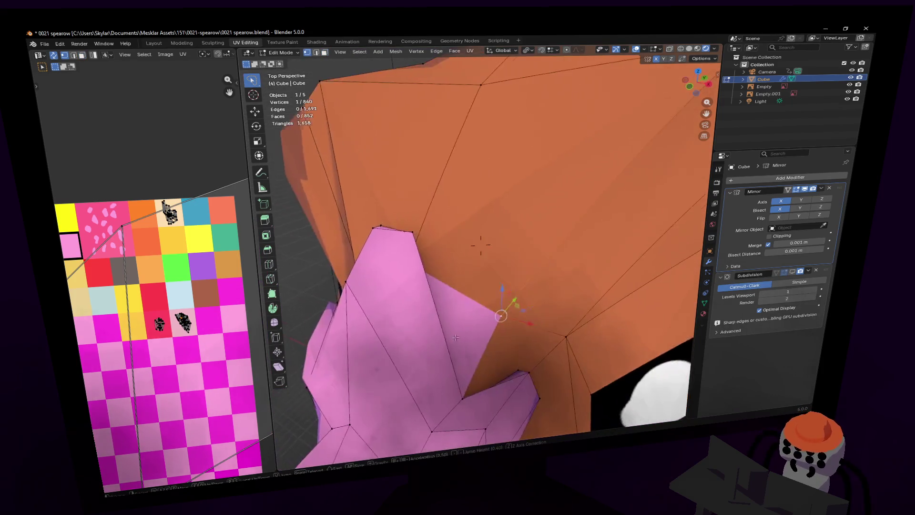
key(g)
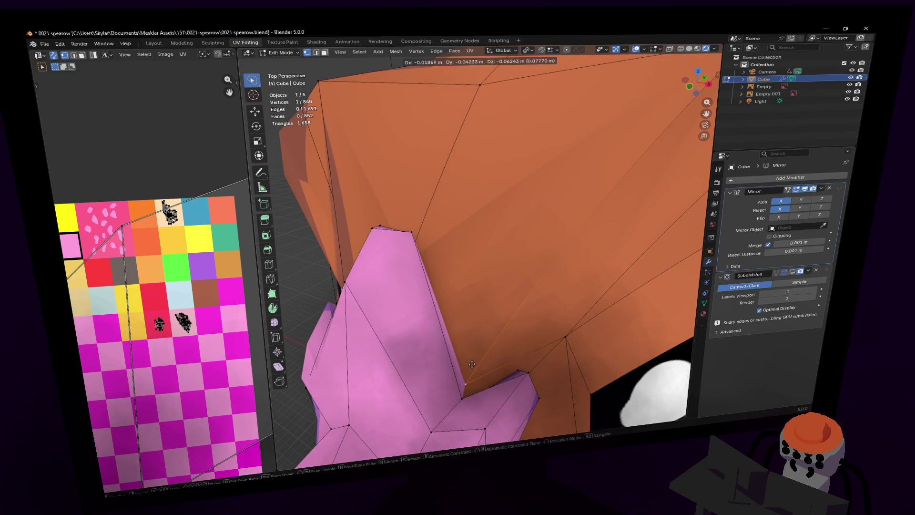
click(462, 371)
key(shift+grave)
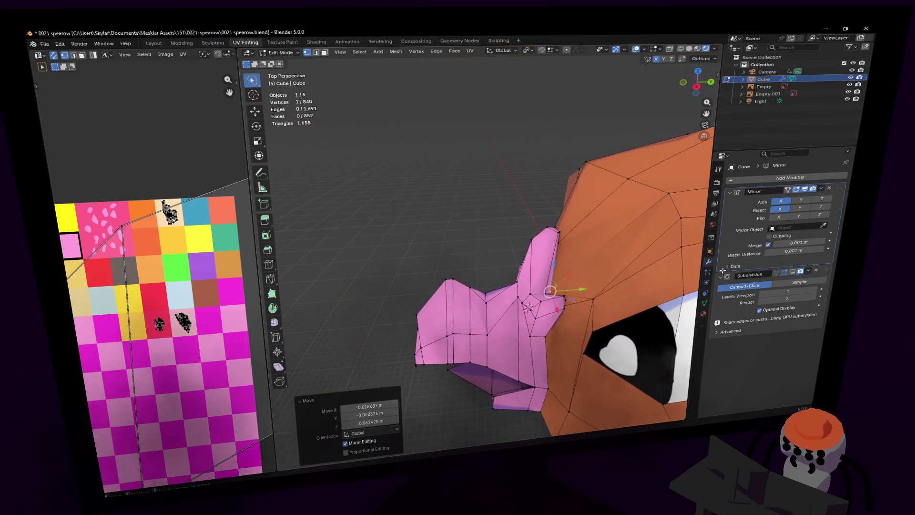
click(499, 244)
- Add an edge loop across the head with Ctrl+R
middle_drag(525, 239, 603, 273)
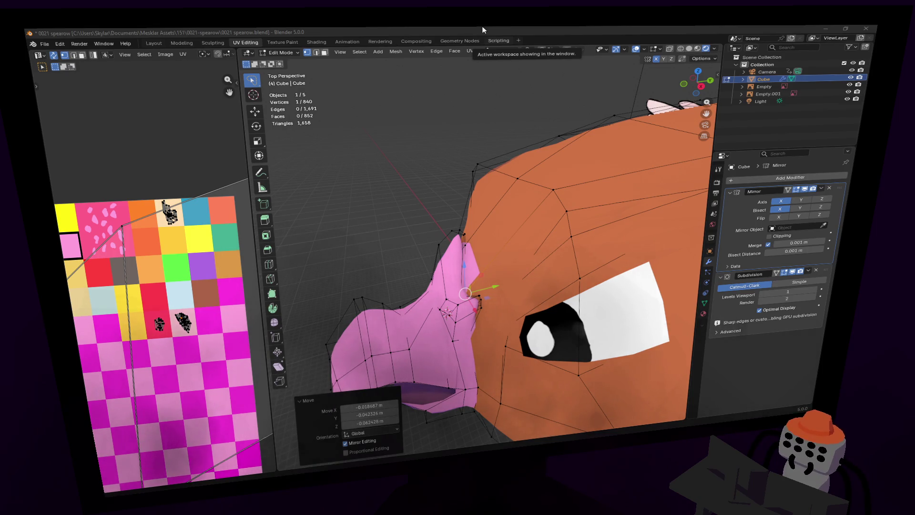
scroll(467, 195, up, 3)
key(ctrl+r)
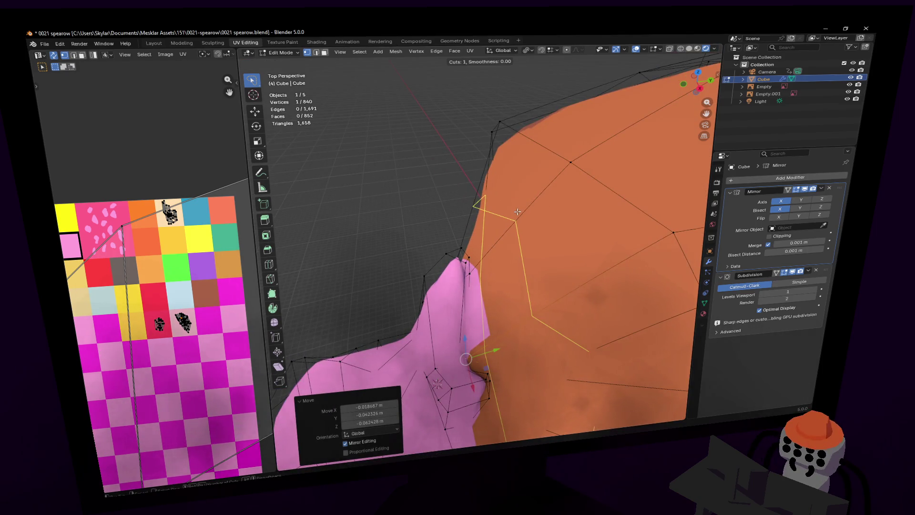
click(517, 211)
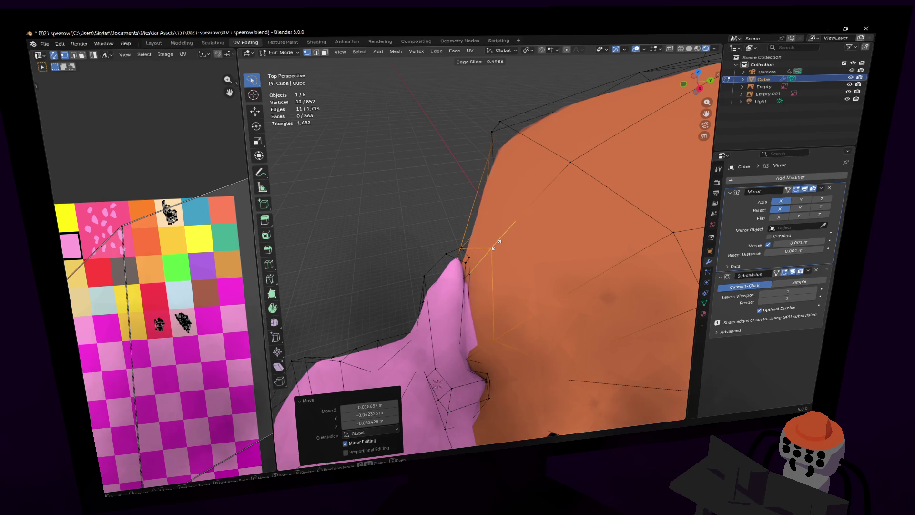
click(490, 280)
scroll(479, 248, down, 4)
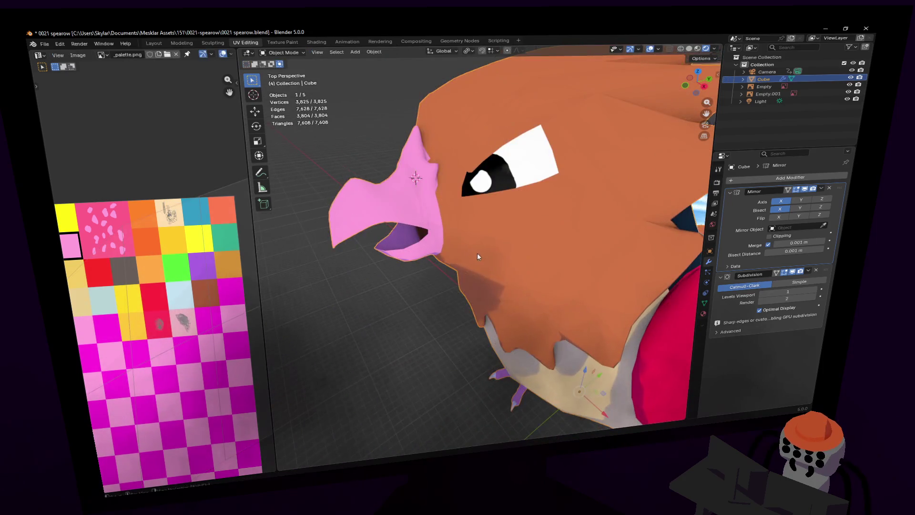
- Select two faces at the upper beak tip and move them
key(shift+grave)
key(3)
key(Escape)
key(g)
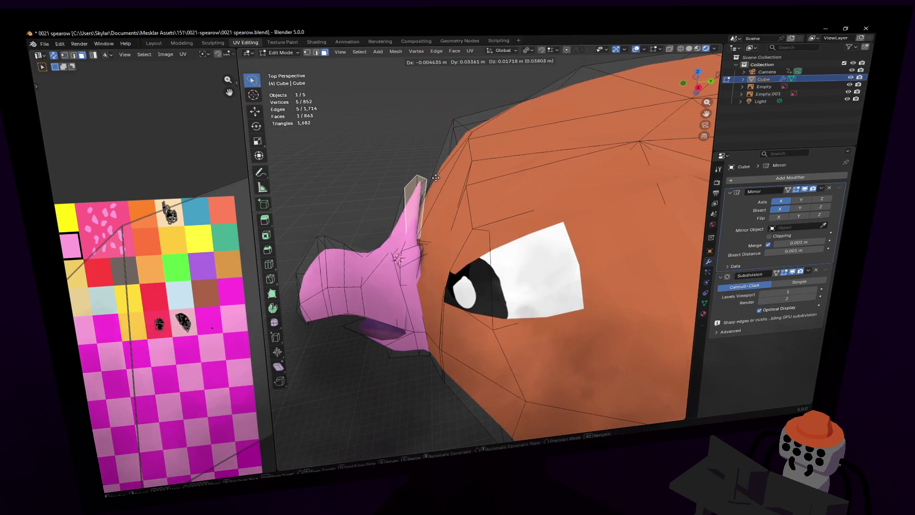
click(430, 180)
middle_drag(430, 180, 420, 190)
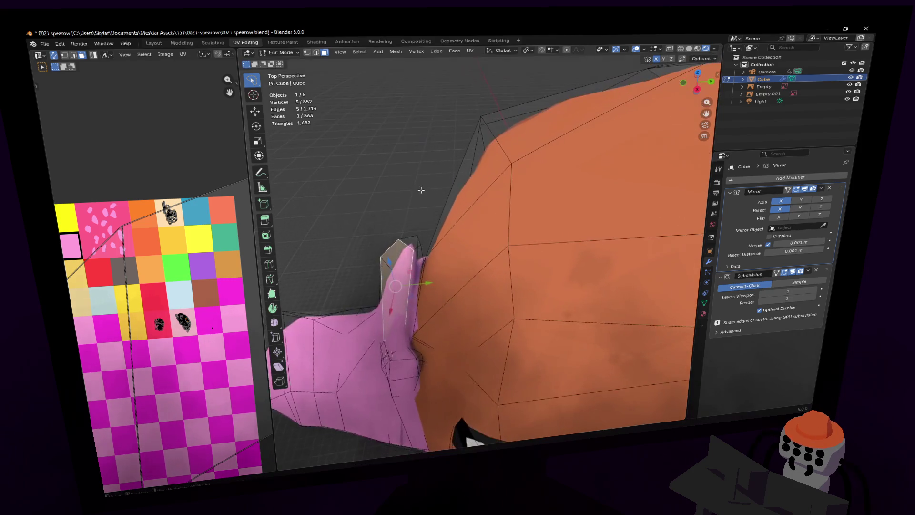
shift+click(413, 242)
middle_drag(413, 242, 429, 238)
key(g)
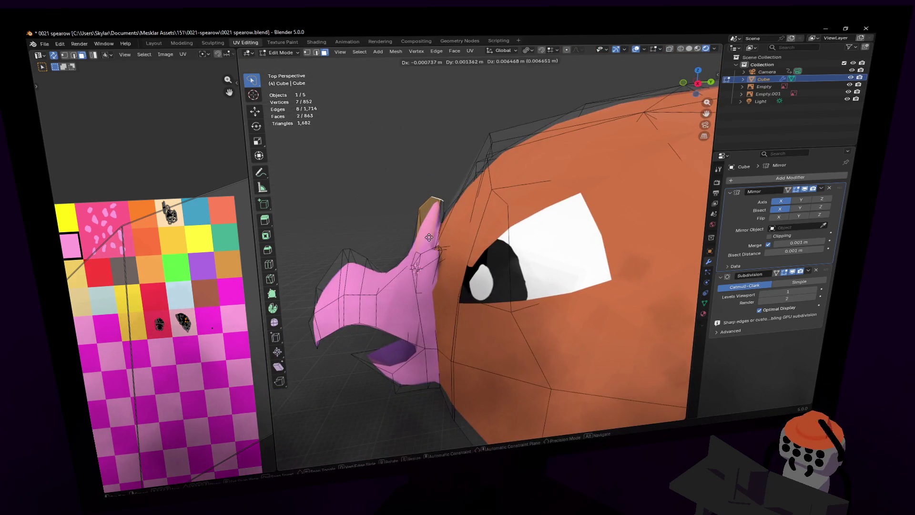
click(433, 238)
- Tilt the beak-tip faces about -14.2° around X, then review the whole model
key(r)
key(x)
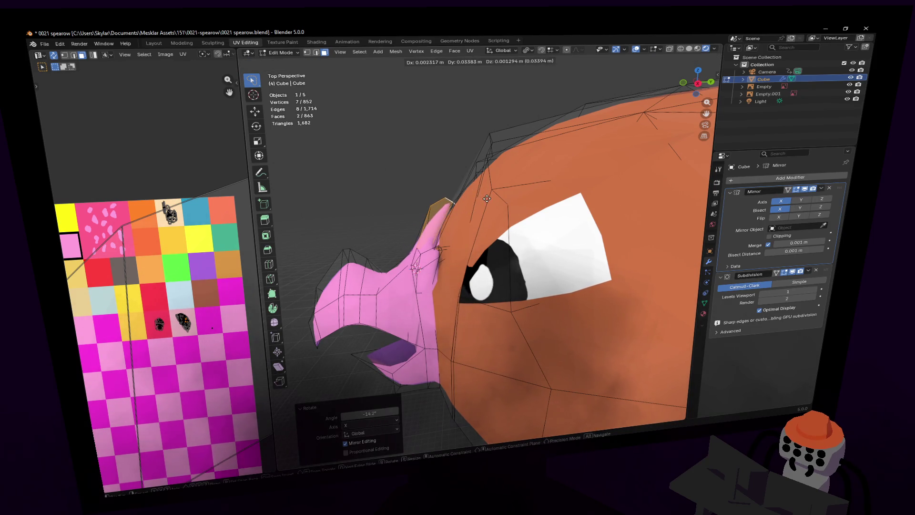
click(490, 195)
key(Tab)
key(shift+grave)
key(s)
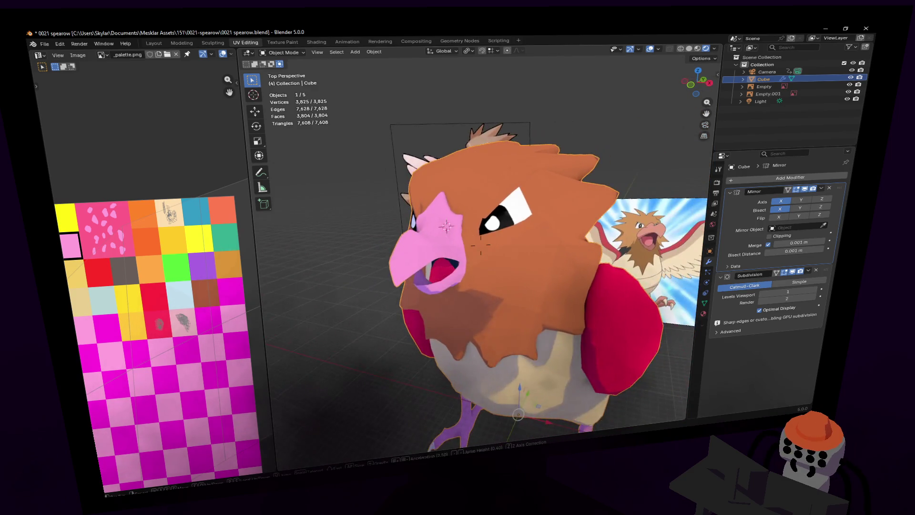
key(w)
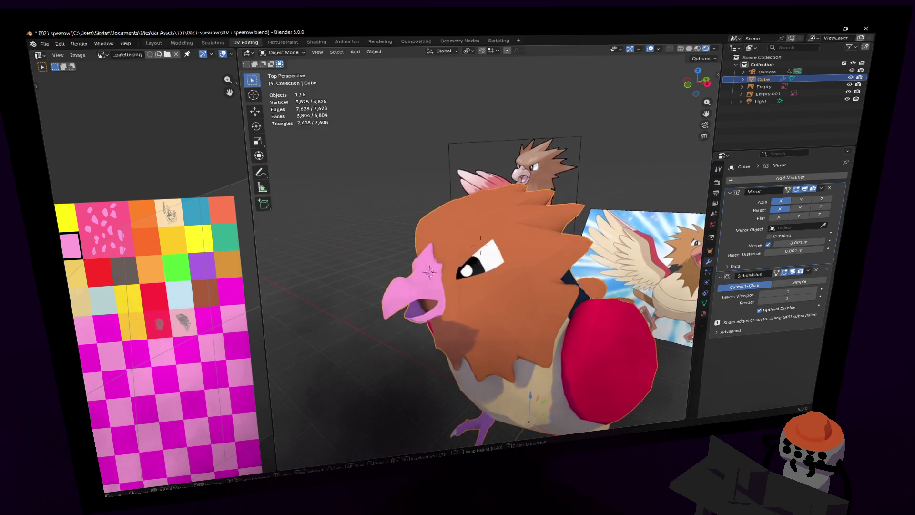
key(Tab)
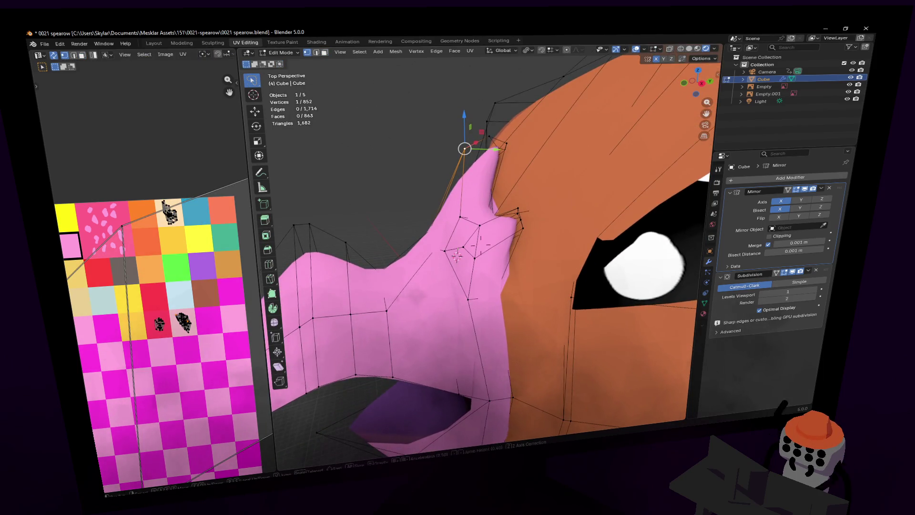
- Pull the edge at the top of the beak back along the Y axis toward the head
key(2)
click(513, 244)
drag(514, 257, 490, 263)
key(shift+grave)
key(s)
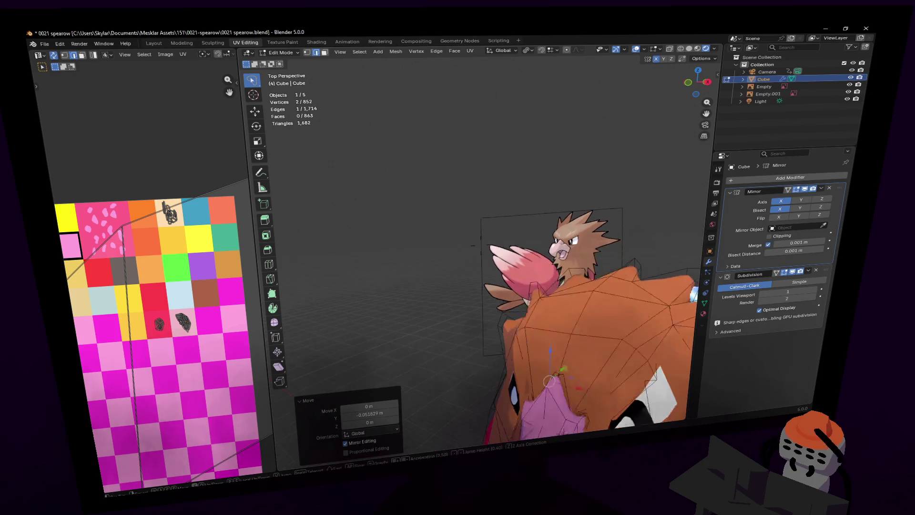
key(w)
key(s)
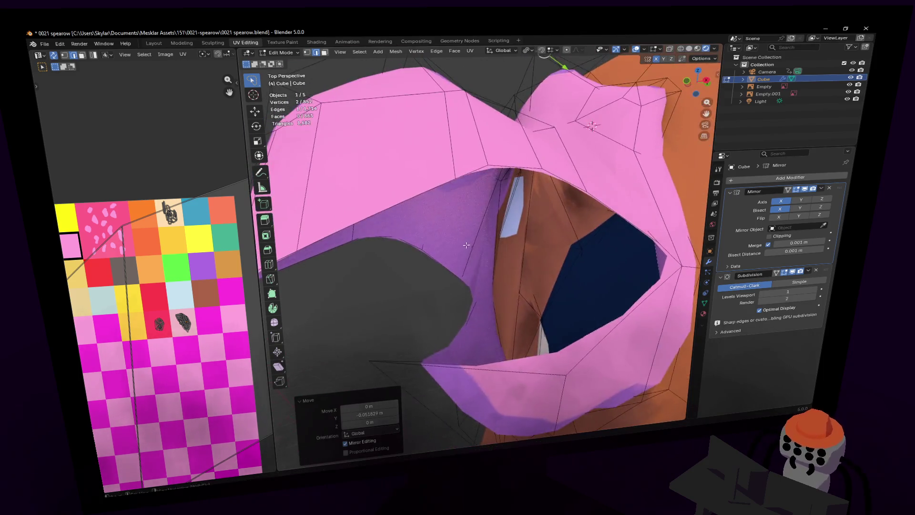
click(462, 248)
middle_drag(461, 248, 494, 284)
- Select the edge loop where the beak meets the head and inspect it from around the head
key(3)
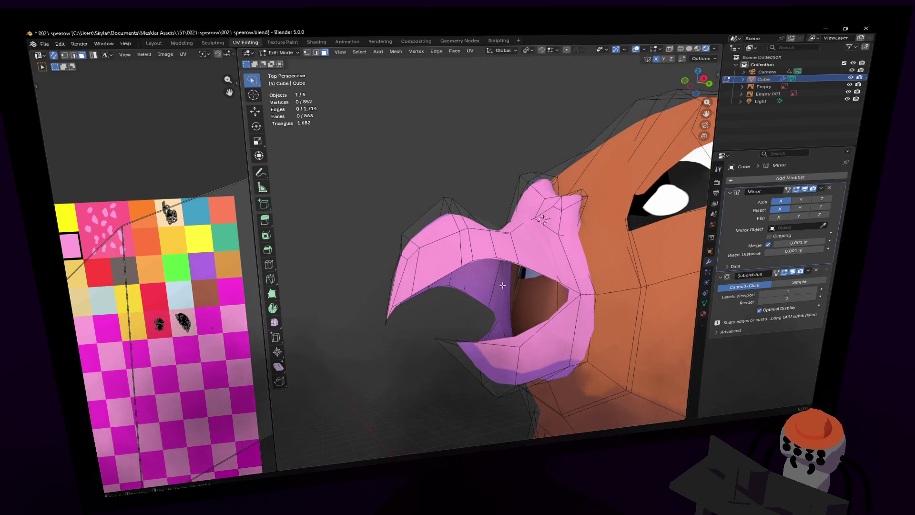
key(2)
alt+click(502, 285)
key(shift+grave)
key(s)
click(507, 284)
middle_drag(535, 203, 543, 189)
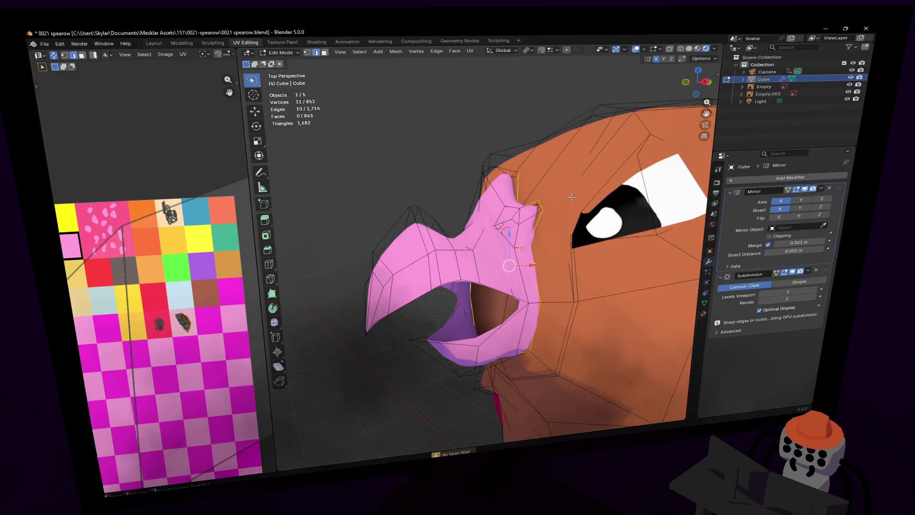
key(KP_6)
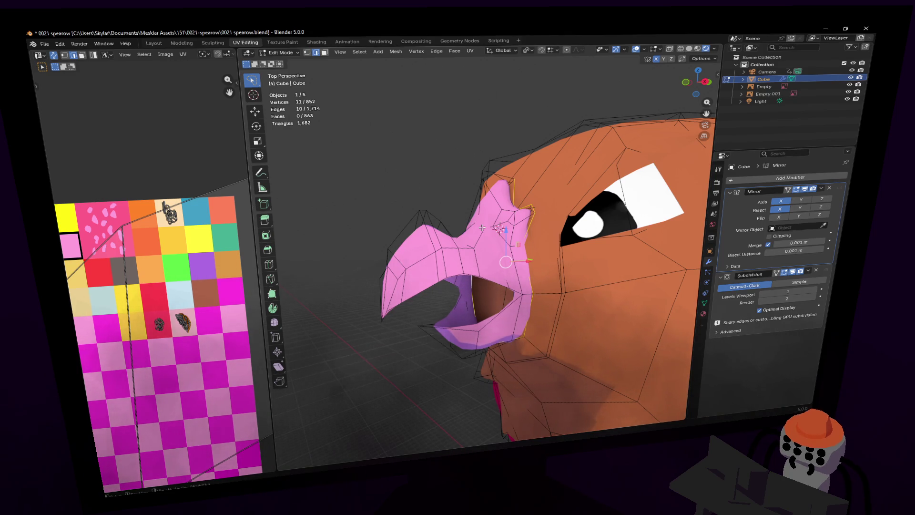
key(shift+grave)
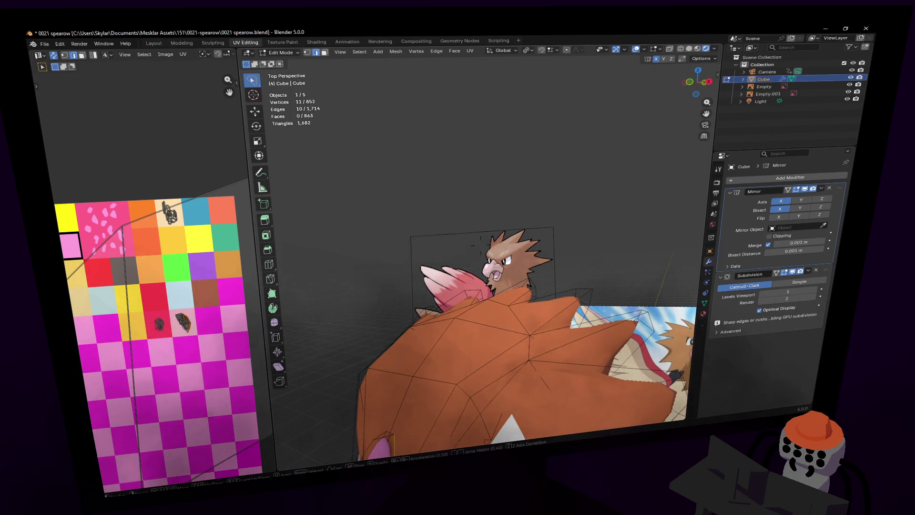
key(space)
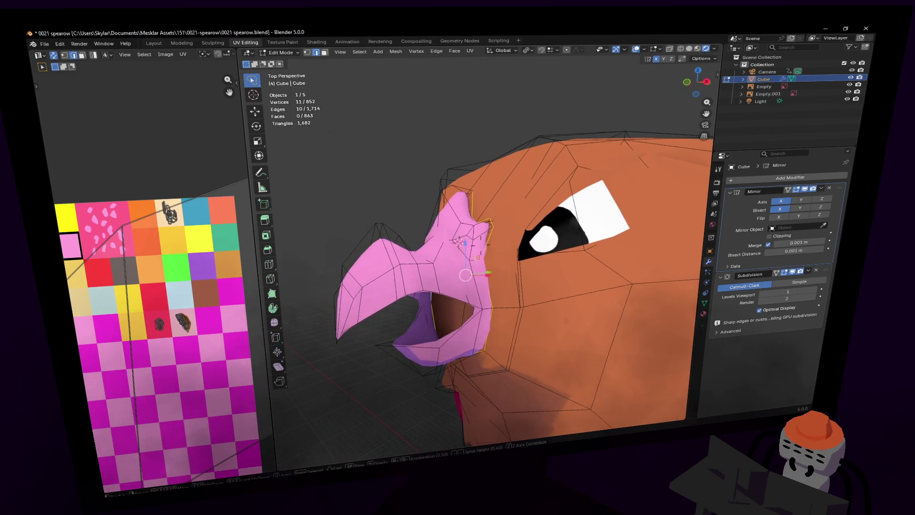
key(s)
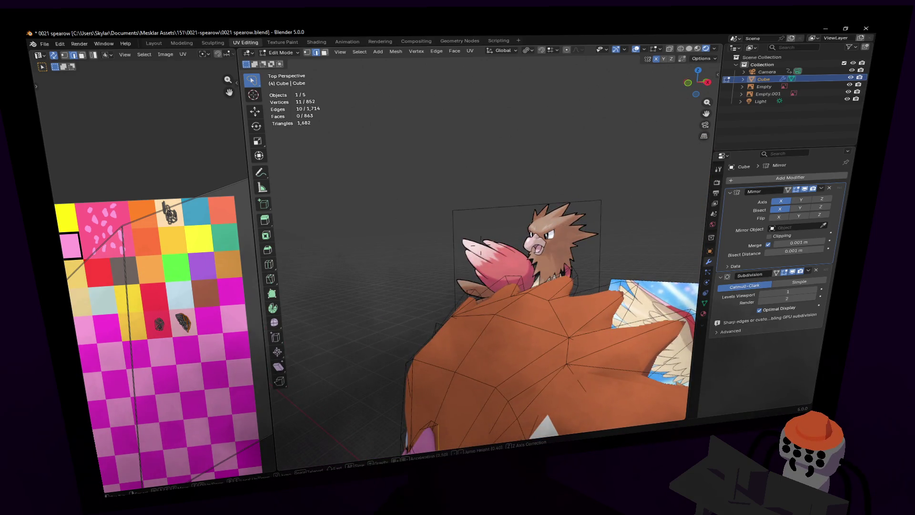
key(space)
- Select the edge loop along the mouth opening, orbiting around the beak to view it
key(w)
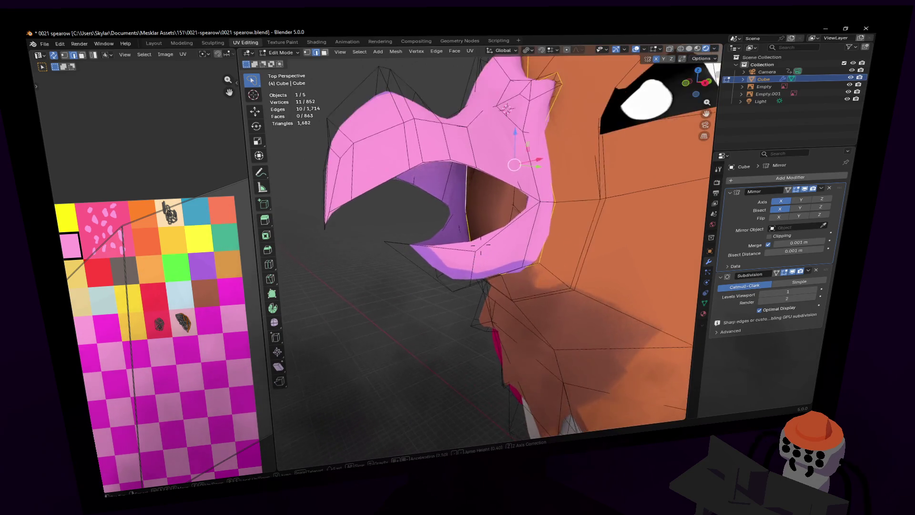
click(457, 229)
mouse_move(471, 228)
middle_down()
mouse_move(478, 224)
mouse_move(460, 235)
middle_up()
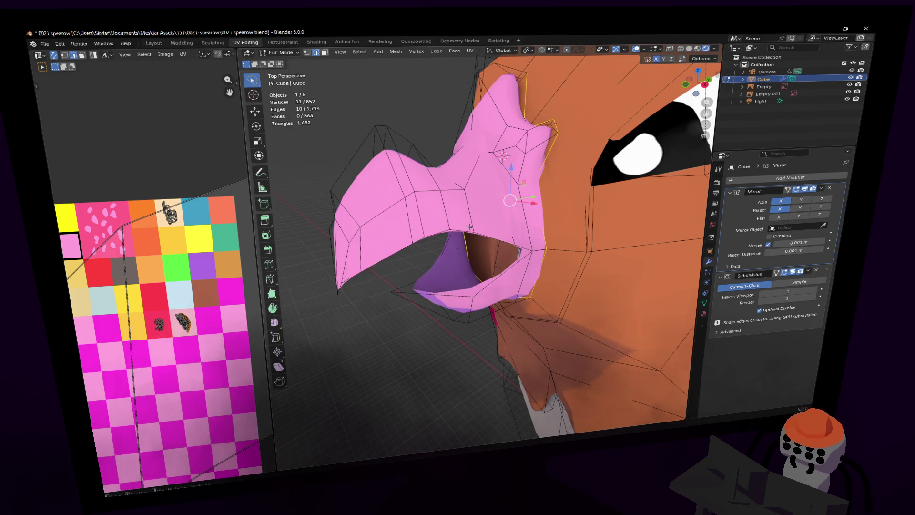
middle_drag(473, 202, 483, 266)
alt+click(452, 269)
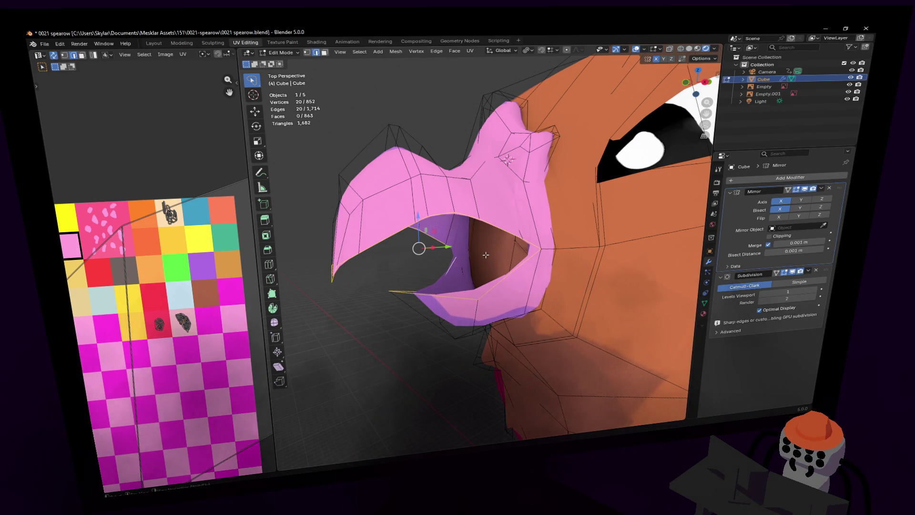
middle_drag(485, 255, 456, 247)
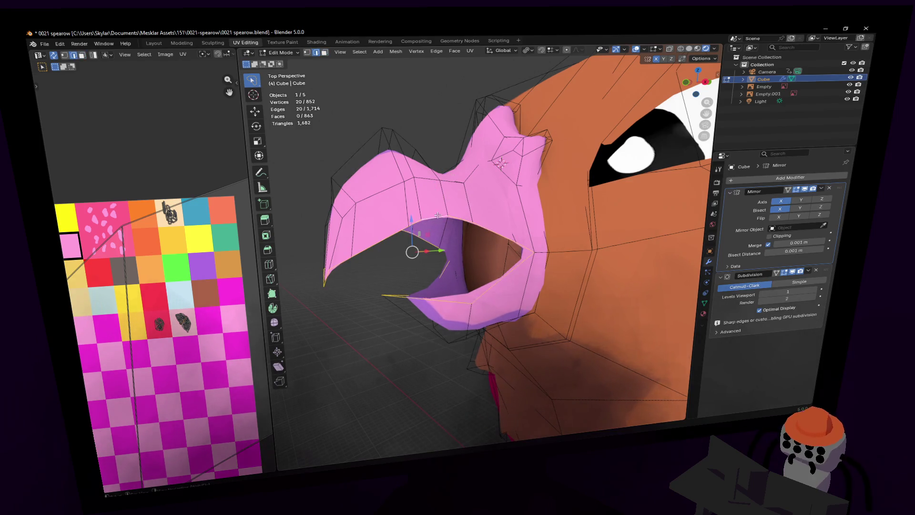
shift+middle_drag(530, 203, 540, 198)
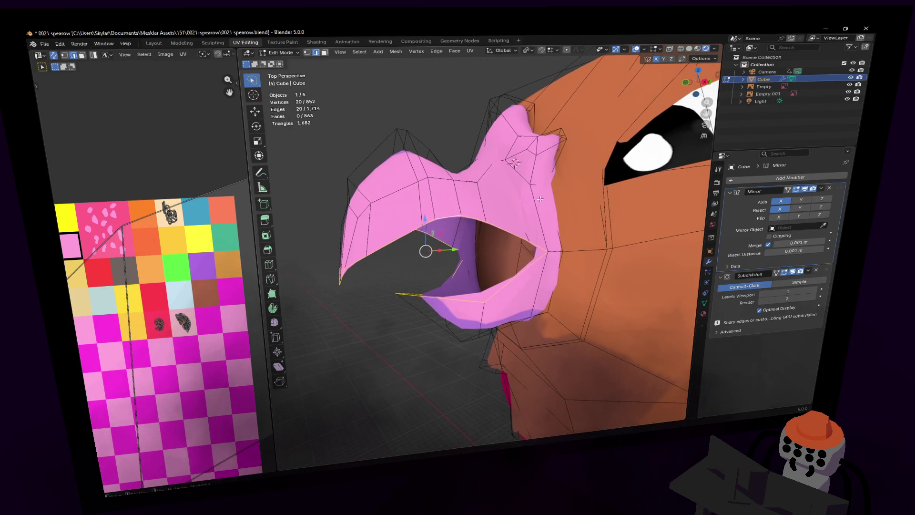
key(ctrl+z)
key(ctrl+shift+z)
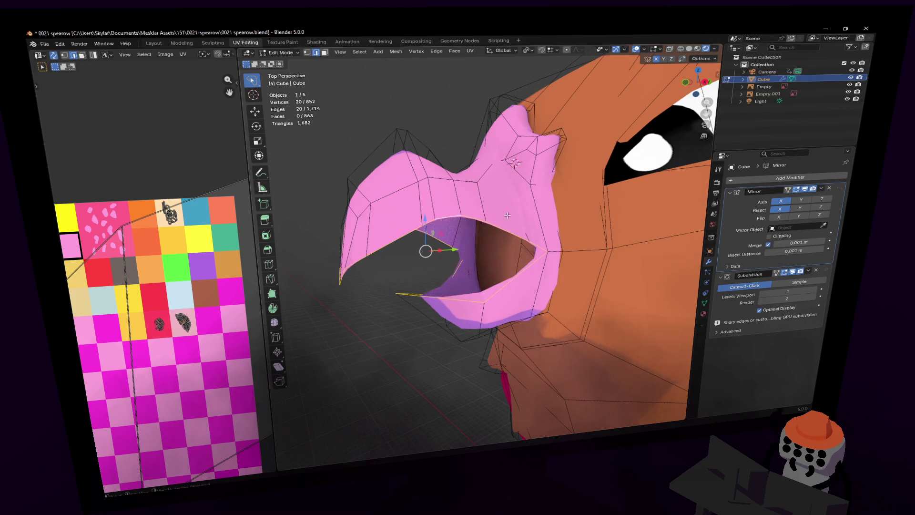
- Select two edges inside the mouth and bring up the Face menu
key(shift+grave)
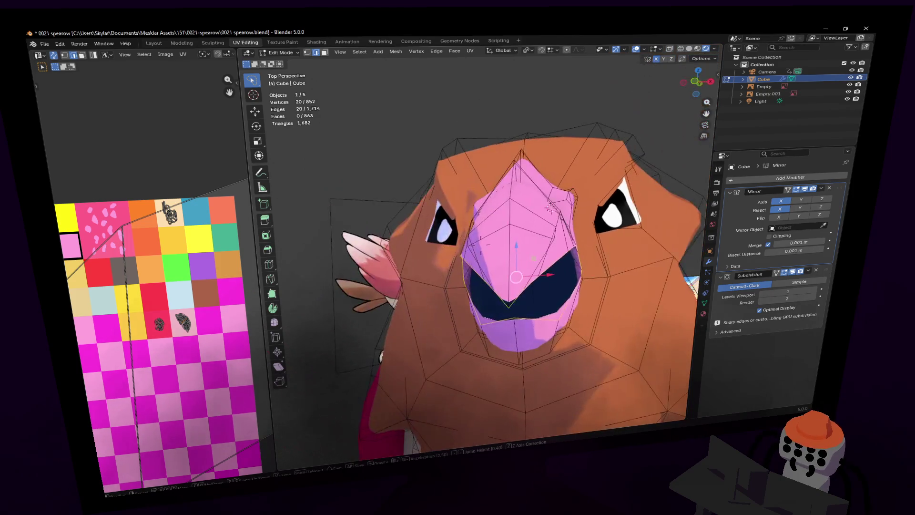
key(w)
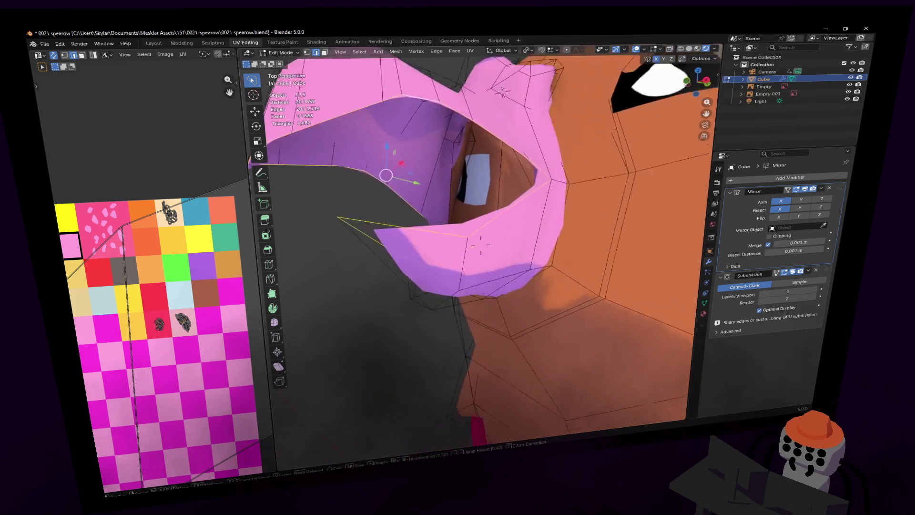
key(s)
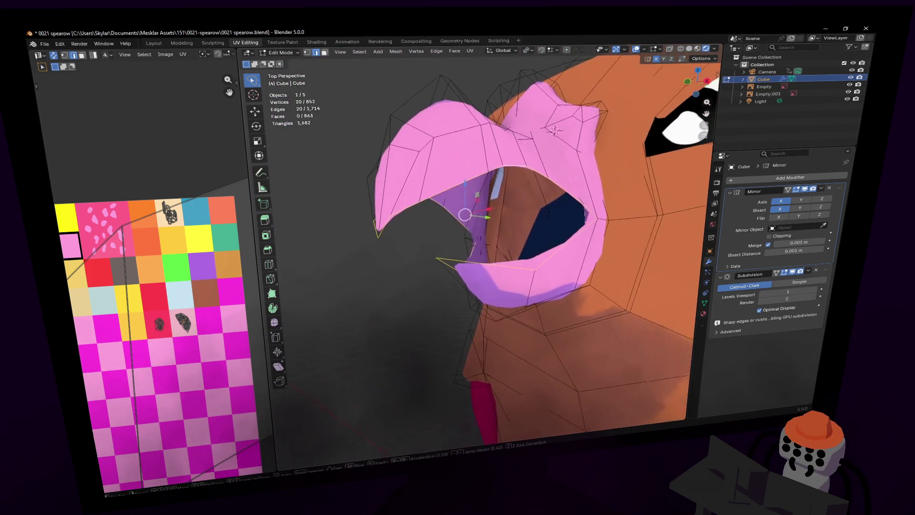
click(493, 235)
middle_drag(493, 236, 486, 244)
click(476, 263)
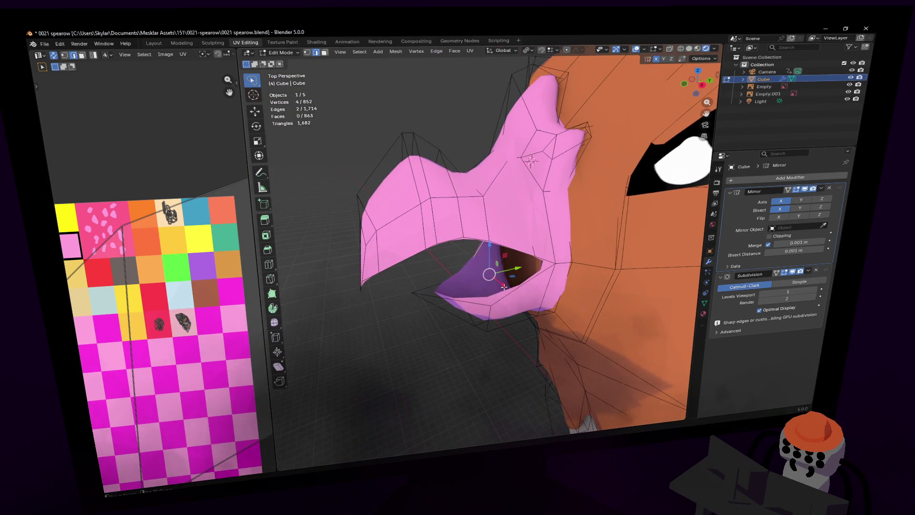
shift+click(518, 249)
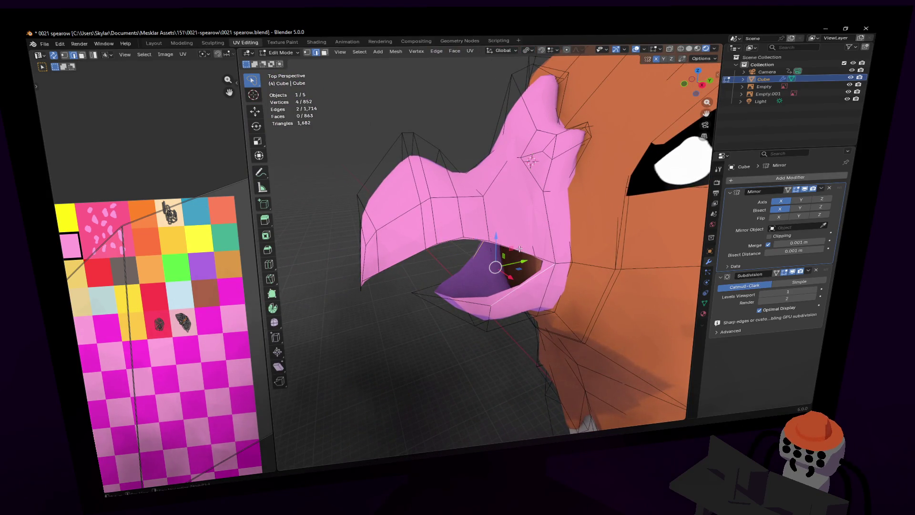
click(455, 53)
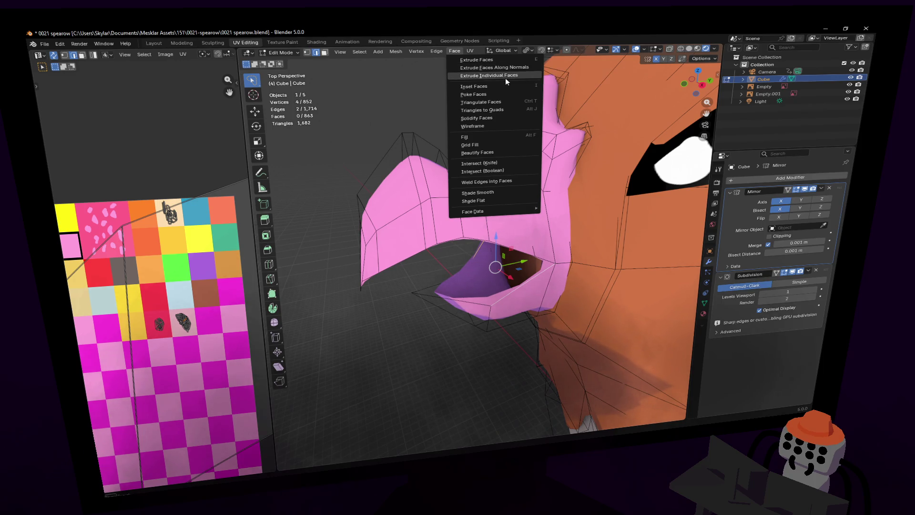
- Bridge the two mouth edges with a face and fill the upper beak rim loop
click(436, 51)
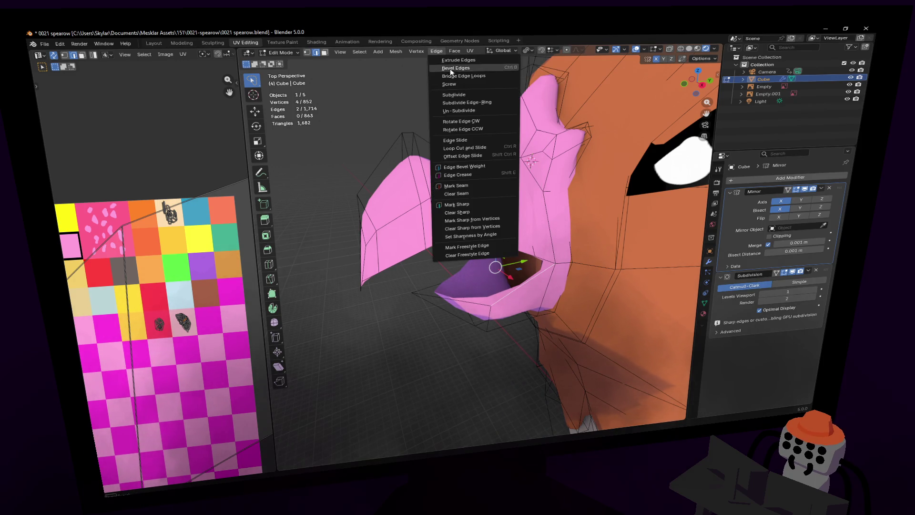
click(476, 76)
key(shift+grave)
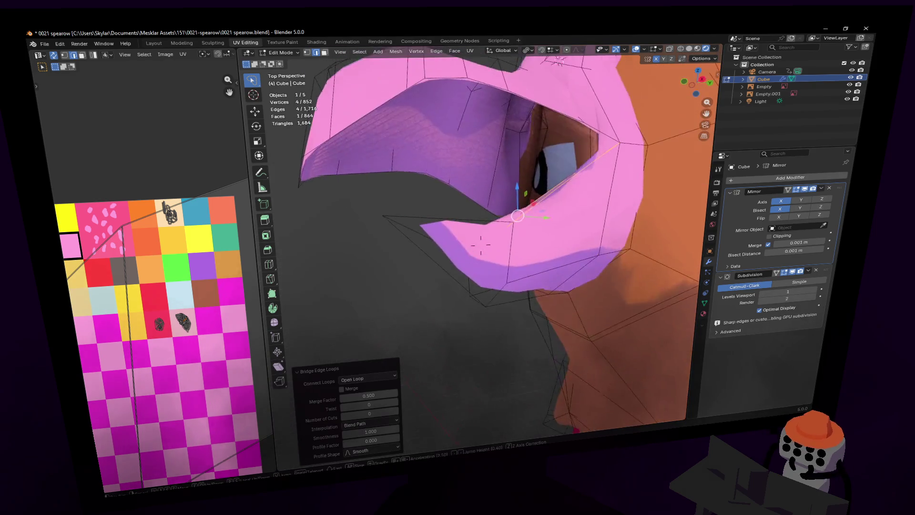
click(480, 244)
click(495, 208)
alt+click(498, 203)
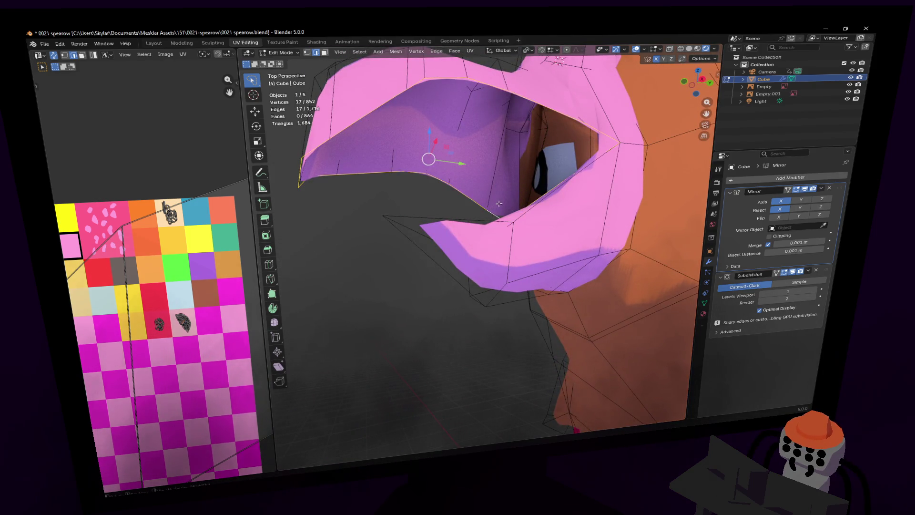
key(alt+f)
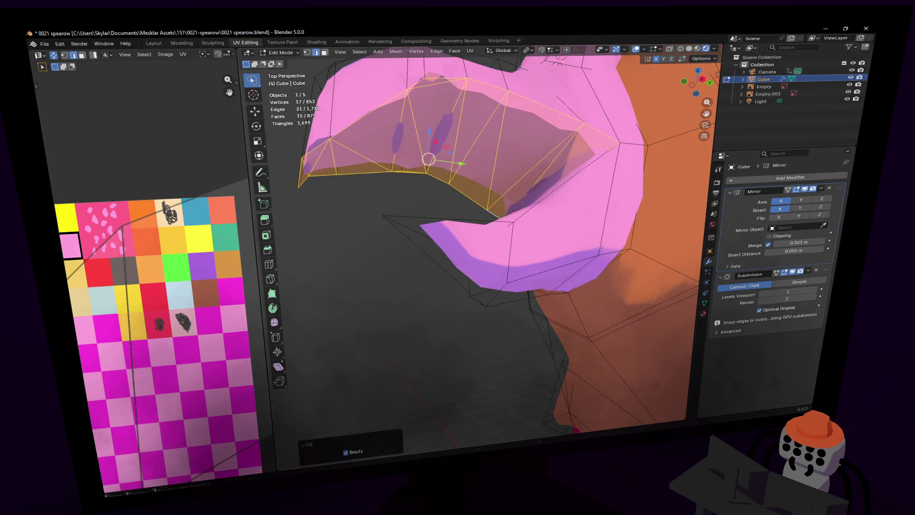
- Undo a trial inset of the filled beak faces and simplify them with Limited Dissolve
key(shift+grave)
click(582, 189)
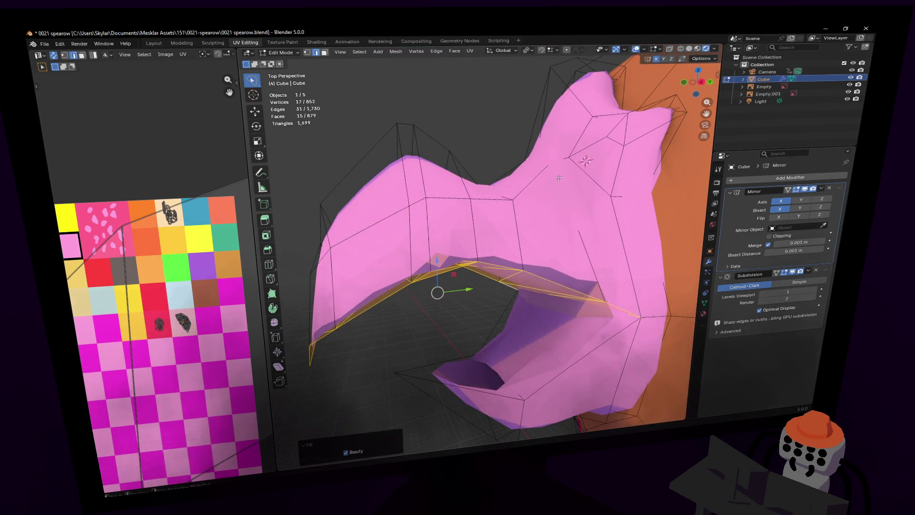
key(i)
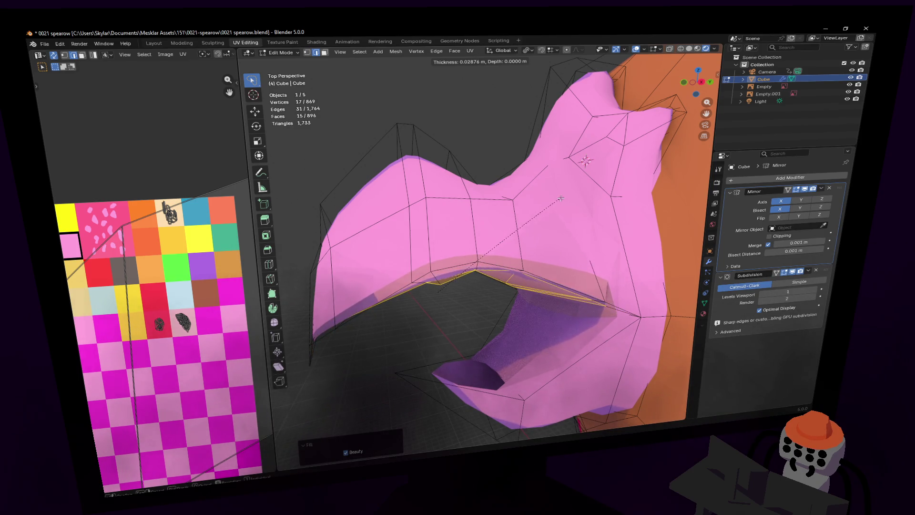
click(559, 200)
mouse_move(559, 200)
middle_down()
mouse_move(548, 186)
mouse_move(569, 204)
mouse_move(585, 186)
middle_up()
key(ctrl+z)
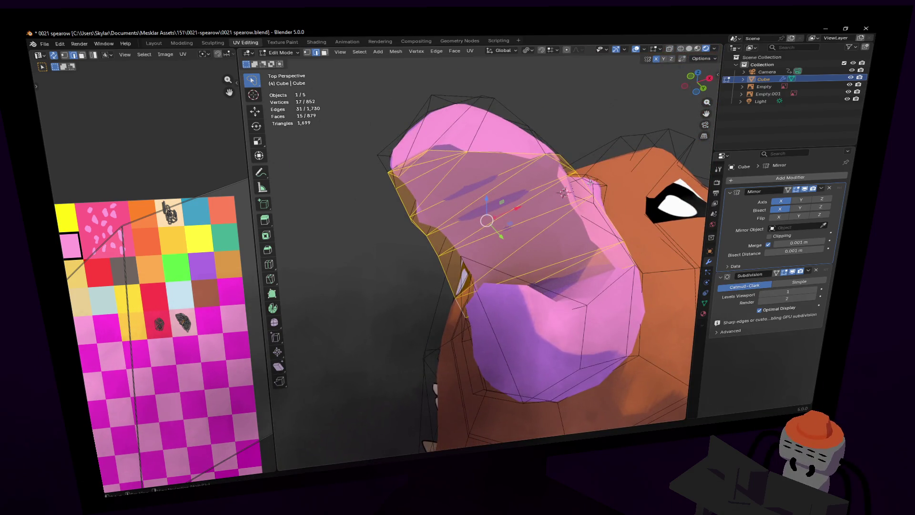
key(x)
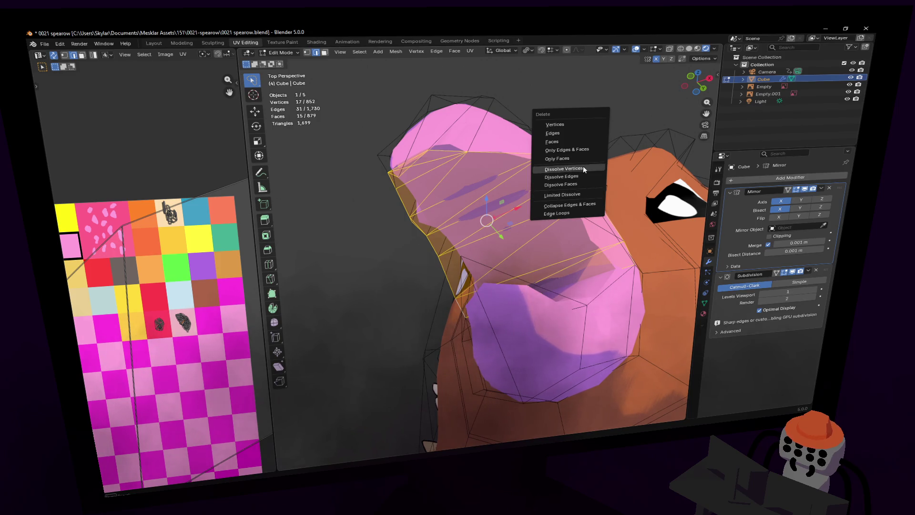
click(575, 194)
- Inset the beak faces and move them along the Z axis
key(shift+grave)
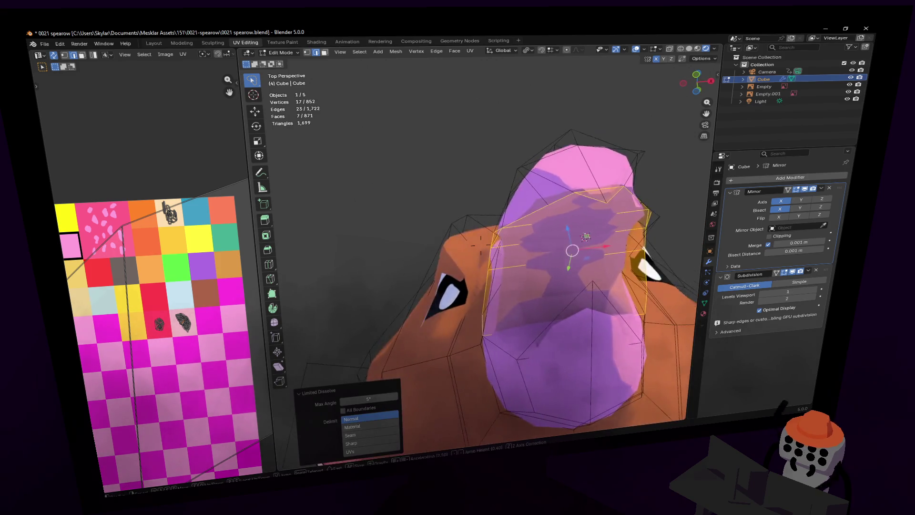
click(571, 156)
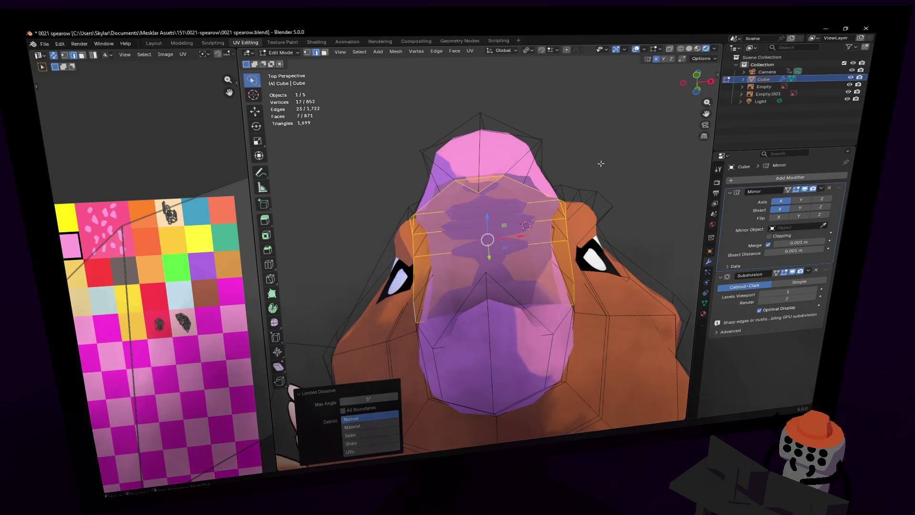
key(i)
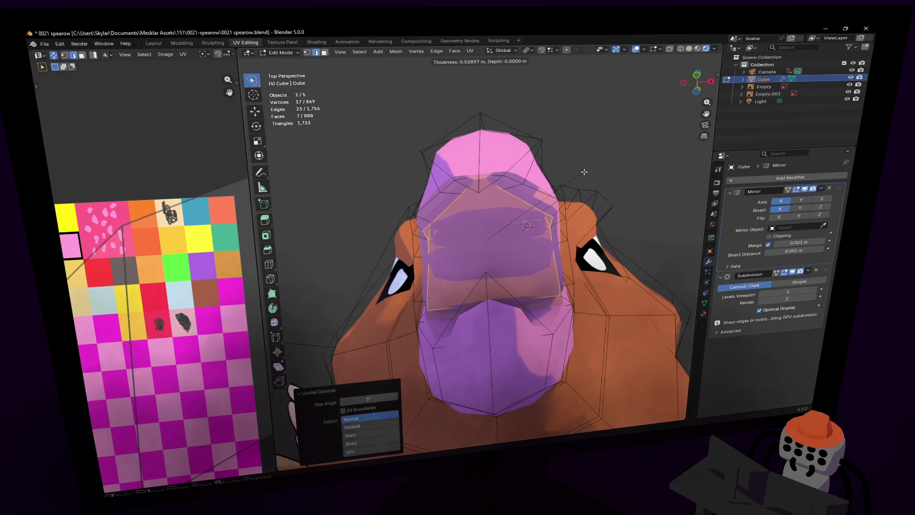
click(584, 172)
key(shift+grave)
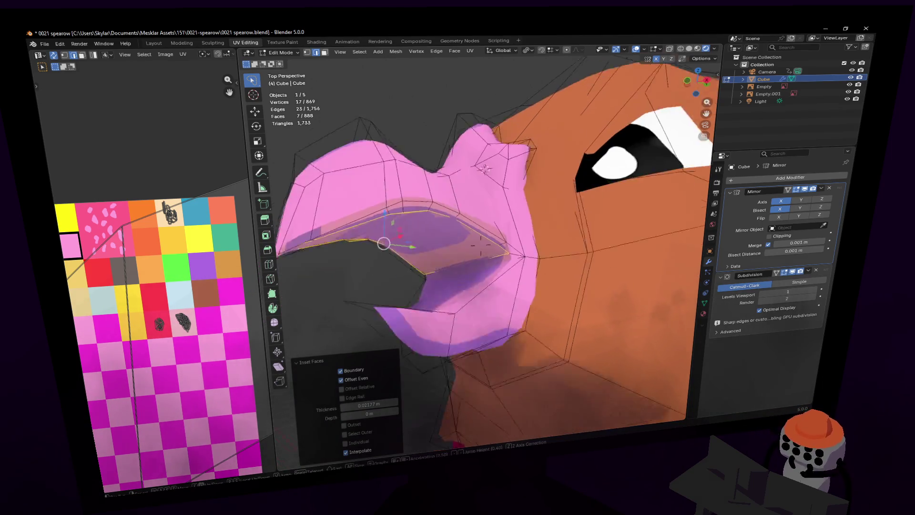
key(g)
key(z)
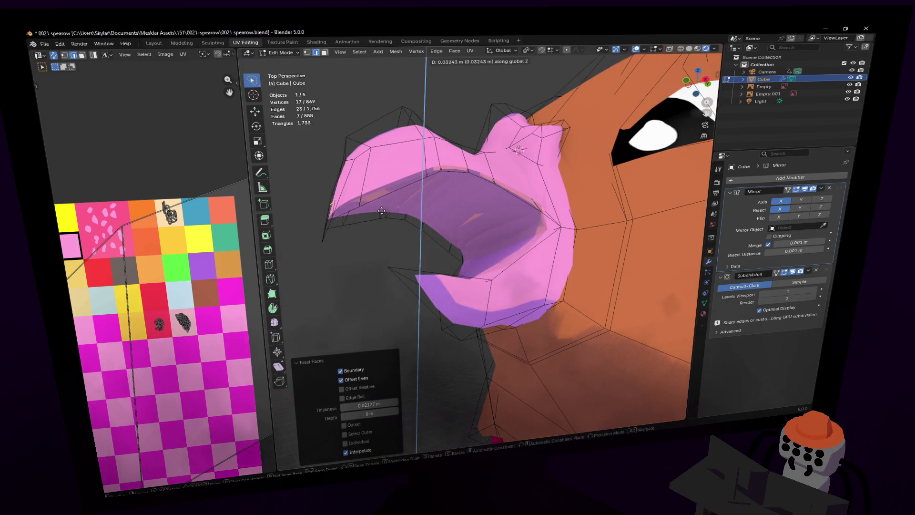
click(380, 211)
- Narrow the inset faces along X and extrude them inward to recess the mouth
key(shift+grave)
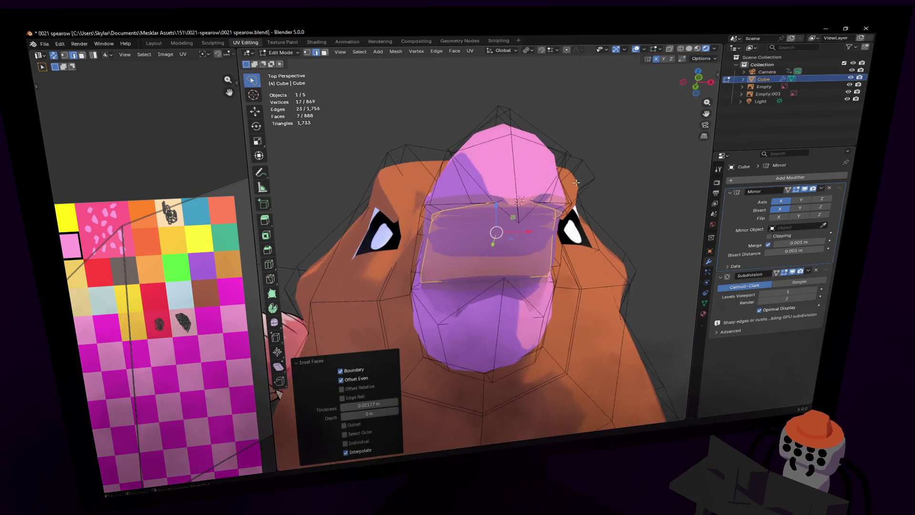
key(s)
key(x)
key(Return)
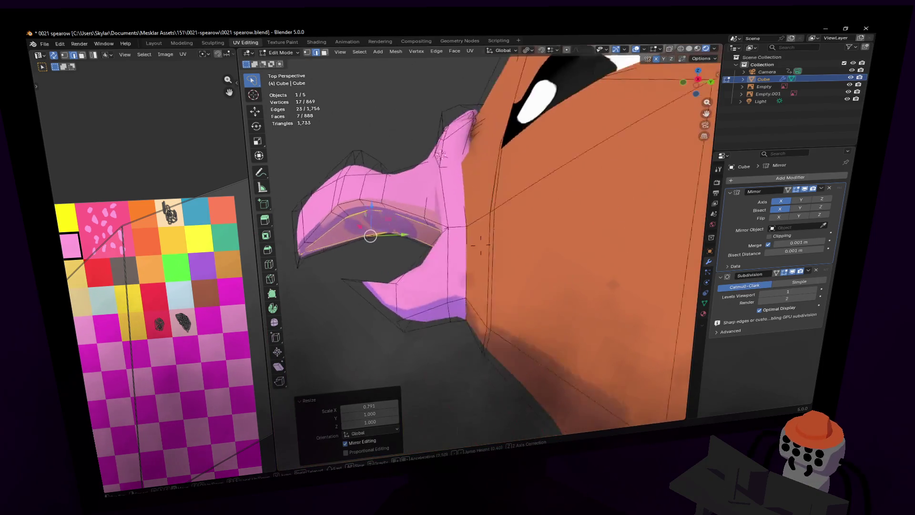
click(523, 202)
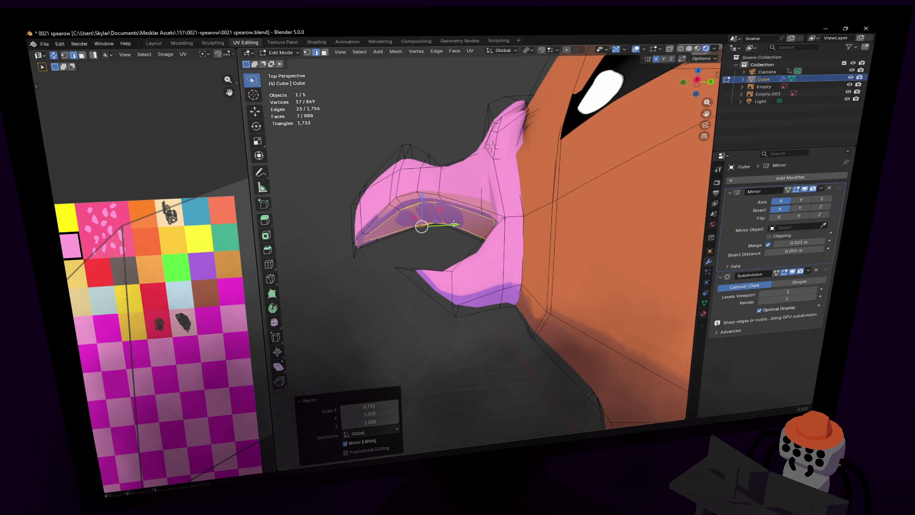
key(e)
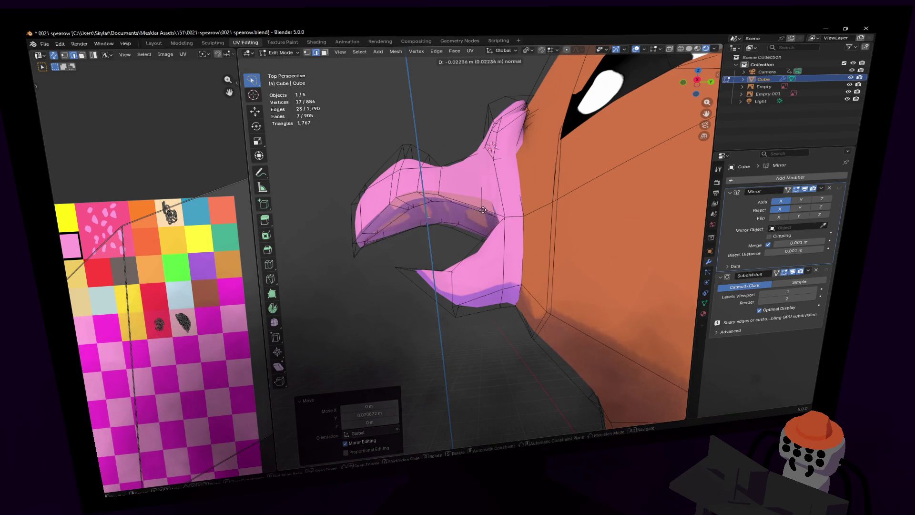
click(493, 204)
- Check the result in Object Mode and apply Shade Smooth to the model
key(shift+grave)
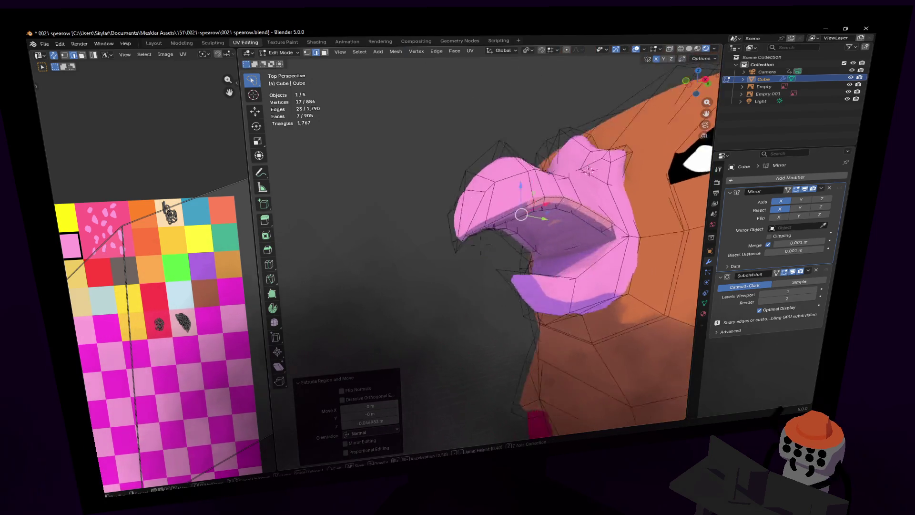
click(489, 203)
key(Tab)
key(Tab)
key(shift+grave)
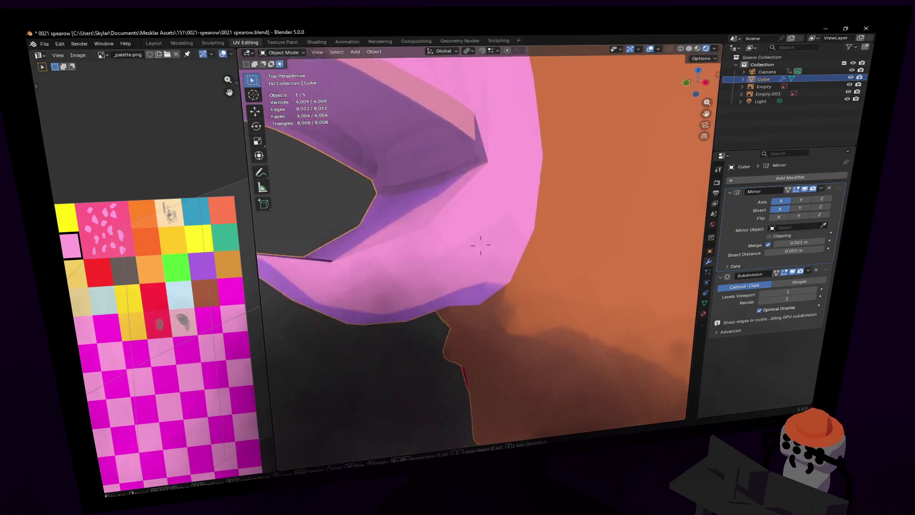
key(Escape)
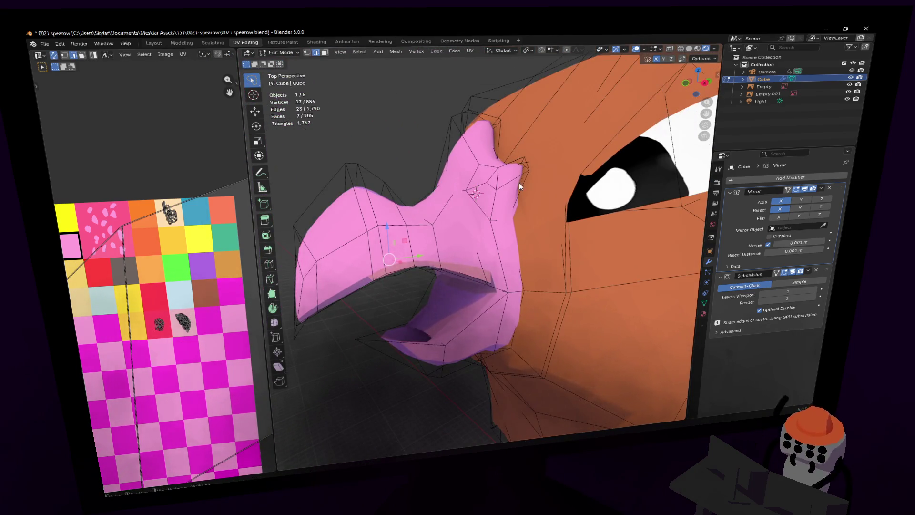
key(Tab)
right_click(530, 178)
click(530, 178)
- Disable the Subdivision modifier's viewport display and select a vertex at the beak's corner
key(shift+grave)
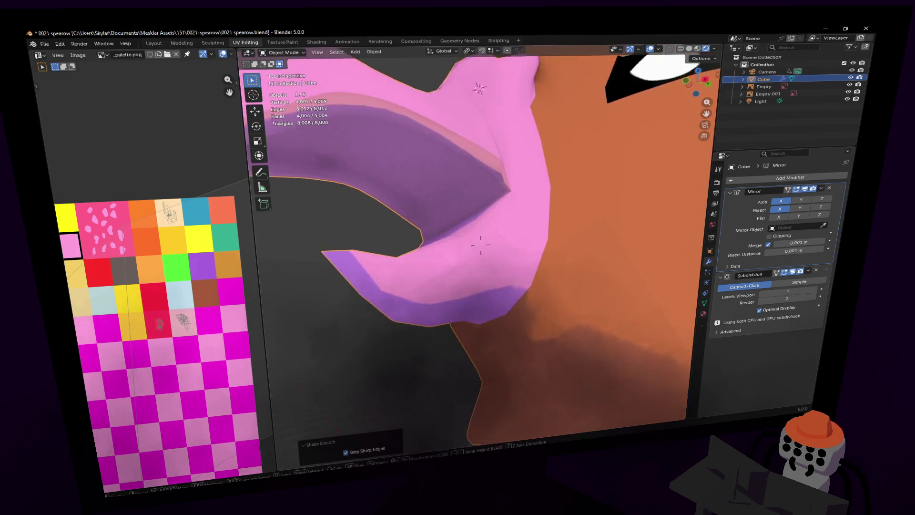
key(Tab)
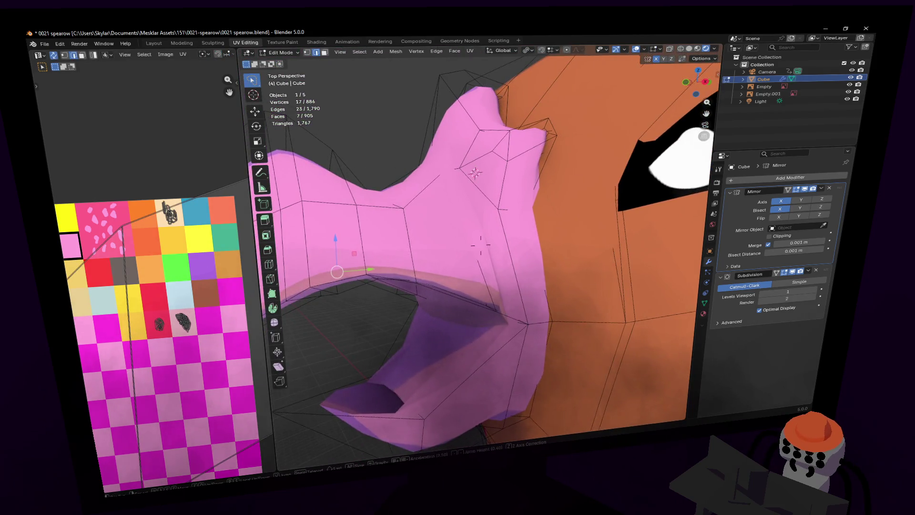
click(505, 313)
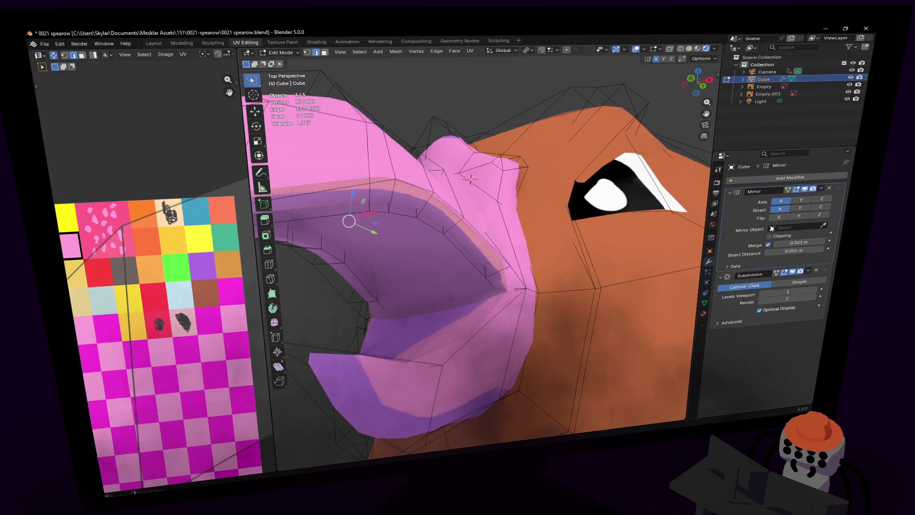
click(793, 273)
scroll(477, 294, up, 3)
mouse_move(493, 298)
middle_down()
mouse_move(492, 319)
mouse_move(456, 278)
middle_up()
click(414, 276)
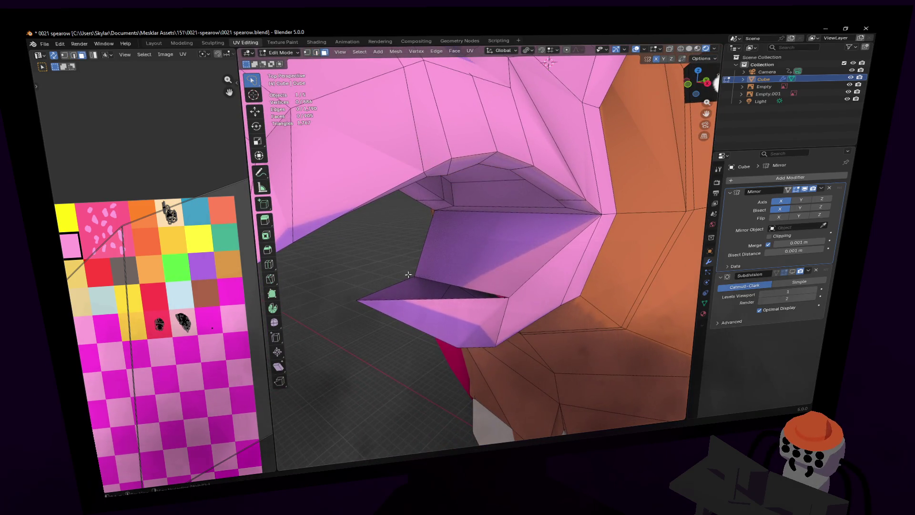
- Fill a triangle across three lower-beak vertices and add the neighbouring quad face to the selection
shift+click(358, 300)
shift+click(507, 297)
key(alt+f)
key(3)
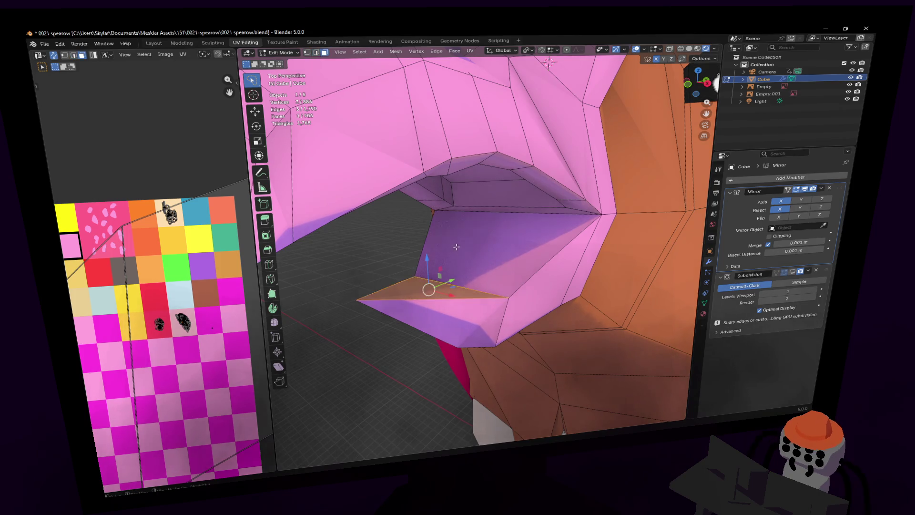
shift+click(435, 245)
middle_drag(436, 246, 468, 250)
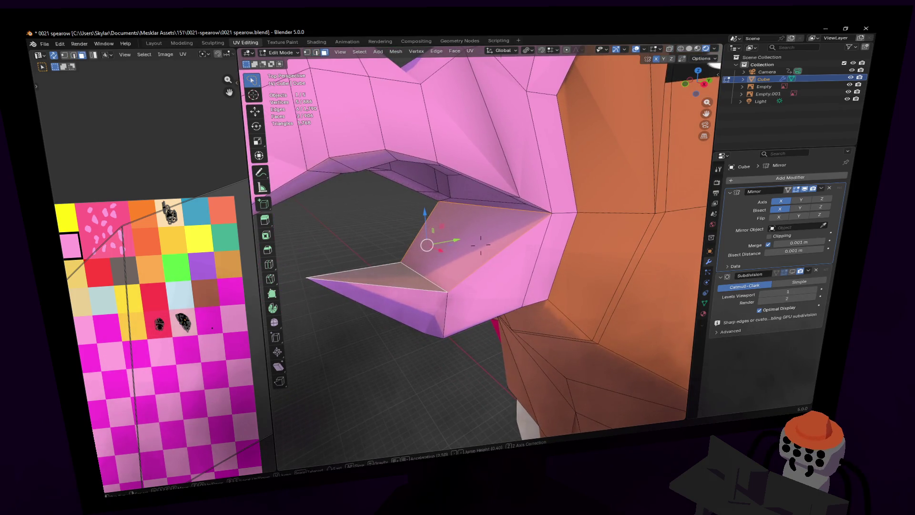
- Inset the two lower-beak faces and extrude them inward
key(i)
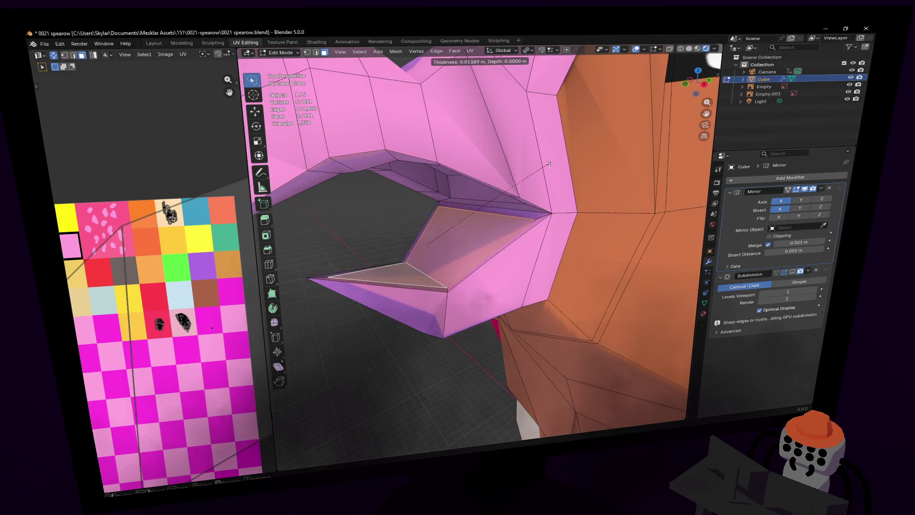
click(530, 180)
key(e)
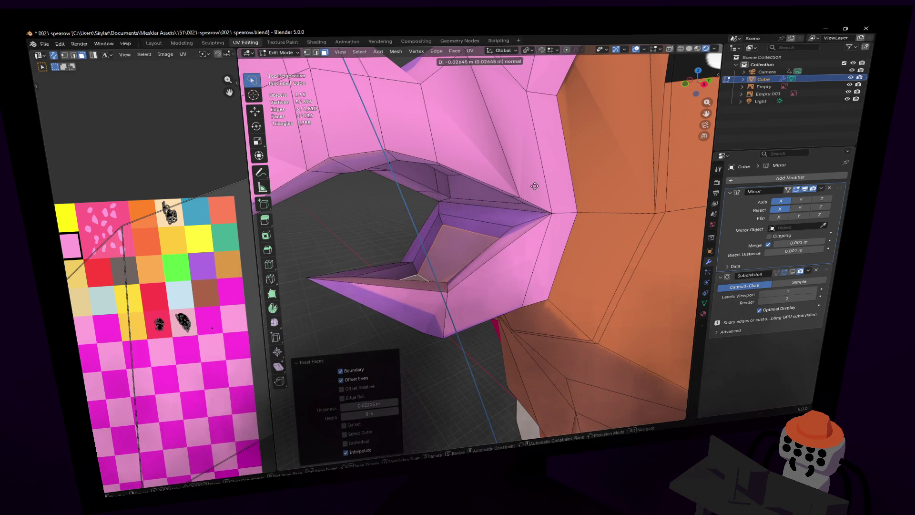
click(526, 185)
mouse_move(526, 185)
middle_down()
mouse_move(483, 212)
mouse_move(481, 239)
middle_up()
- Delete the three-face strip on the inner lip, opening a gap into the head
key(alt+a)
click(481, 238)
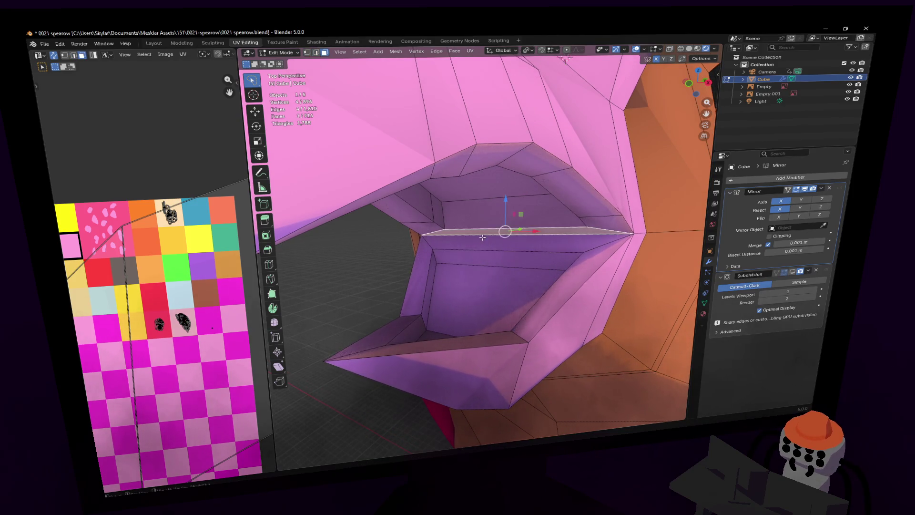
shift+click(481, 241)
shift+click(481, 244)
key(x)
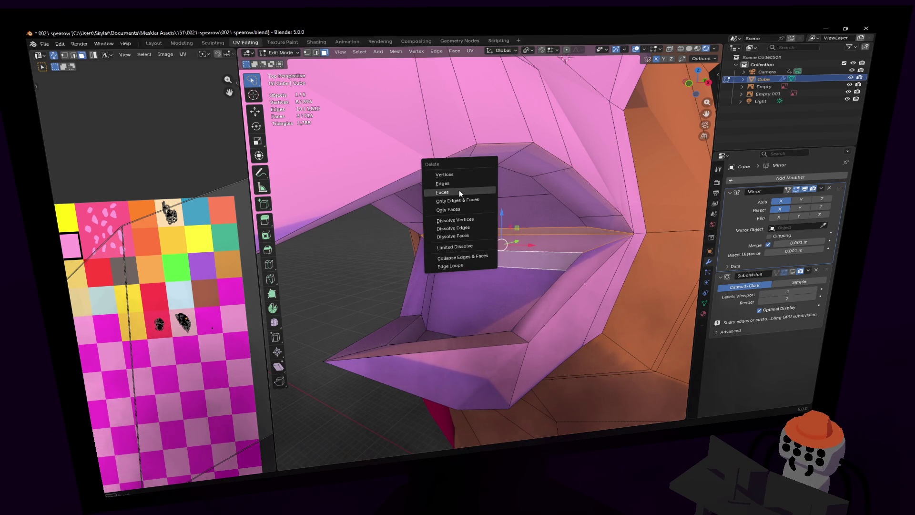
click(459, 191)
middle_drag(459, 191, 458, 238)
key(1)
click(404, 244)
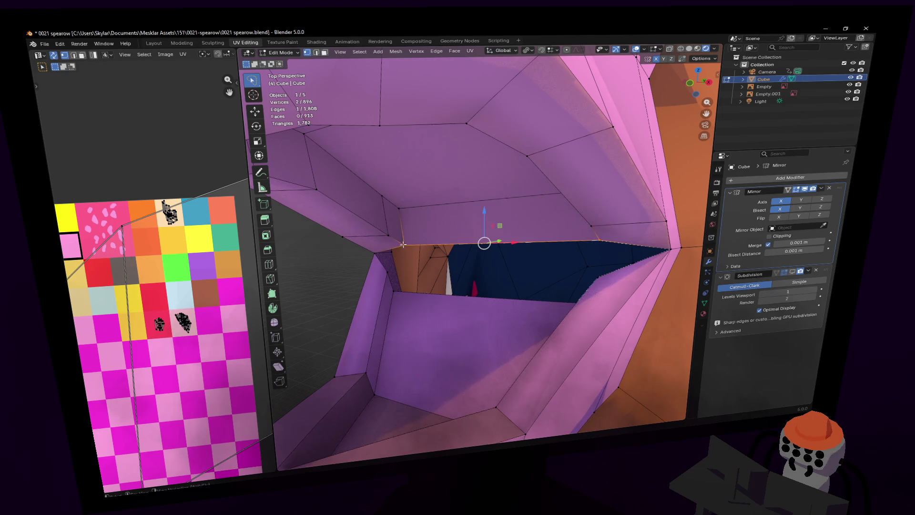
- Merge two vertices inside the mouth with M > At Last
click(387, 271)
mouse_move(398, 245)
middle_down()
mouse_move(410, 257)
mouse_move(431, 243)
middle_up()
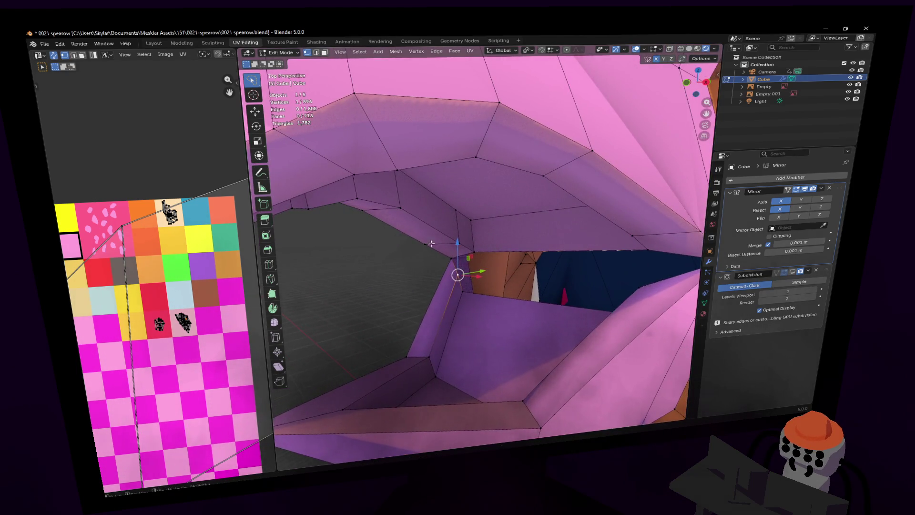
shift+click(474, 252)
key(m)
click(473, 251)
mouse_move(473, 252)
shift+middle_down()
mouse_move(474, 290)
mouse_move(451, 298)
mouse_move(472, 258)
mouse_move(452, 286)
mouse_move(443, 284)
shift+middle_up()
- Delete the vertical face and the adjacent flat face in the mouth to open a hole
click(451, 259)
shift+click(435, 237)
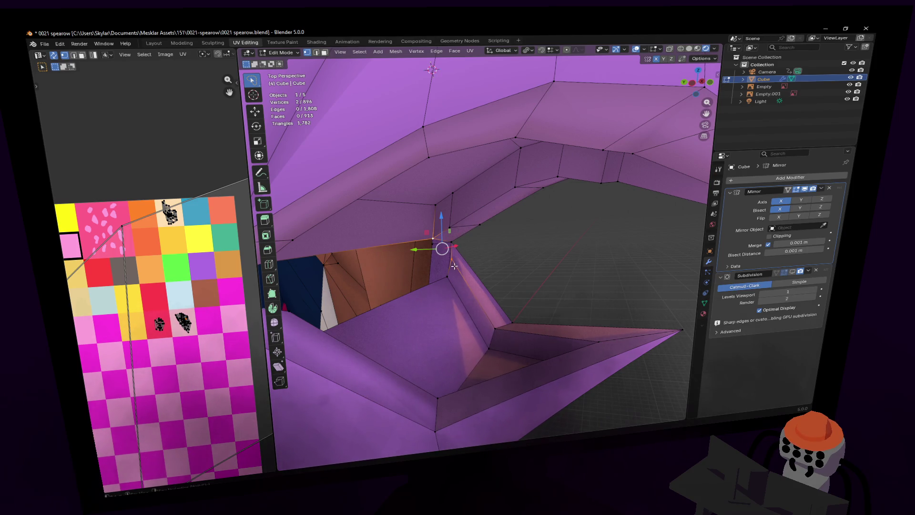
key(3)
click(439, 230)
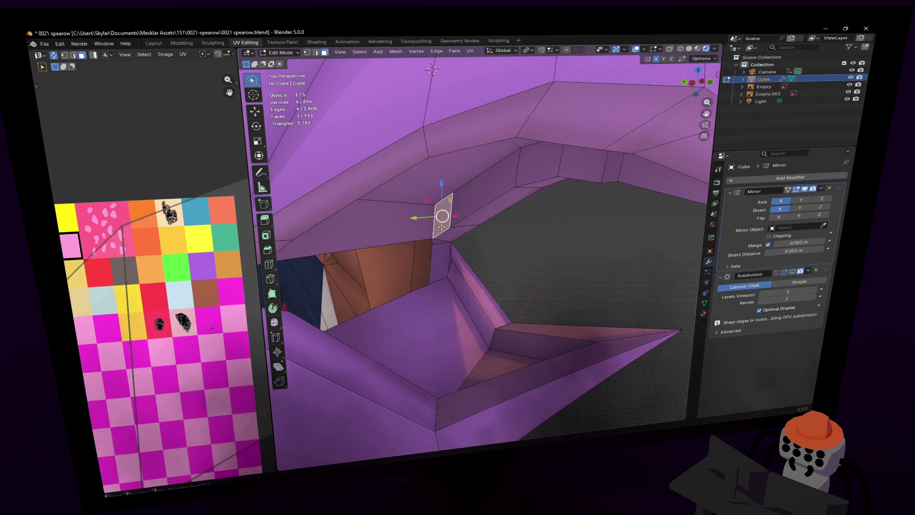
shift+click(451, 234)
key(x)
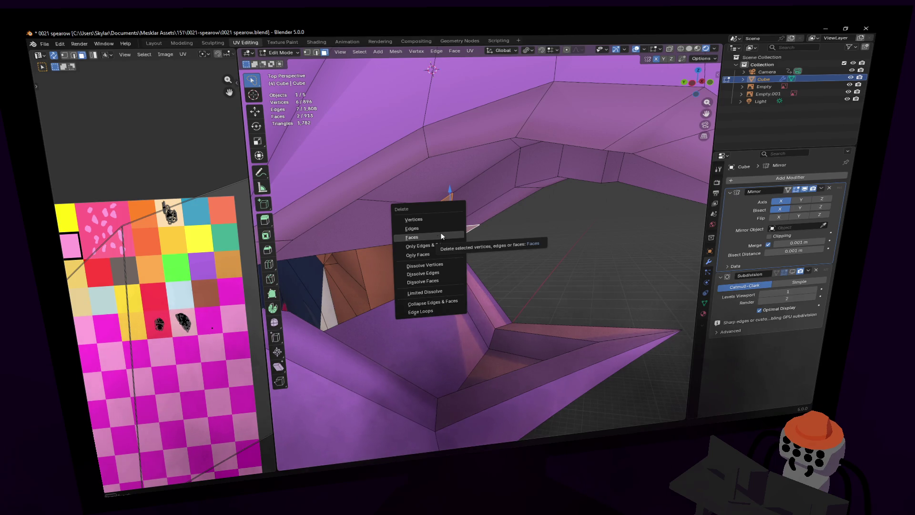
click(422, 237)
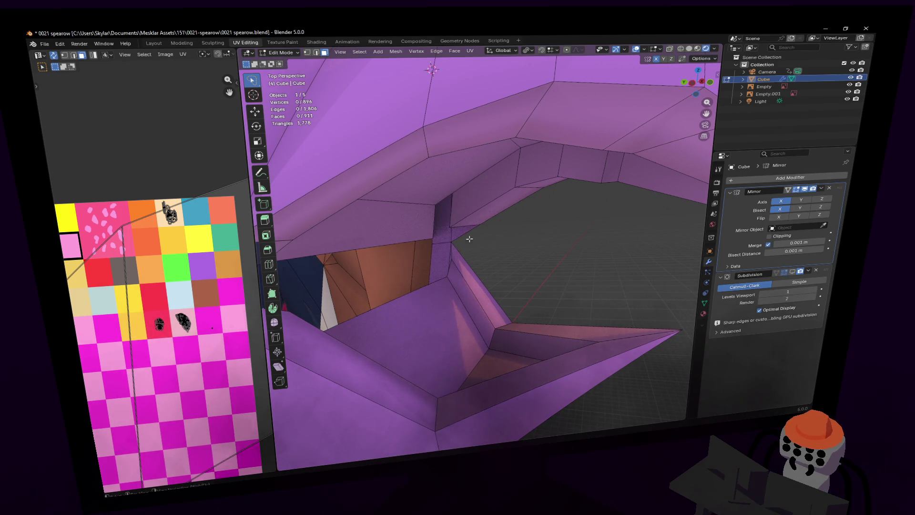
- Merge two vertices at the hole's edge into the last one
key(1)
click(459, 259)
shift+click(452, 226)
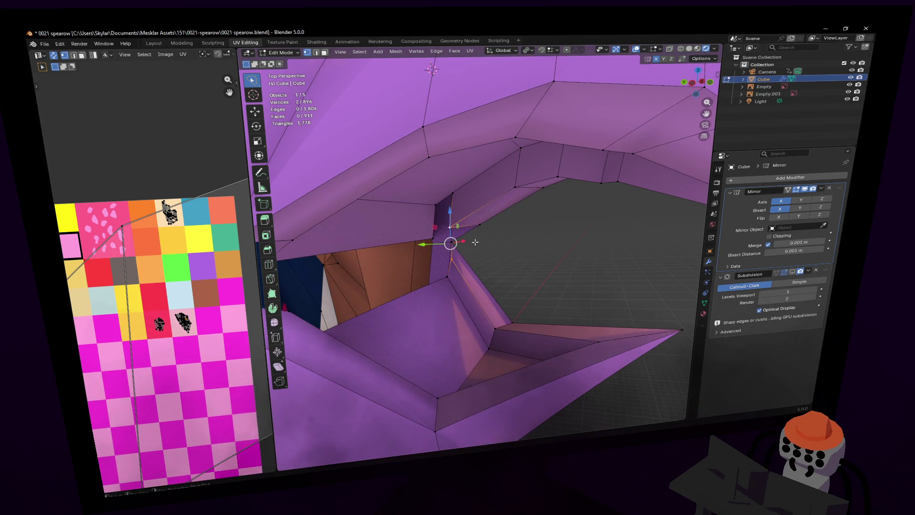
key(m)
click(456, 244)
key(shift+grave)
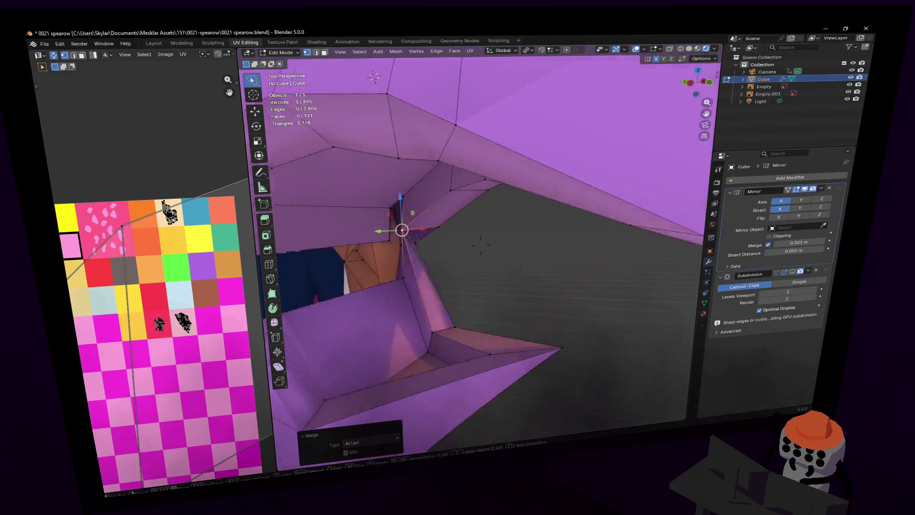
key(s)
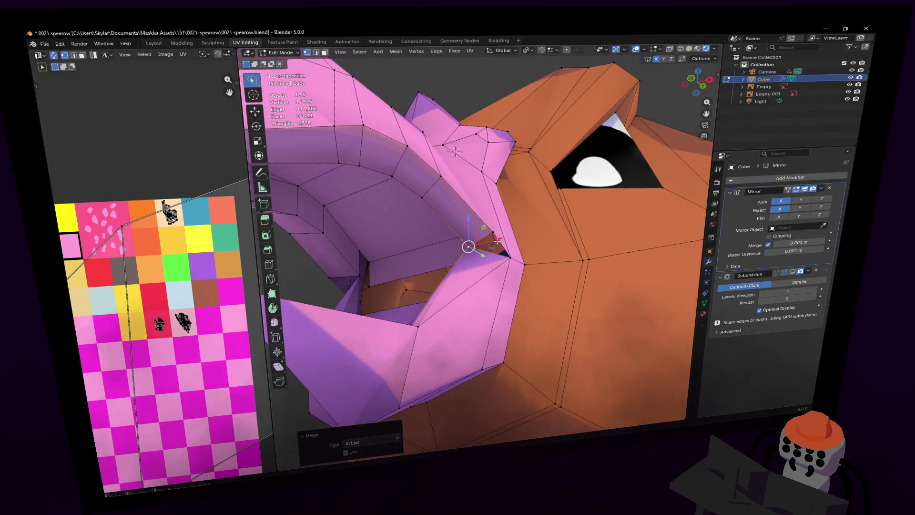
- Merge another vertex pair, then lower the merged vertex slightly along Z
shift+click(513, 263)
key(m)
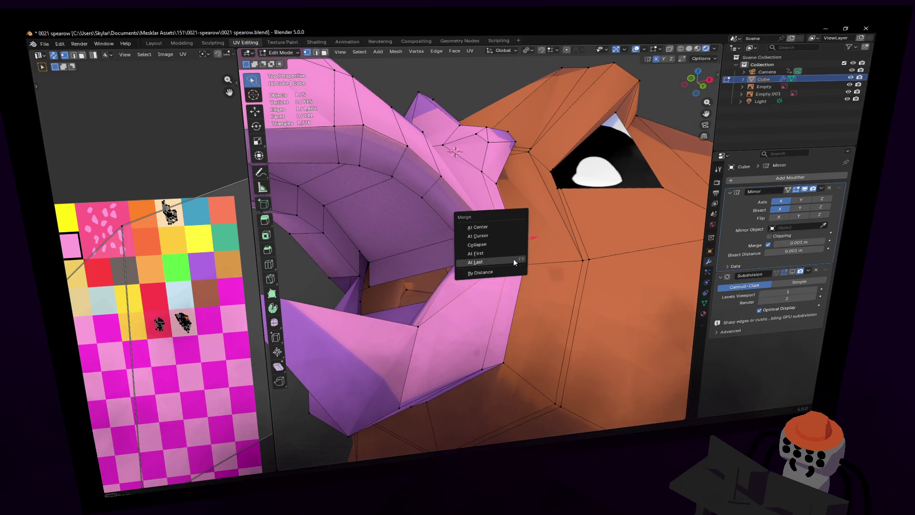
click(513, 258)
key(shift+grave)
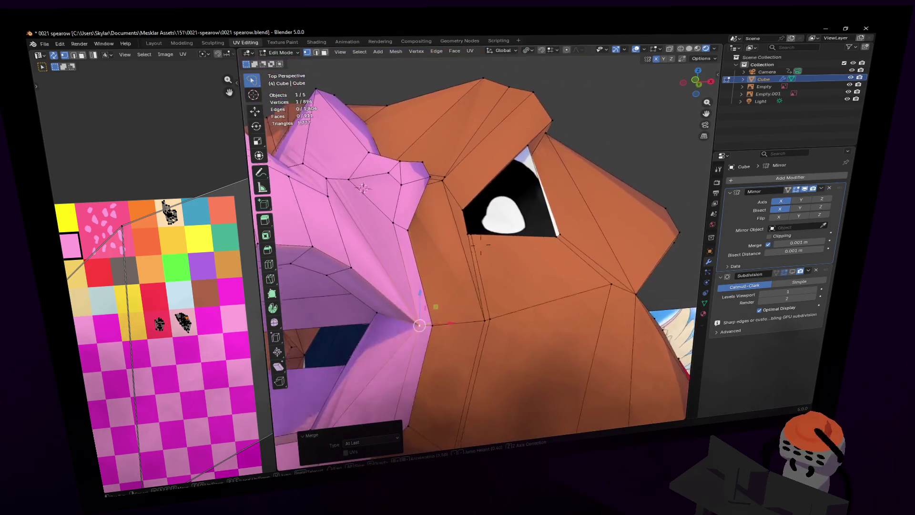
click(442, 277)
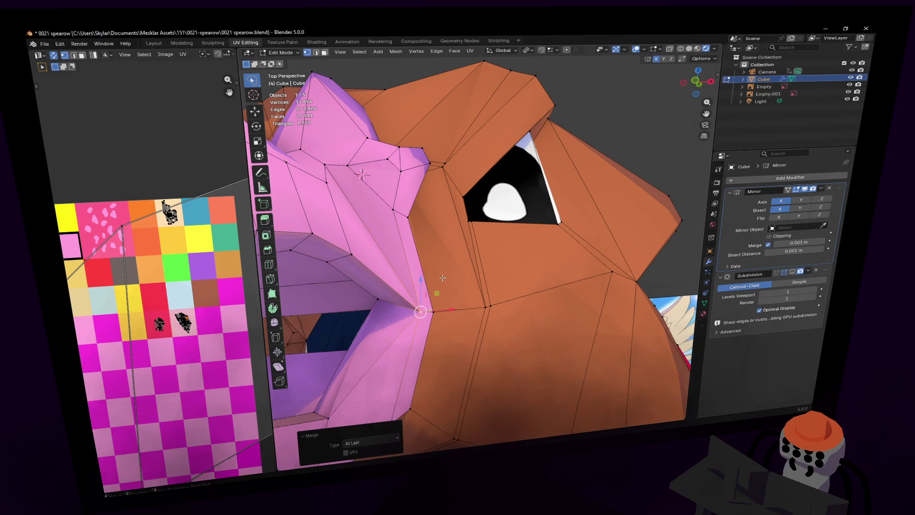
key(g)
key(z)
click(372, 296)
- Bridge the two edges beside the mouth gap with Edge > Bridge Edge Loops
key(shift+grave)
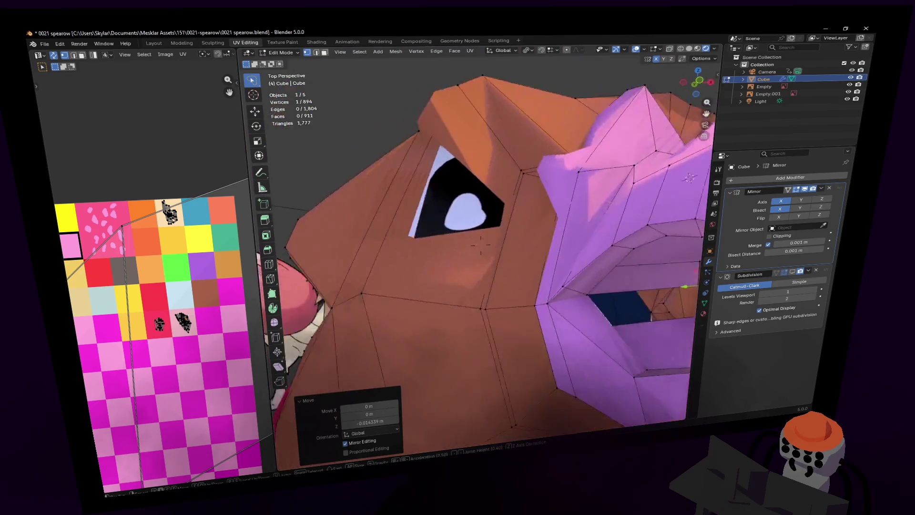
key(w)
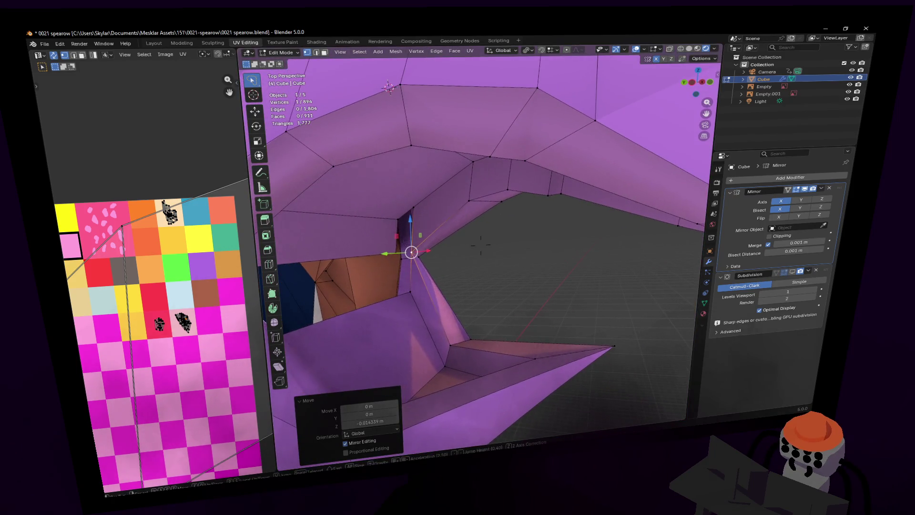
click(417, 246)
key(2)
shift+click(392, 232)
middle_drag(392, 232, 435, 251)
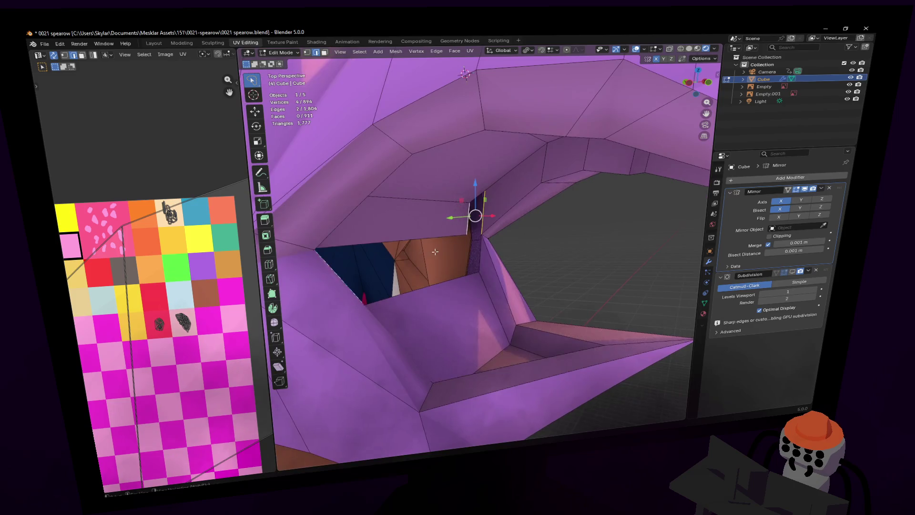
click(437, 51)
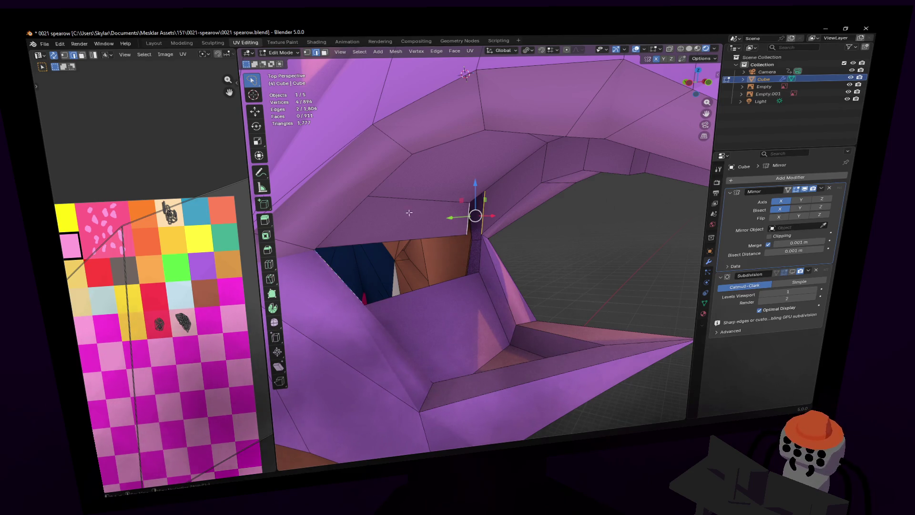
click(435, 51)
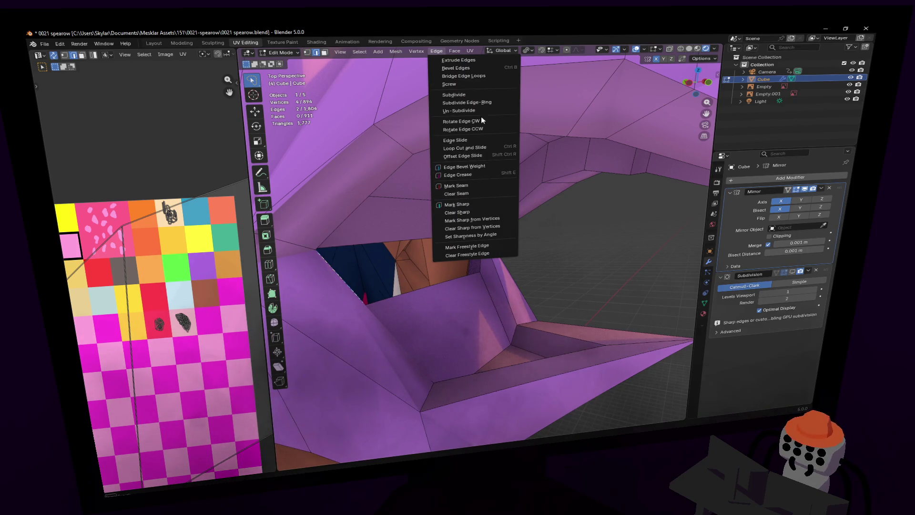
click(478, 77)
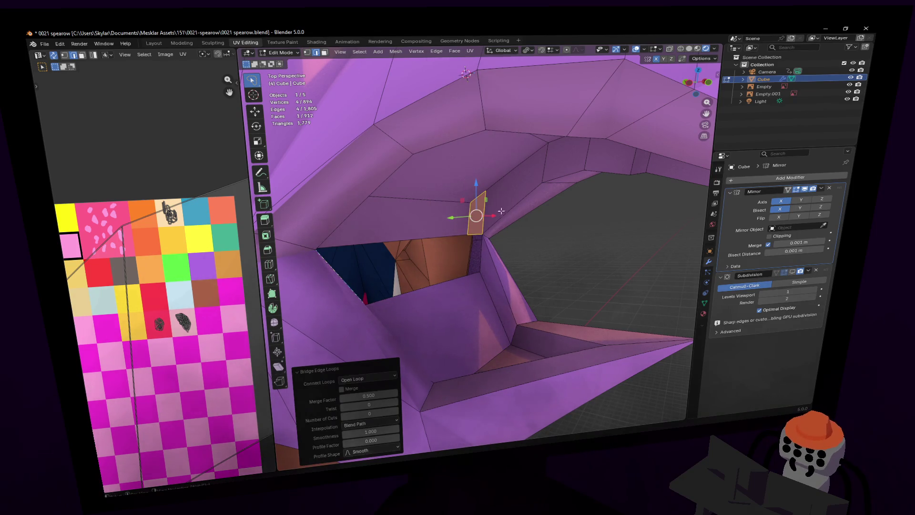
- Merge the two vertices on the bridged edge into the last one
key(1)
click(479, 272)
shift+click(478, 236)
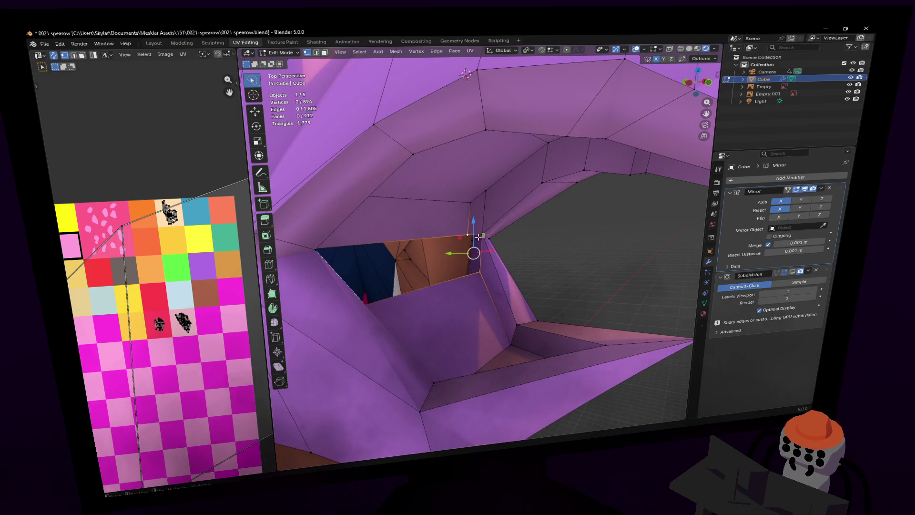
key(m)
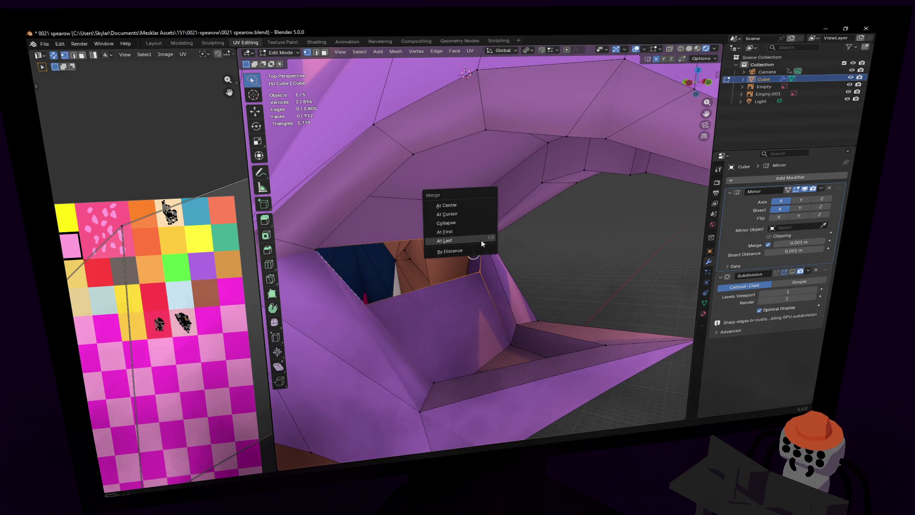
click(482, 241)
key(shift+grave)
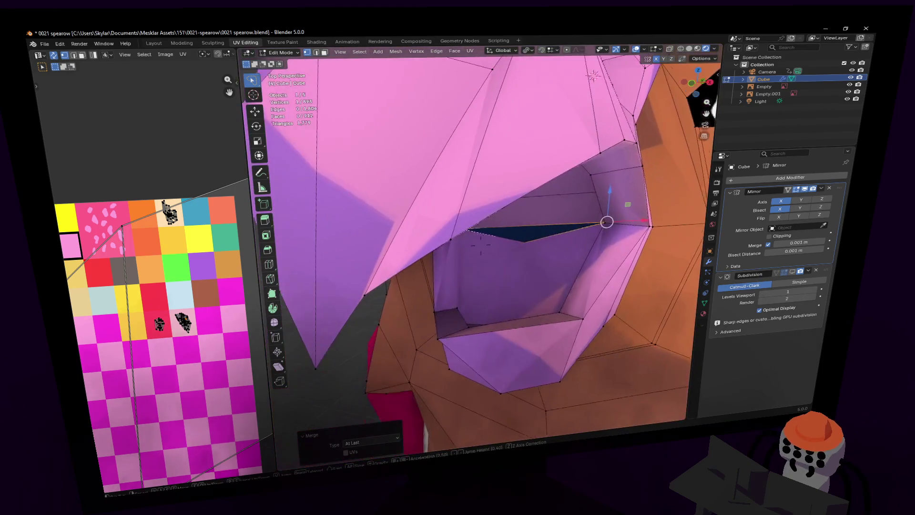
click(463, 257)
- With X-ray on, weld a hidden vertex pair, then leave Edit Mode
key(alt+z)
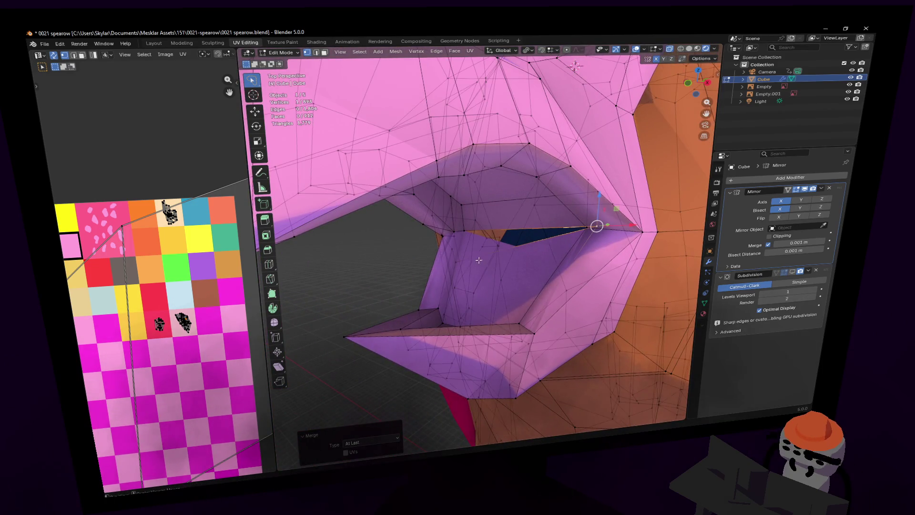
shift+click(460, 247)
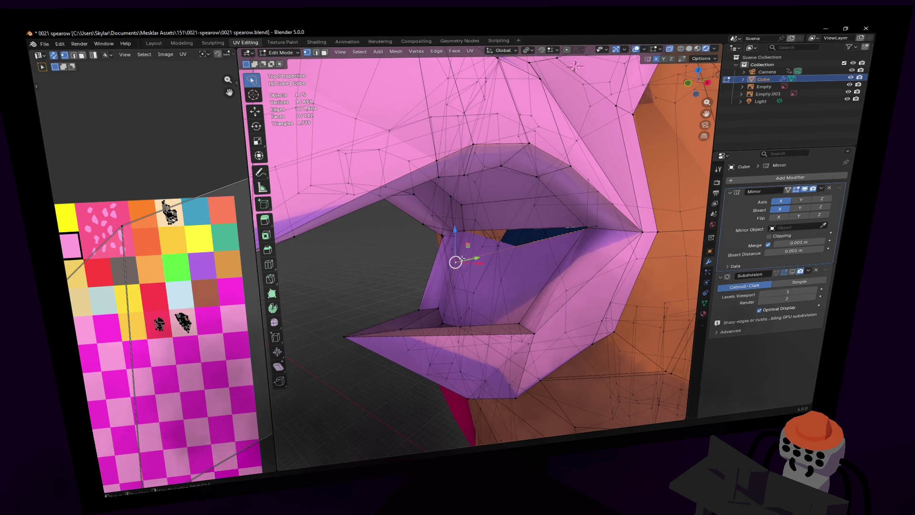
key(m)
click(466, 232)
key(alt+z)
key(Tab)
key(shift+grave)
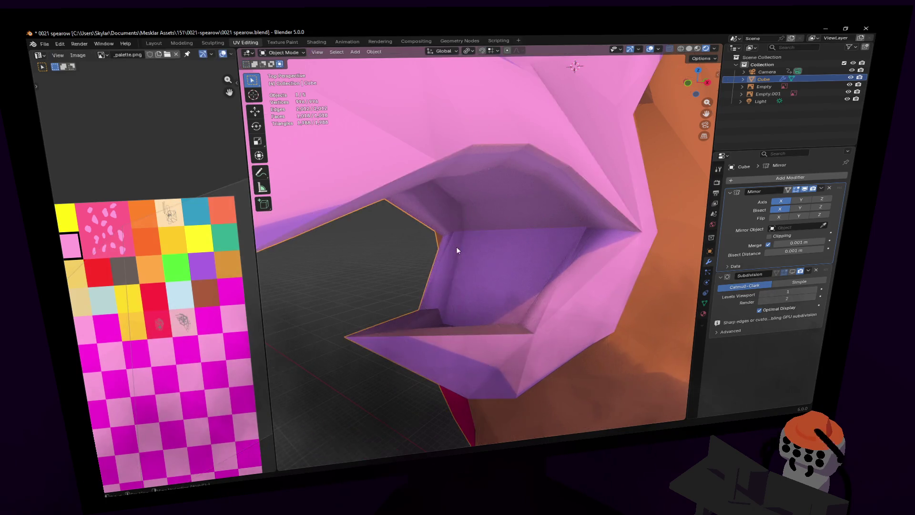
- Turn on the Subdivision modifier's viewport toggle, fly to the bird's face, and re-enter Edit Mode
click(481, 246)
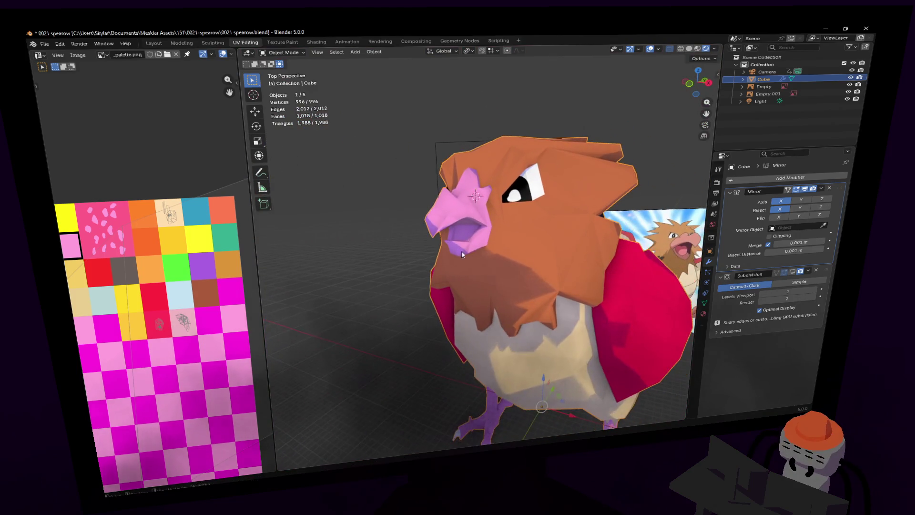
click(792, 272)
key(shift+grave)
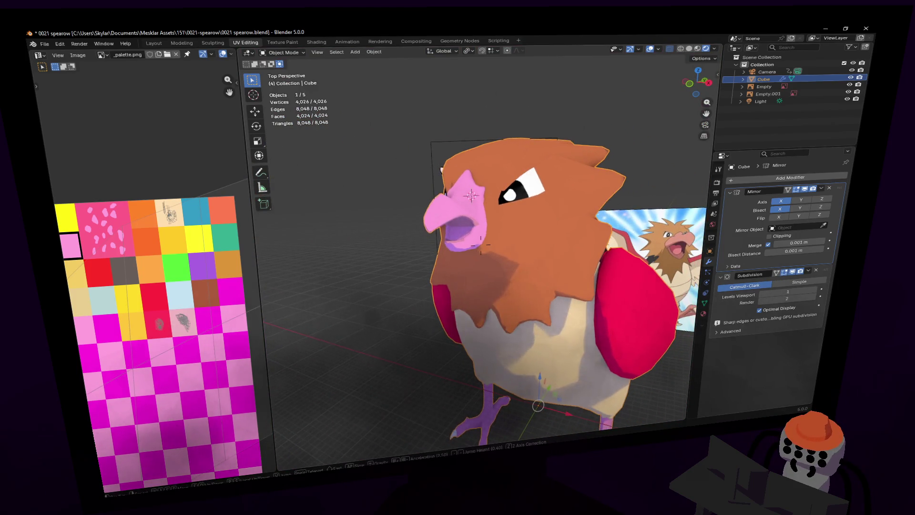
key(w)
key(a)
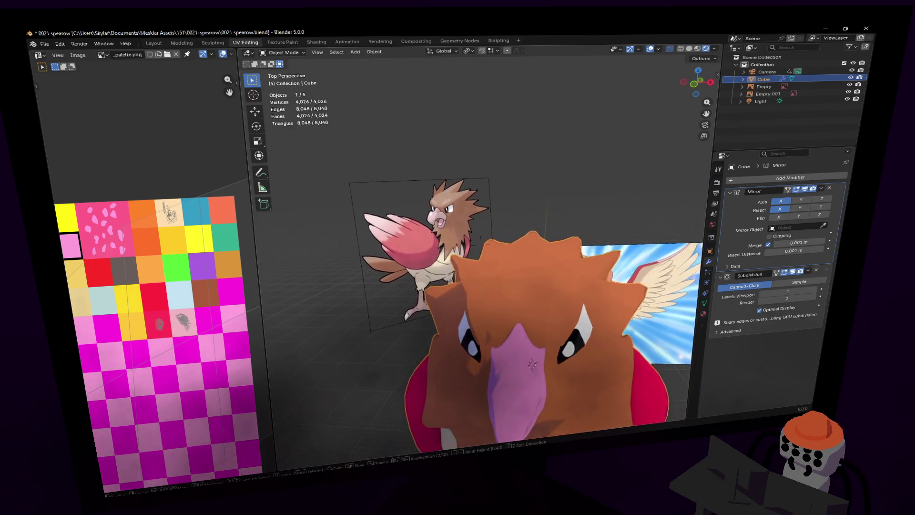
click(633, 256)
key(Tab)
key(shift+grave)
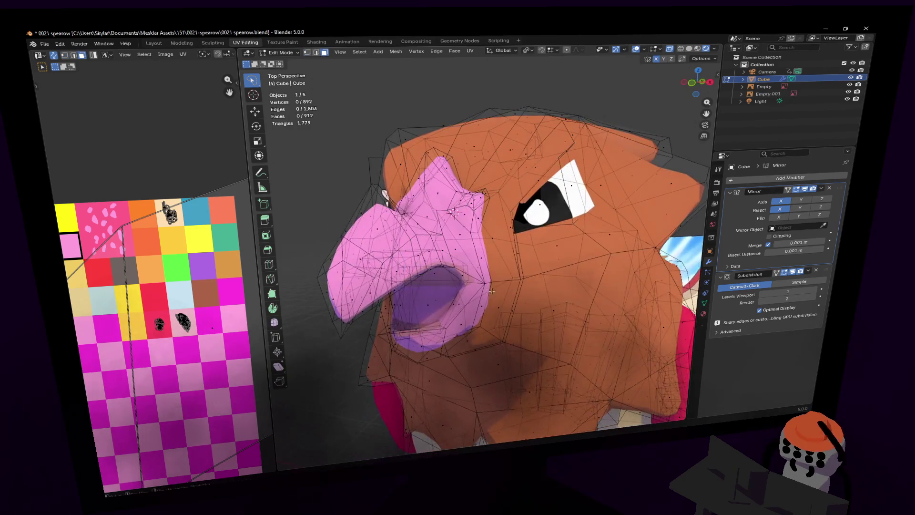
- Select one mouth-corner edge and nudge it beside the beak
key(2)
click(489, 282)
key(g)
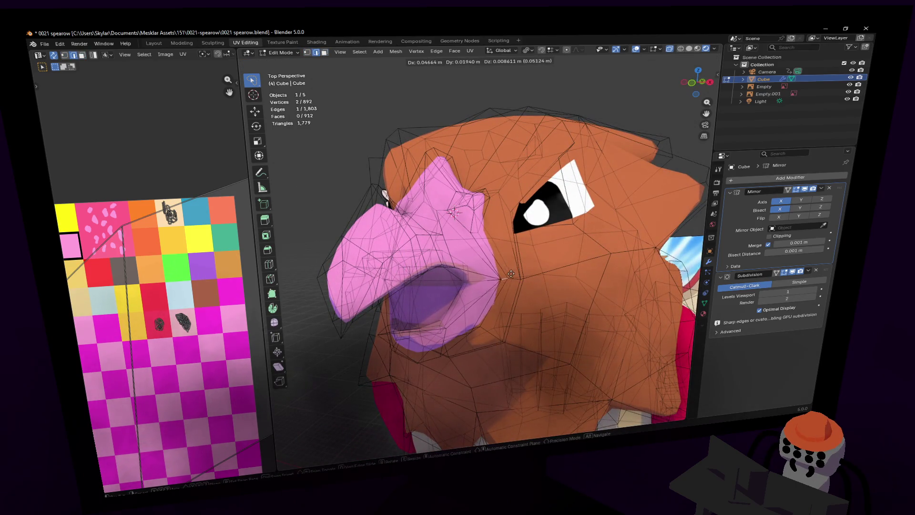
click(511, 274)
key(shift+grave)
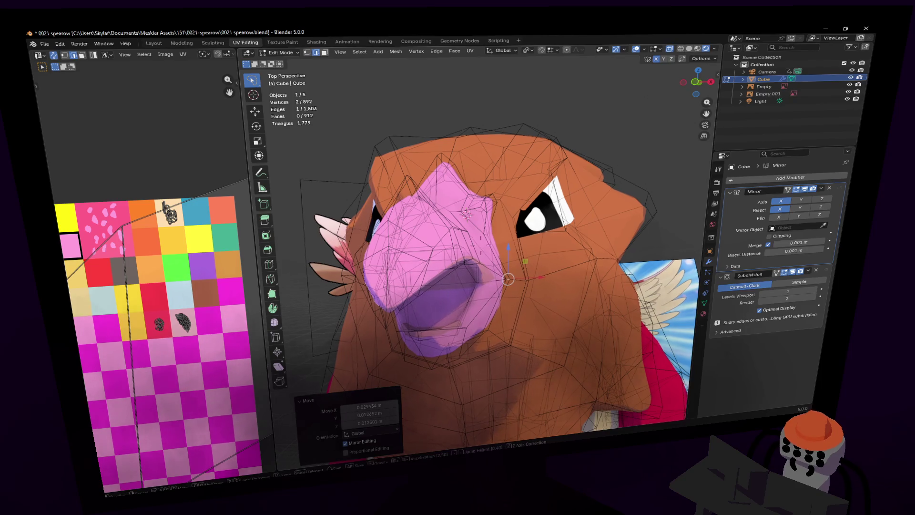
key(w)
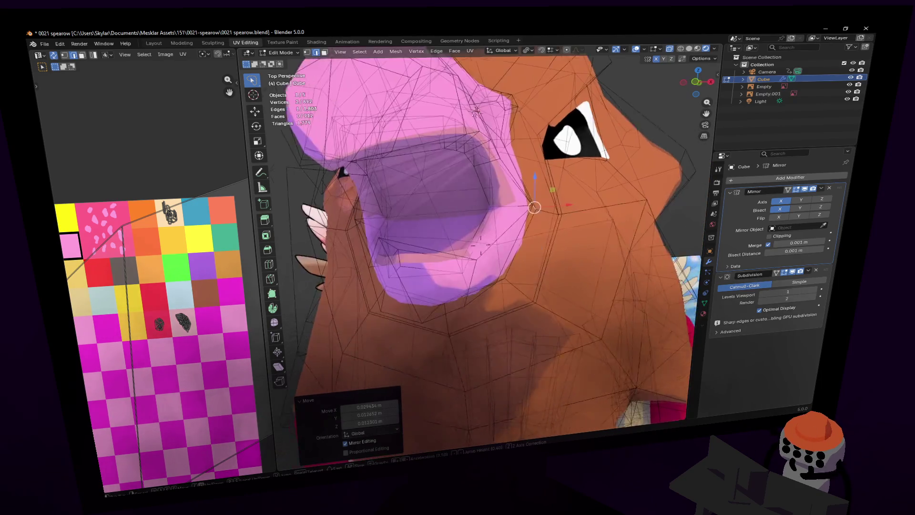
click(504, 271)
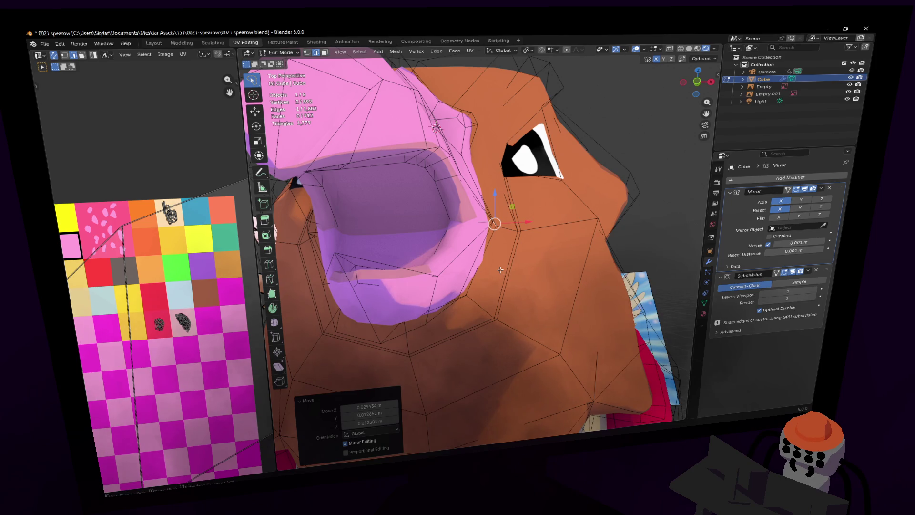
click(500, 269)
mouse_move(500, 270)
middle_down()
mouse_move(537, 250)
mouse_move(549, 220)
mouse_move(529, 202)
mouse_move(609, 219)
mouse_move(626, 214)
middle_up()
- Move two mouth-corner edges about 0.085 m along X, then return to Object Mode
key(2)
shift+click(560, 210)
middle_drag(559, 210, 505, 203)
key(g)
key(x)
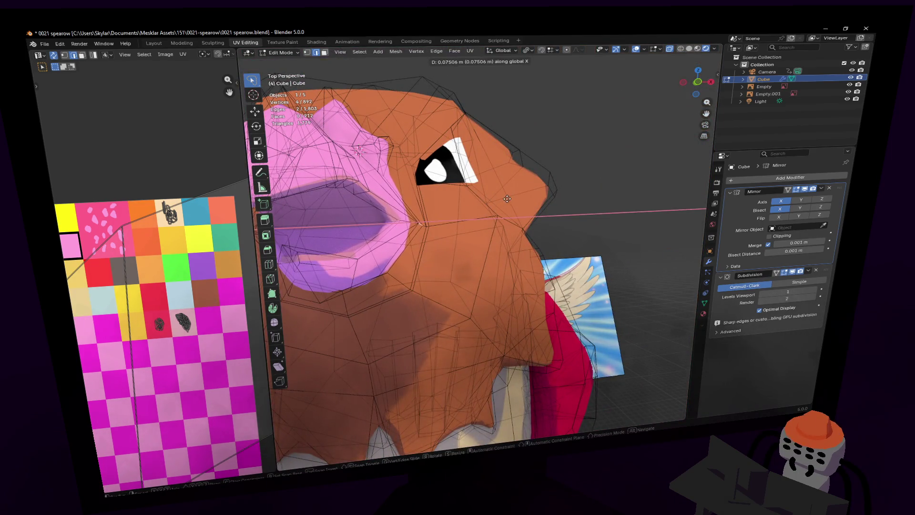
click(508, 199)
key(s)
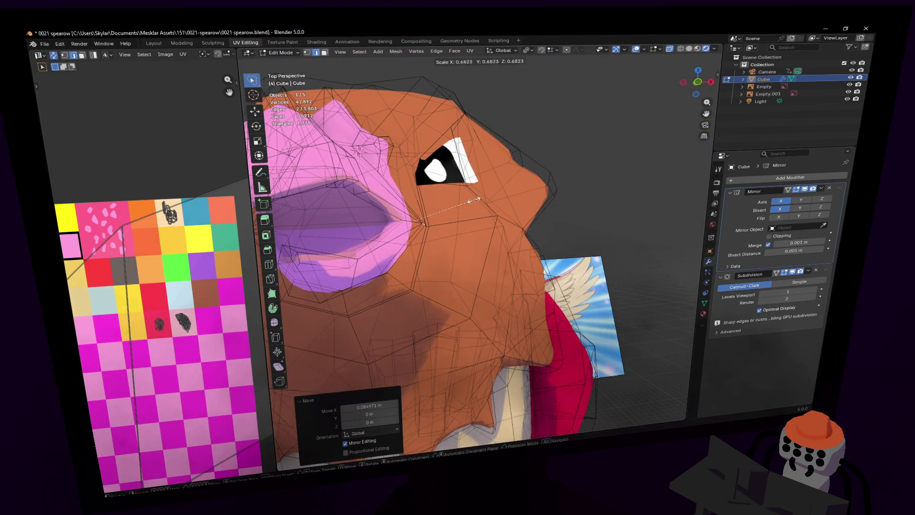
key(Escape)
middle_drag(476, 199, 483, 205)
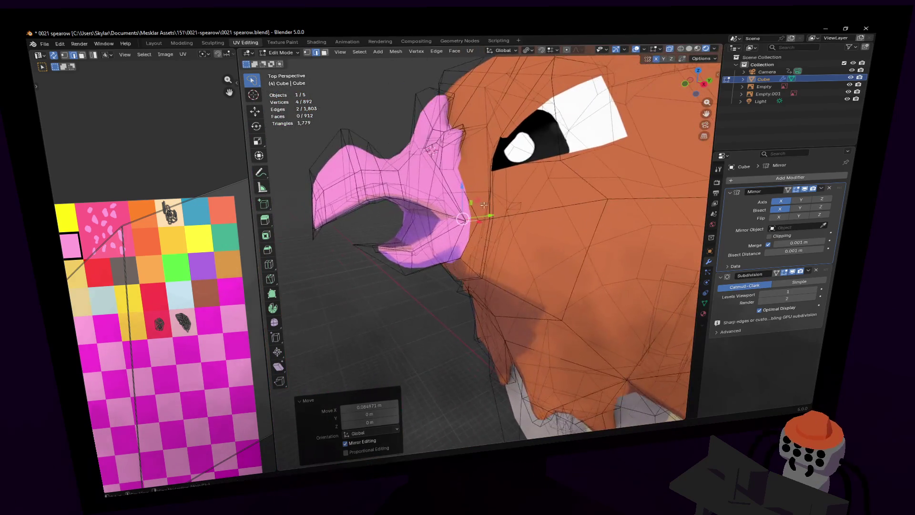
key(Tab)
key(shift+grave)
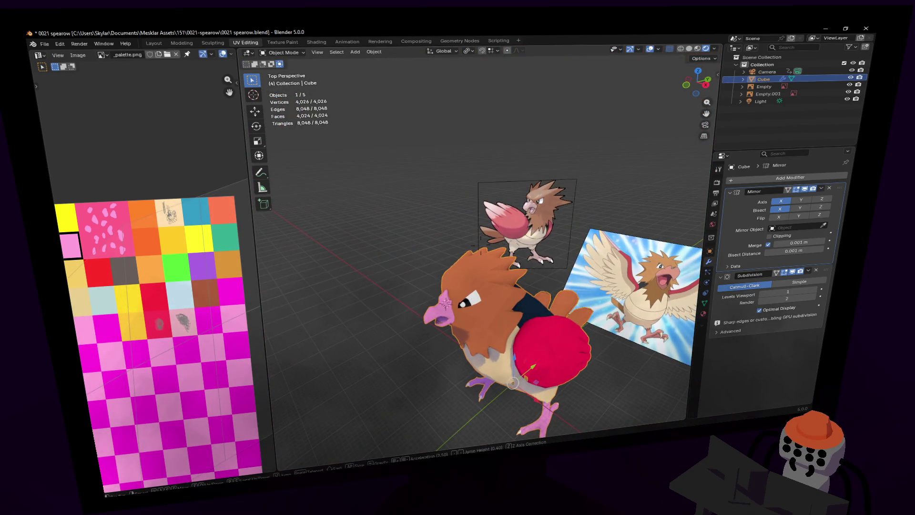
- Apply Shade Smooth to the Spearow from the right-click menu, then Tab into Edit Mode
key(w)
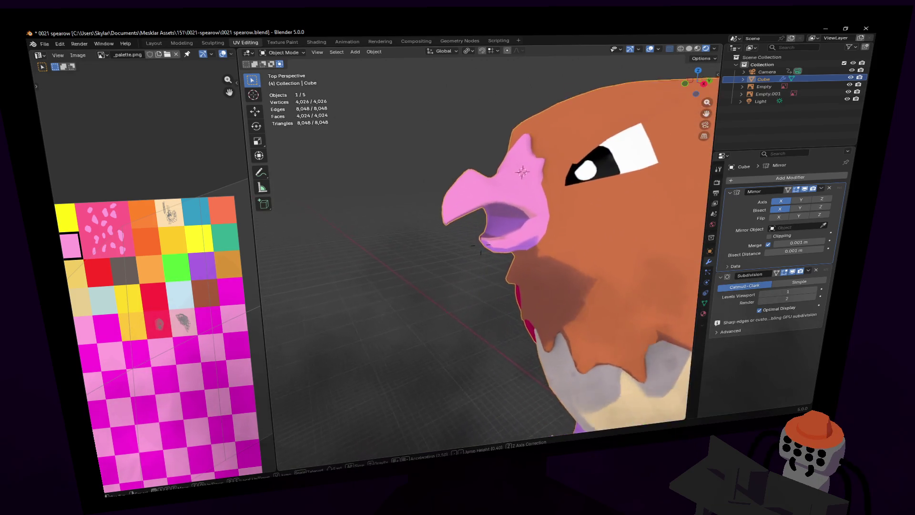
click(524, 170)
right_click(527, 173)
click(527, 172)
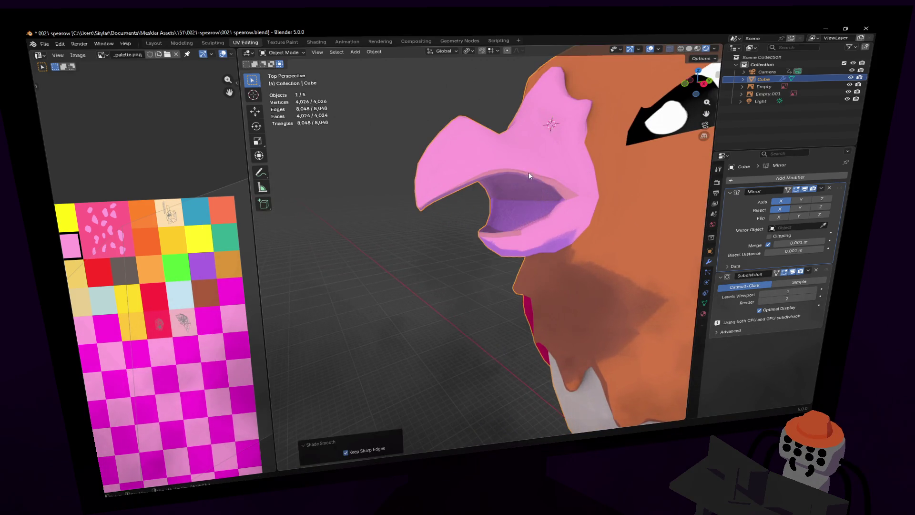
scroll(527, 172, up, 4)
key(Tab)
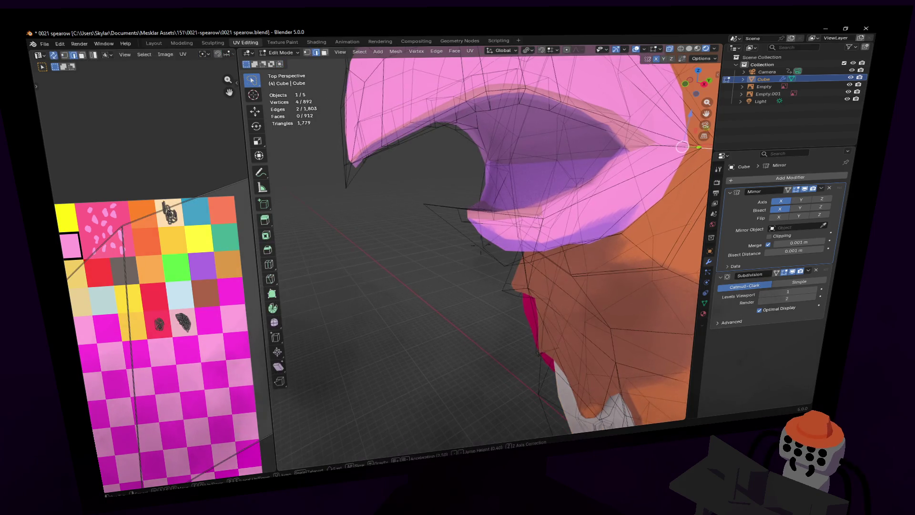
scroll(537, 196, down, 5)
scroll(99, 256, down, 1)
scroll(98, 256, down, 2)
mouse_move(98, 256)
middle_down()
mouse_move(210, 247)
mouse_move(214, 262)
mouse_move(189, 257)
middle_up()
- Select the inner mouth faces in face mode and unwrap them with U > Unwrap
key(3)
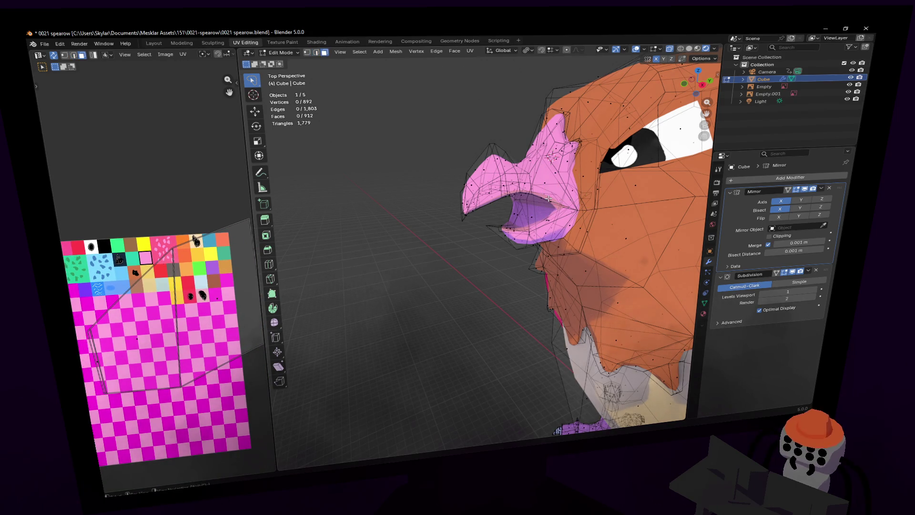
scroll(138, 282, down, 2)
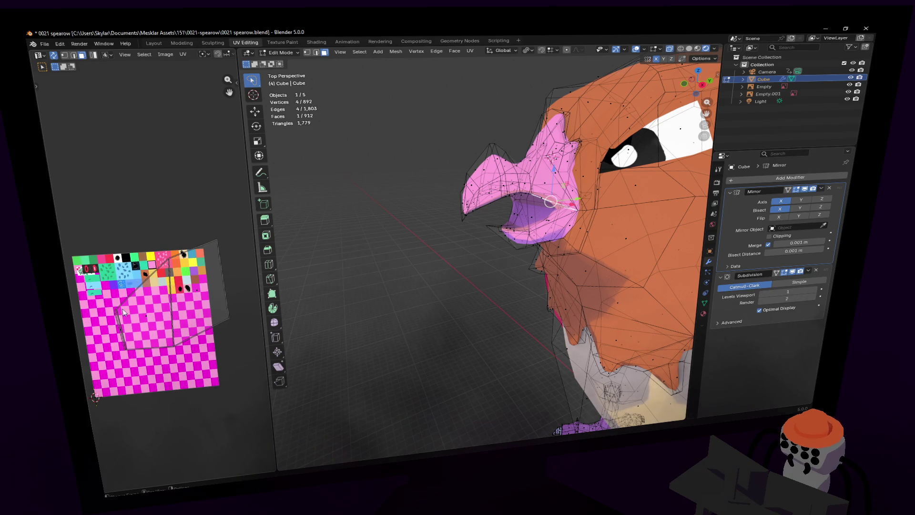
key(shift+grave)
key(w)
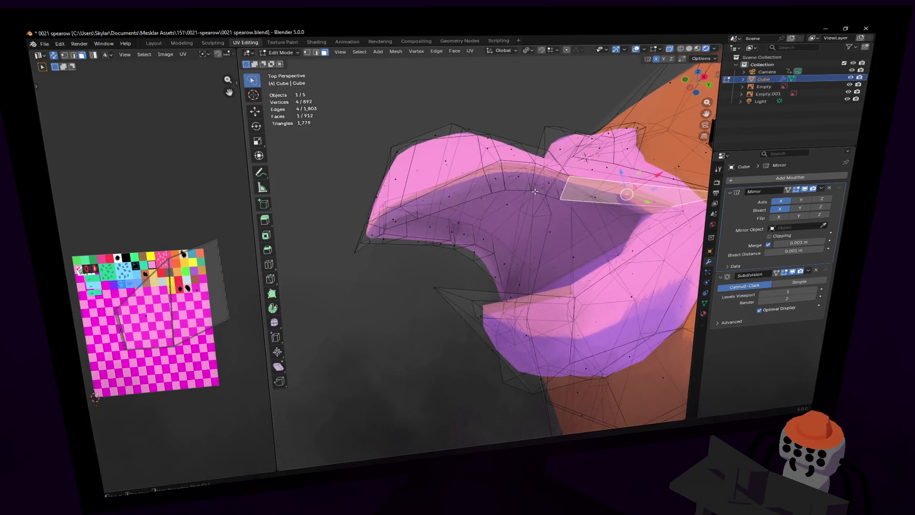
key(s)
click(532, 171)
alt+click(514, 174)
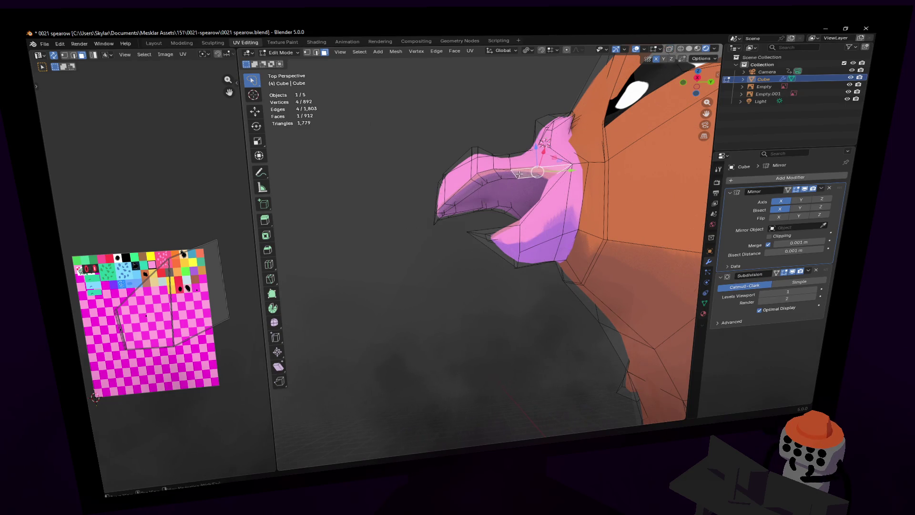
key(KP_Decimal)
key(u)
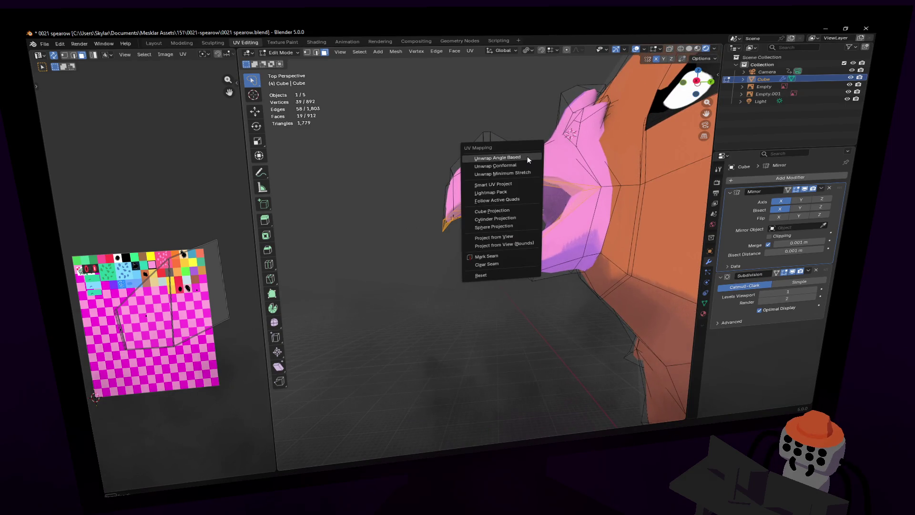
click(527, 156)
- Scale the mouth UV island down and move it onto a pink palette tile
key(s)
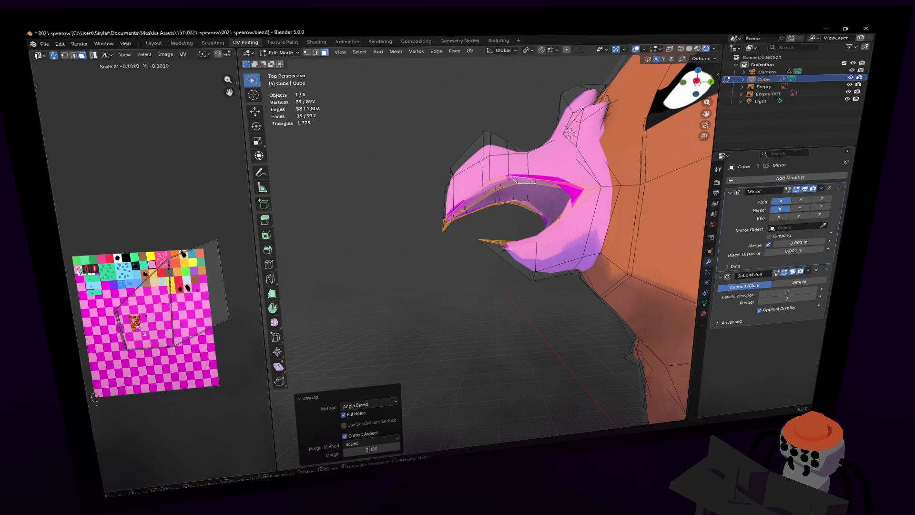
click(136, 331)
scroll(150, 326, up, 3)
key(g)
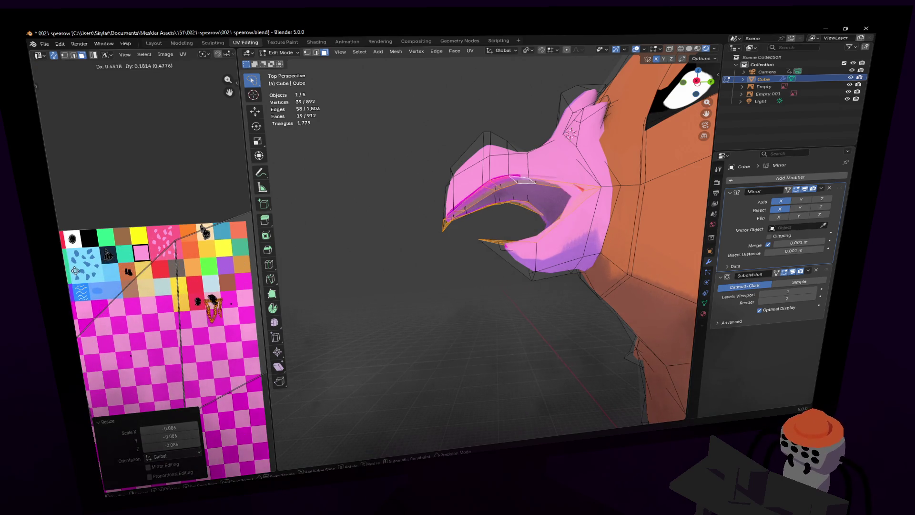
click(94, 262)
key(s)
key(Return)
mouse_move(476, 266)
middle_down()
mouse_move(500, 267)
mouse_move(496, 248)
mouse_move(505, 267)
mouse_move(510, 261)
mouse_move(474, 241)
mouse_move(495, 195)
middle_up()
- Turn off the Subdivision viewport display and select the mouth's back and lower faces
key(Tab)
key(Tab)
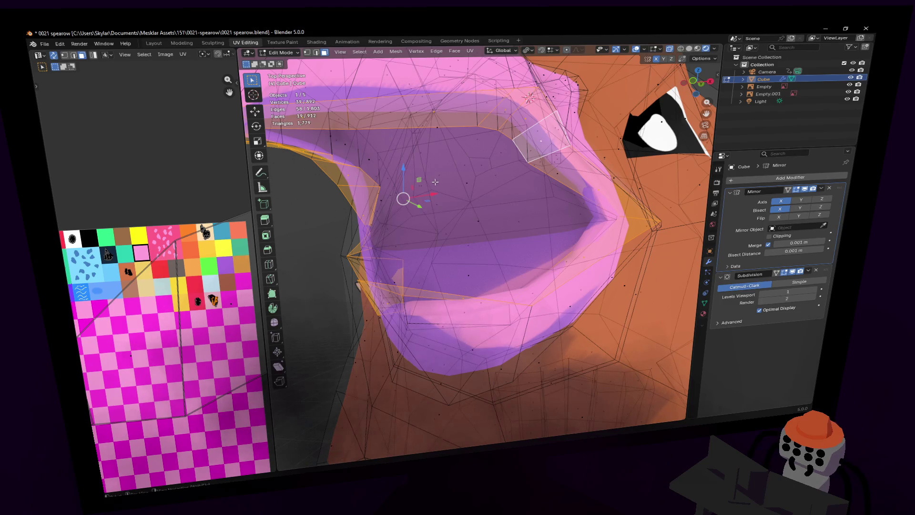
scroll(447, 183, down, 5)
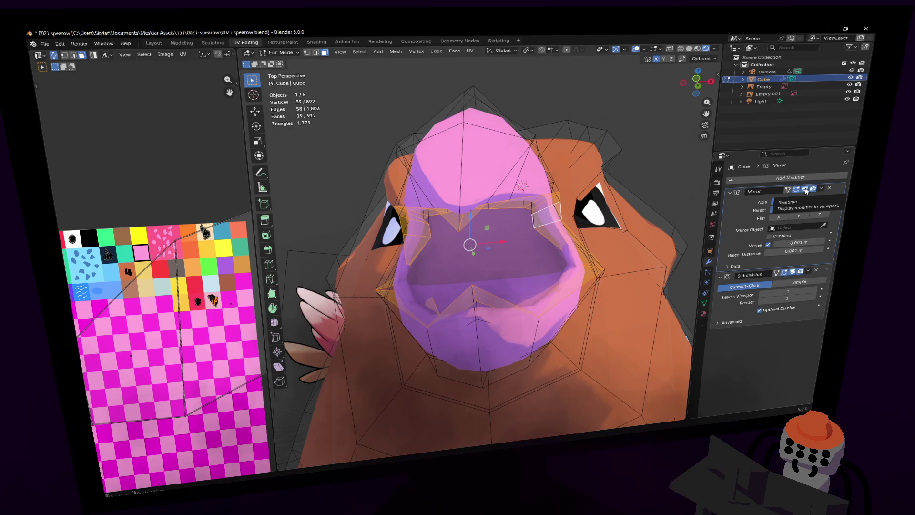
click(793, 272)
middle_drag(553, 267, 559, 249)
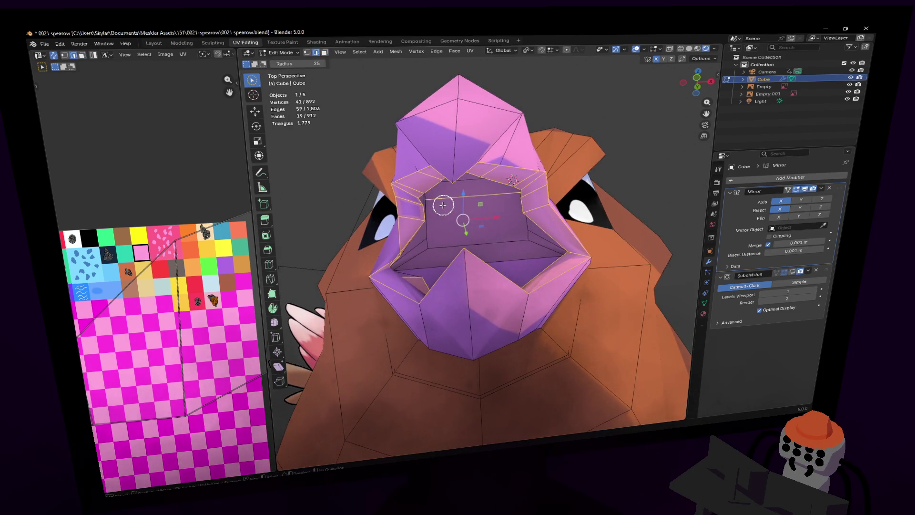
drag(441, 203, 429, 198)
mouse_move(426, 241)
mouse_down()
mouse_move(418, 275)
mouse_move(465, 294)
mouse_up()
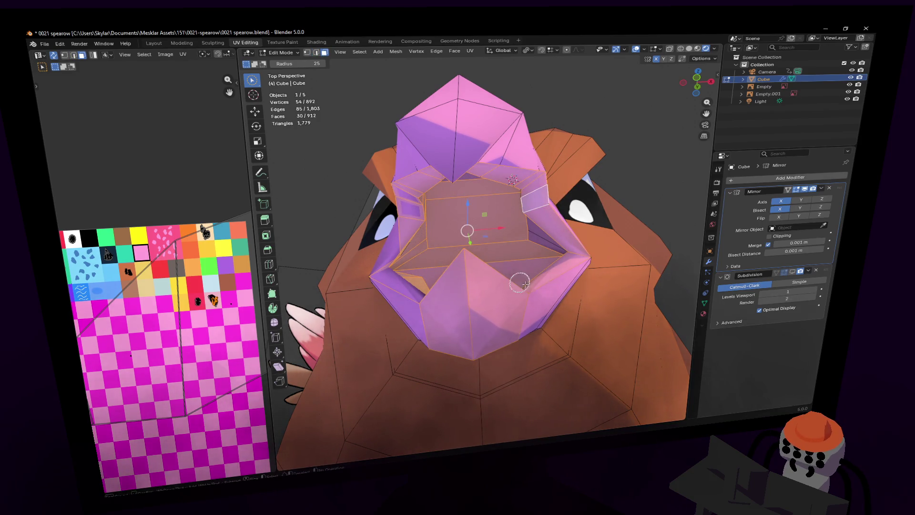
- Add the interior and front beak faces to the selection
key(shift+grave)
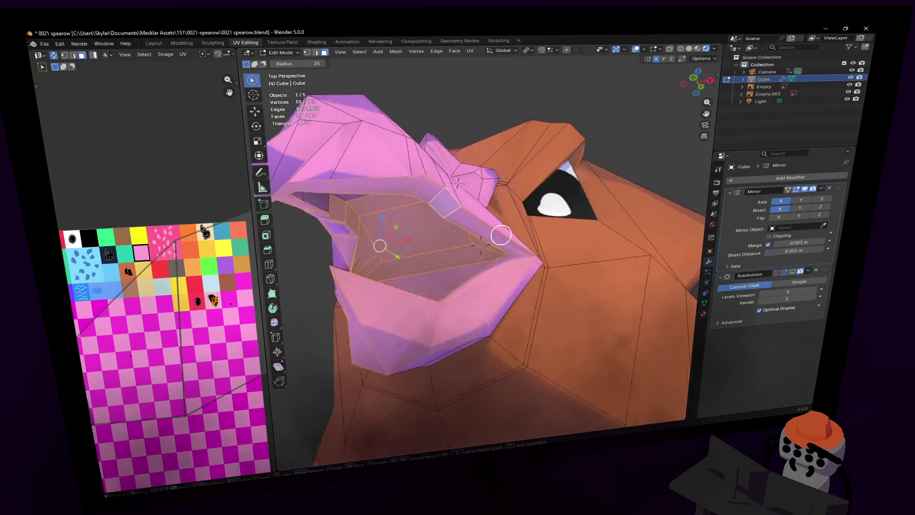
key(w)
click(555, 237)
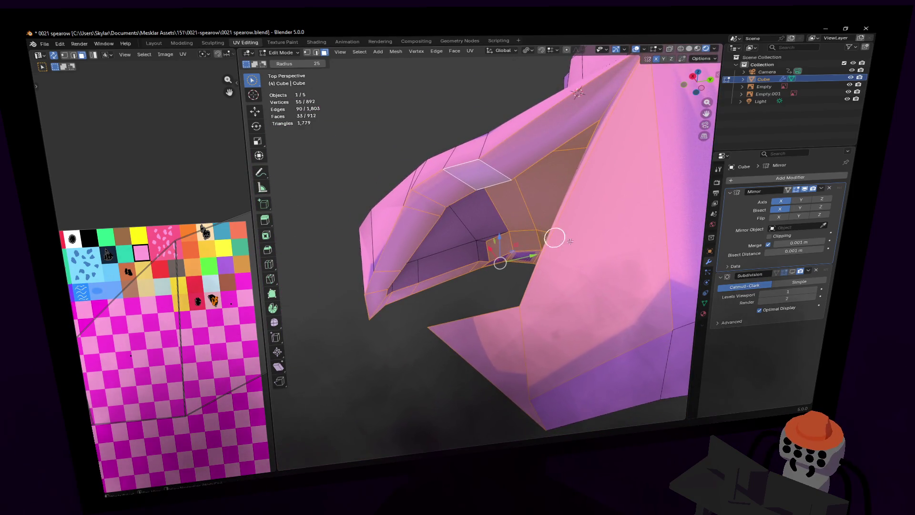
drag(450, 226, 400, 269)
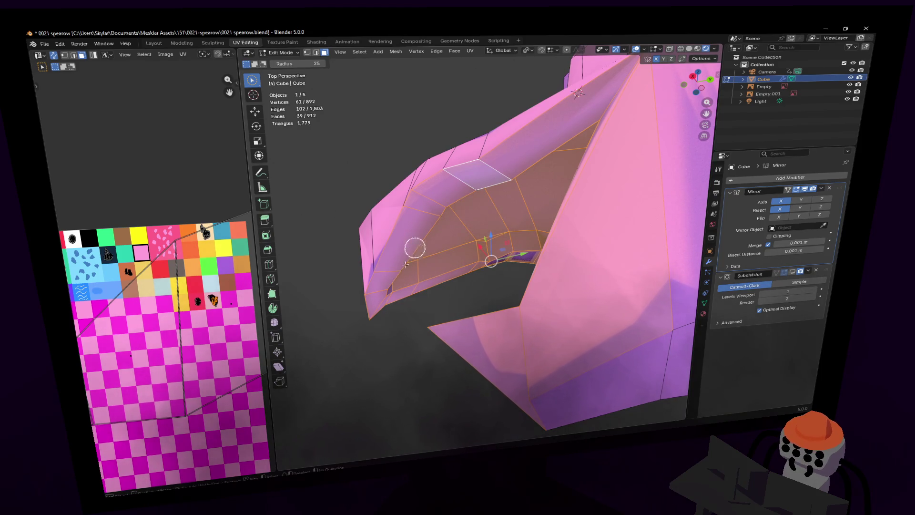
key(shift+grave)
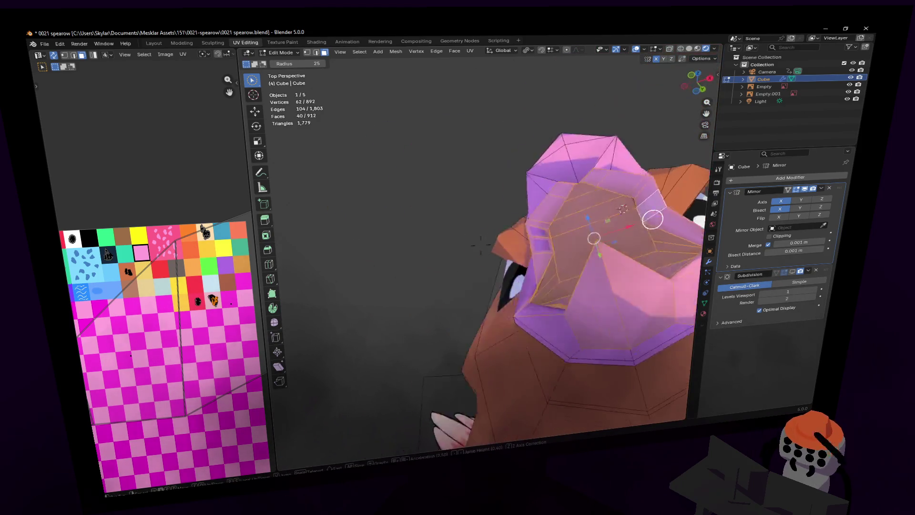
click(426, 261)
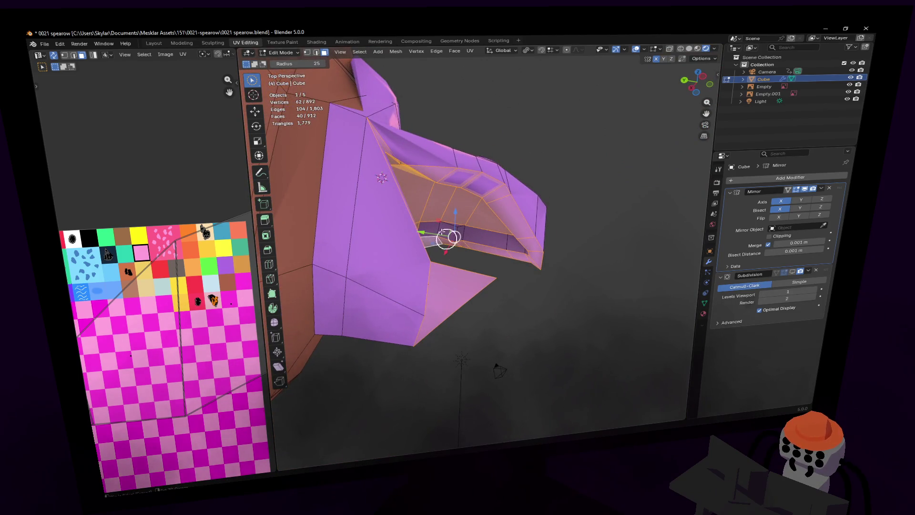
mouse_move(435, 221)
mouse_down()
mouse_move(546, 247)
mouse_move(475, 172)
mouse_up()
mouse_move(369, 190)
mouse_down()
mouse_move(352, 190)
mouse_move(347, 280)
mouse_up()
- Add the nearby and upper-beak faces to the selection
key(shift+grave)
click(479, 216)
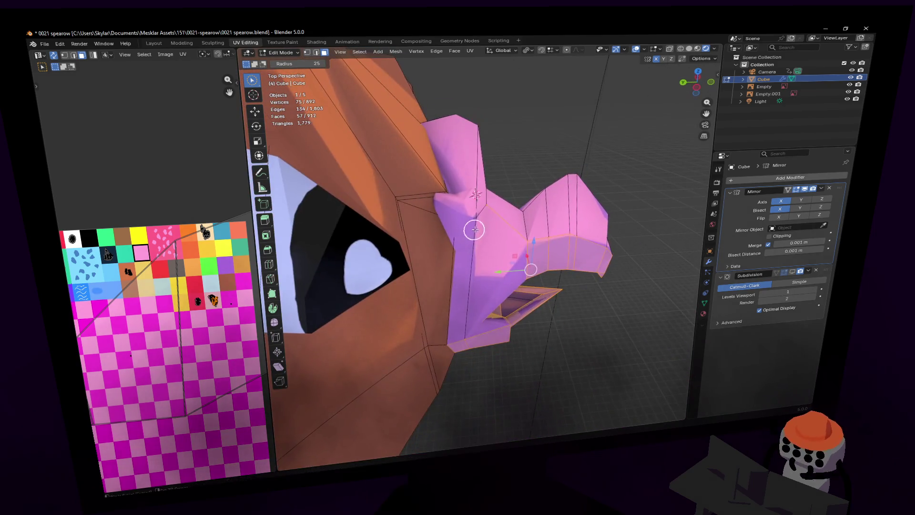
click(479, 216)
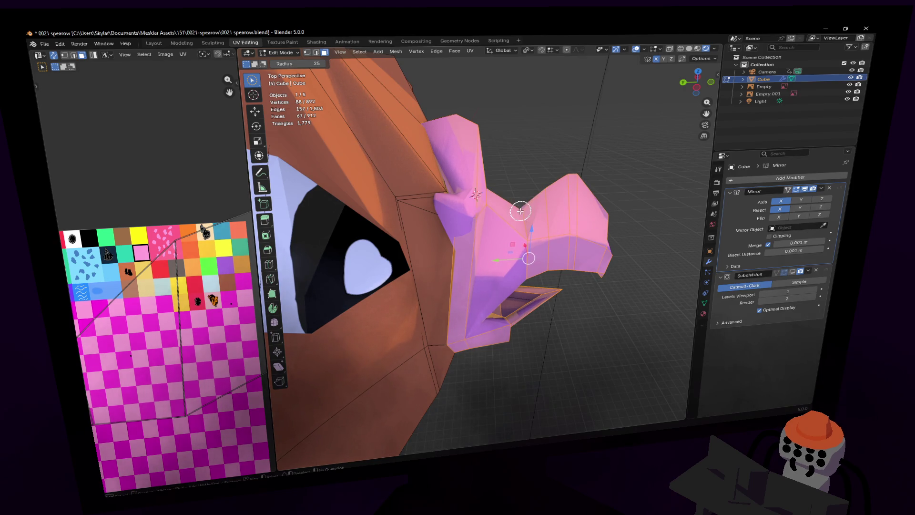
middle_drag(574, 198, 414, 217)
click(470, 214)
mouse_move(469, 215)
middle_down()
mouse_move(408, 203)
mouse_move(512, 206)
middle_up()
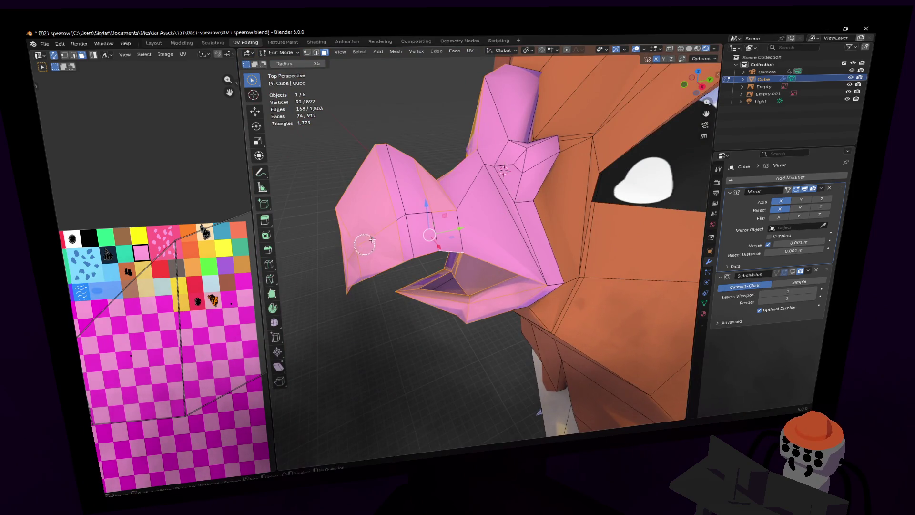
mouse_move(495, 184)
mouse_down()
mouse_move(507, 149)
mouse_move(517, 188)
mouse_up()
- Add the purple lower-beak faces and check the full beak selection
mouse_move(511, 224)
middle_down()
mouse_move(509, 123)
mouse_move(539, 256)
middle_up()
click(539, 255)
middle_drag(514, 296, 521, 290)
drag(513, 239, 511, 246)
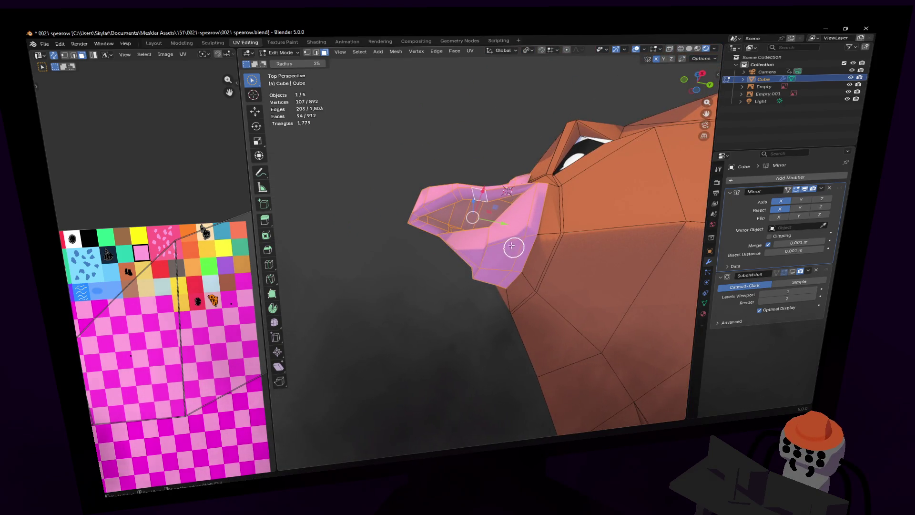
key(shift+grave)
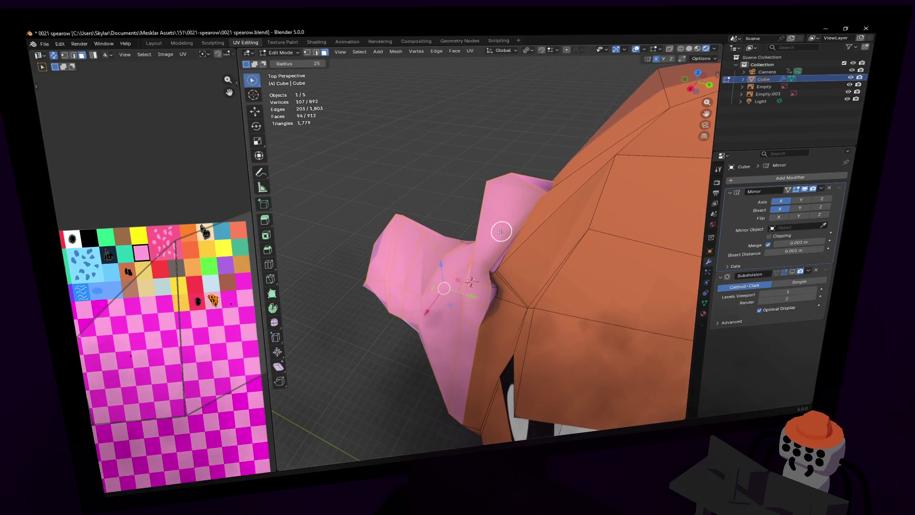
key(space)
key(s)
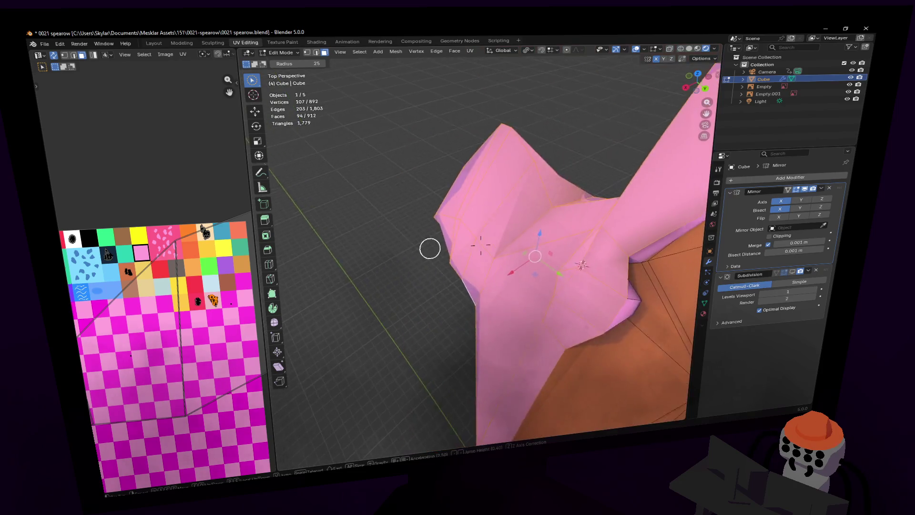
click(501, 226)
- Unwrap the mouth faces, scale their UV island to 0.015 and place it on the lilac swatch
key(u)
key(Return)
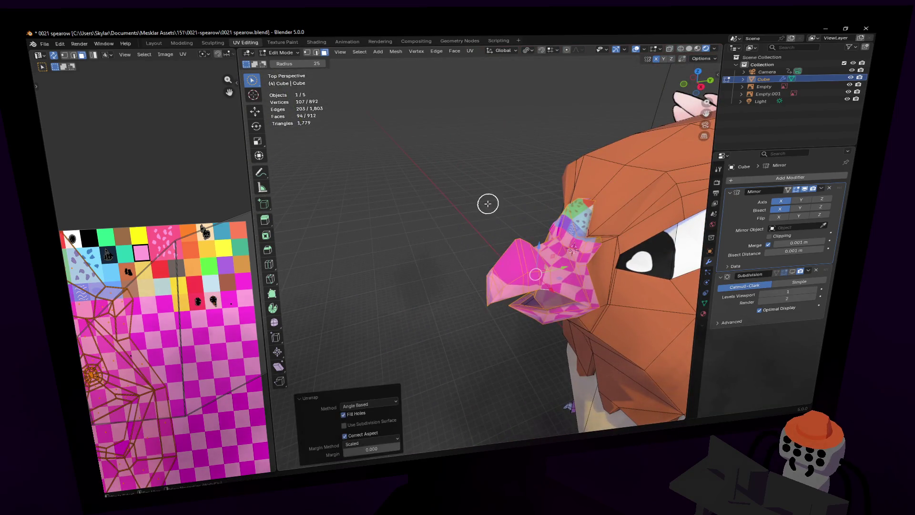
key(ctrl+z)
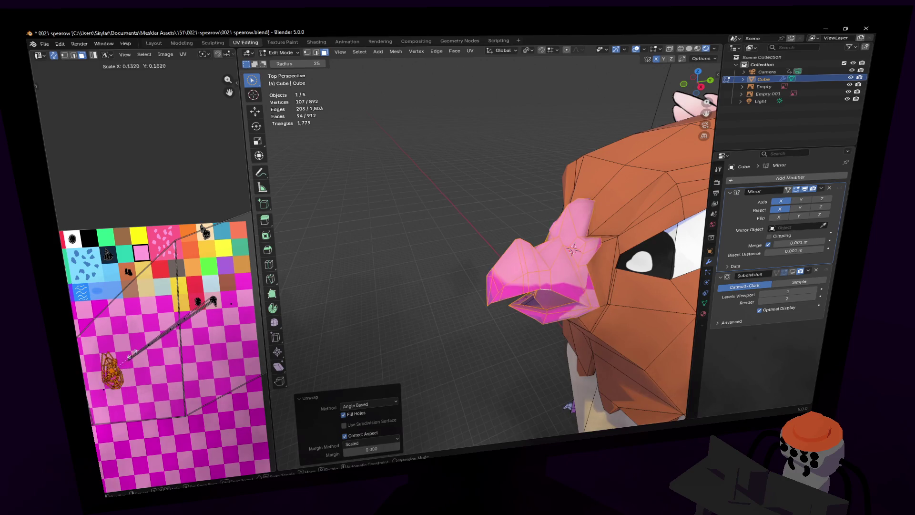
key(ctrl+shift+z)
scroll(184, 336, up, 2)
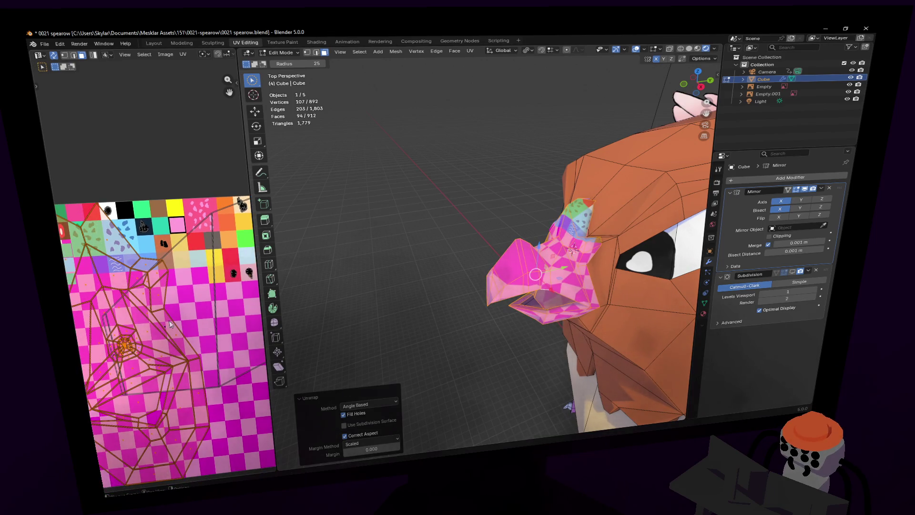
key(s)
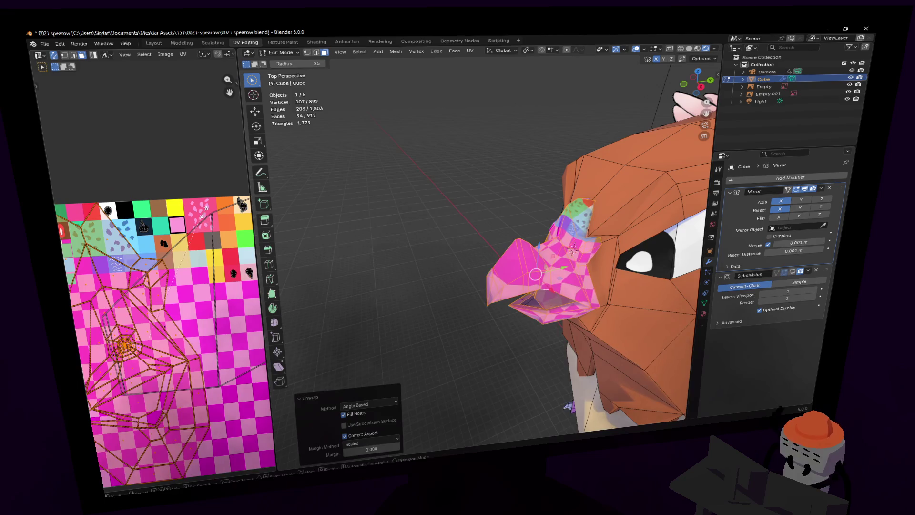
click(146, 339)
key(g)
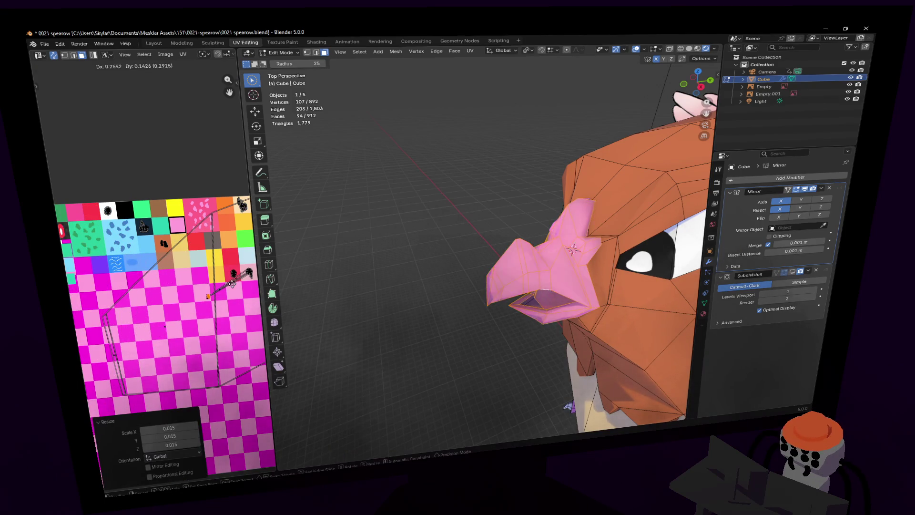
click(70, 283)
key(Tab)
middle_drag(517, 251, 519, 245)
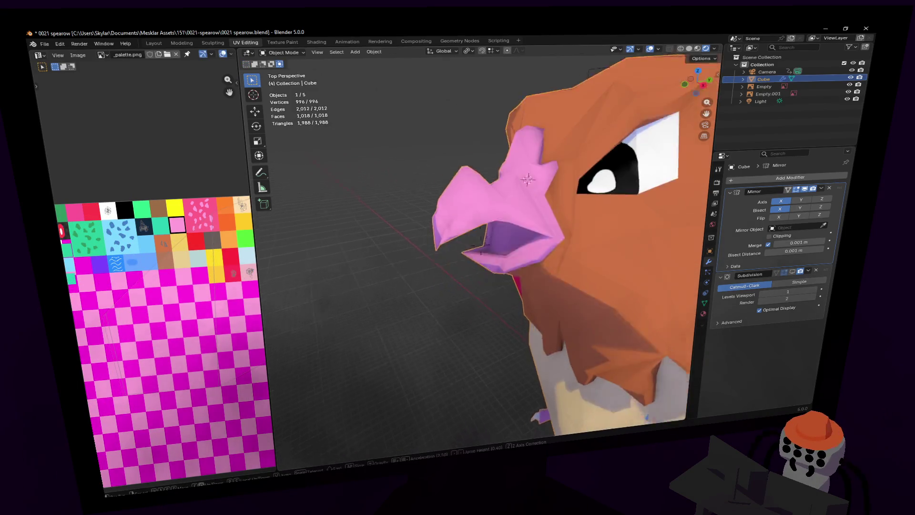
- Enable the Subdivision modifier's viewport display and fly around to inspect the smoothed beak
scroll(521, 243, up, 3)
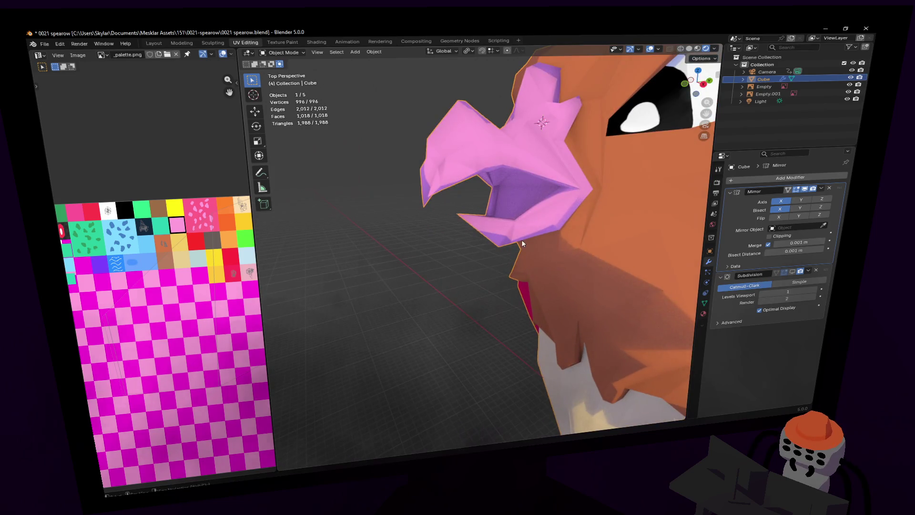
click(792, 272)
key(shift+grave)
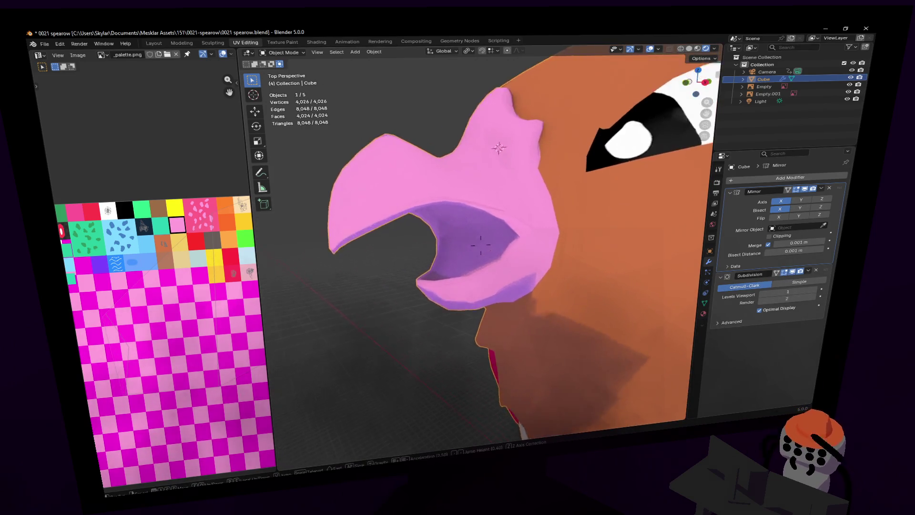
key(s)
key(w)
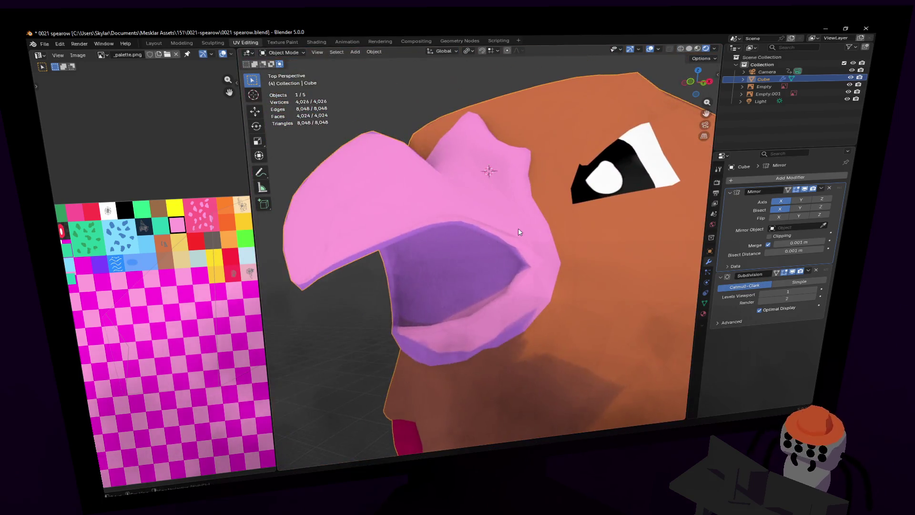
key(Return)
- Return to Edit Mode and select vertices inside the mouth in vertex select mode
key(Tab)
key(c)
scroll(514, 225, up, 2)
key(1)
click(473, 290)
key(KP_Decimal)
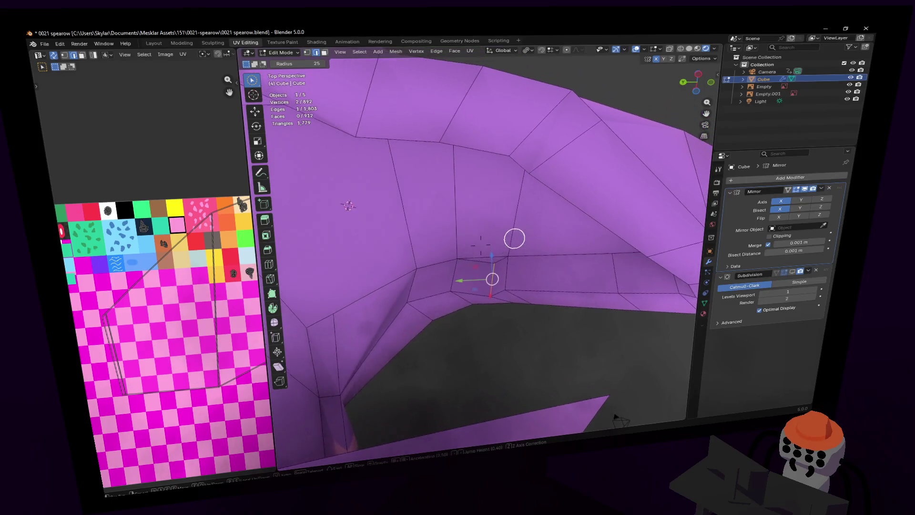
- Select two stray vertices inside the mouth and merge them At Last
drag(493, 261, 528, 258)
key(m)
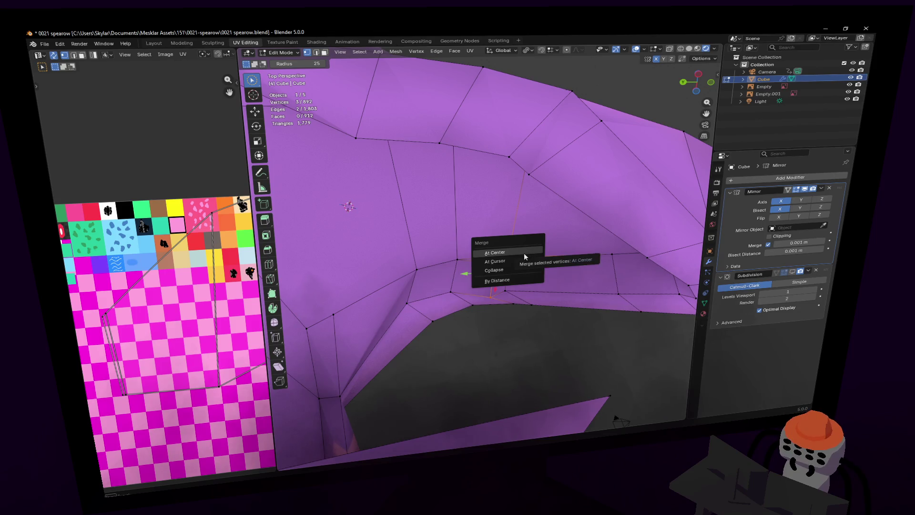
key(Escape)
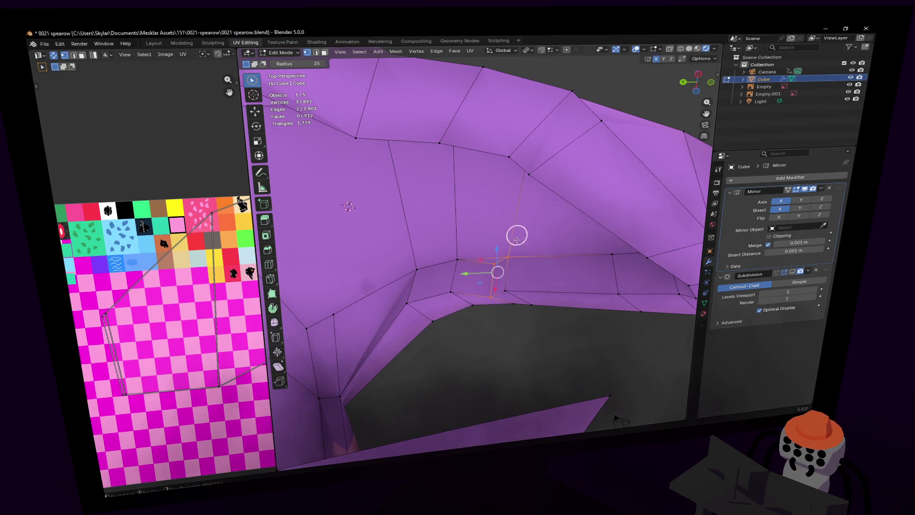
key(w)
click(516, 259)
key(m)
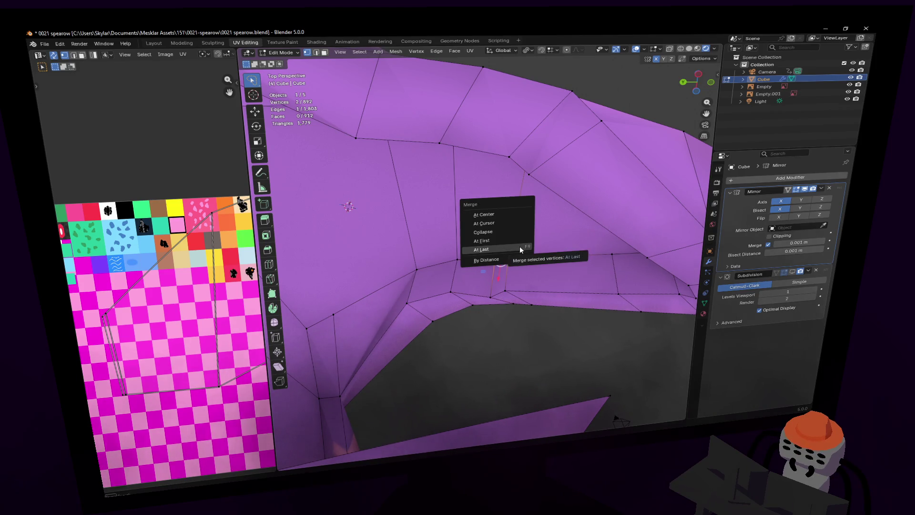
click(519, 246)
- Fly through the mouth to inspect the merged geometry
shift+scroll(506, 290, up, 3)
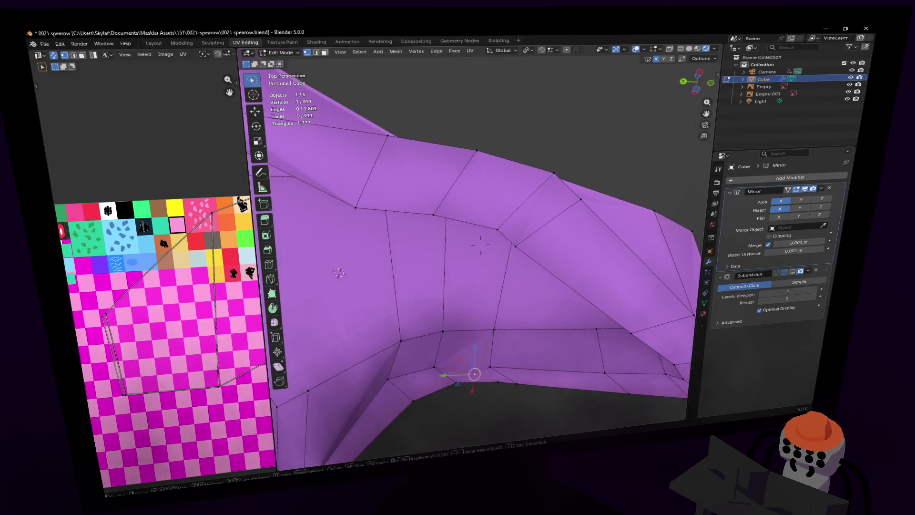
key(shift+grave)
key(w)
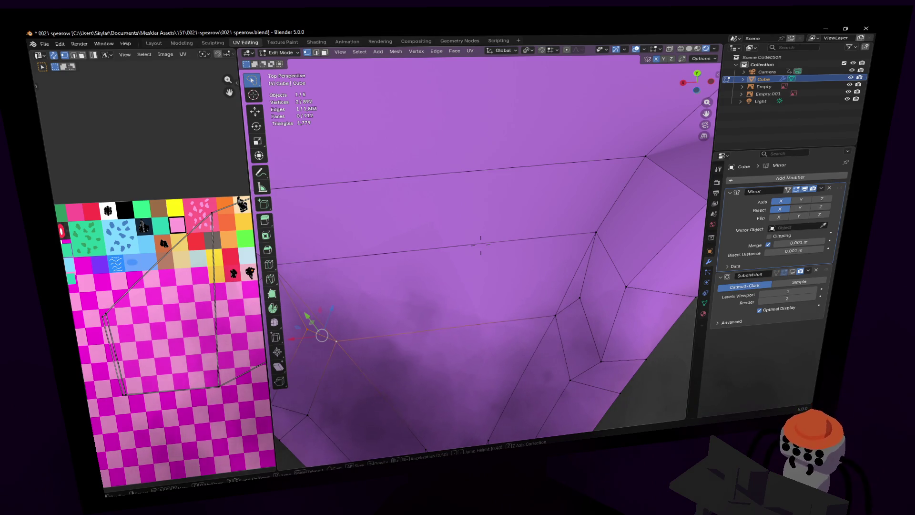
key(shift+grave)
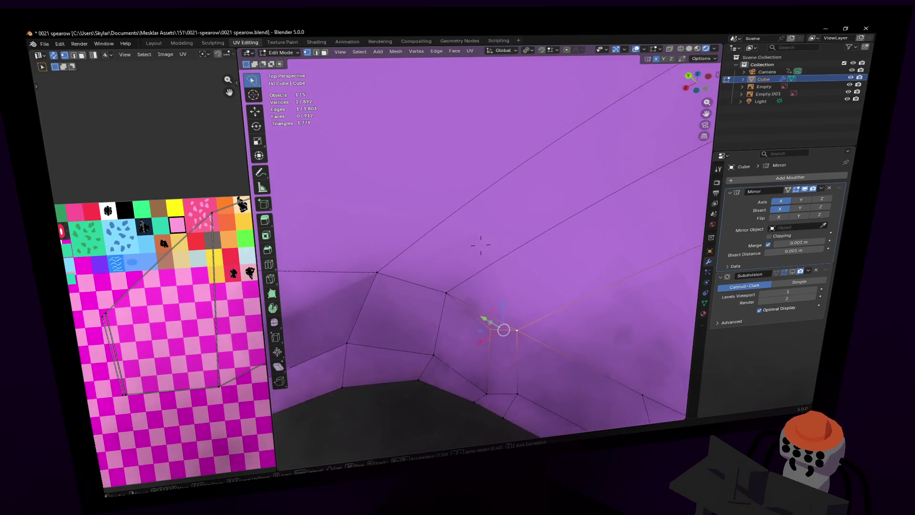
- Move a vertex on the upper beak along the beak's length and lower it
key(s)
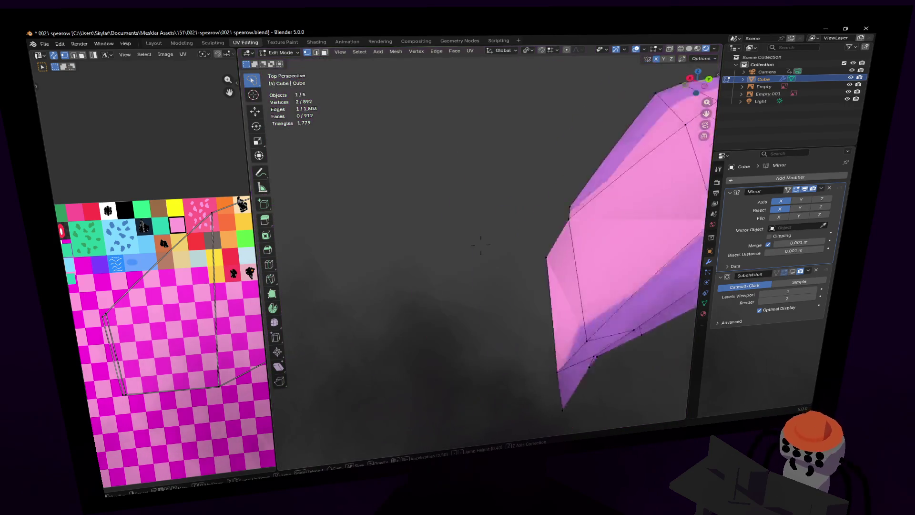
key(w)
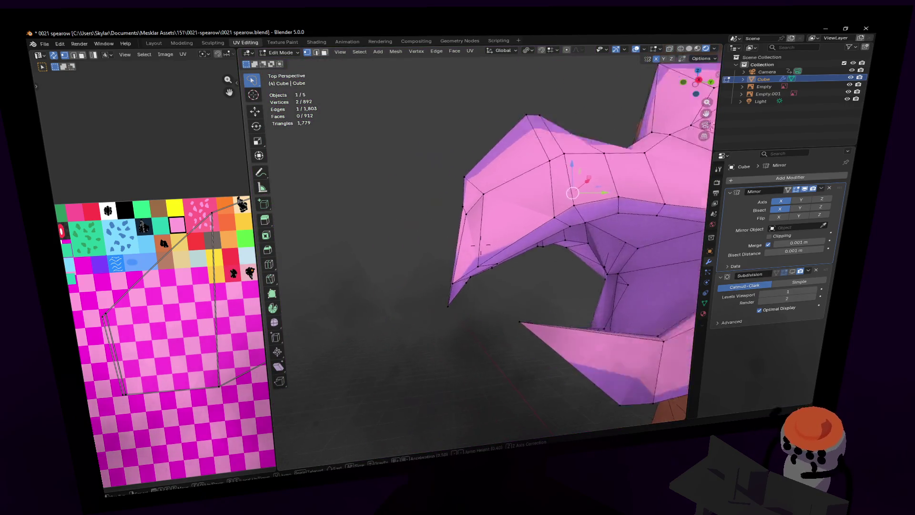
click(546, 303)
click(539, 304)
middle_drag(540, 304, 458, 295)
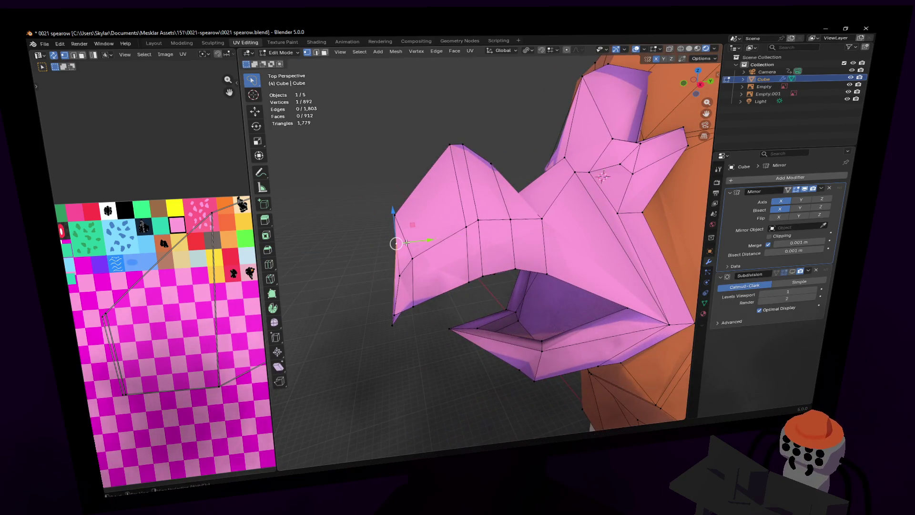
drag(428, 243, 405, 242)
drag(371, 211, 374, 242)
- Reposition the beak-tip vertex, raising it slightly and shifting it along the beak
key(shift+grave)
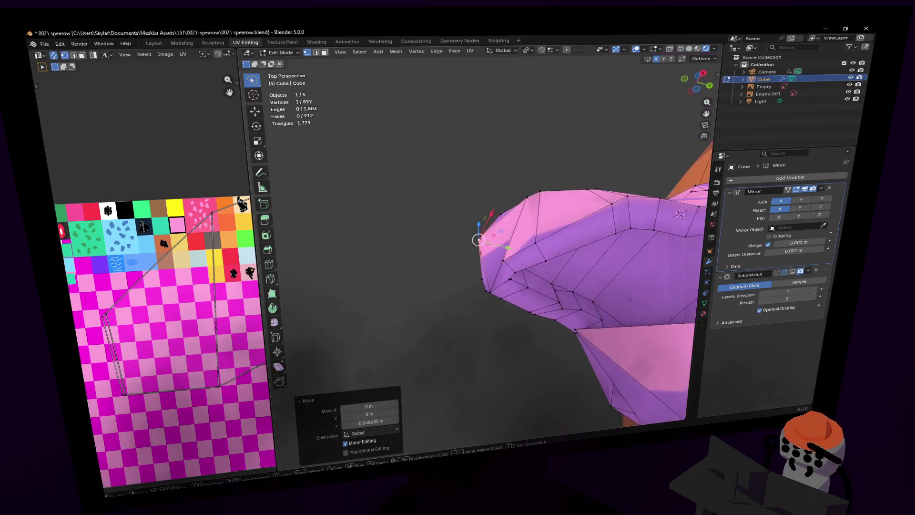
key(w)
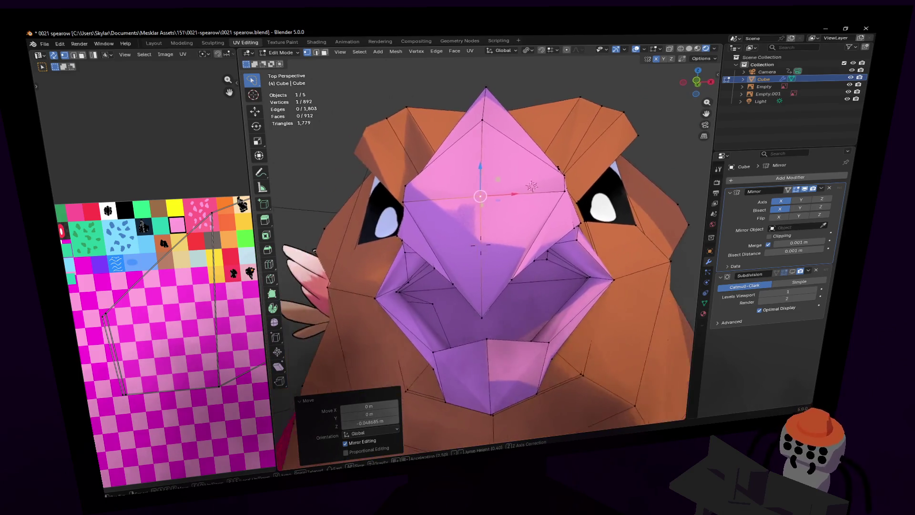
key(s)
click(463, 314)
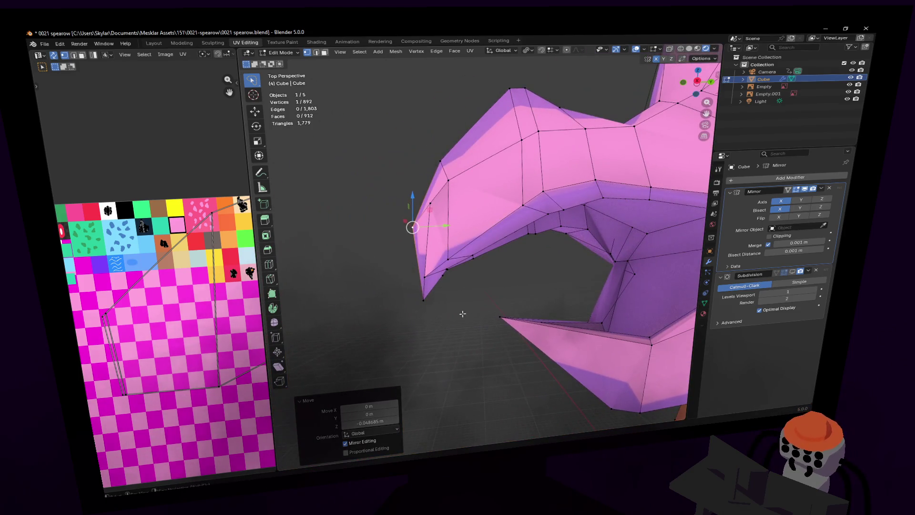
click(435, 308)
drag(427, 270, 432, 246)
mouse_move(457, 279)
mouse_down()
mouse_move(419, 276)
mouse_move(464, 281)
mouse_up()
click(442, 275)
- Fly around the beak and select a vertex on its inner edge
key(shift+grave)
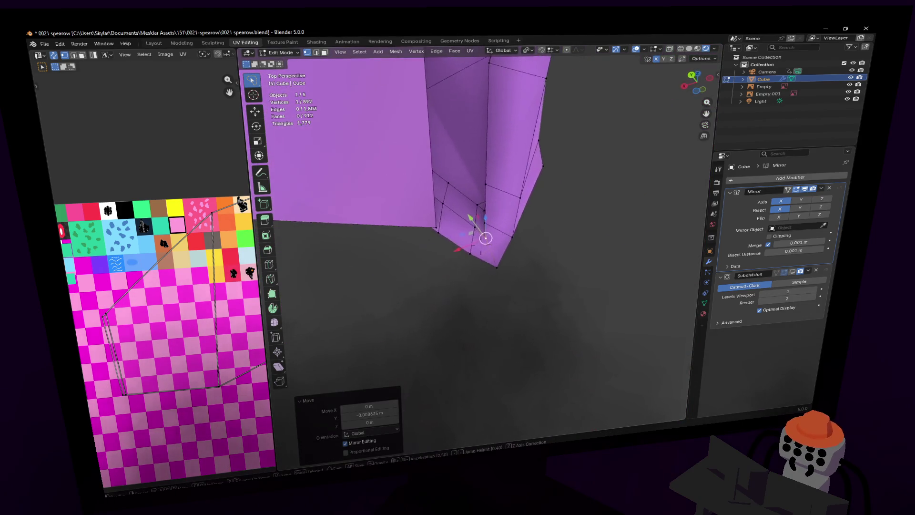
key(s)
key(w)
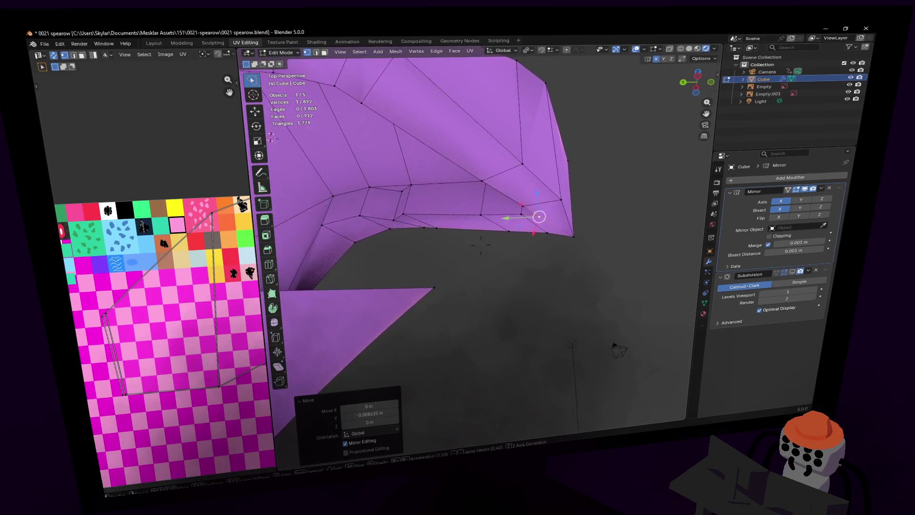
click(489, 218)
key(shift+grave)
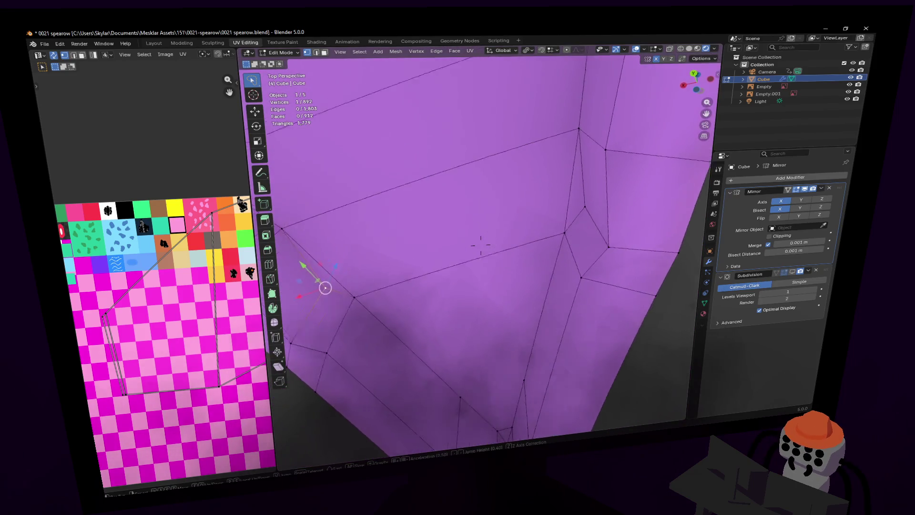
- Knife a new edge between two vertices inside the mouth
click(520, 231)
click(271, 279)
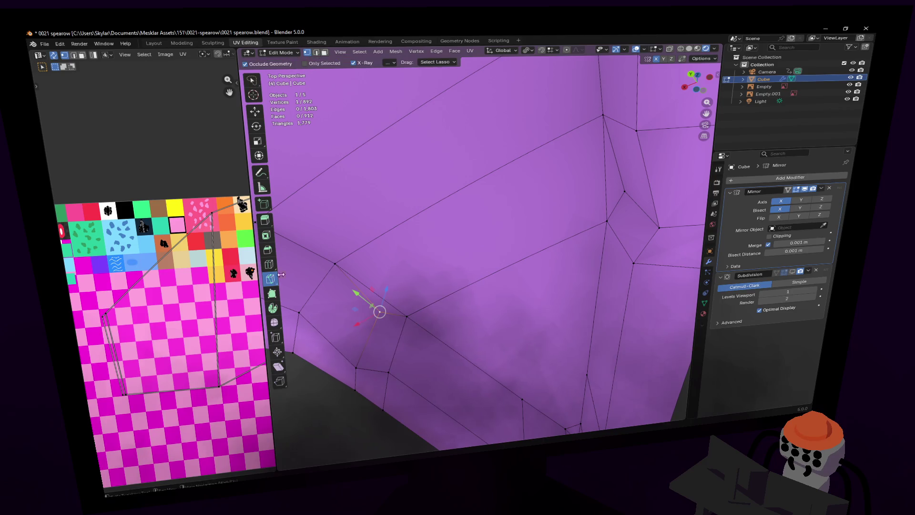
click(624, 192)
click(379, 312)
key(Return)
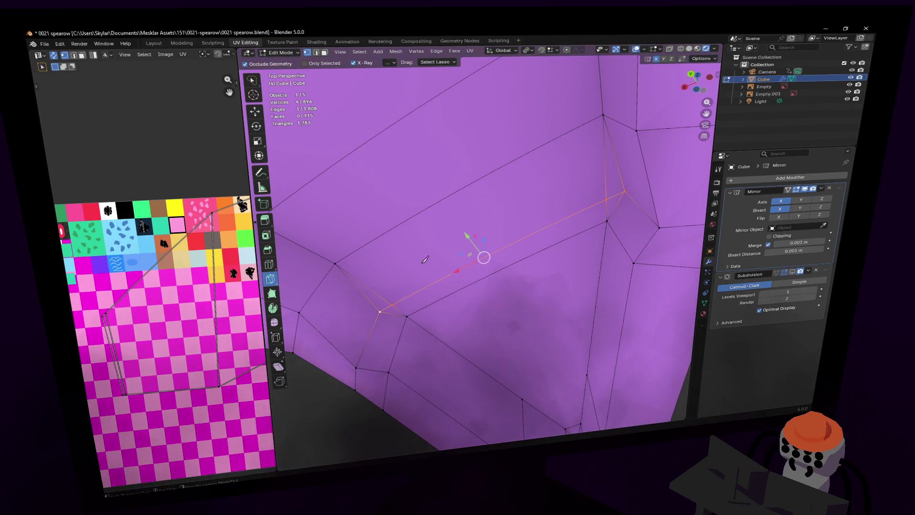
- Merge the resulting vertex pair at the last selected vertex
key(w)
click(379, 312)
shift+click(390, 304)
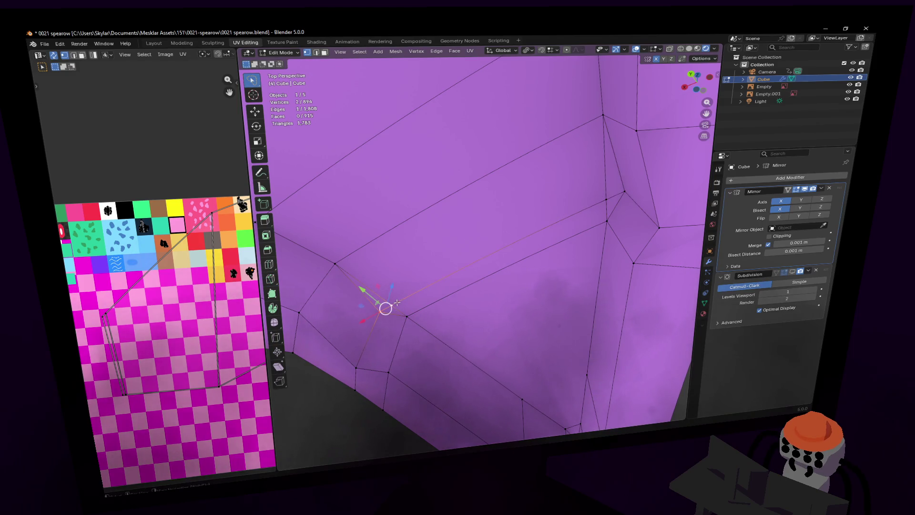
key(m)
click(395, 305)
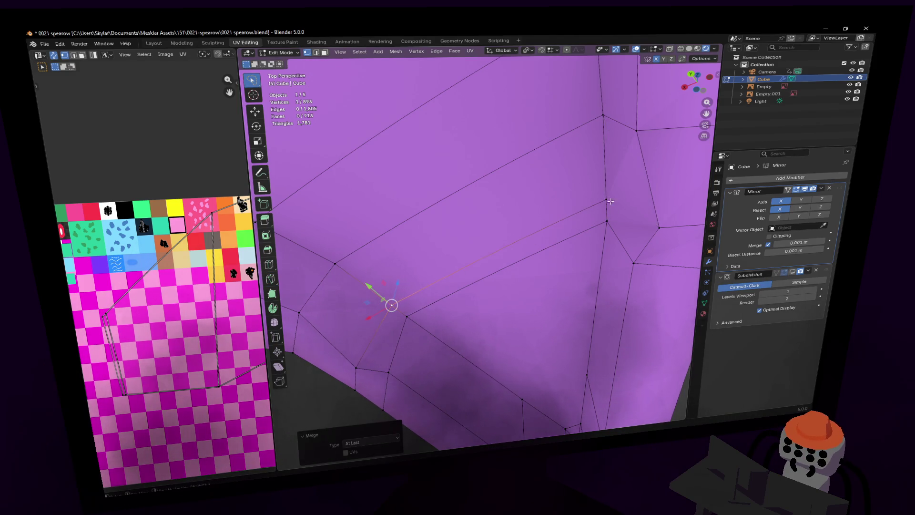
- Knife another cut across the mouth faces ending at a vertex
key(shift+grave)
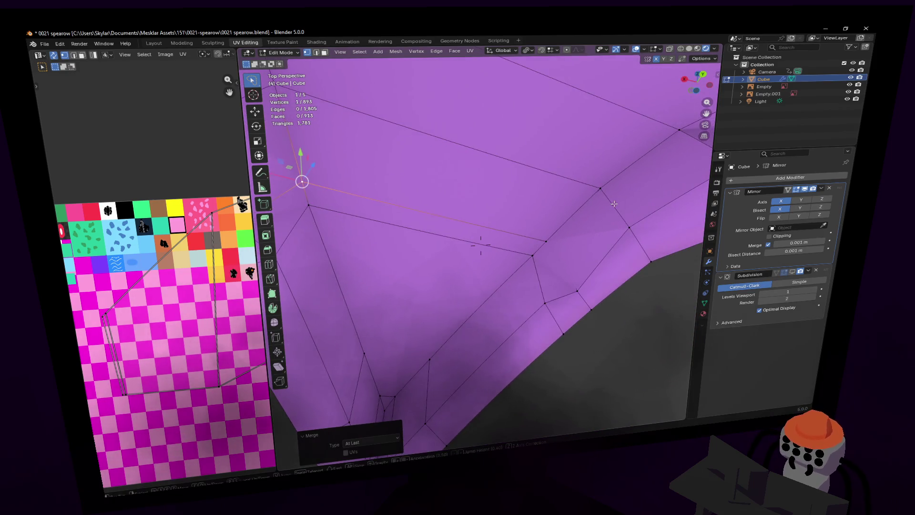
key(k)
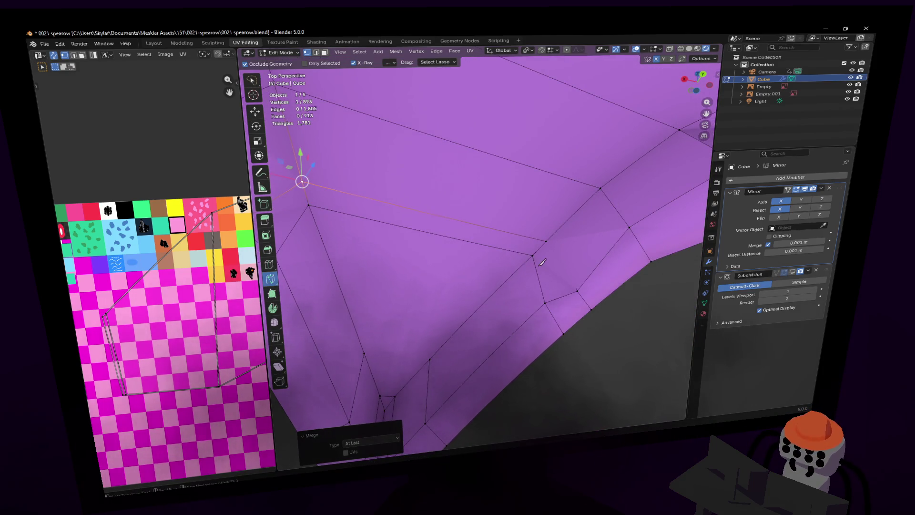
click(565, 267)
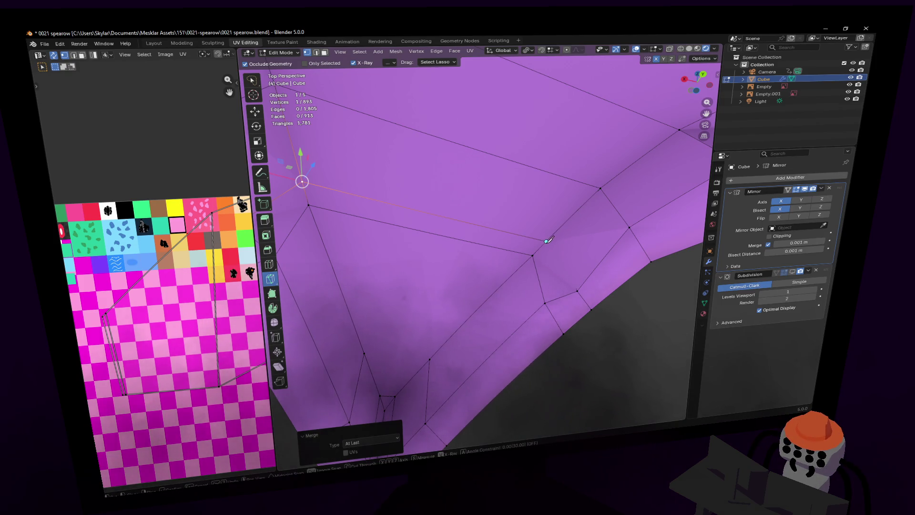
click(576, 290)
key(Return)
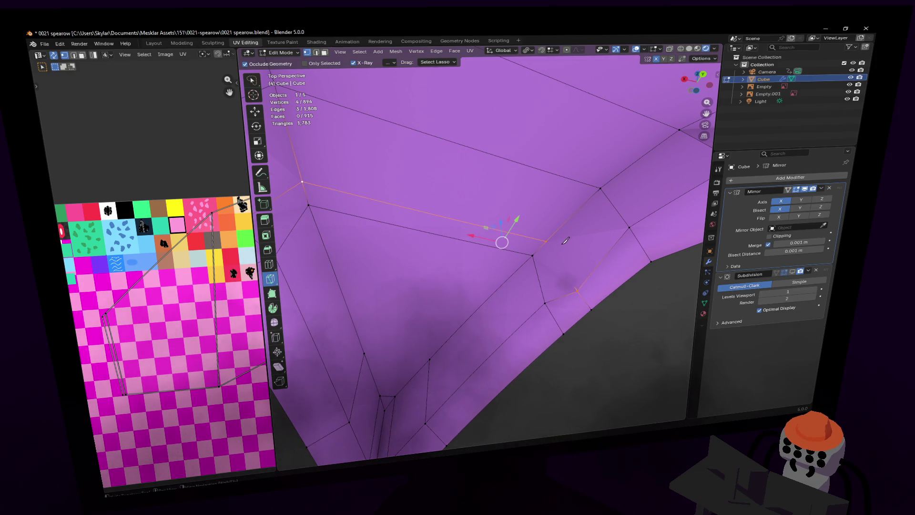
- Nudge a vertex on the new cut under 0.01 m and pull back to view the head
middle_drag(566, 240, 563, 228)
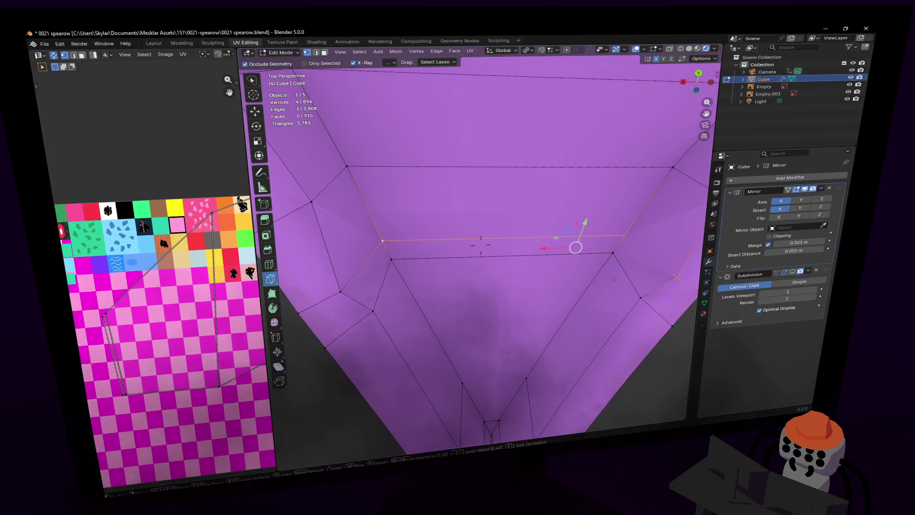
key(w)
click(340, 289)
key(g)
click(375, 270)
mouse_move(375, 270)
middle_down()
mouse_move(479, 245)
mouse_move(713, 235)
middle_up()
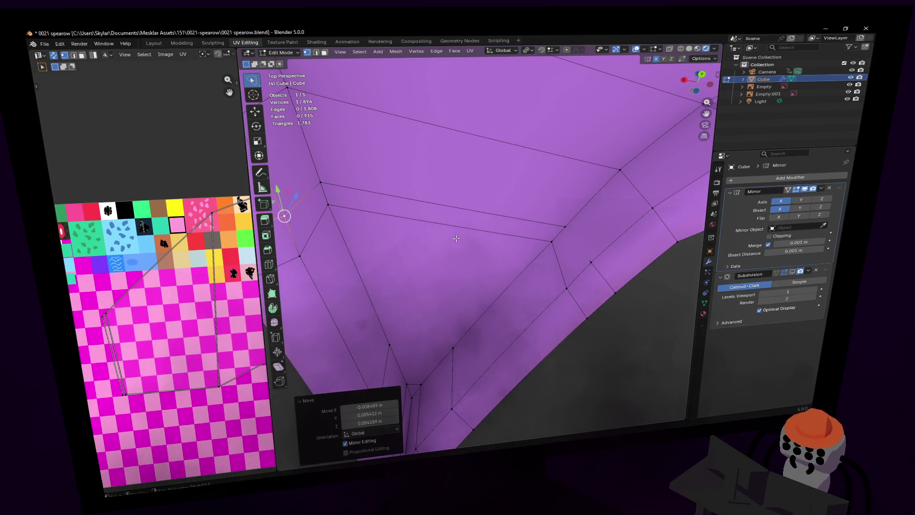
key(shift+grave)
key(s)
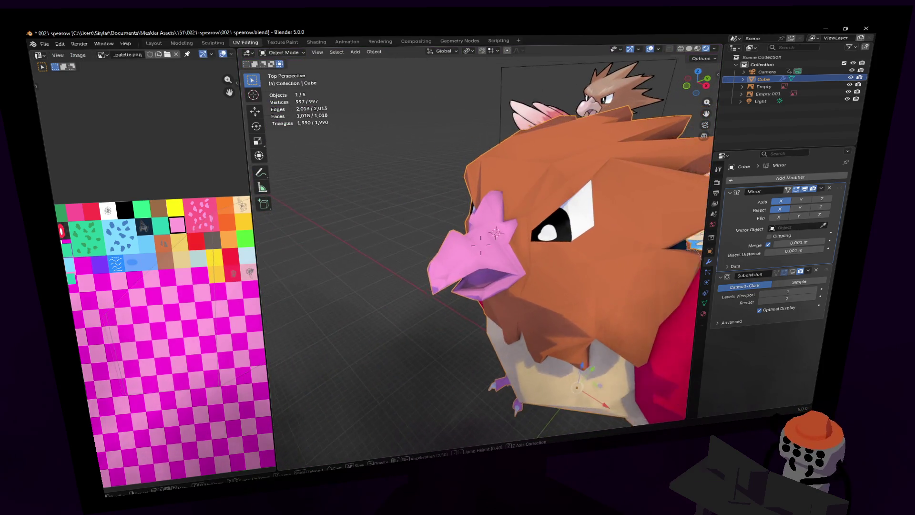
- Preview the smoothed bird in Object Mode, then re-enter Edit Mode looking into the mouth
click(467, 217)
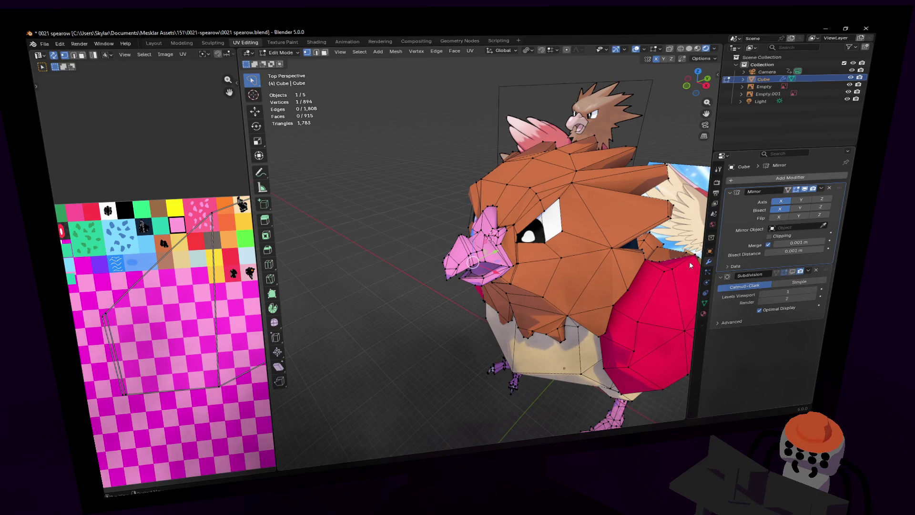
key(Tab)
key(shift+grave)
scroll(480, 245, up, 3)
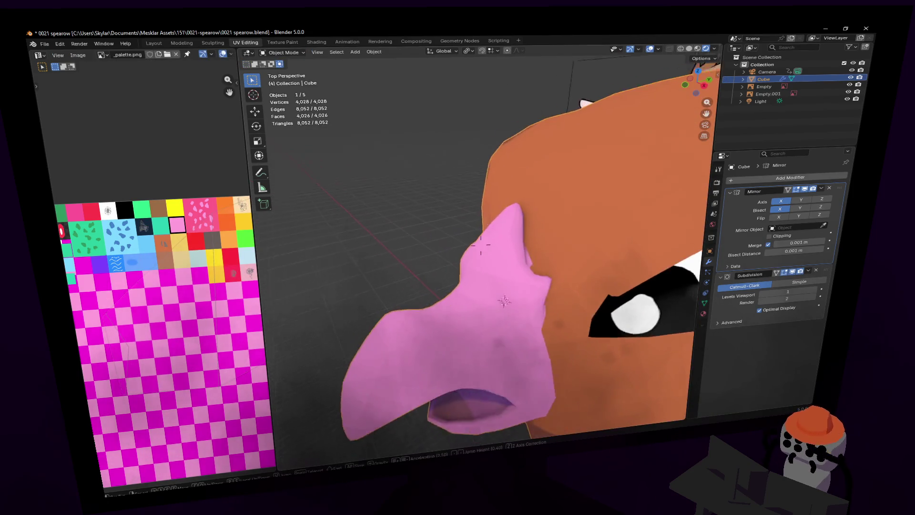
key(Tab)
scroll(481, 245, up, 5)
middle_drag(480, 245, 531, 149)
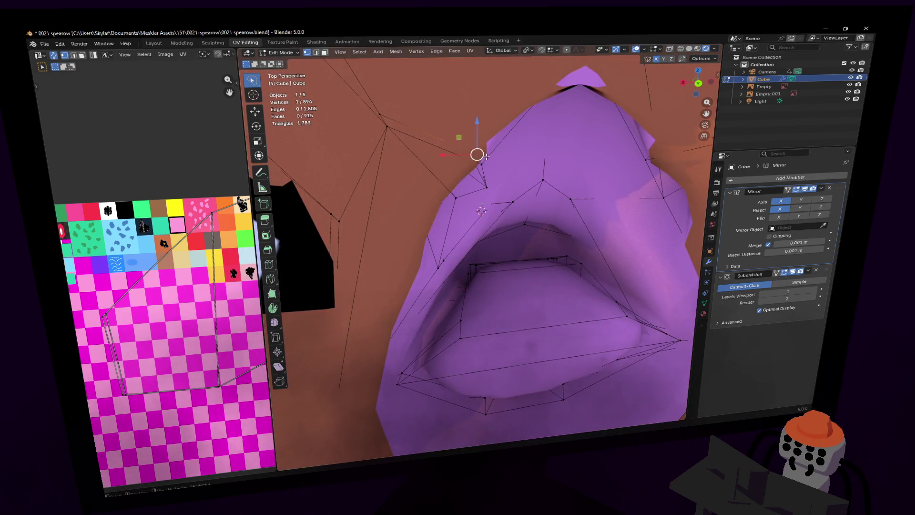
- In edge select mode, select an edge along the mouth rim and move it
key(2)
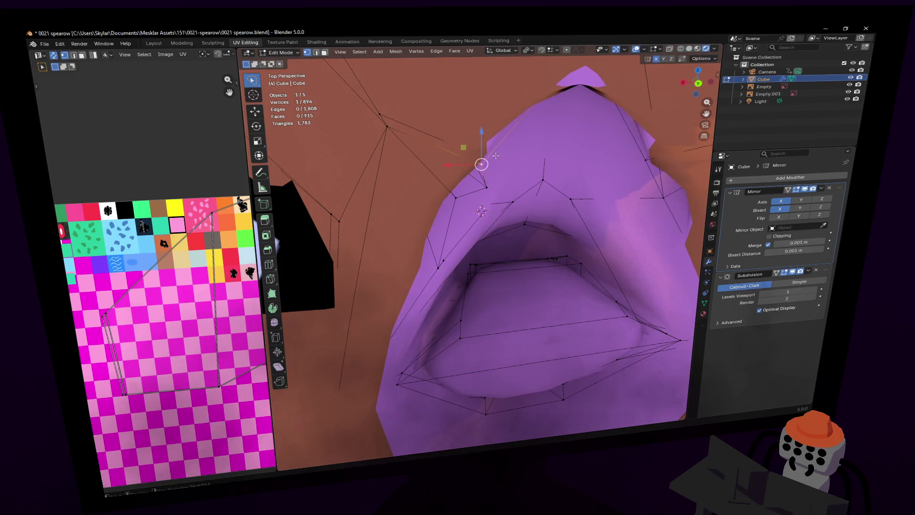
click(483, 169)
key(g)
click(517, 155)
middle_drag(517, 154, 490, 238)
scroll(481, 245, down, 6)
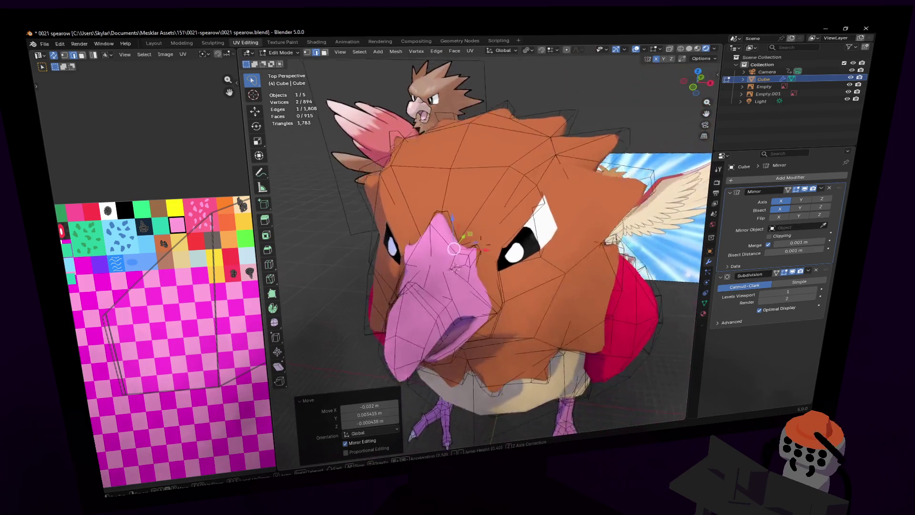
scroll(480, 245, up, 6)
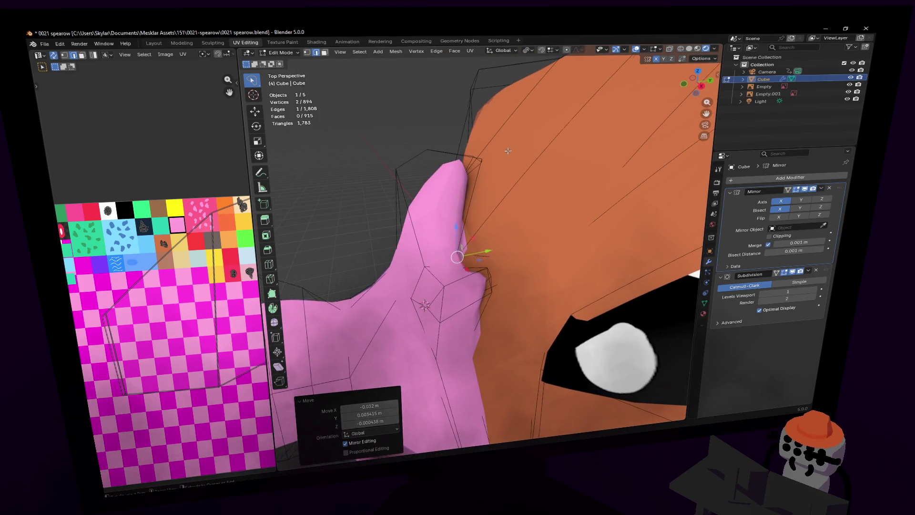
- Move the beak-to-face seam edge near the eye, then return to Object Mode
click(551, 163)
middle_drag(550, 163, 527, 155)
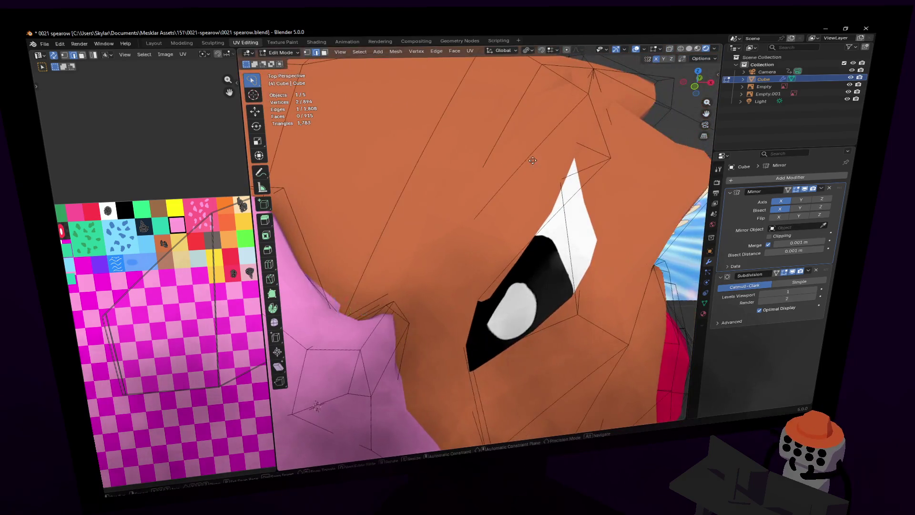
key(g)
click(516, 153)
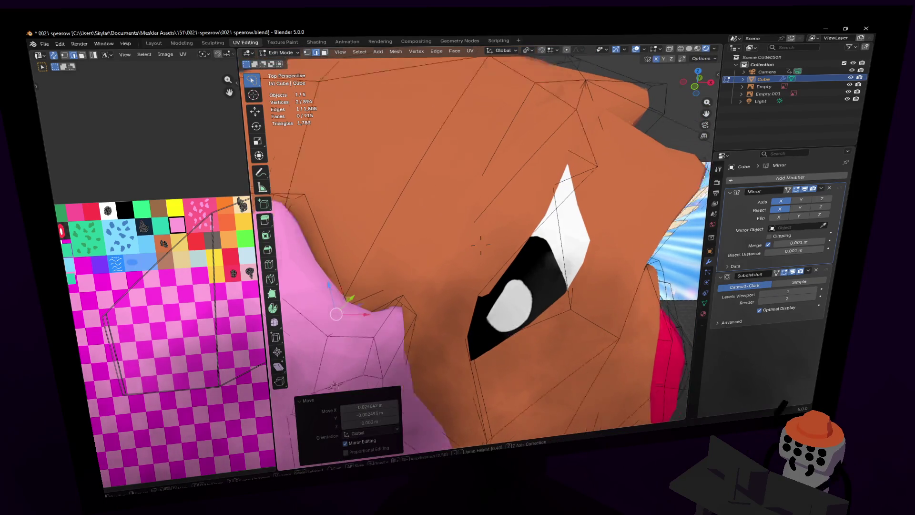
key(shift+grave)
key(s)
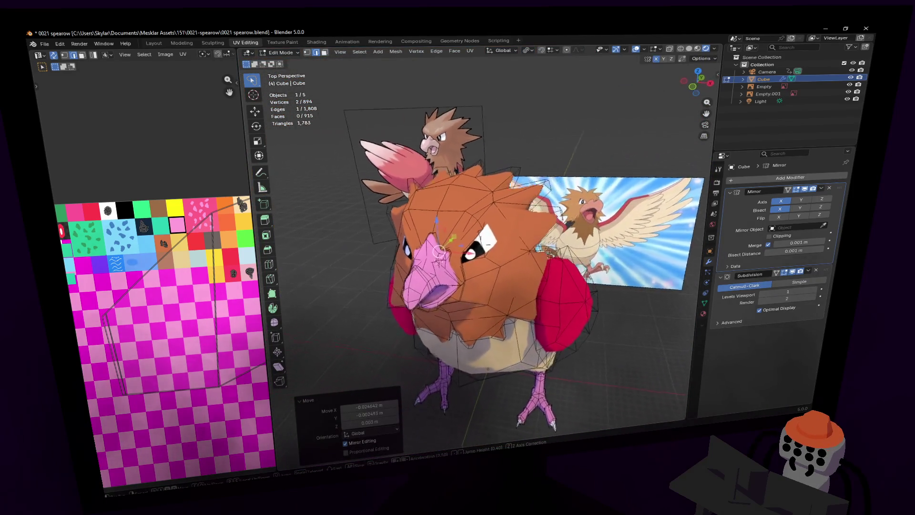
key(Tab)
- Disable the Subdivision viewport display and pull a beak-seam vertex up toward the beak
key(w)
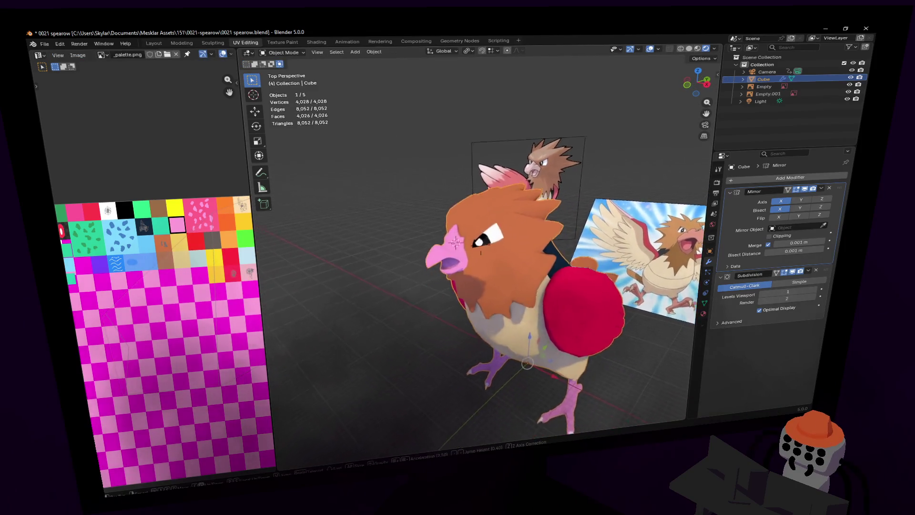
key(Tab)
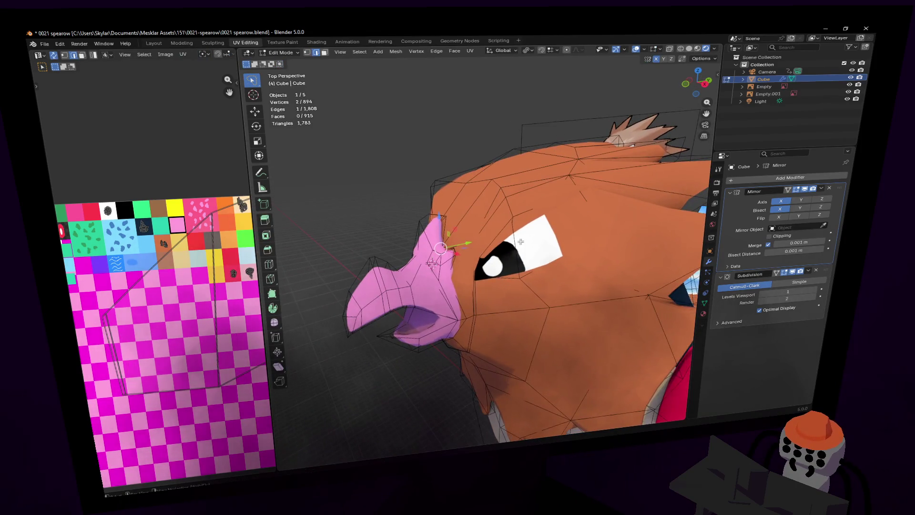
click(792, 272)
scroll(513, 250, up, 4)
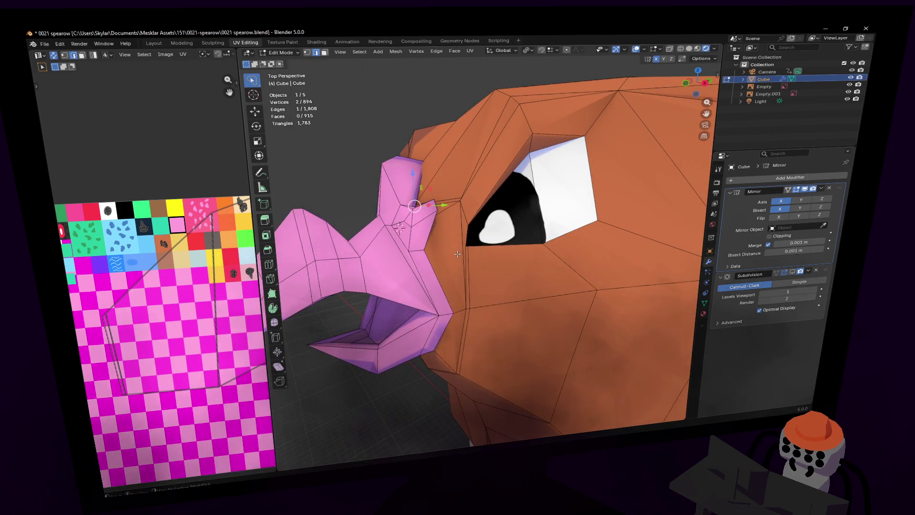
click(457, 254)
key(1)
mouse_move(498, 299)
middle_down()
mouse_move(486, 296)
mouse_move(494, 268)
mouse_move(536, 229)
mouse_move(505, 138)
mouse_move(495, 184)
middle_up()
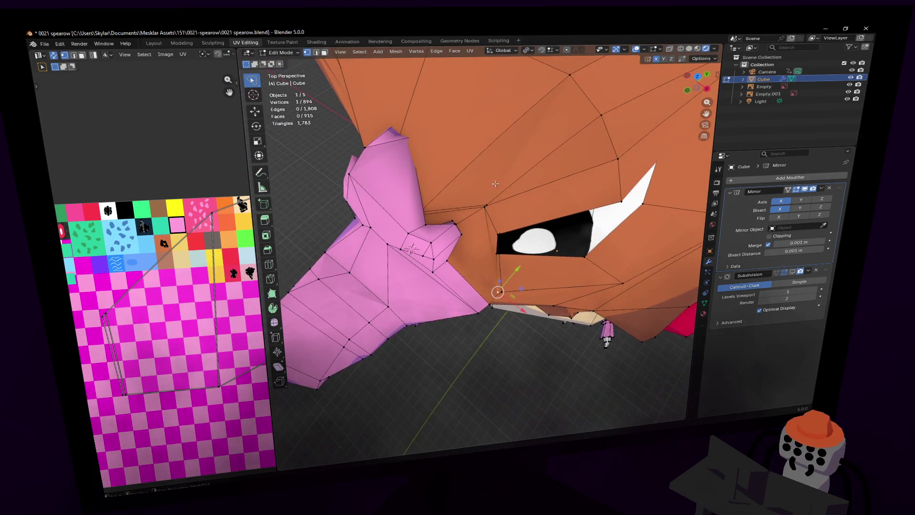
mouse_move(487, 200)
mouse_down()
mouse_move(483, 168)
mouse_move(488, 176)
mouse_up()
- Move another seam vertex beside the eye up toward the beak
key(shift+grave)
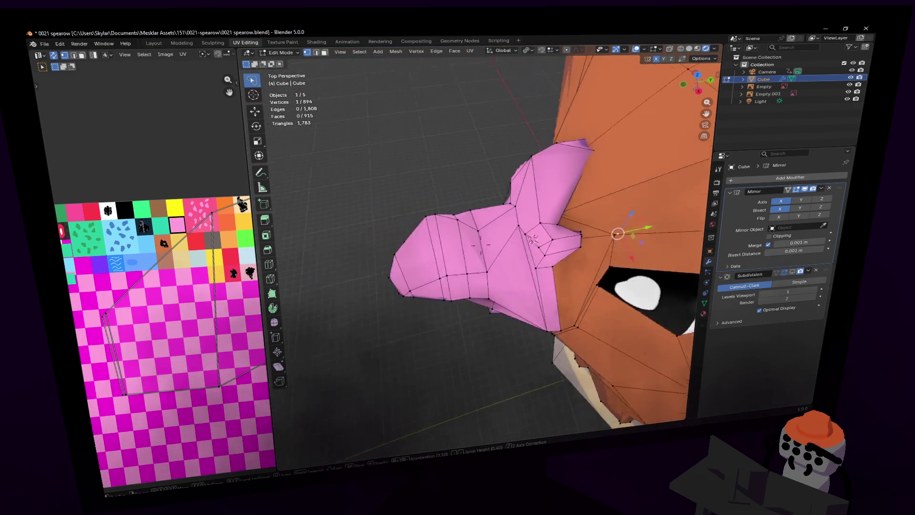
key(w)
click(509, 328)
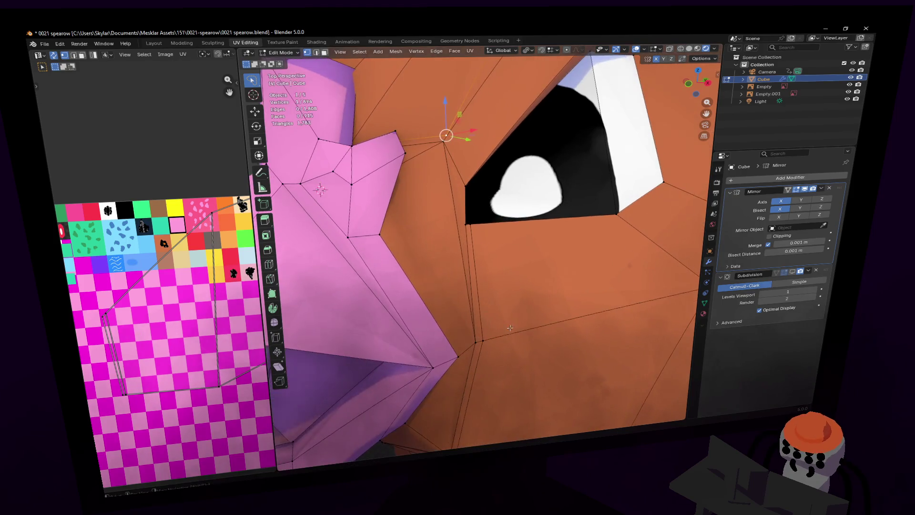
mouse_move(495, 329)
mouse_down()
mouse_move(471, 318)
mouse_move(486, 341)
mouse_up()
key(shift+grave)
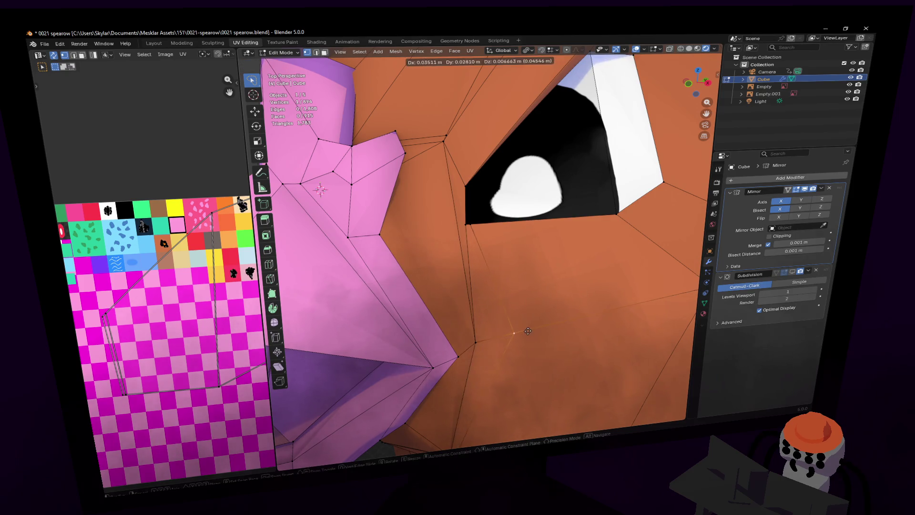
key(s)
click(481, 244)
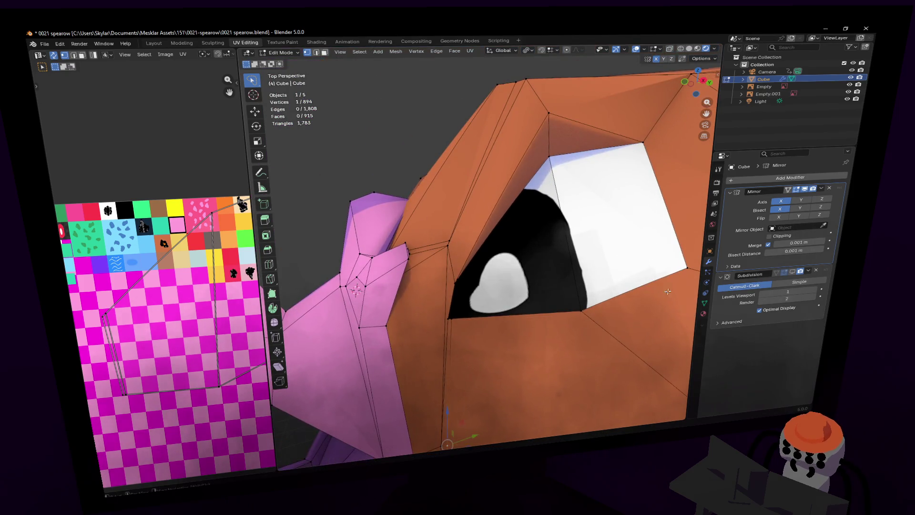
middle_drag(586, 272, 572, 277)
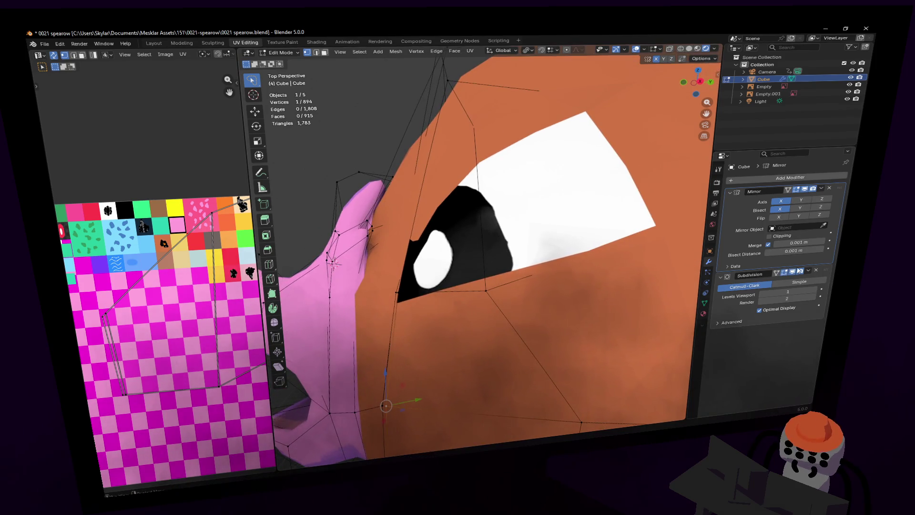
- Switch to Solid shading and merge a pair of seam vertices At Center
click(792, 272)
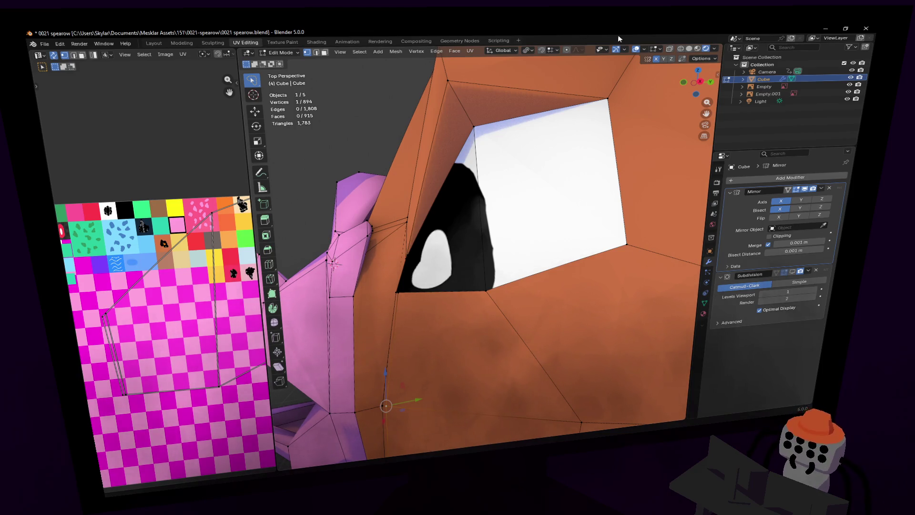
click(689, 48)
middle_drag(457, 224, 439, 212)
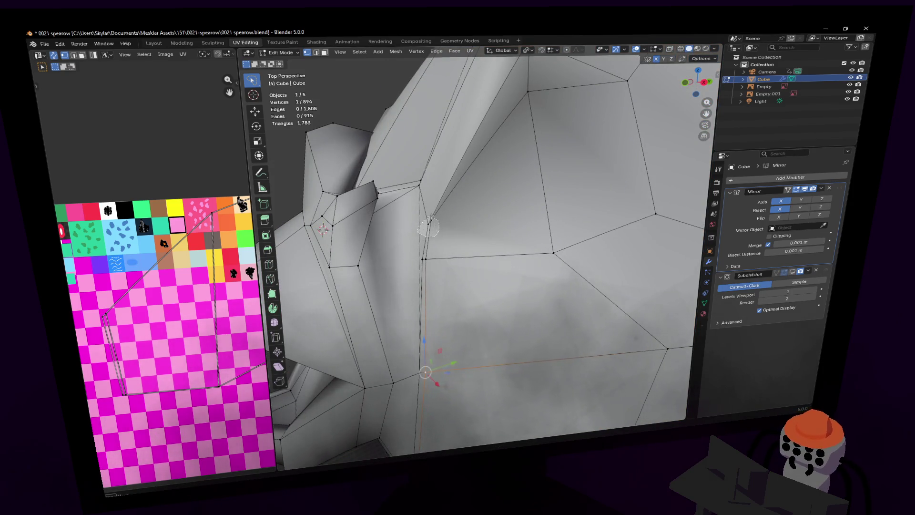
shift+click(429, 220)
key(m)
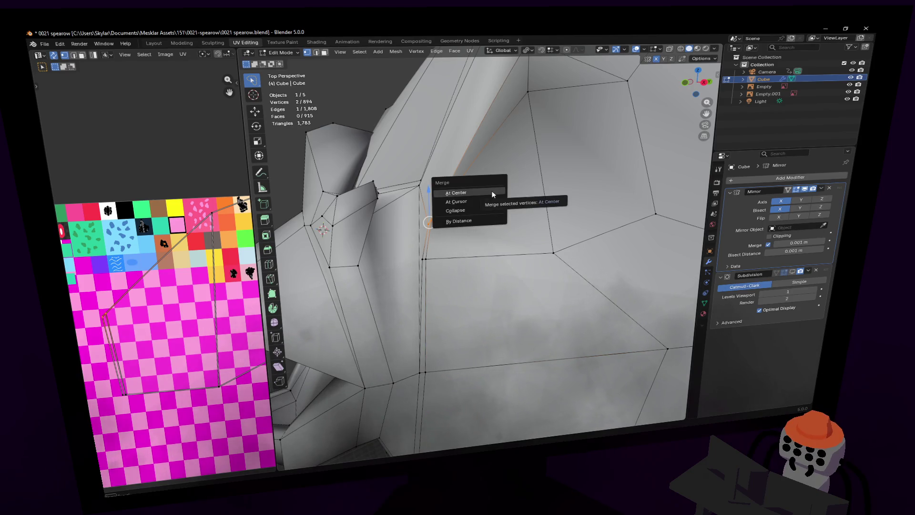
click(492, 192)
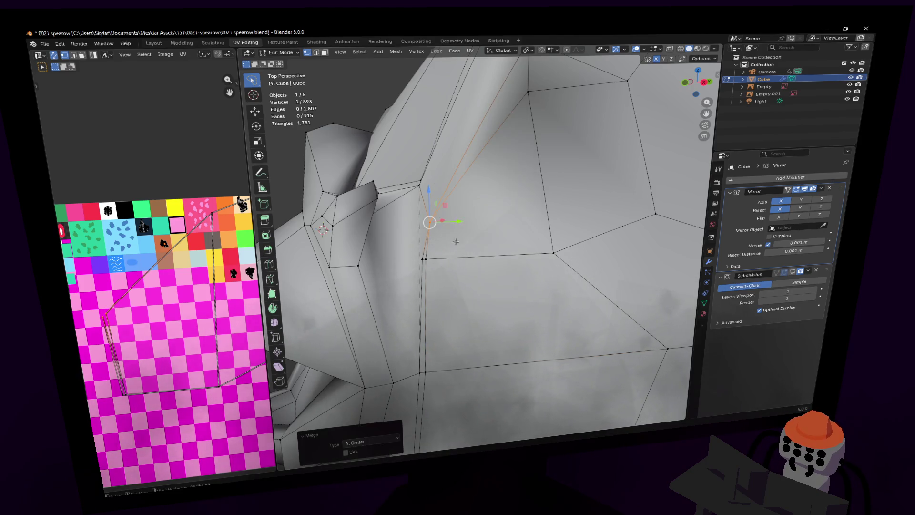
- Merge two more seam vertex pairs At Center along the beak-to-head seam
click(420, 262)
shift+click(422, 260)
key(m)
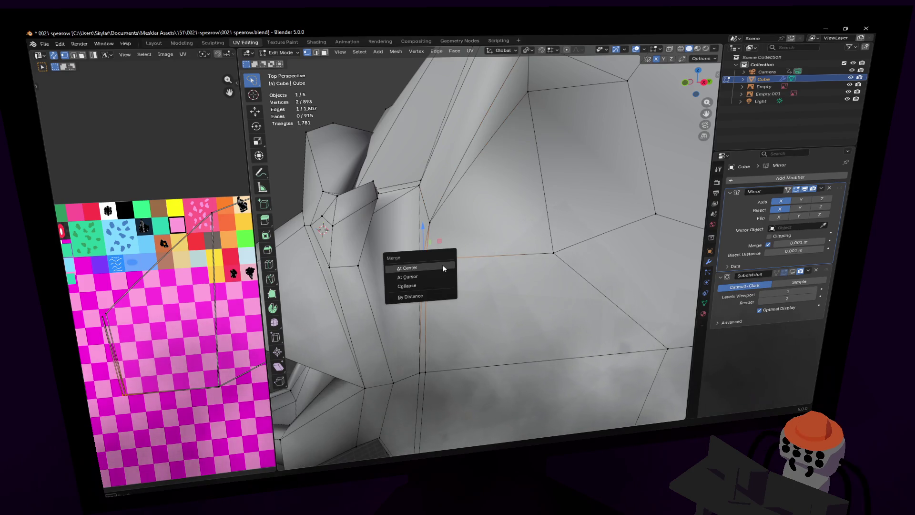
click(419, 265)
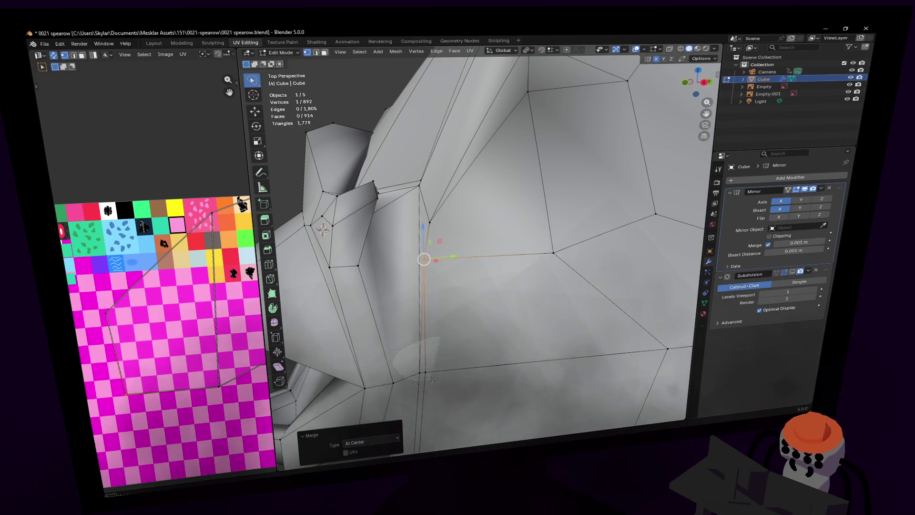
shift+click(419, 371)
key(m)
click(437, 367)
- Move the merged vertex into place and return to Material Preview in Object Mode
mouse_move(437, 366)
middle_down()
mouse_move(480, 245)
mouse_move(419, 392)
middle_up()
key(g)
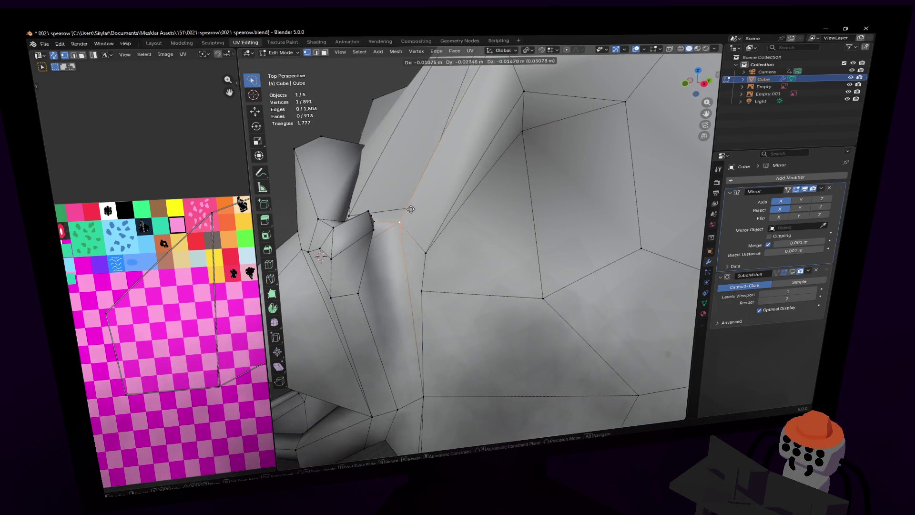
click(411, 216)
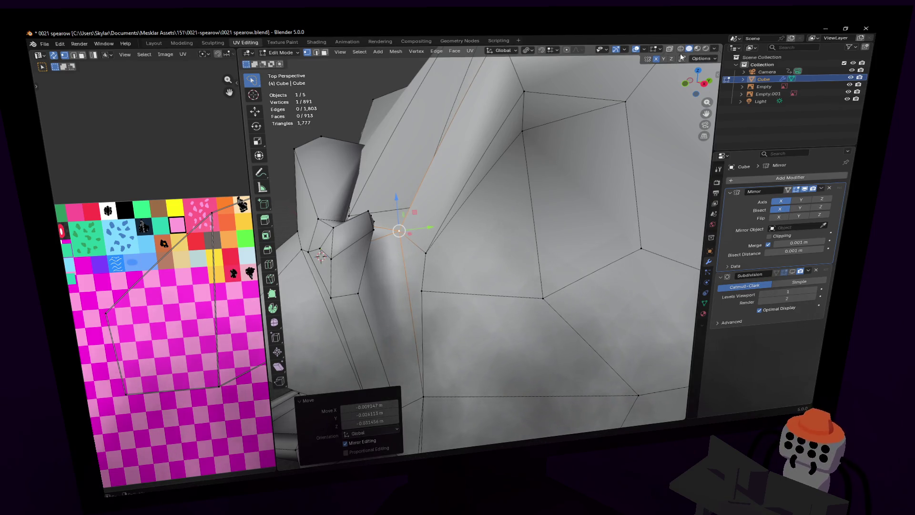
click(706, 49)
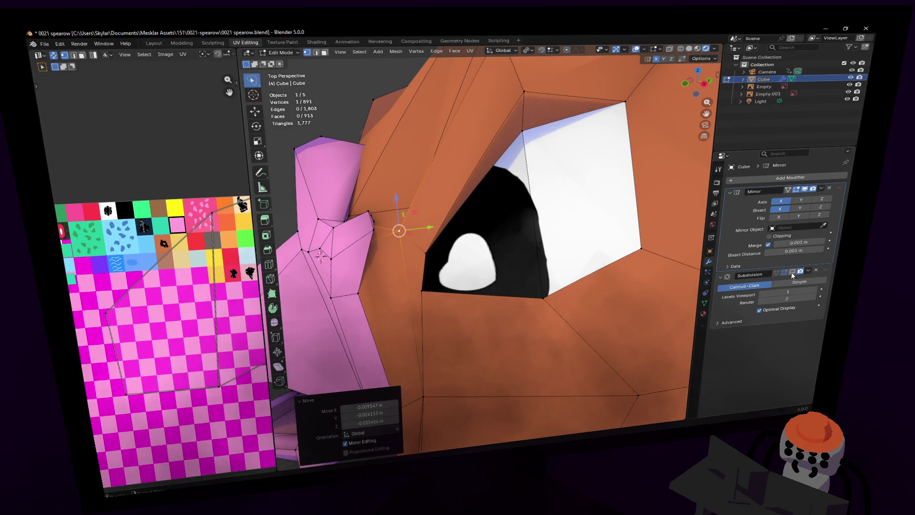
scroll(538, 219, down, 6)
key(Tab)
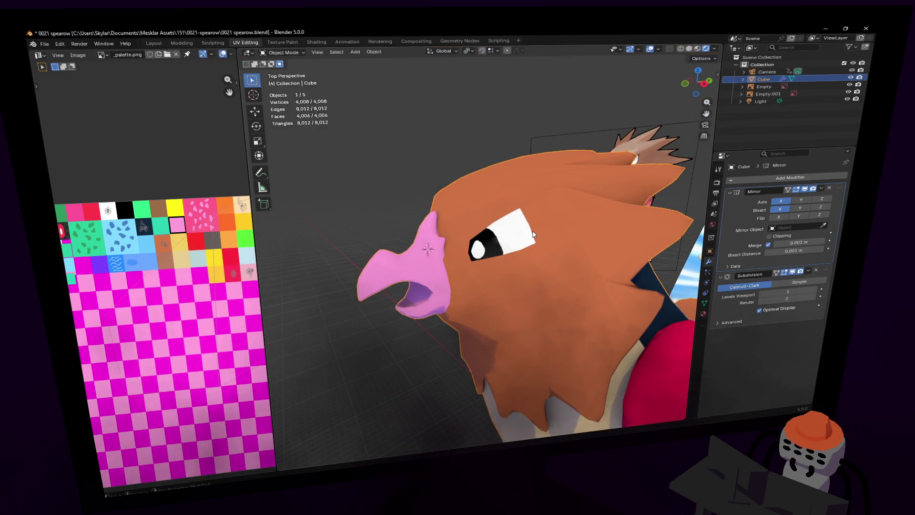
- Merge two pairs of stray vertices at the beak-head seam At Center
key(Tab)
scroll(526, 232, up, 4)
middle_drag(489, 268, 434, 311)
shift+click(433, 293)
key(m)
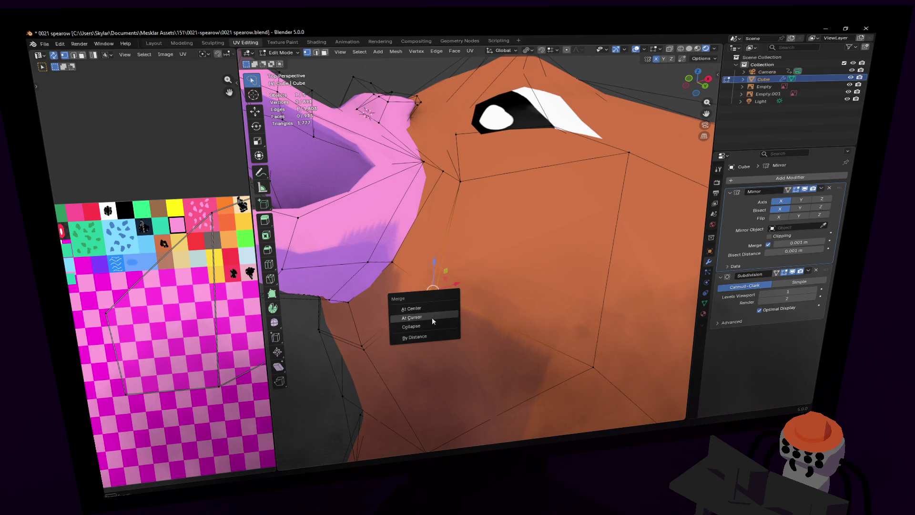
click(435, 303)
middle_drag(434, 303, 482, 243)
click(483, 245)
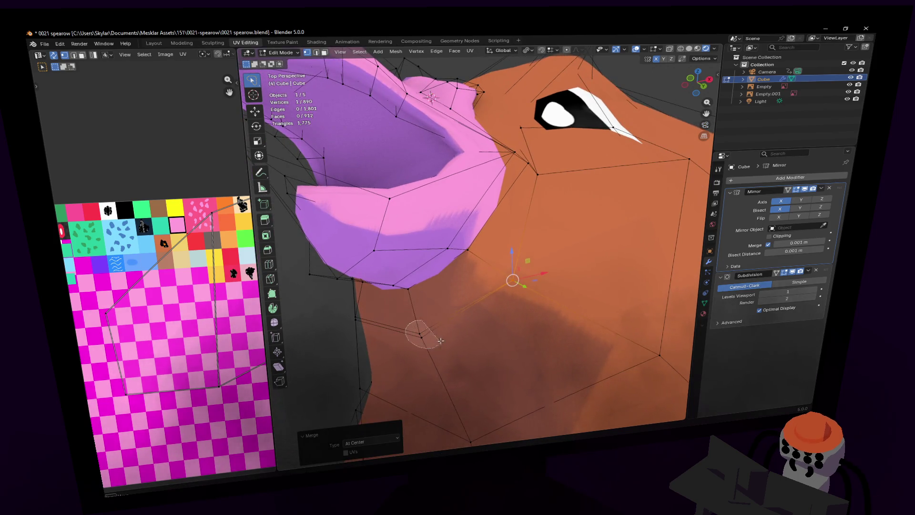
shift+click(424, 337)
key(m)
click(419, 341)
- Review the whole Spearow in Object Mode, then return to Edit Mode
key(shift+grave)
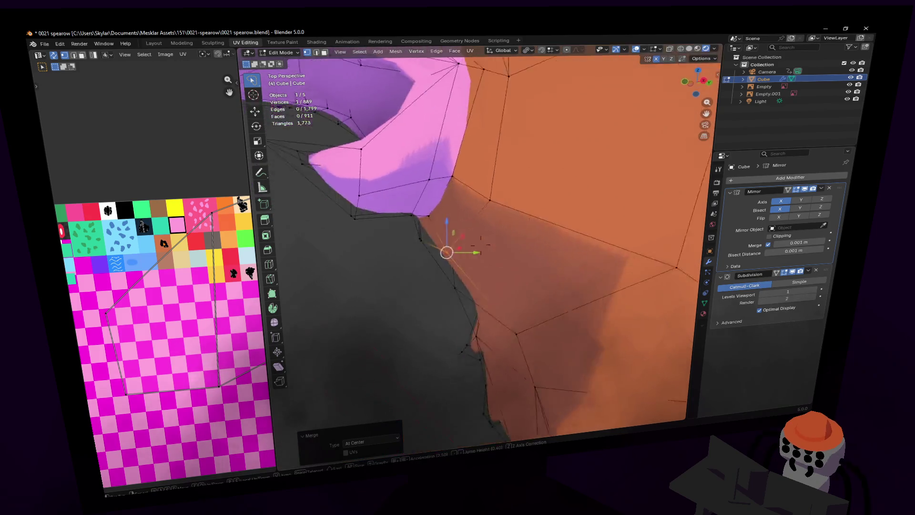
key(Escape)
key(Tab)
key(shift+grave)
key(s)
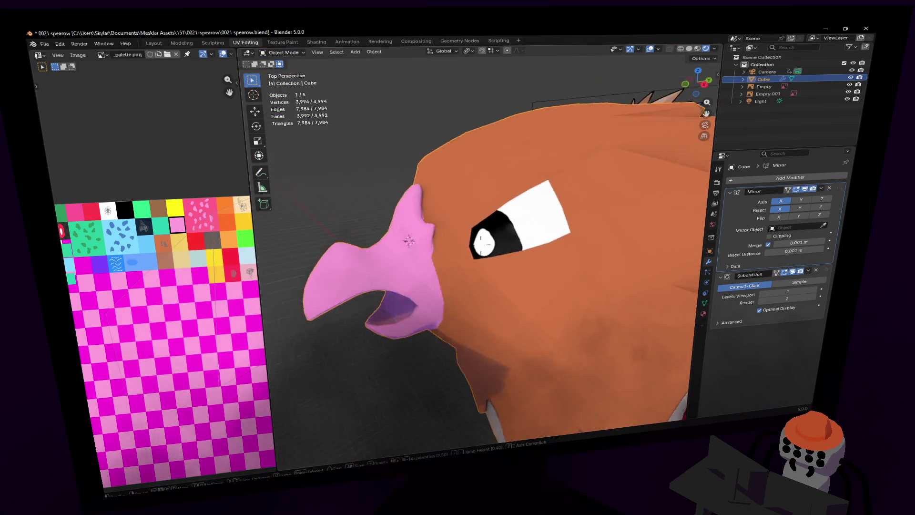
key(w)
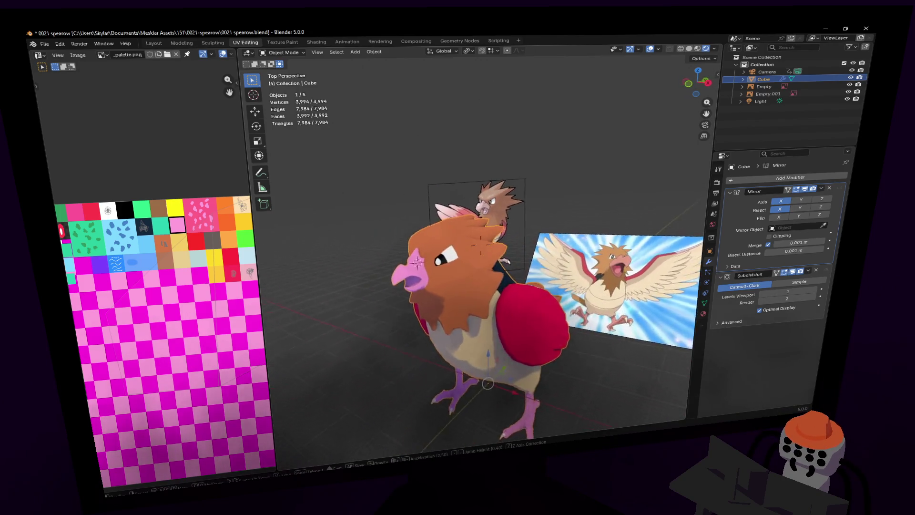
click(498, 253)
key(shift+grave)
key(s)
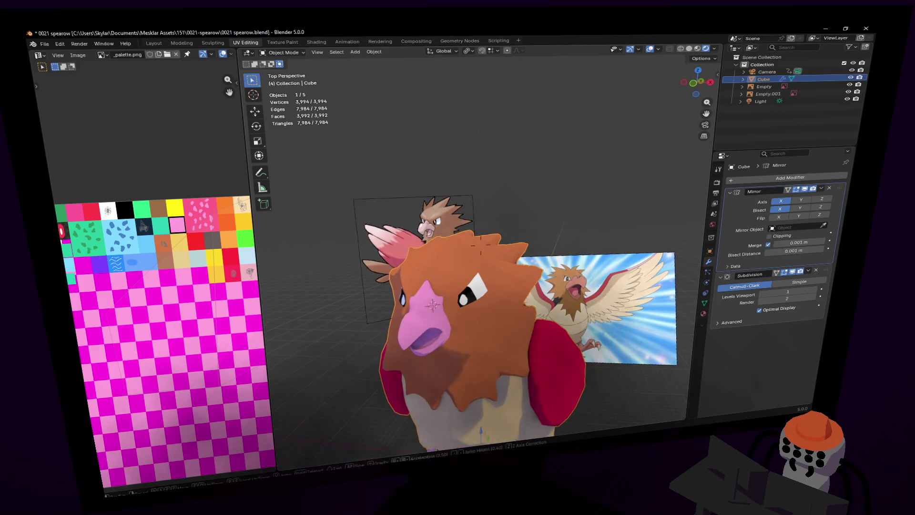
key(w)
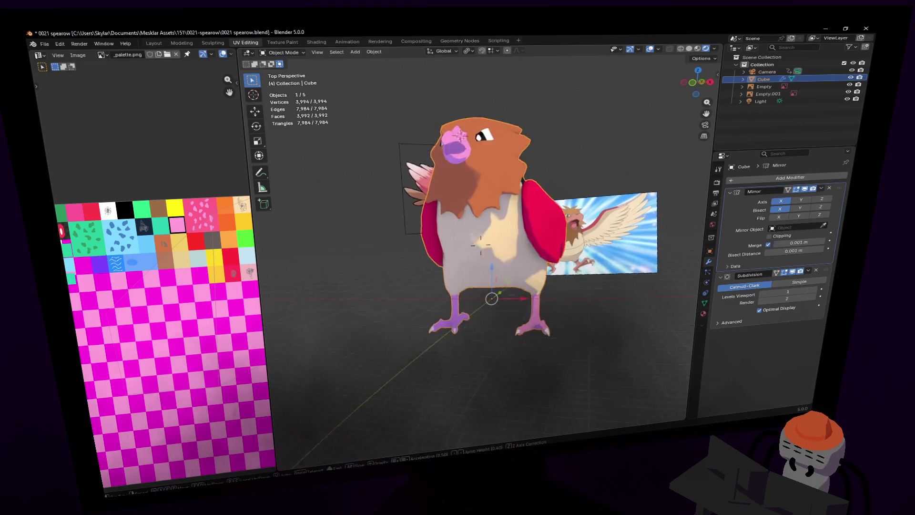
click(473, 250)
key(Tab)
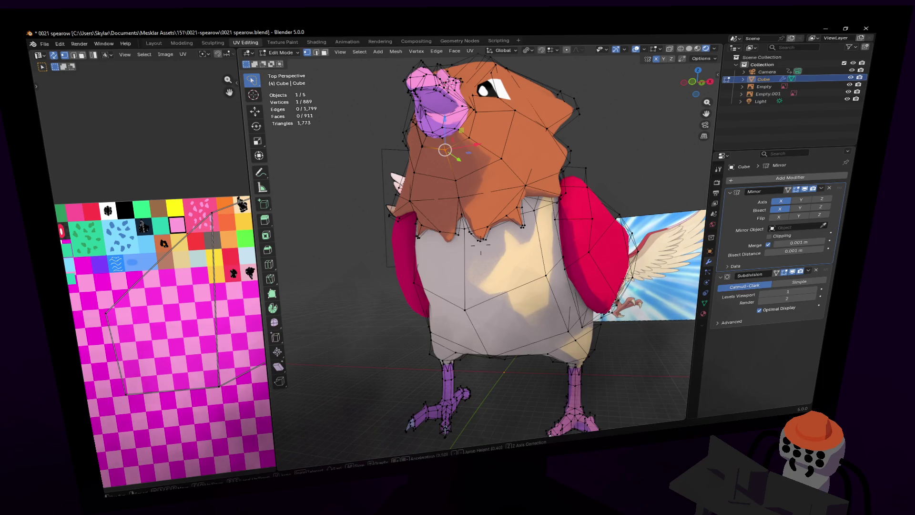
- Reposition four vertices of the neck-feather fringe over the chest
key(w)
key(w)
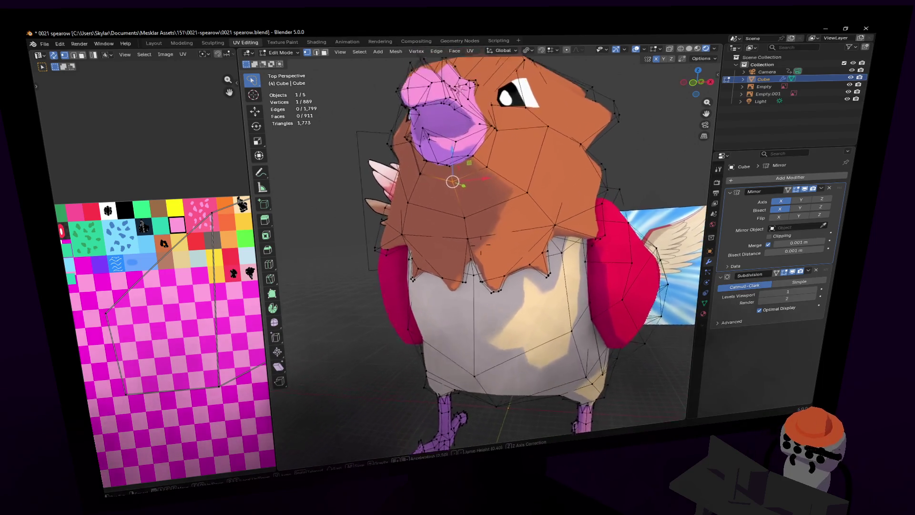
click(501, 217)
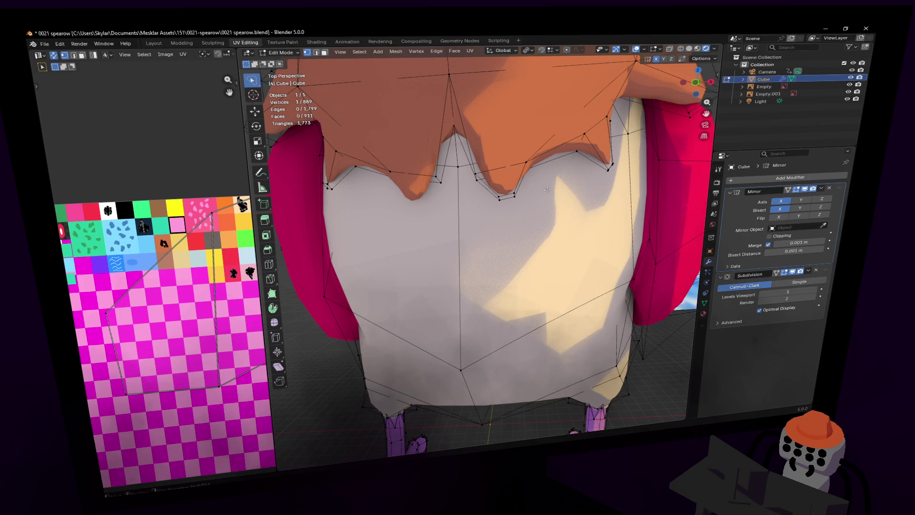
drag(486, 236, 487, 234)
key(g)
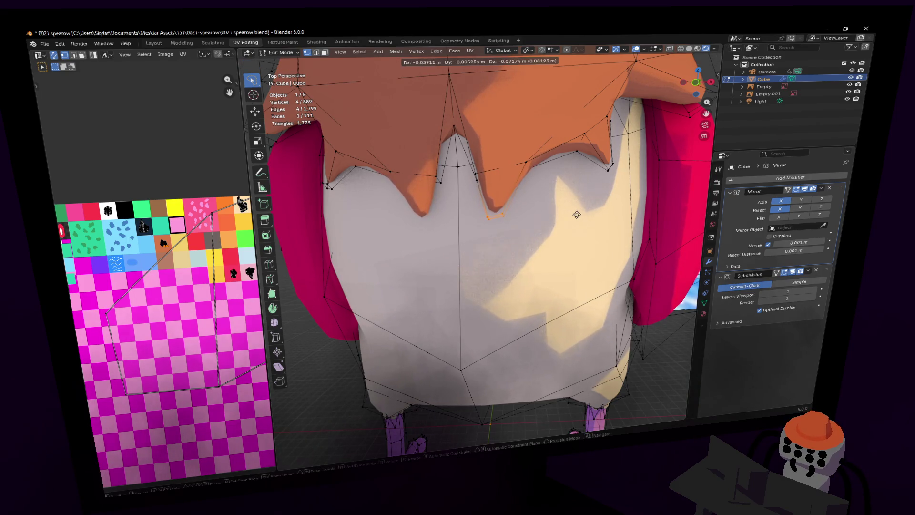
click(576, 215)
- Shift a fringe point's two vertices sideways along the X axis
scroll(532, 186, up, 2)
drag(532, 188, 543, 190)
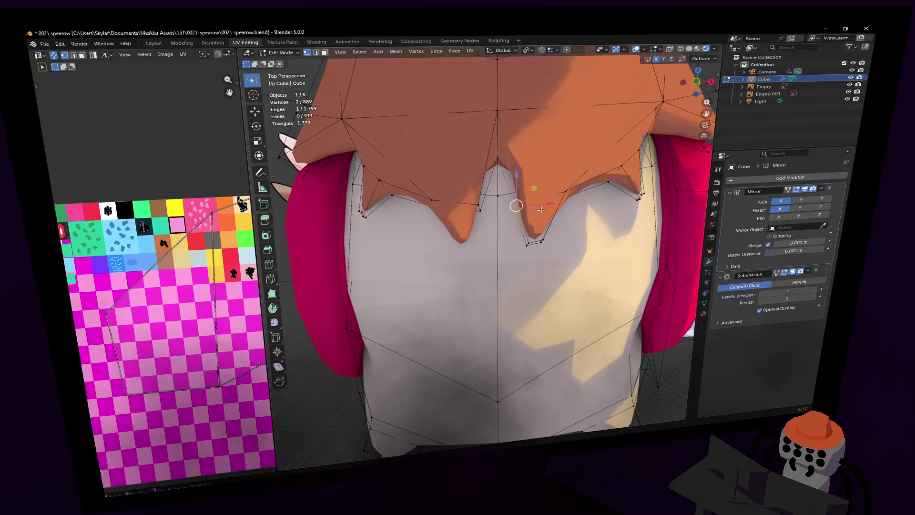
key(g)
key(x)
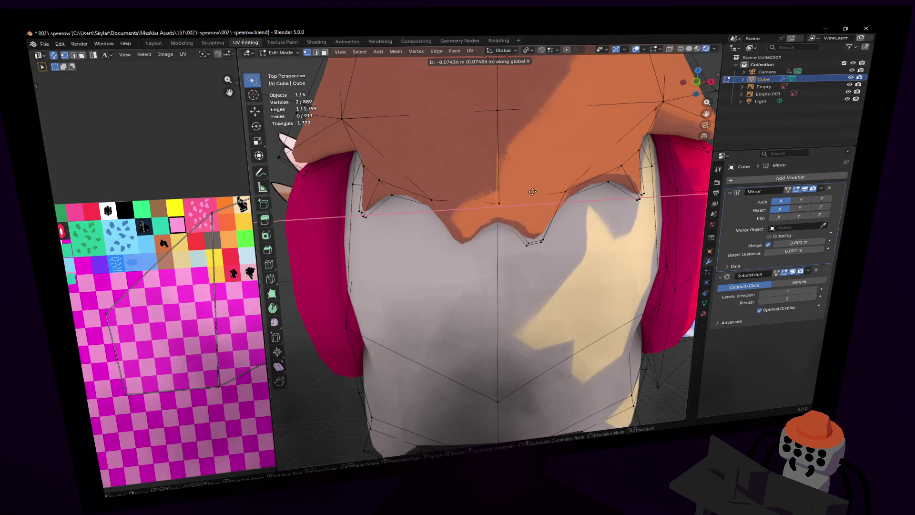
click(530, 193)
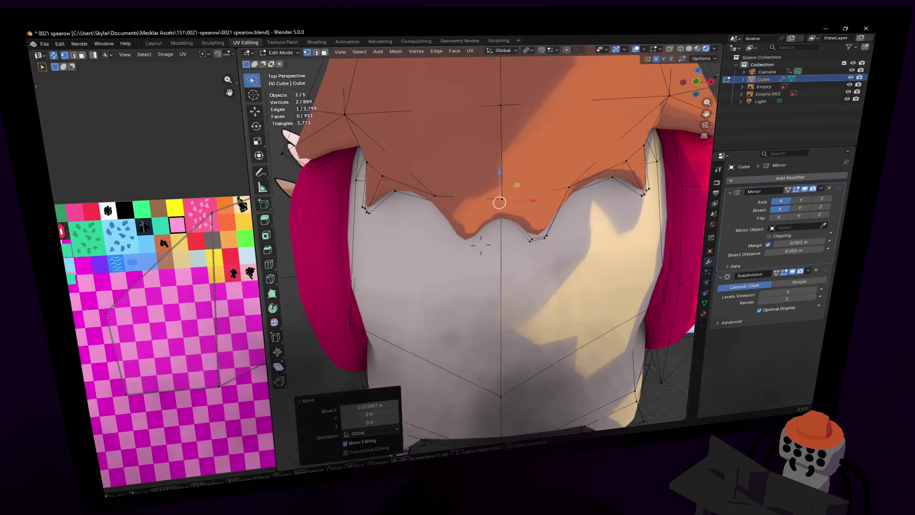
- Move a fringe tip's vertices to sharpen the jagged edge
key(shift+grave)
key(w)
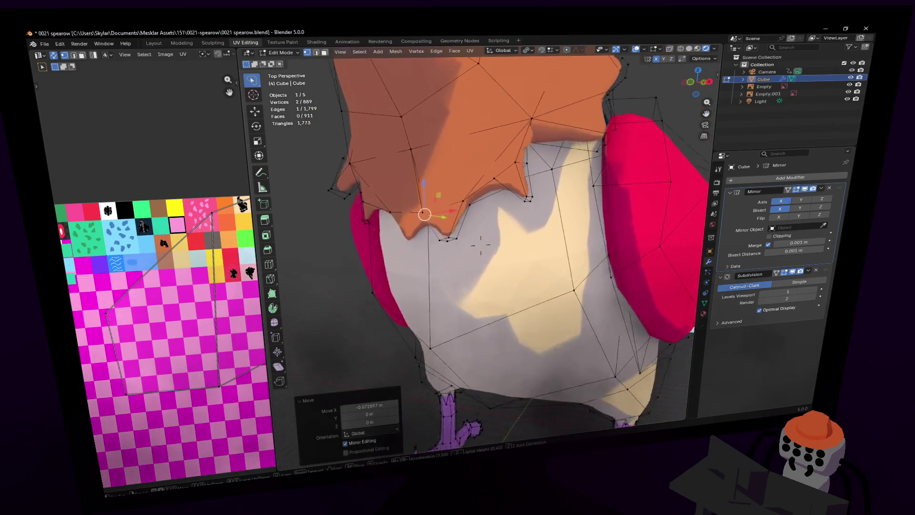
click(542, 193)
ctrl+right_drag(455, 232, 455, 231)
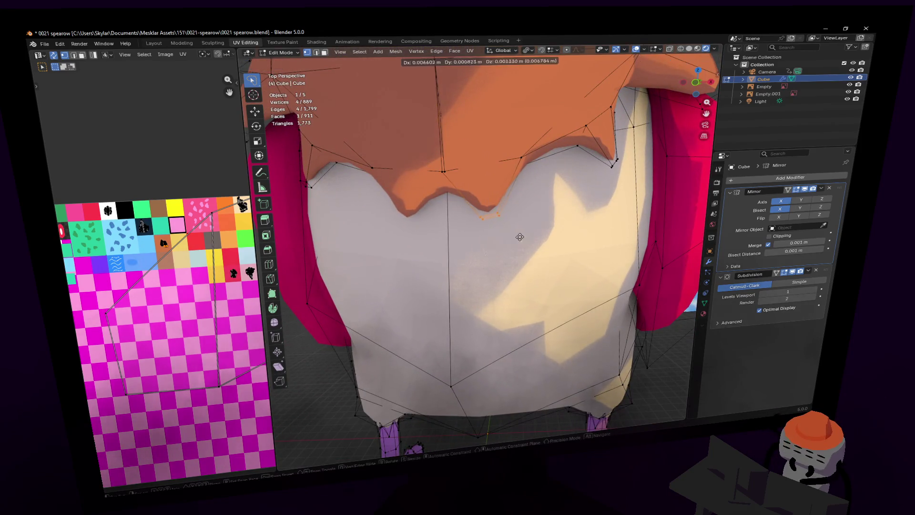
key(g)
click(470, 224)
- Extrude a fringe face outward in face select mode to form a new spike
shift+middle_drag(469, 224, 515, 186)
key(3)
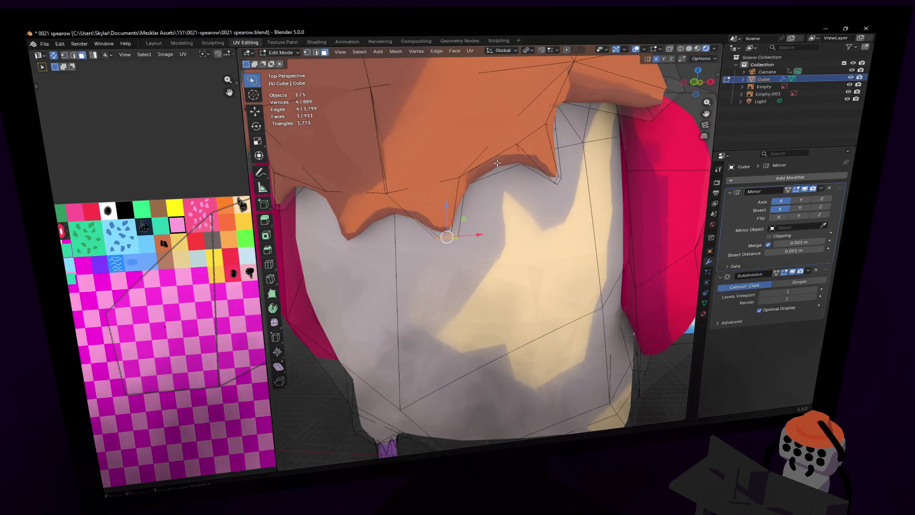
key(e)
click(522, 258)
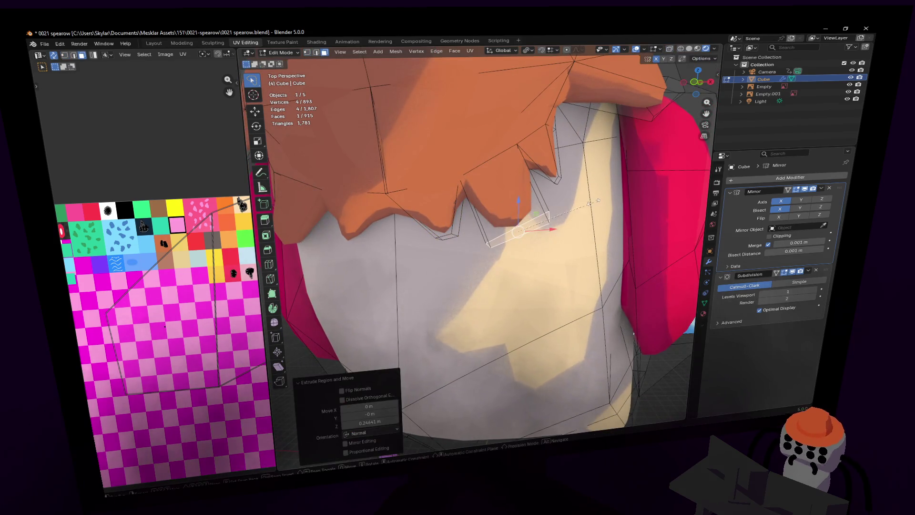
- Undo a trial edge move and reposition the extruded spike face instead
key(2)
click(557, 208)
key(g)
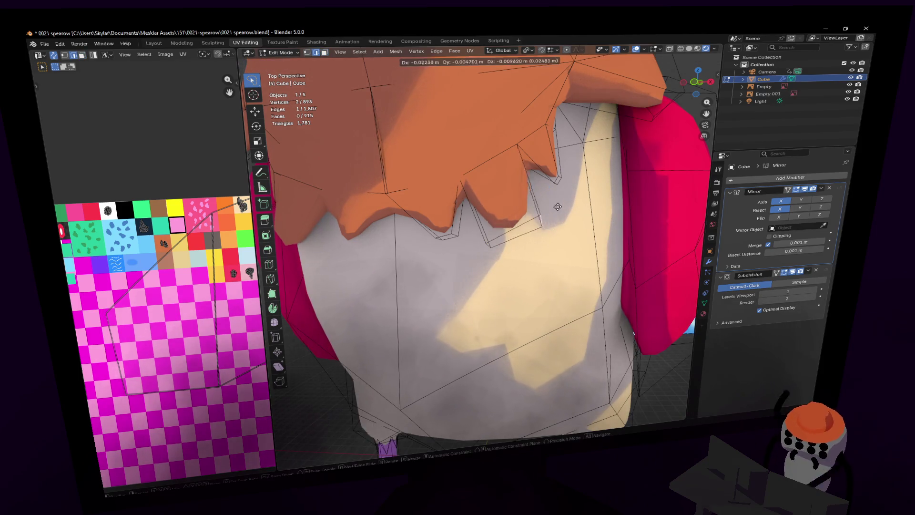
click(539, 218)
key(shift+grave)
key(ctrl+z)
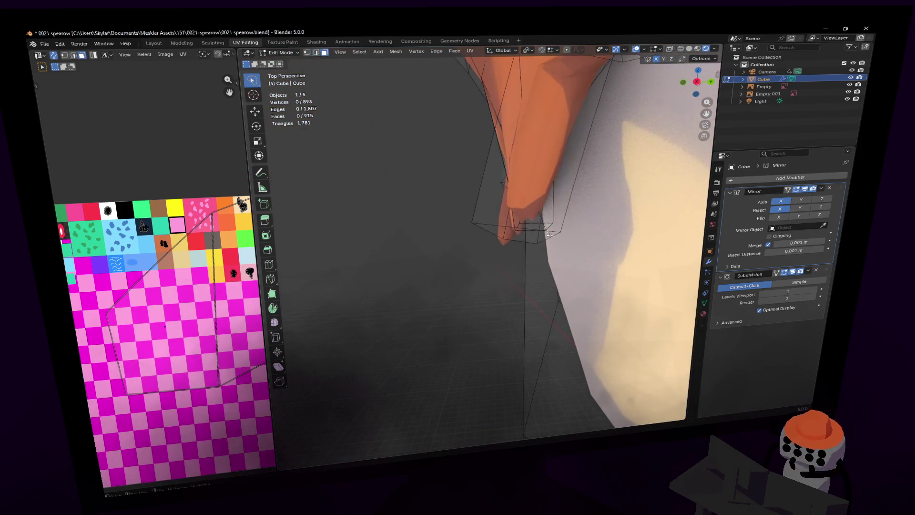
click(481, 246)
key(g)
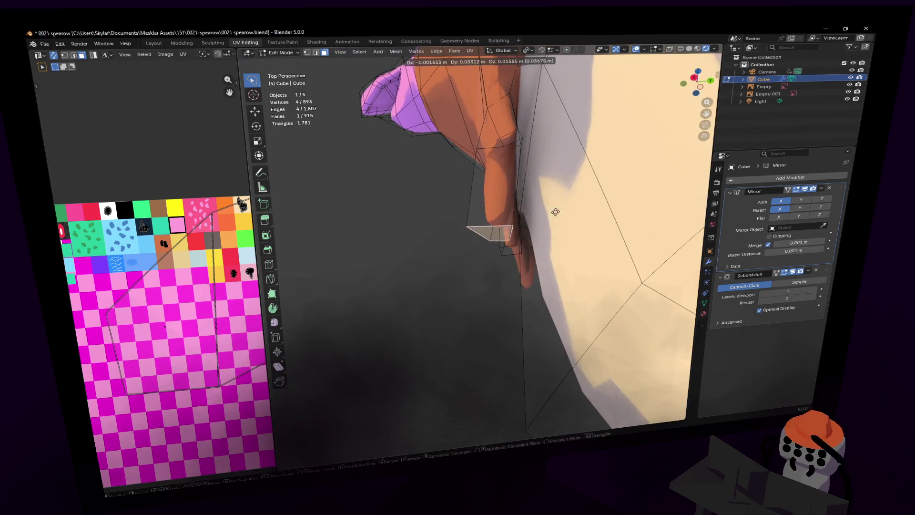
click(579, 213)
- Pull back to a frontal view of the whole bird to review the fringe
key(shift+grave)
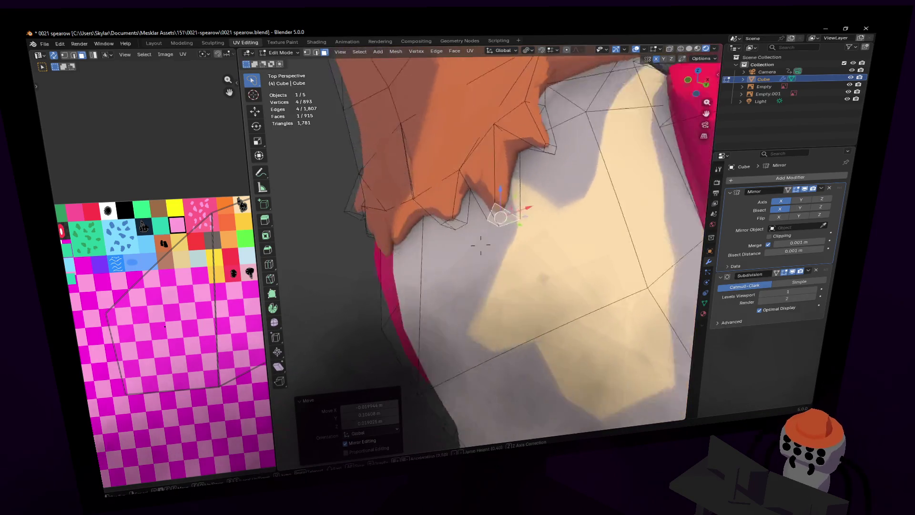
key(s)
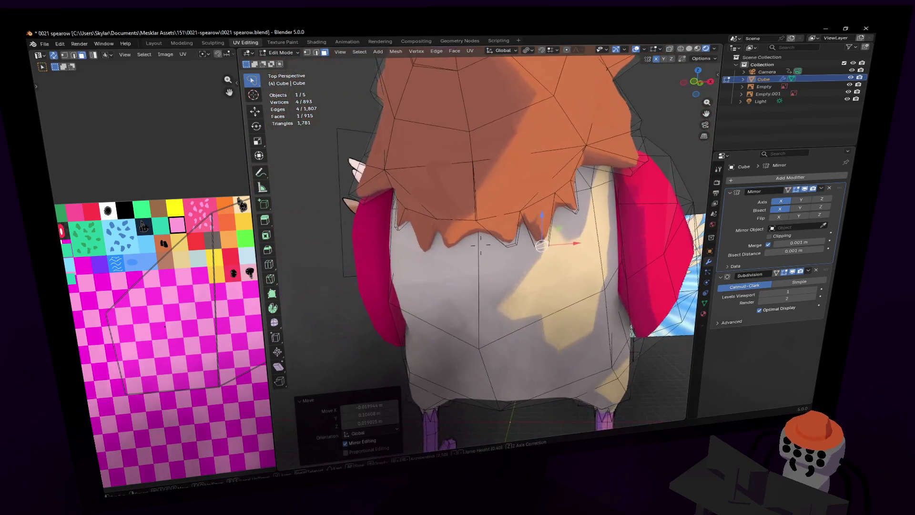
key(w)
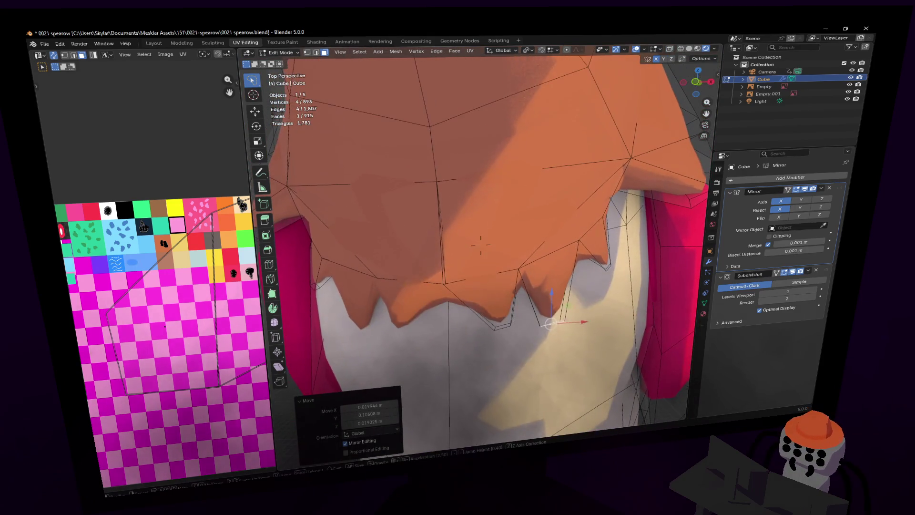
key(s)
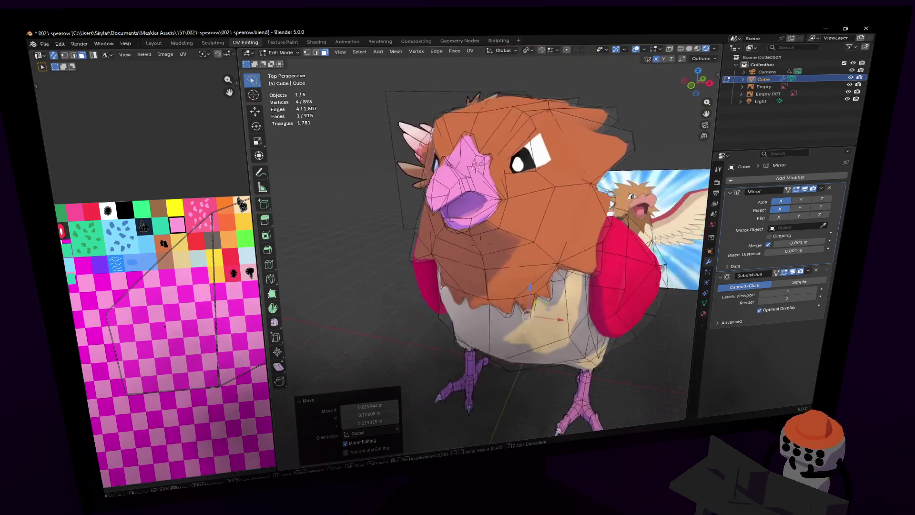
click(474, 211)
middle_drag(474, 211, 472, 217)
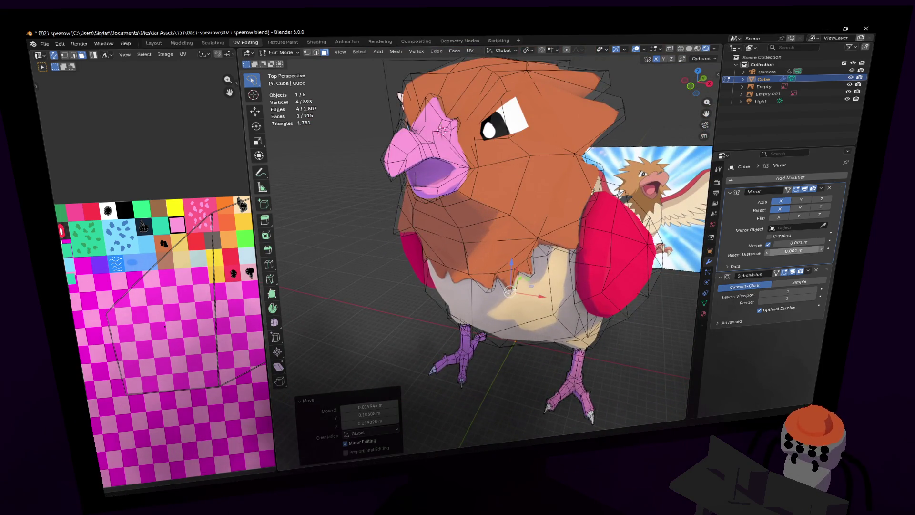
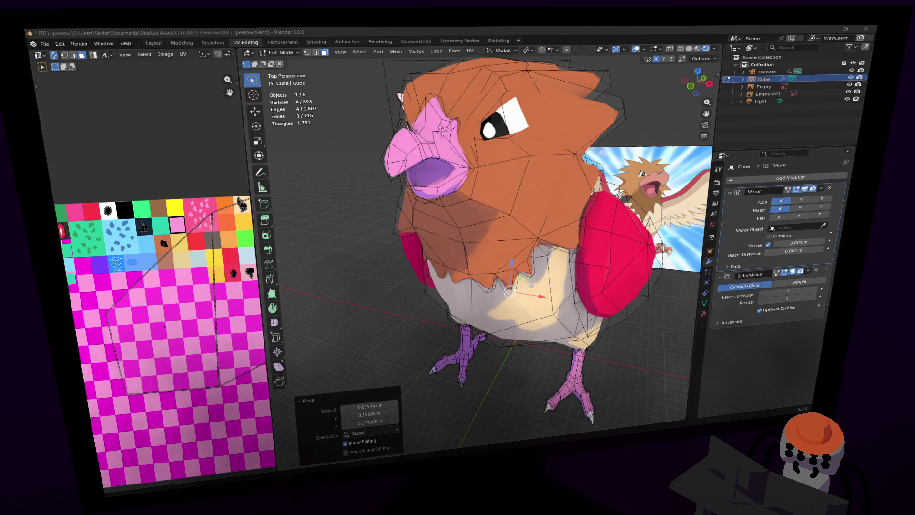
- Select the crest faces and raise their points straight up along Z for taller spikes
key(shift+grave)
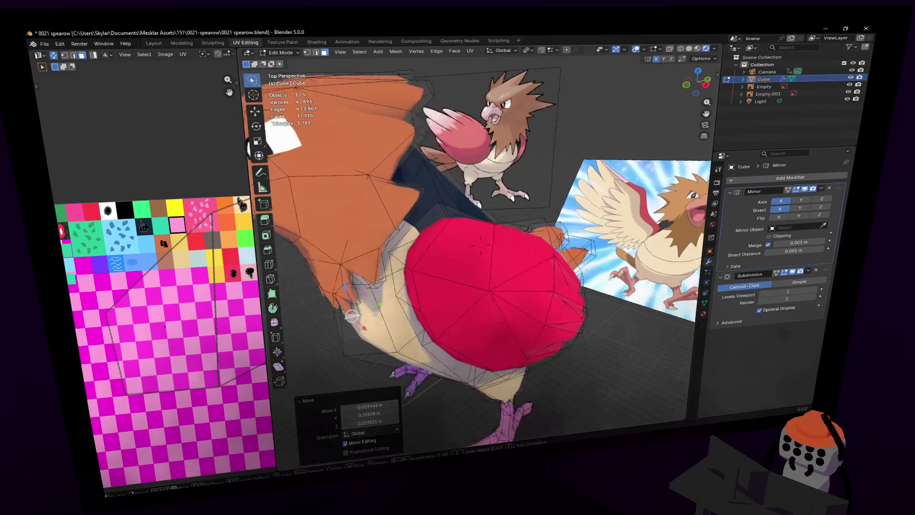
key(w)
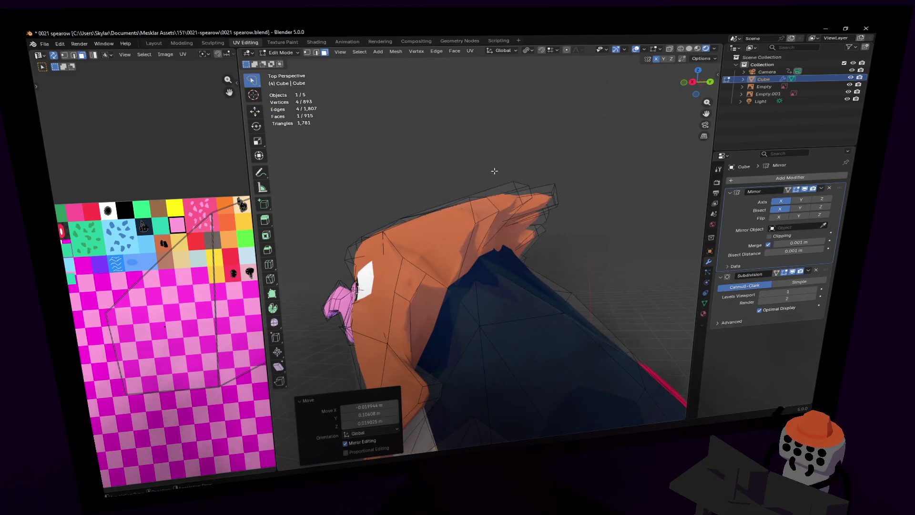
click(503, 212)
middle_drag(503, 213, 444, 268)
shift+click(421, 274)
shift+click(500, 265)
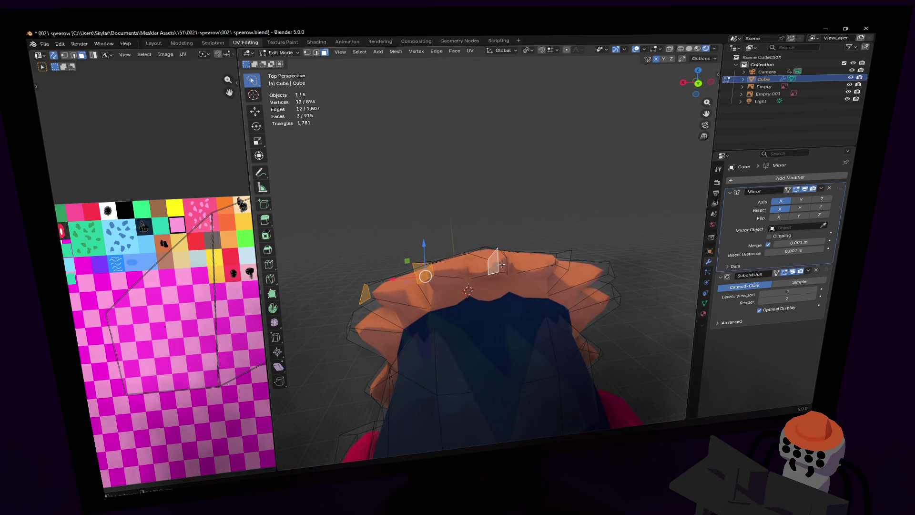
shift+click(506, 265)
middle_drag(508, 266, 503, 212)
click(503, 210)
shift+click(502, 210)
key(1)
key(g)
key(z)
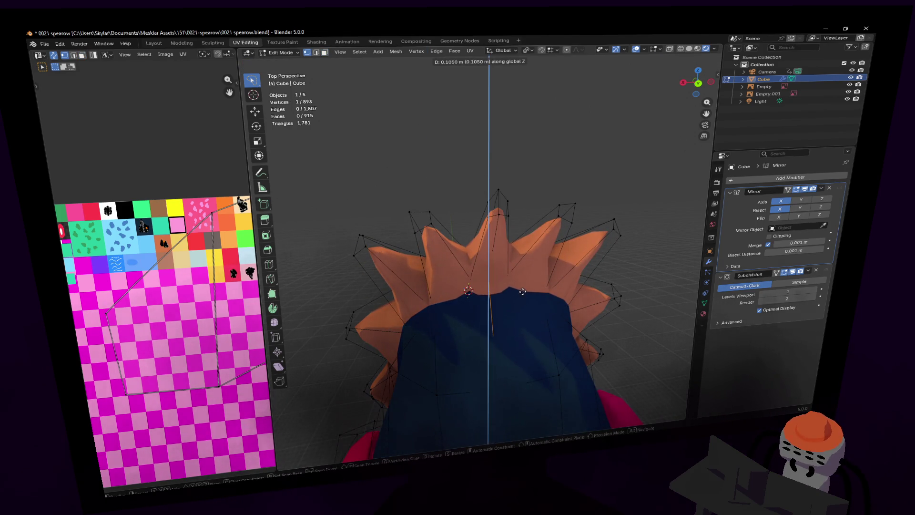
click(526, 278)
- Move, rotate and lift a face on the side of the head up near the eye
scroll(526, 280, up, 2)
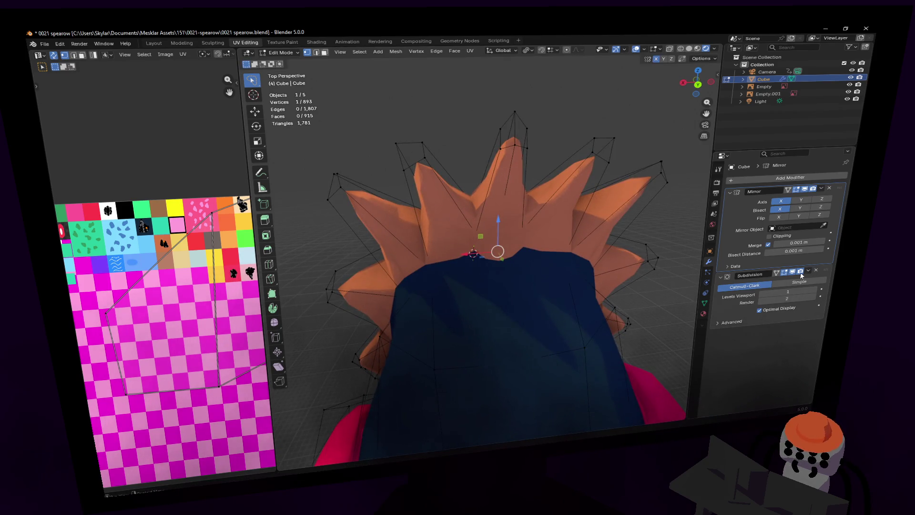
key(shift+grave)
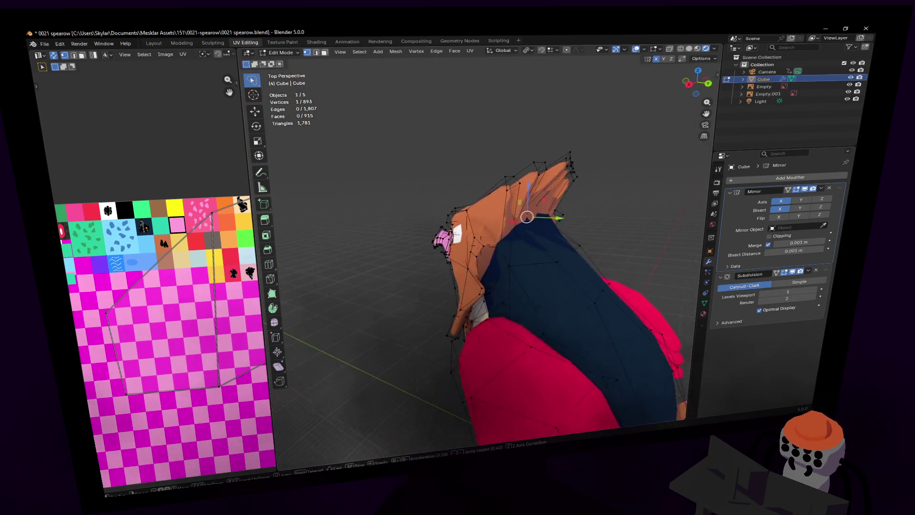
key(w)
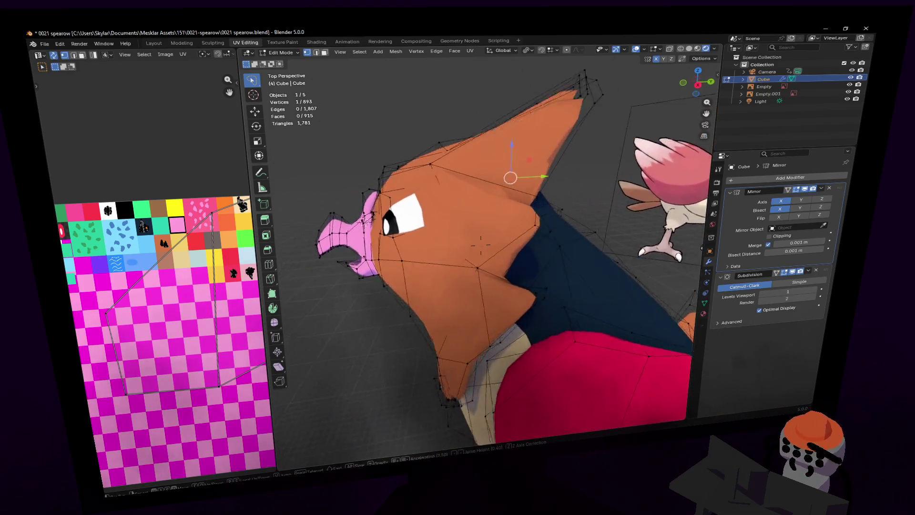
click(480, 244)
click(458, 288)
key(g)
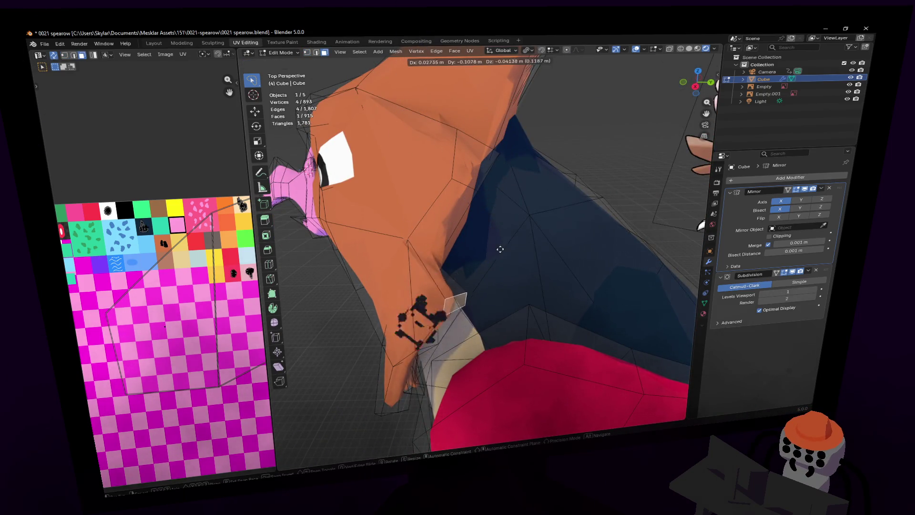
click(499, 250)
mouse_move(500, 249)
middle_down()
mouse_move(541, 225)
mouse_move(482, 215)
mouse_move(479, 204)
middle_up()
key(r)
click(524, 218)
key(g)
click(473, 213)
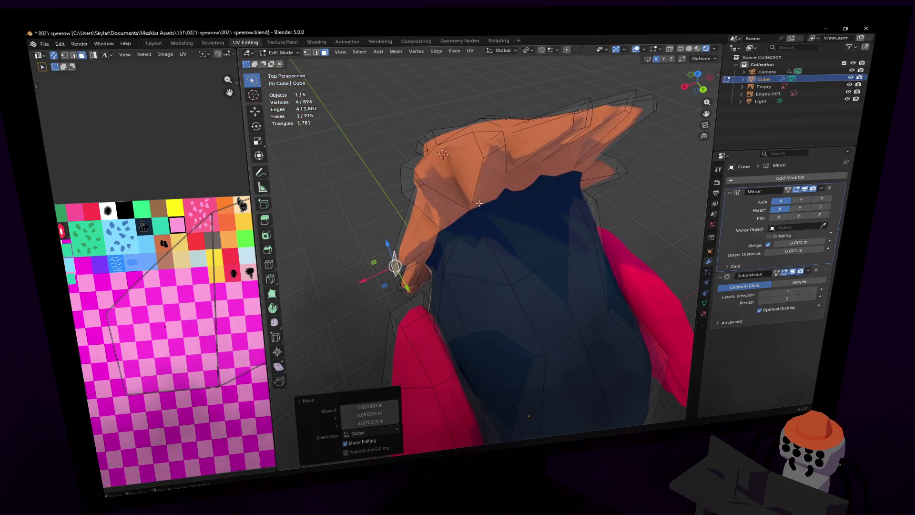
- Nudge two crest faces into new positions
mouse_move(407, 180)
middle_down()
mouse_move(464, 189)
mouse_move(480, 245)
mouse_move(581, 180)
middle_up()
key(g)
click(468, 190)
key(g)
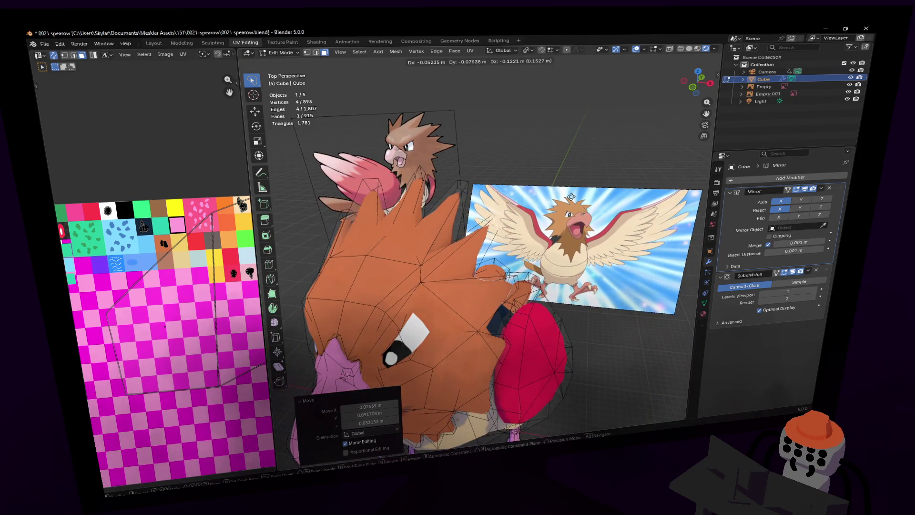
click(569, 201)
- Pull a crest spike tip vertex up with Shift+X to sharpen the spike
key(shift+grave)
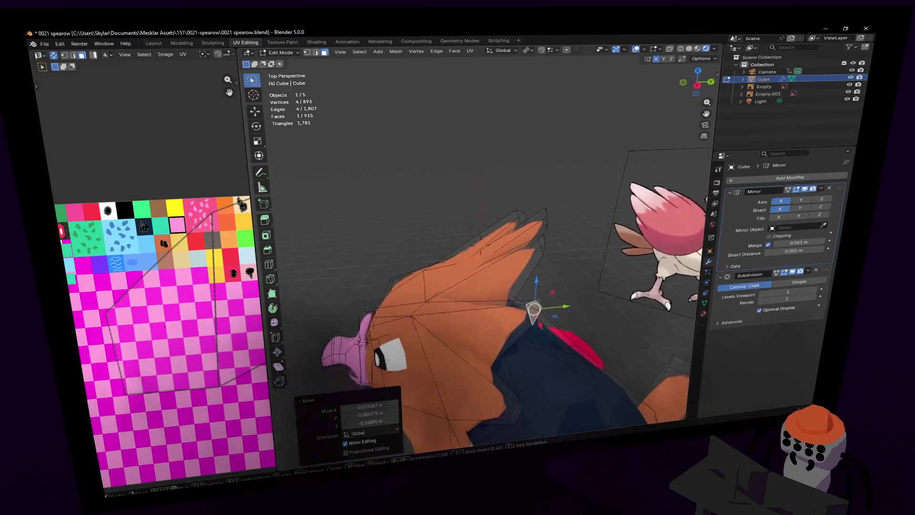
key(w)
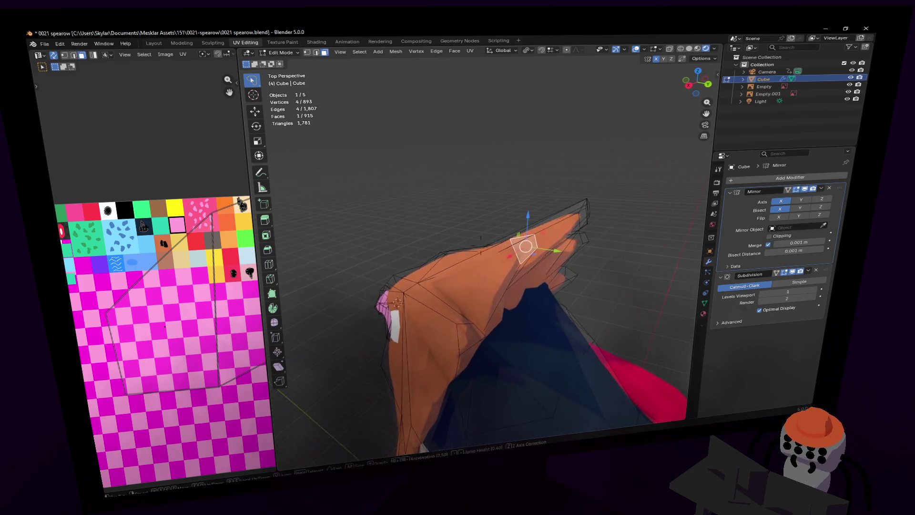
key(1)
click(524, 250)
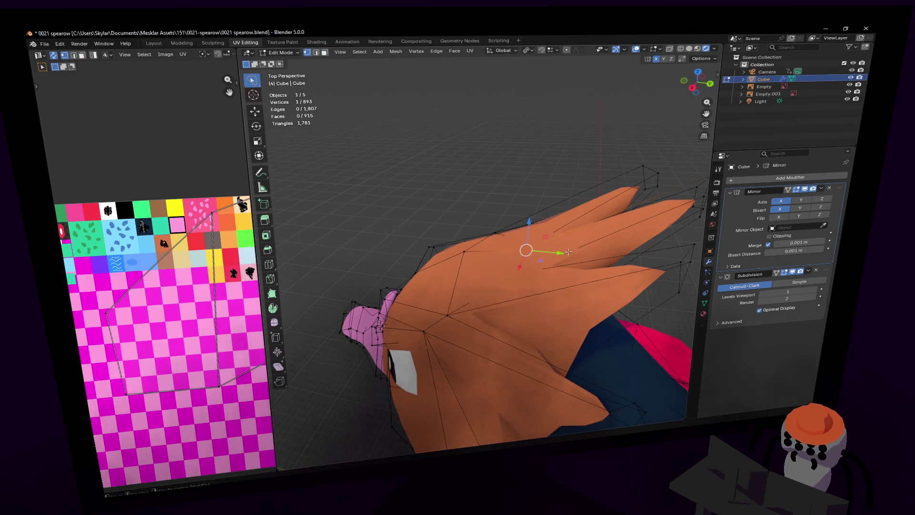
key(shift+grave)
click(528, 261)
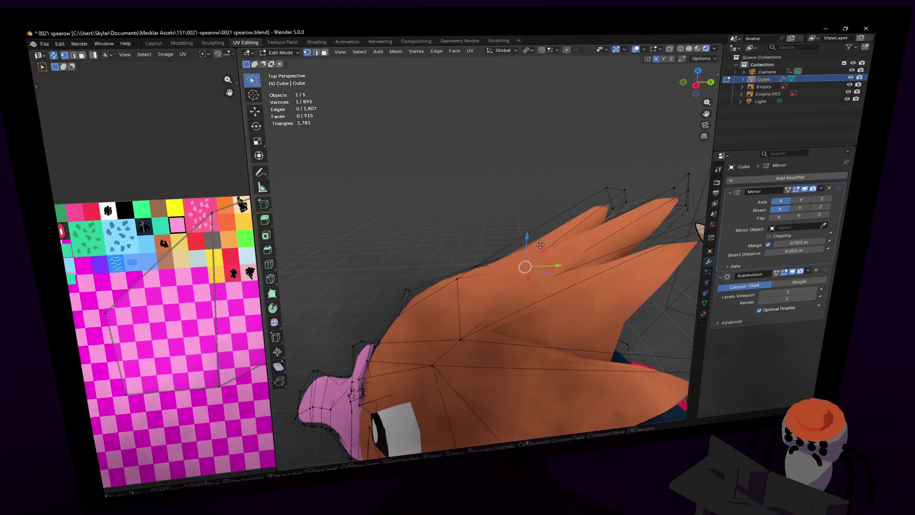
key(g)
key(shift+x)
click(528, 237)
- Nudge a beak face into place, then return to Object Mode to view the bird
key(shift+grave)
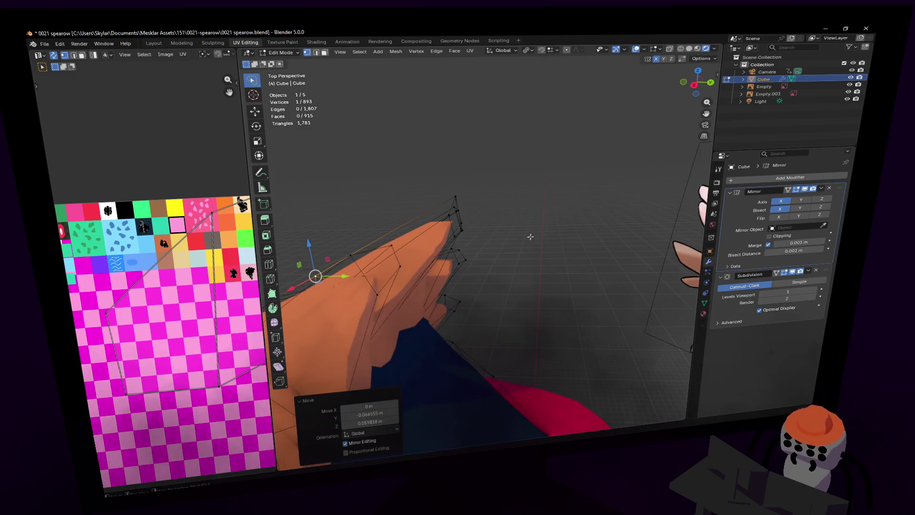
key(alt+a)
mouse_move(475, 202)
middle_down()
mouse_move(521, 187)
mouse_move(484, 207)
mouse_move(460, 205)
middle_up()
middle_drag(395, 185, 469, 171)
key(g)
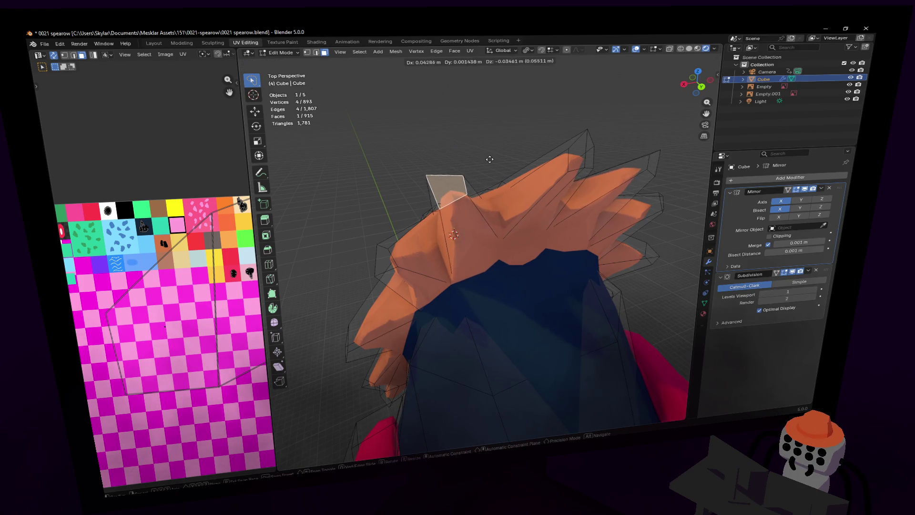
click(481, 165)
scroll(491, 162, down, 6)
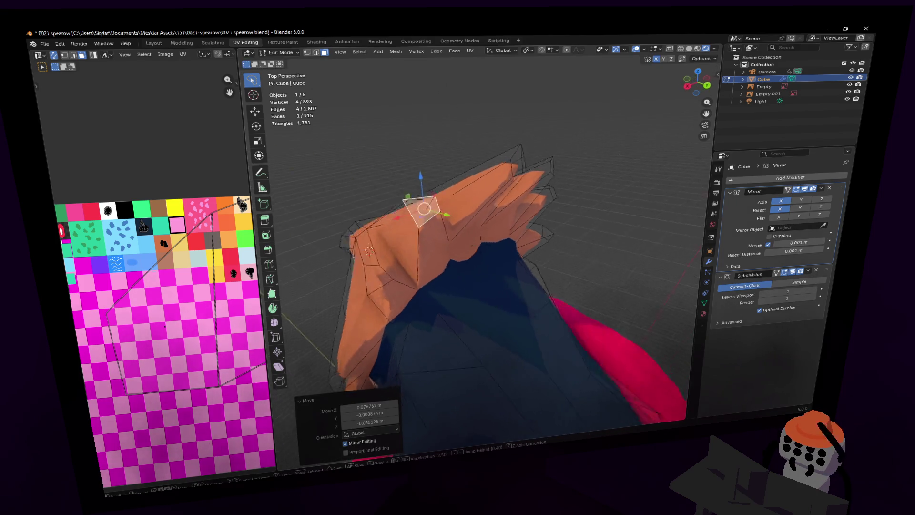
key(Tab)
key(shift+grave)
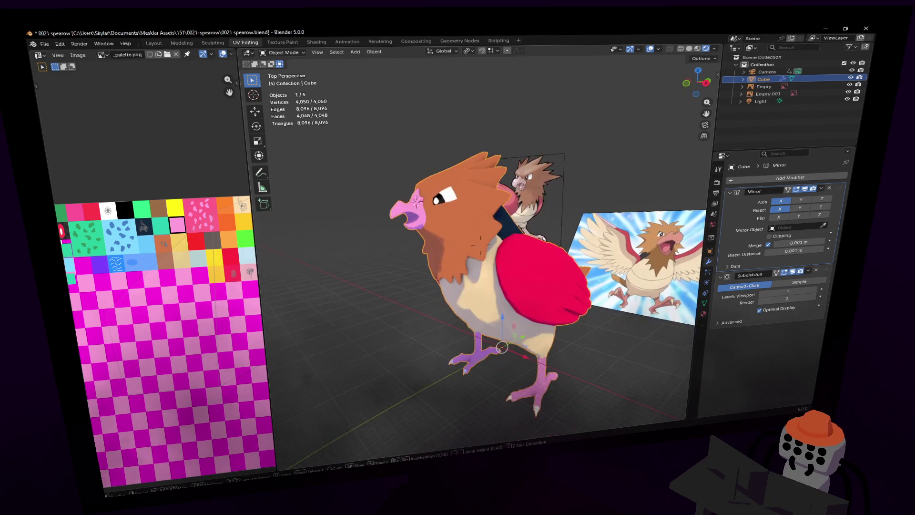
key(s)
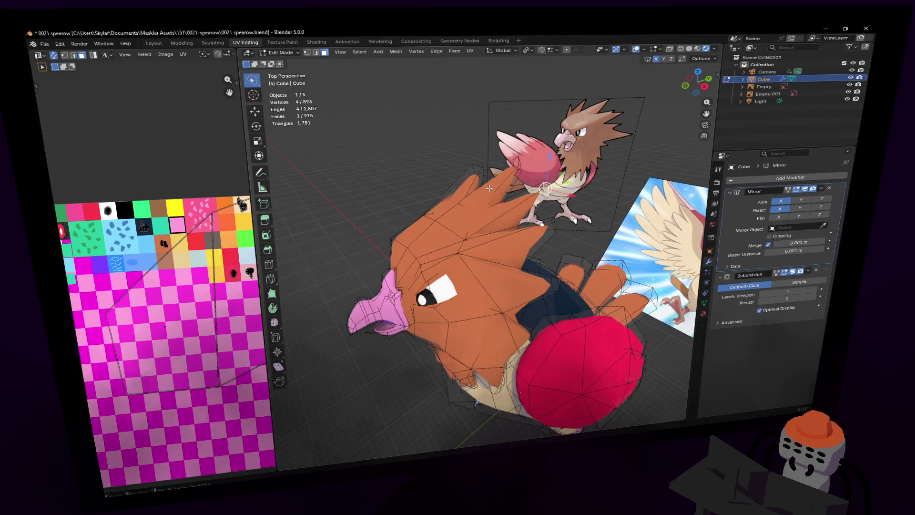
key(w)
key(w)
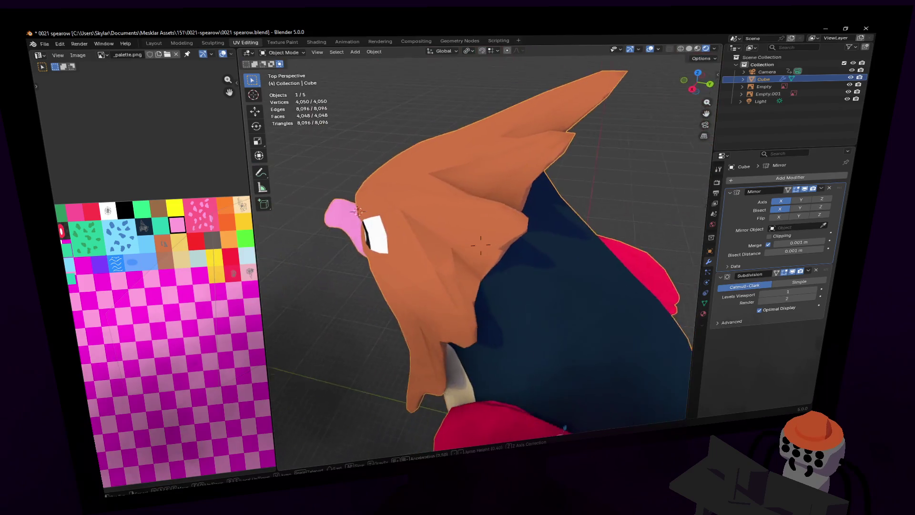
key(s)
click(480, 246)
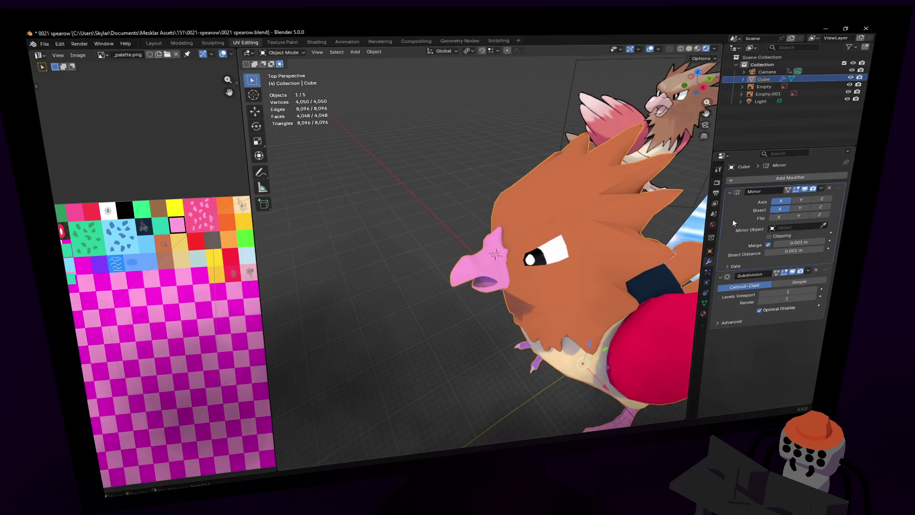
click(780, 210)
click(780, 210)
middle_drag(533, 224, 568, 239)
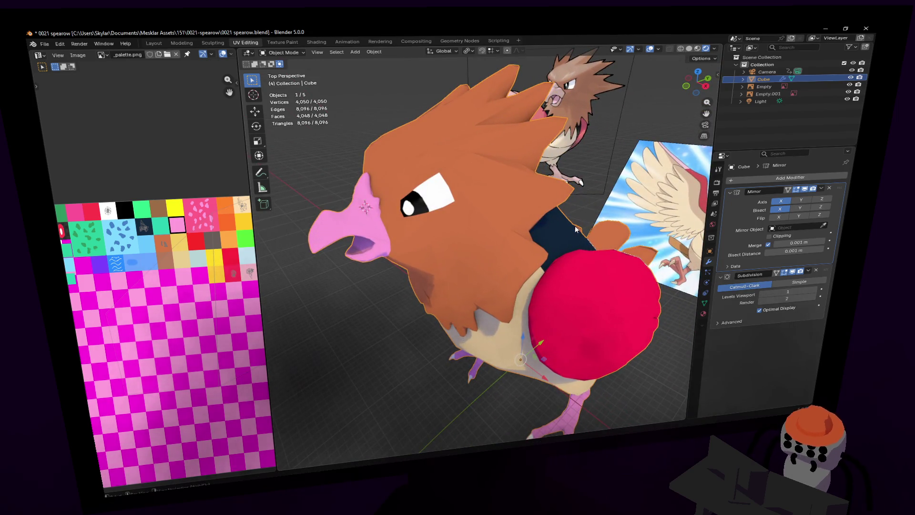
key(shift+grave)
key(w)
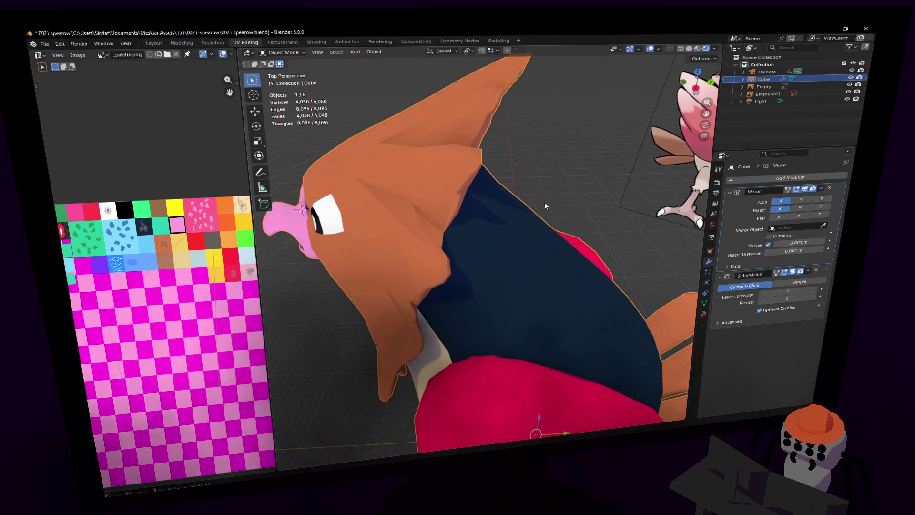
click(532, 263)
key(Tab)
key(shift+grave)
middle_drag(480, 243, 520, 280)
- Select a crest vertex and a crest edge and drag them to reshape the crest outline
key(1)
click(499, 261)
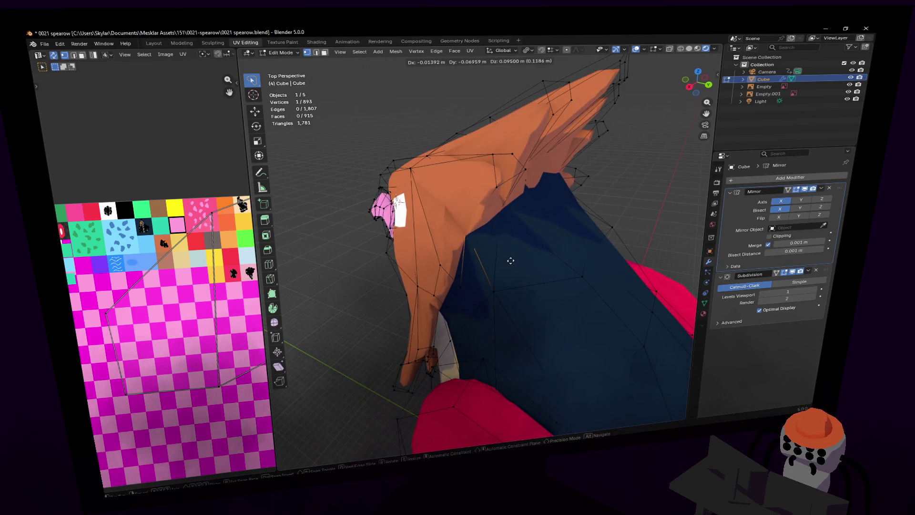
key(shift+grave)
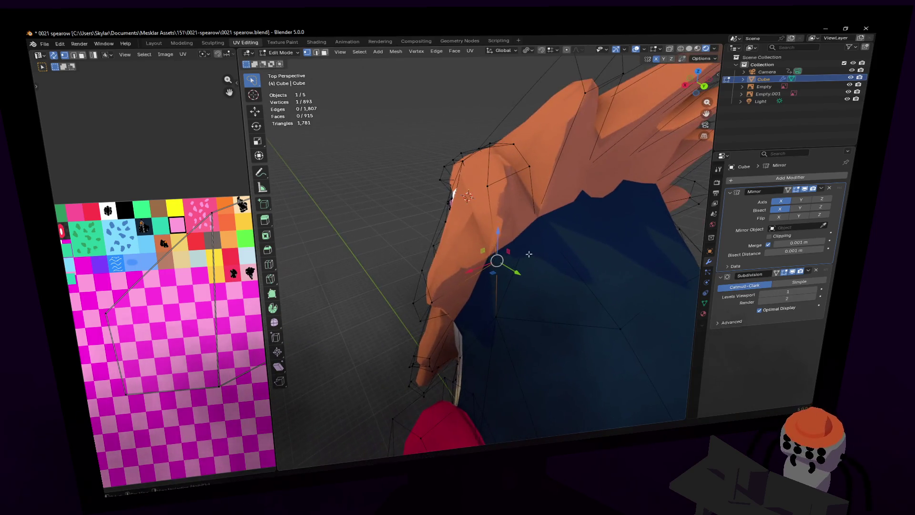
key(2)
click(561, 252)
key(g)
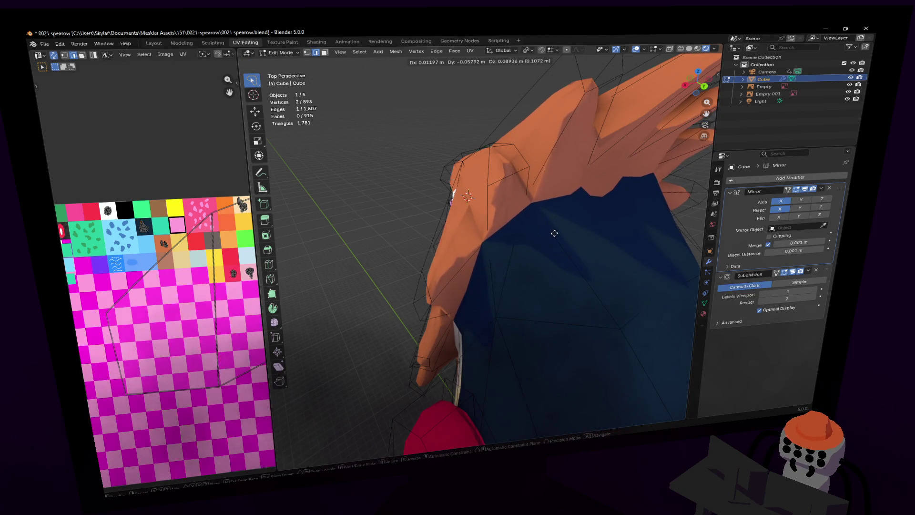
click(553, 234)
key(shift+grave)
key(s)
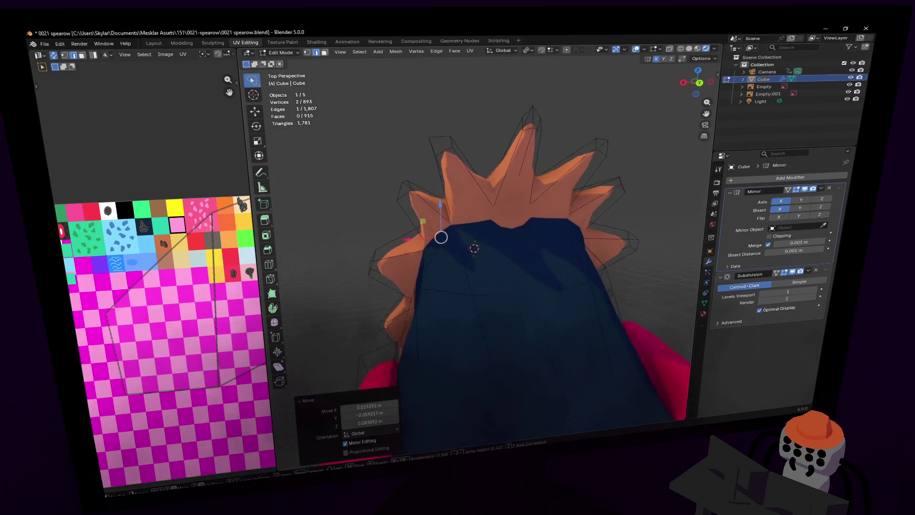
click(469, 254)
key(g)
click(578, 235)
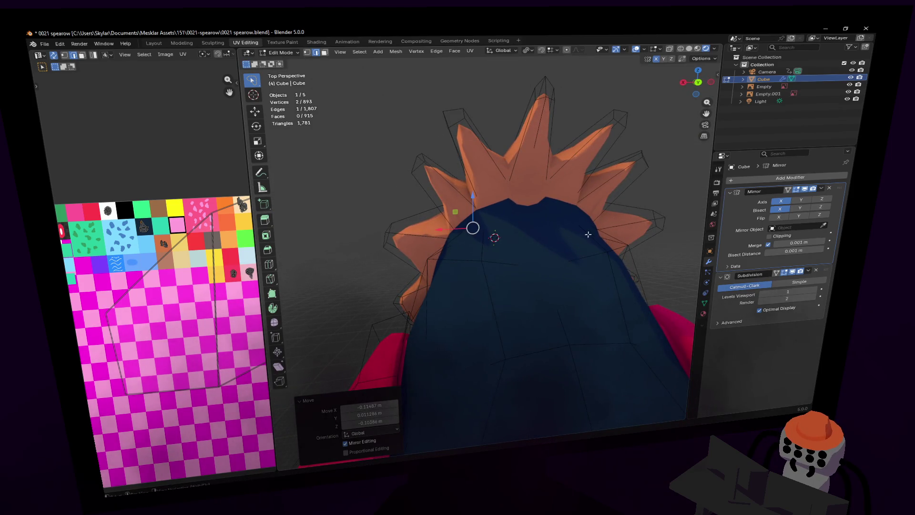
- Reposition one crest vertex several times and raise another straight up along Z
key(1)
middle_drag(586, 190, 505, 228)
click(501, 231)
key(g)
click(482, 258)
key(g)
click(480, 264)
key(g)
click(516, 262)
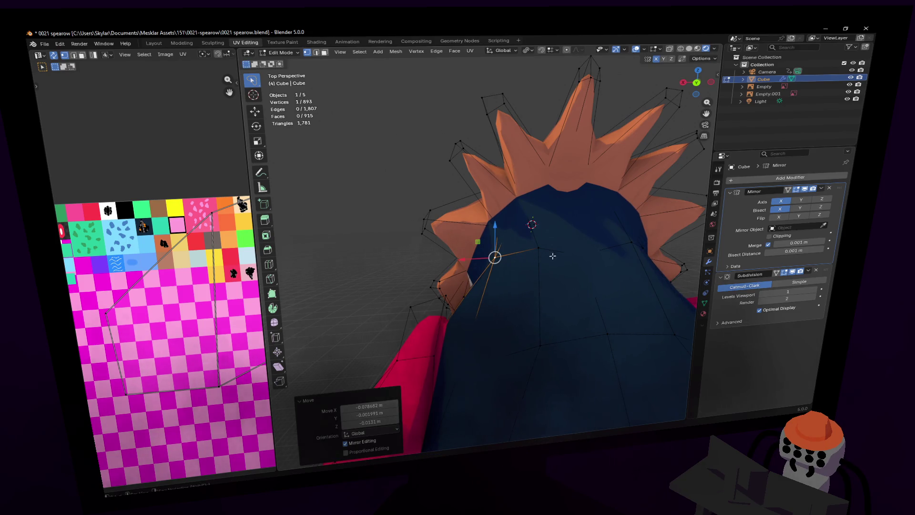
click(584, 255)
key(g)
key(z)
click(581, 237)
- Nudge vertices on the side and front of the head, one with a Shift+X constraint
middle_drag(581, 237, 571, 250)
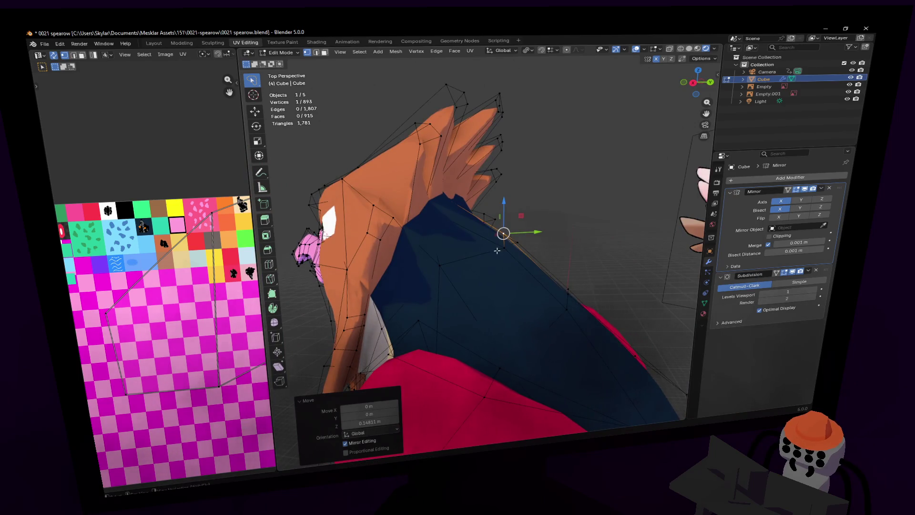
middle_drag(497, 250, 503, 251)
key(g)
key(shift+x)
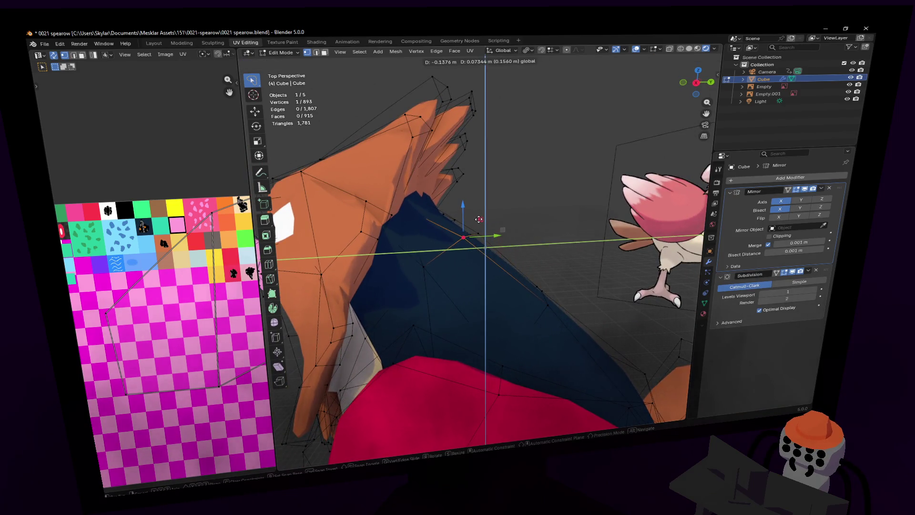
click(512, 221)
middle_drag(512, 221, 521, 233)
key(g)
click(522, 236)
key(shift+grave)
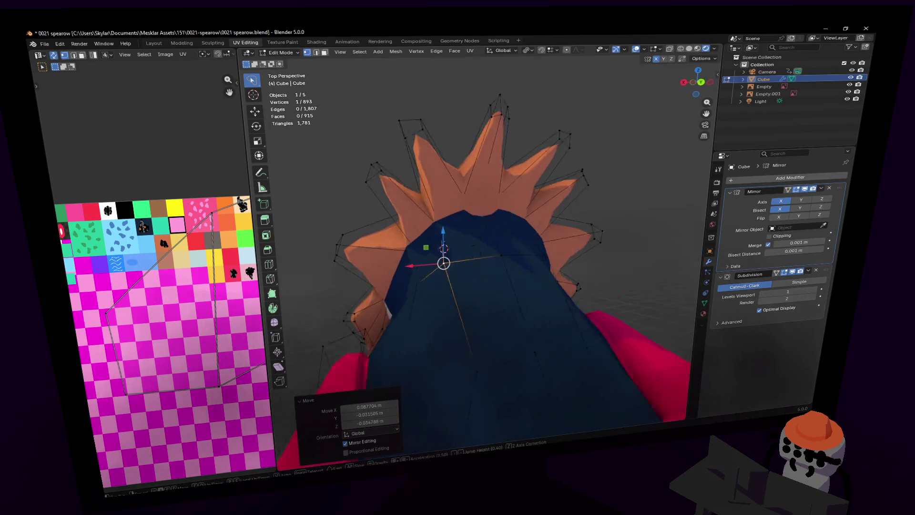
click(527, 236)
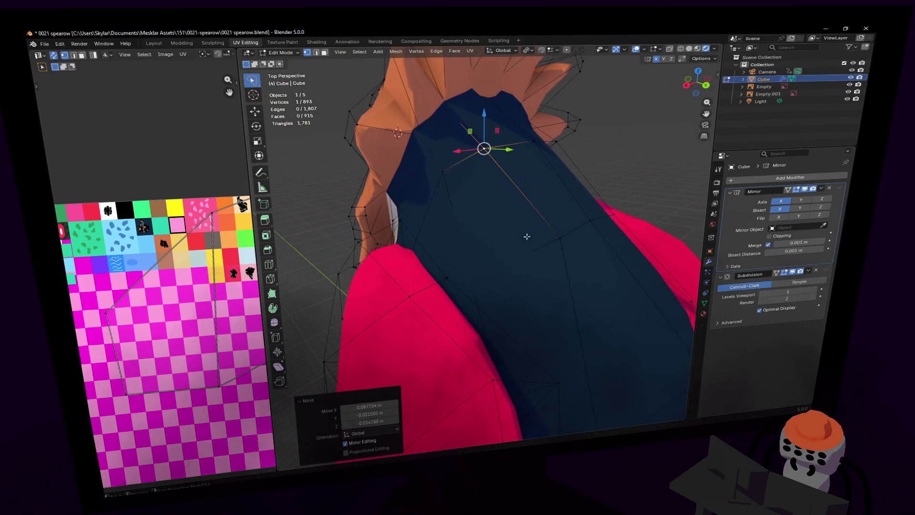
mouse_move(558, 236)
middle_down()
mouse_move(591, 236)
mouse_move(576, 238)
middle_up()
key(g)
click(579, 238)
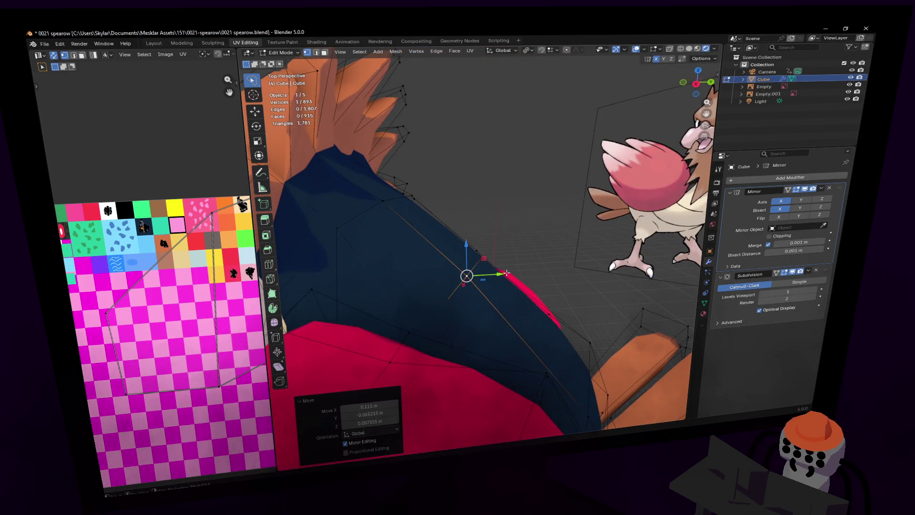
- Adjust more vertices along the dark-blue nape, then pull back to see the whole bird
key(g)
click(524, 263)
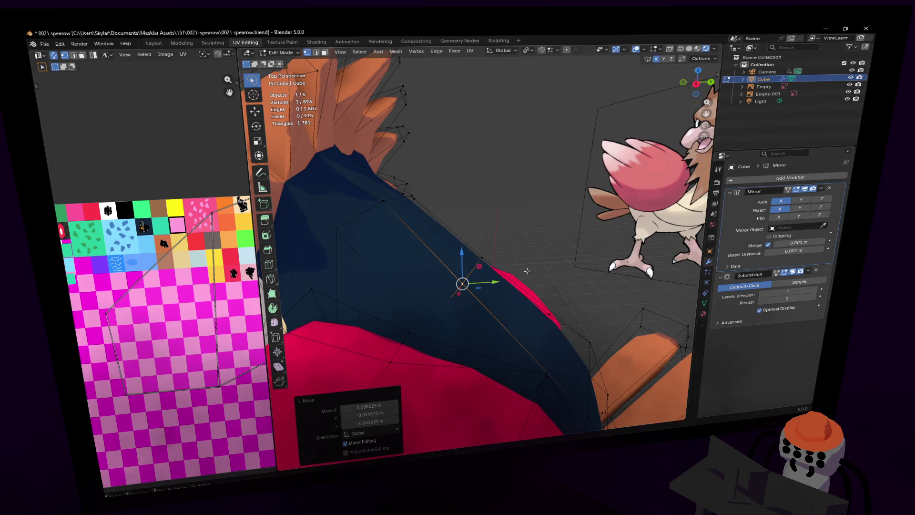
key(shift+grave)
click(513, 227)
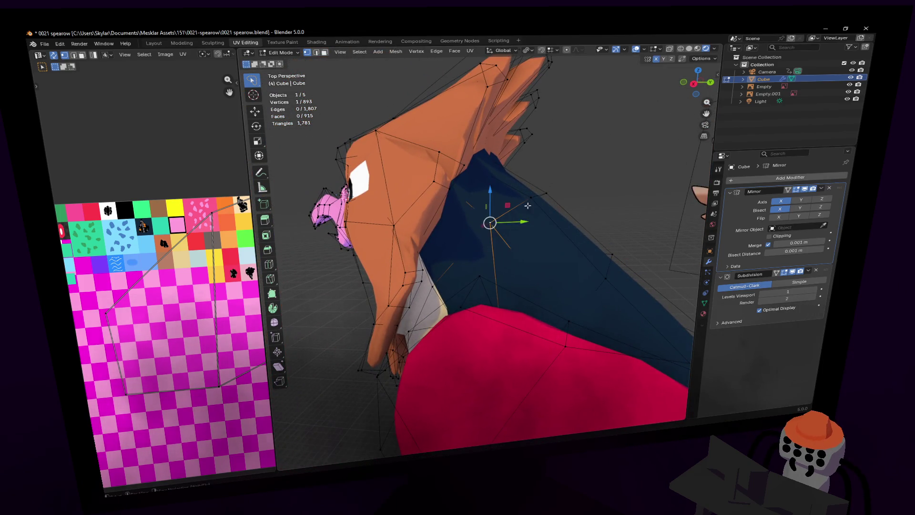
key(g)
click(512, 228)
middle_drag(512, 228, 492, 213)
key(g)
click(496, 215)
key(shift+grave)
key(s)
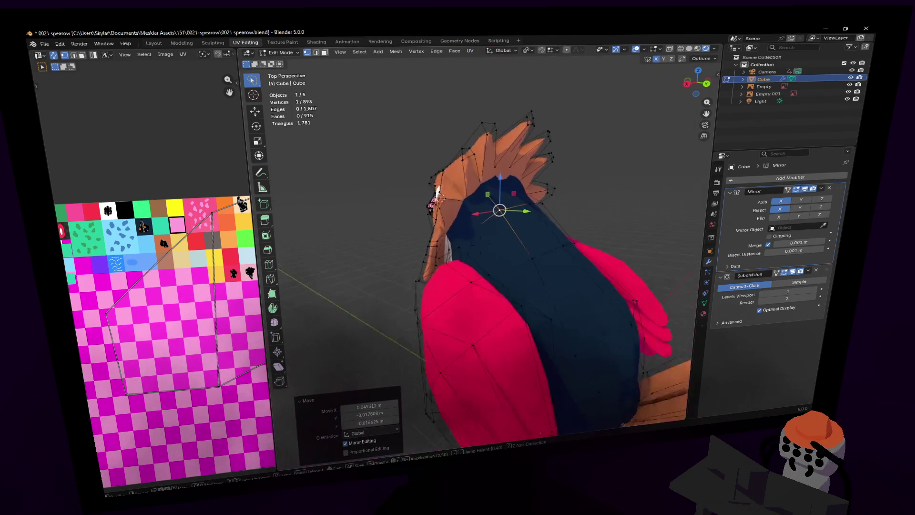
key(Tab)
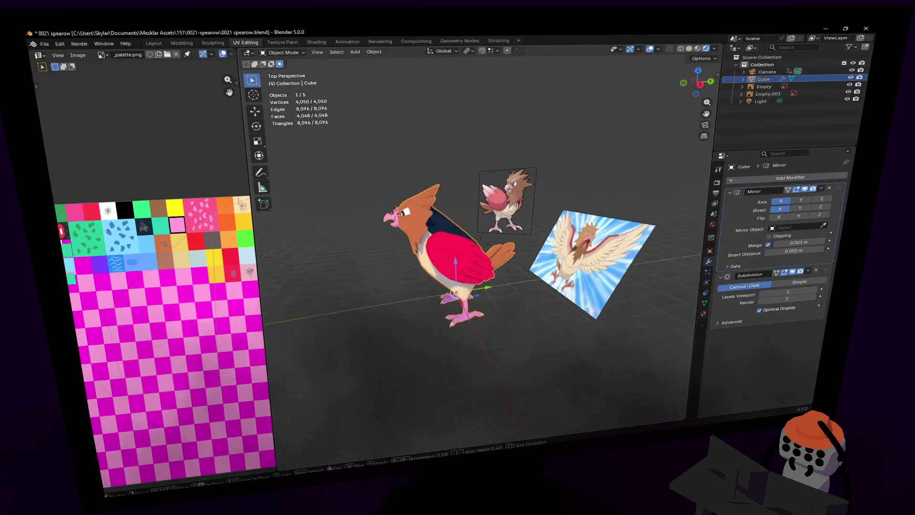
key(a)
key(d)
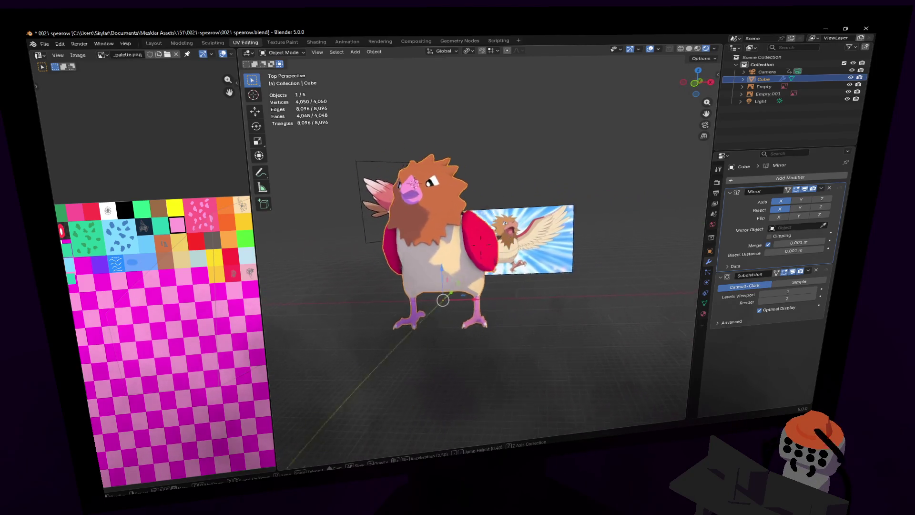
key(a)
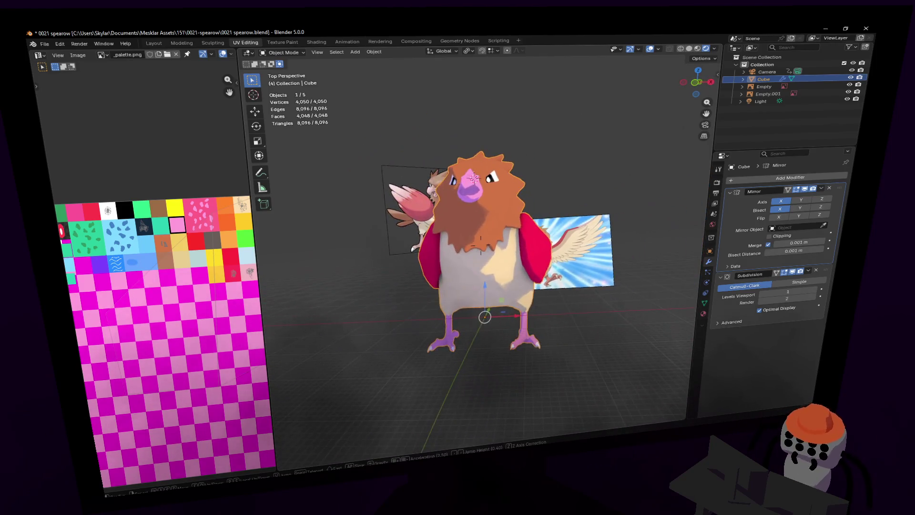
key(d)
click(424, 225)
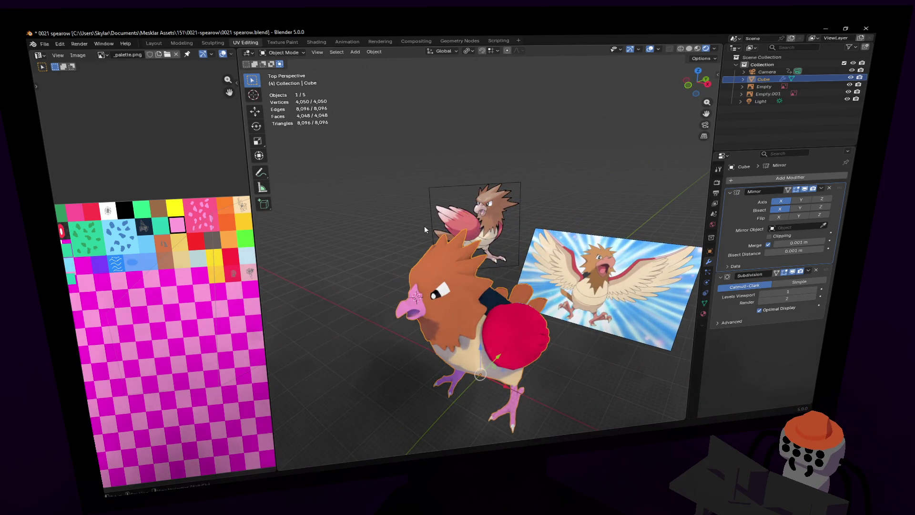
key(shift+grave)
key(w)
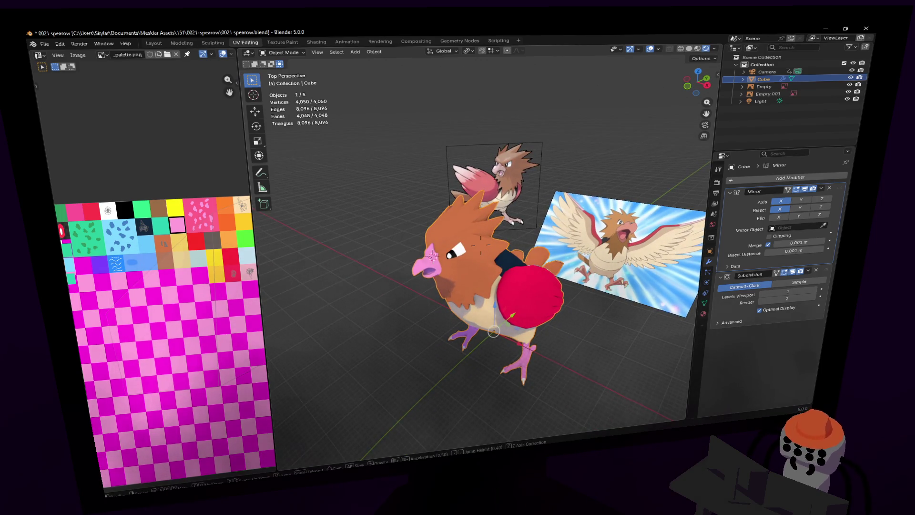
click(389, 342)
key(Tab)
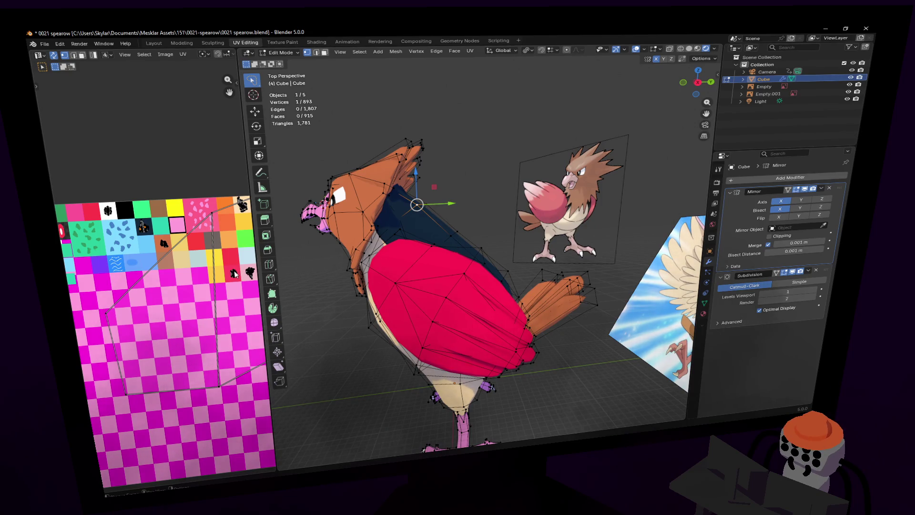
- In face select mode, loop-select a four-face strip along the top of the red wing
key(shift+grave)
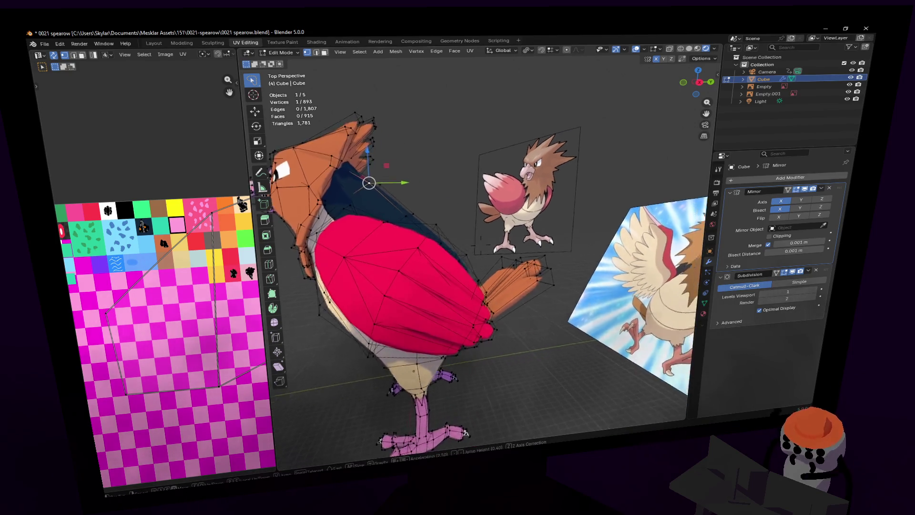
key(w)
click(409, 220)
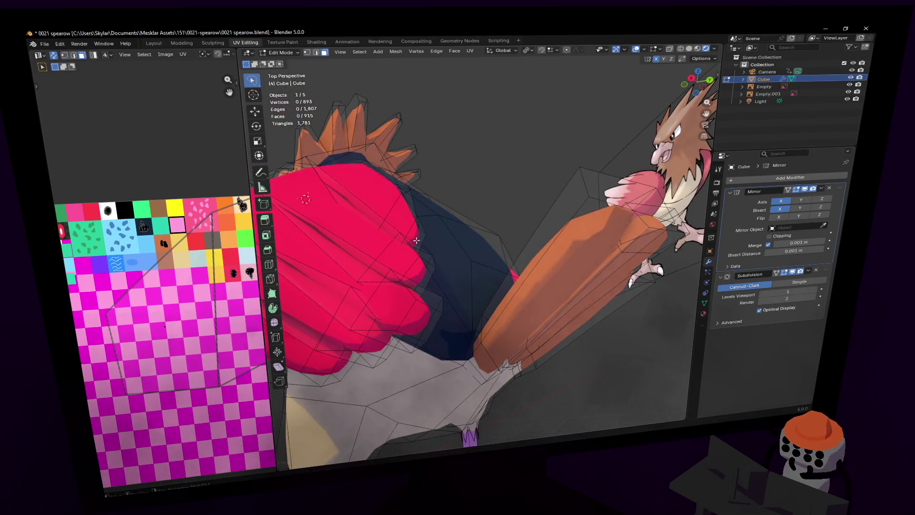
key(3)
click(409, 220)
alt+click(410, 211)
middle_drag(410, 211, 445, 246)
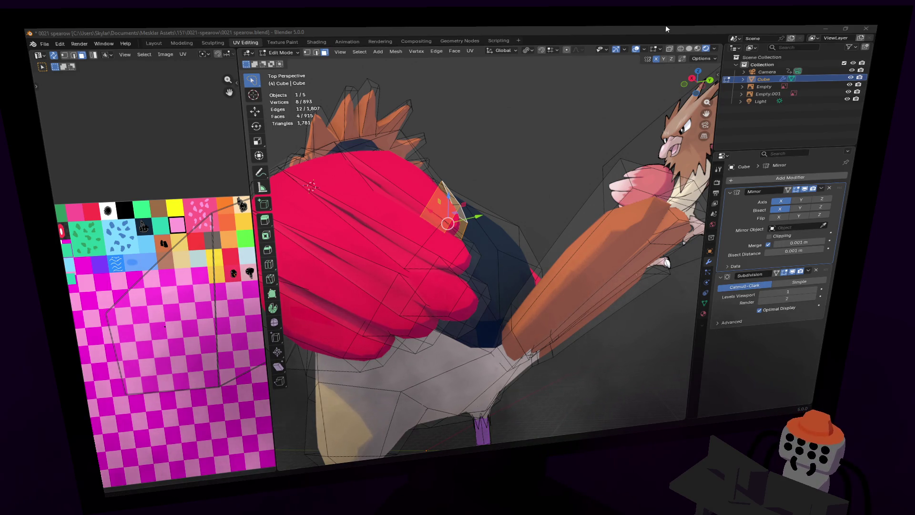
mouse_move(457, 249)
shift+middle_down()
mouse_move(471, 211)
mouse_move(466, 204)
mouse_move(440, 214)
shift+middle_up()
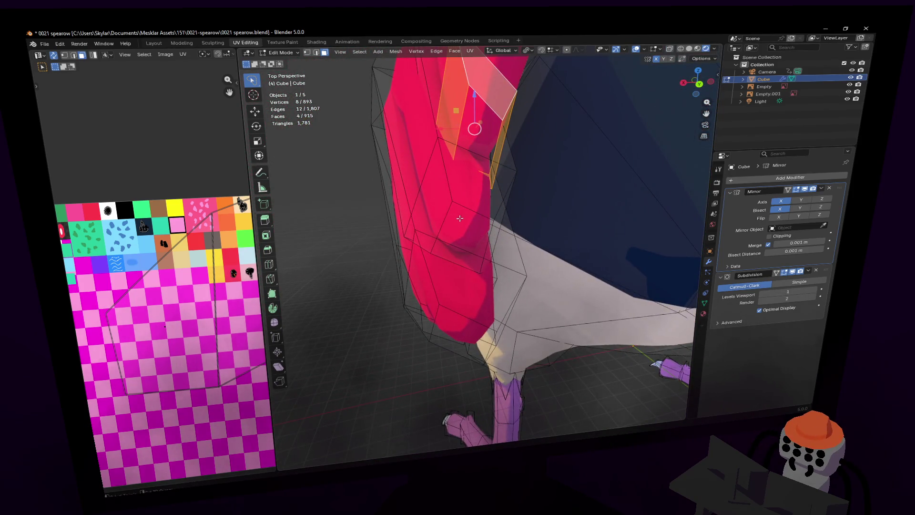
- Select the lower feather-tip faces on the wing, growing the selection with linked picks (L)
shift+click(459, 218)
shift+click(457, 195)
shift+click(460, 197)
shift+click(460, 189)
key(shift+grave)
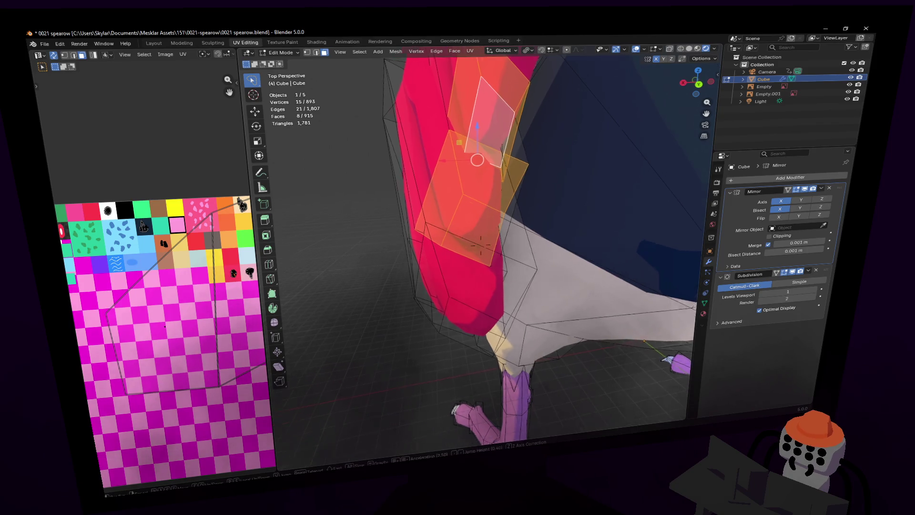
click(510, 212)
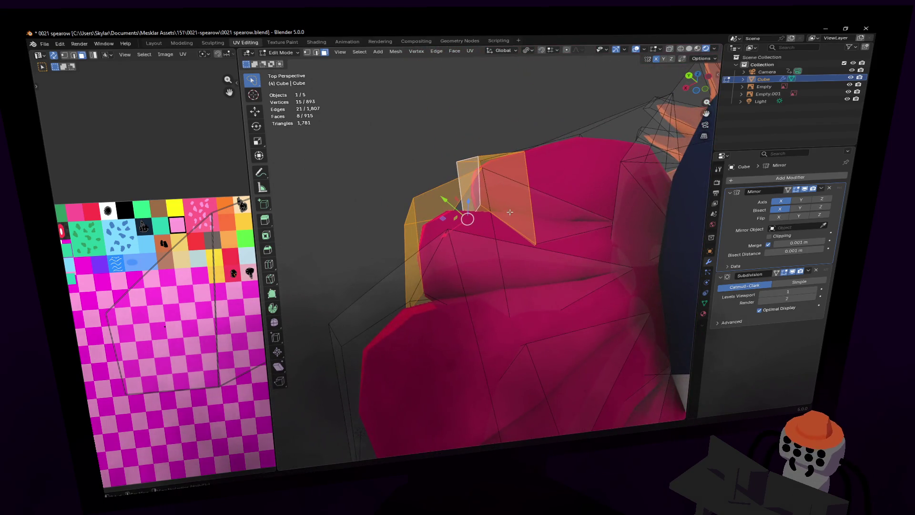
shift+click(485, 249)
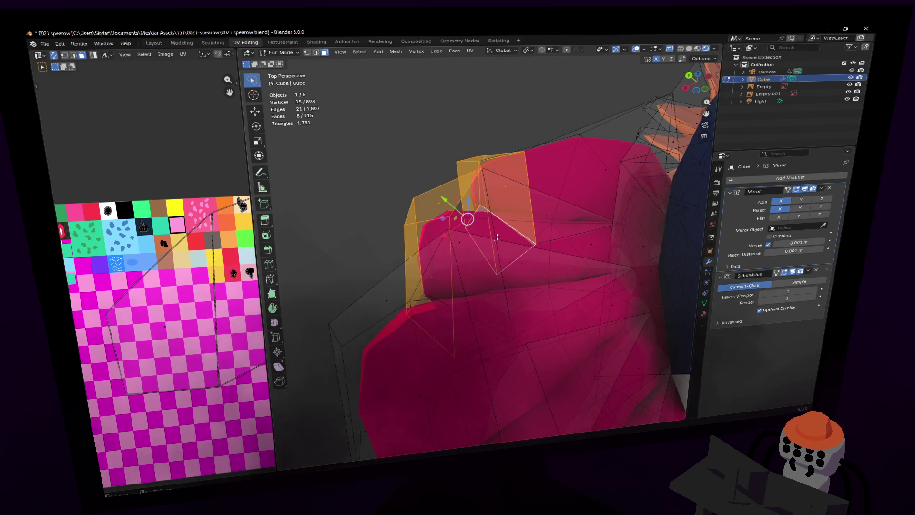
key(shift+grave)
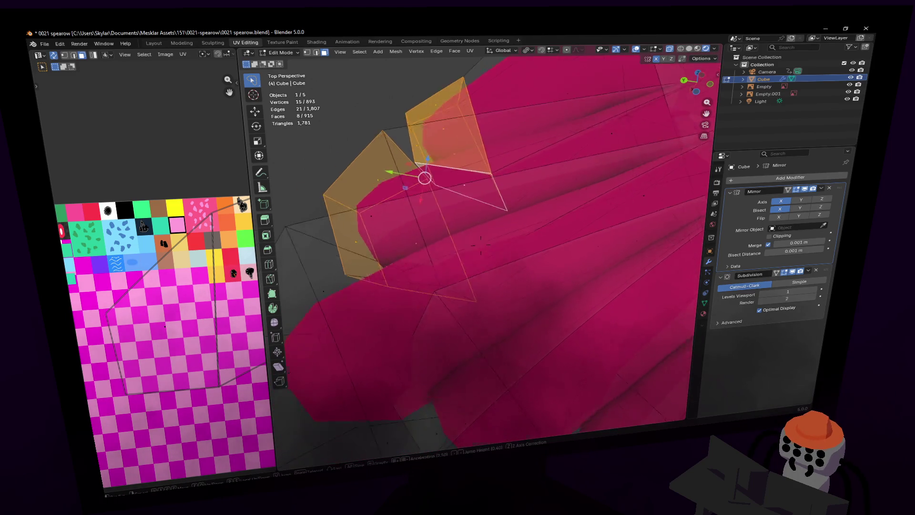
click(456, 205)
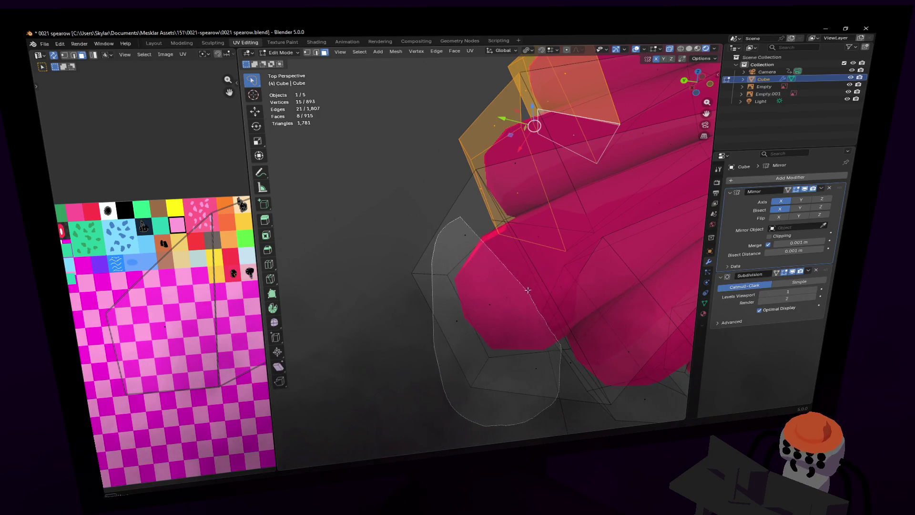
key(l)
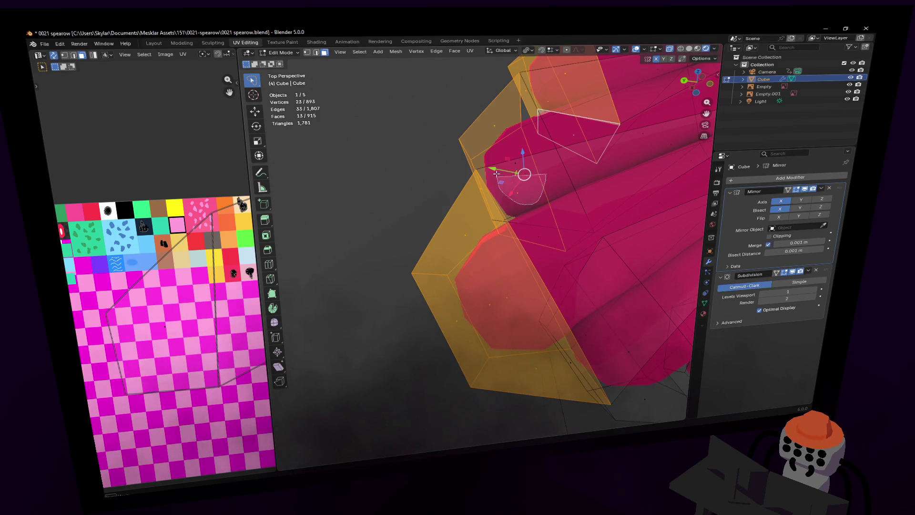
key(l)
shift+scroll(556, 238, down, 5)
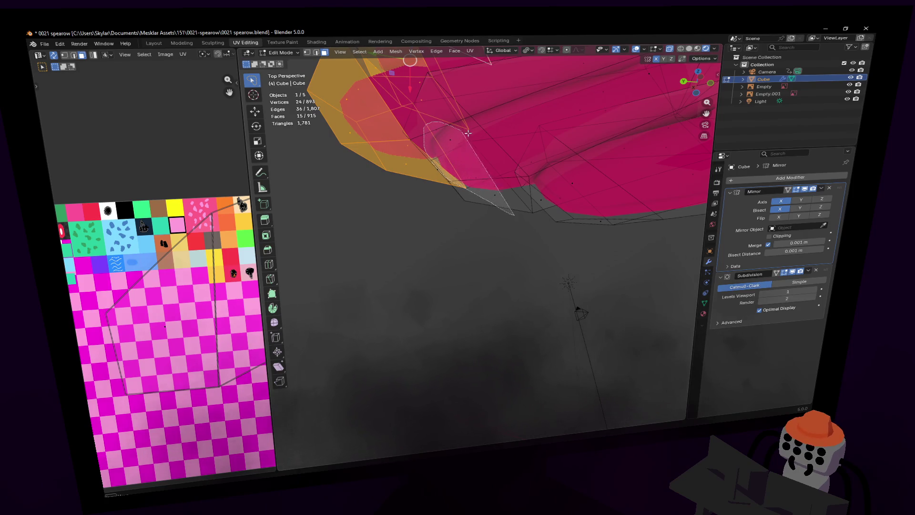
key(l)
key(l)
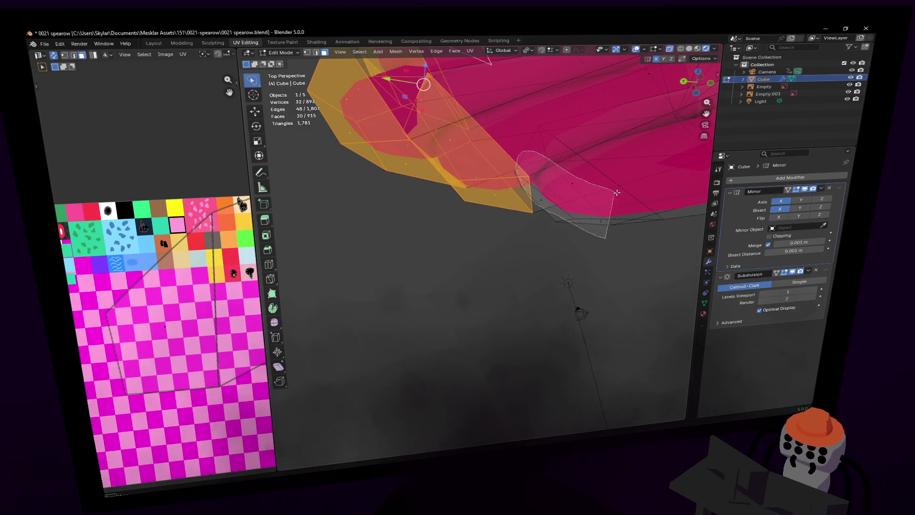
key(shift+grave)
key(s)
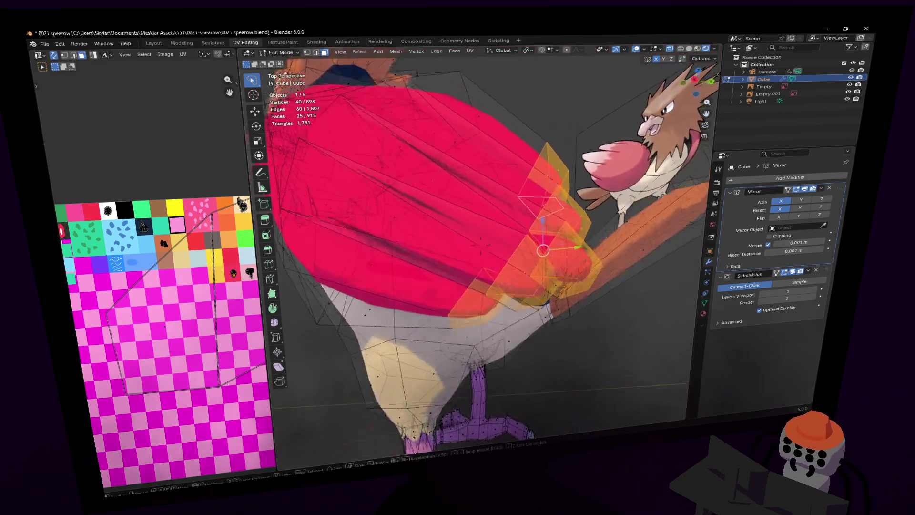
- Unwrap the feather faces, move their UVs onto the pink swatch, and return to Object Mode
key(Return)
key(u)
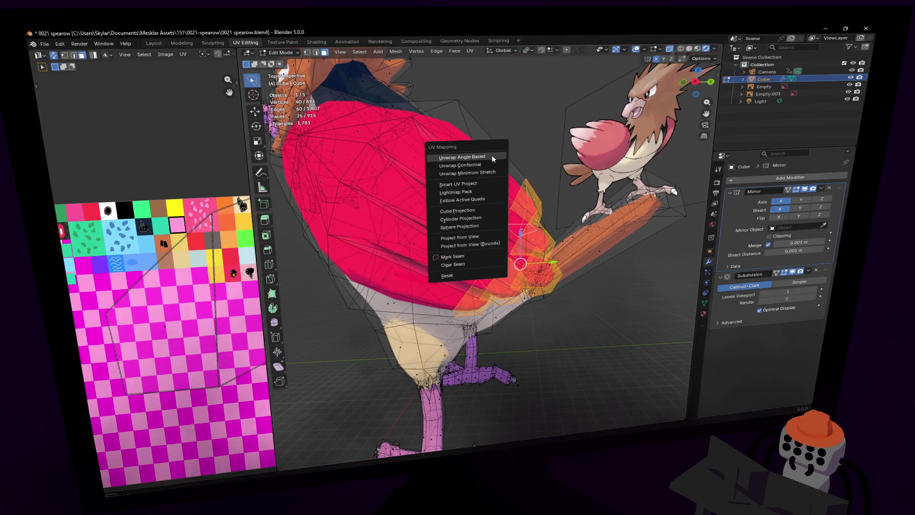
key(g)
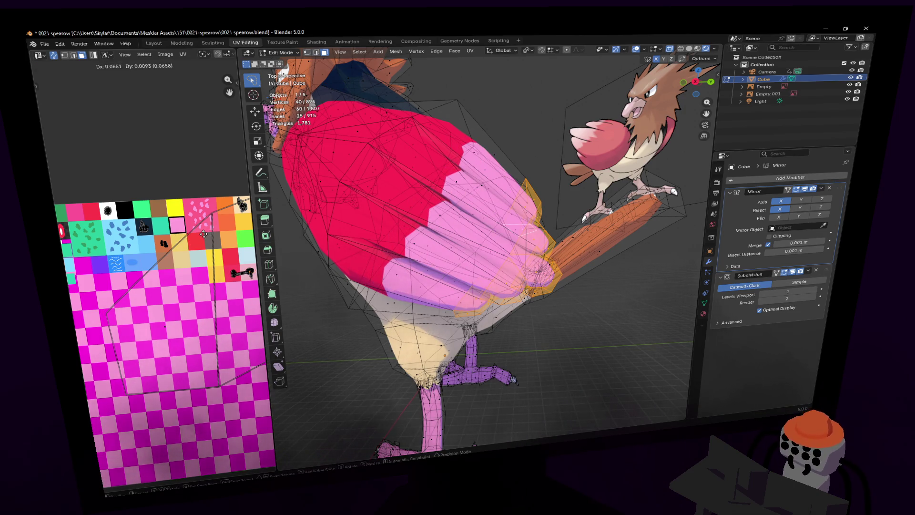
click(202, 233)
key(Tab)
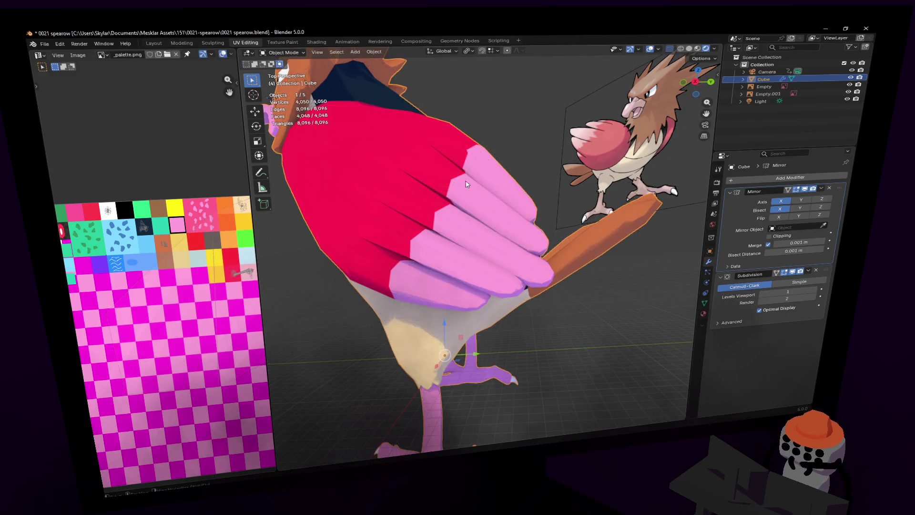
key(shift+grave)
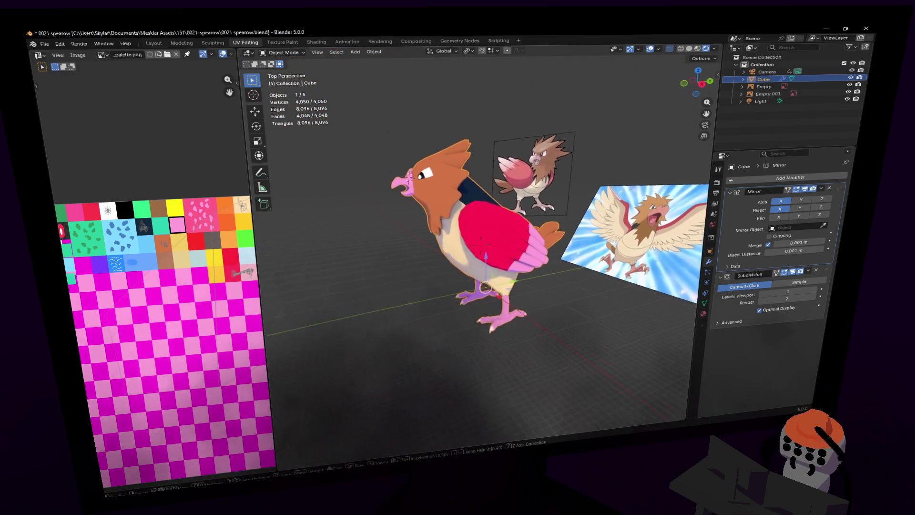
key(w)
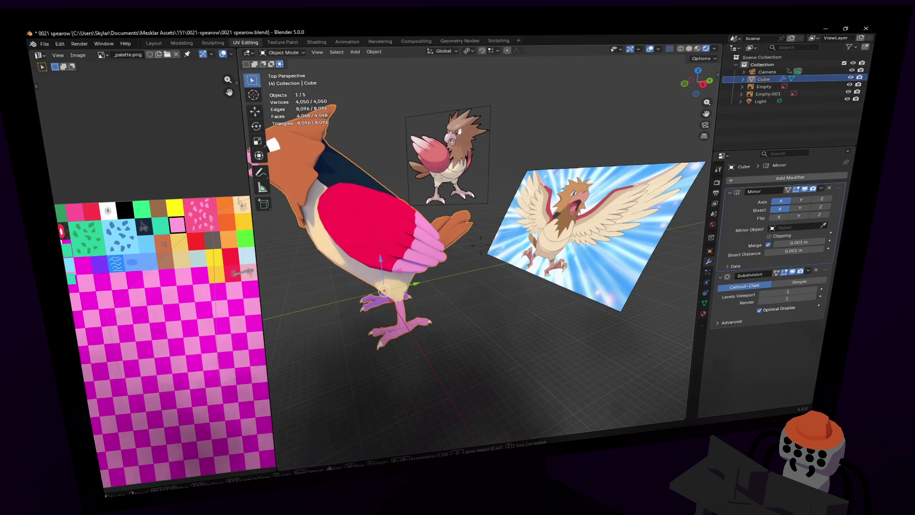
key(w)
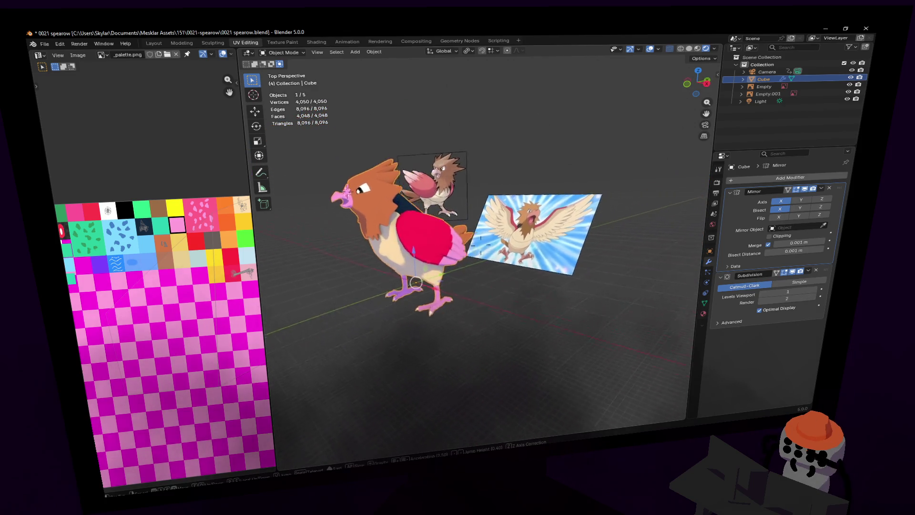
key(d)
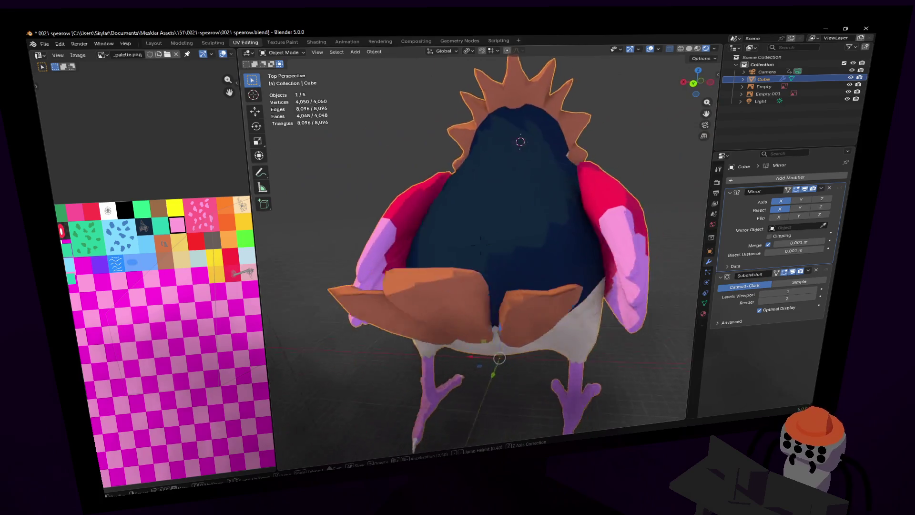
key(s)
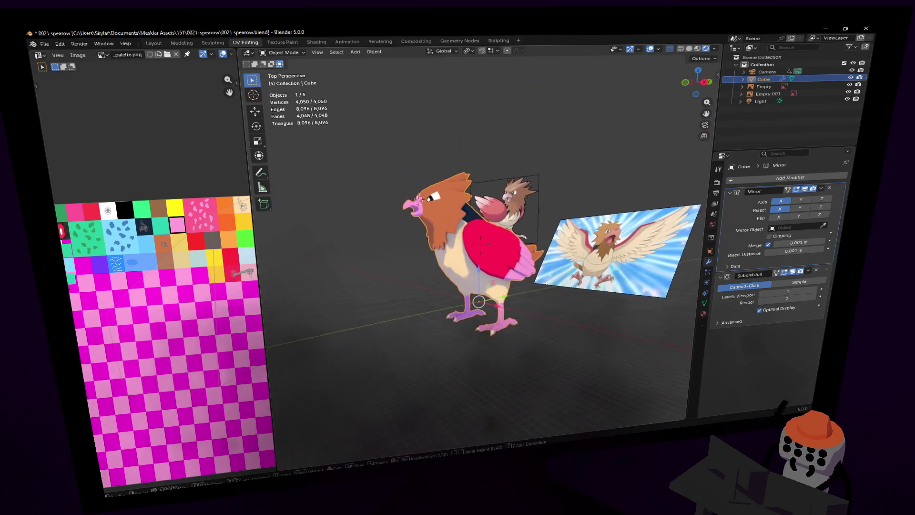
key(d)
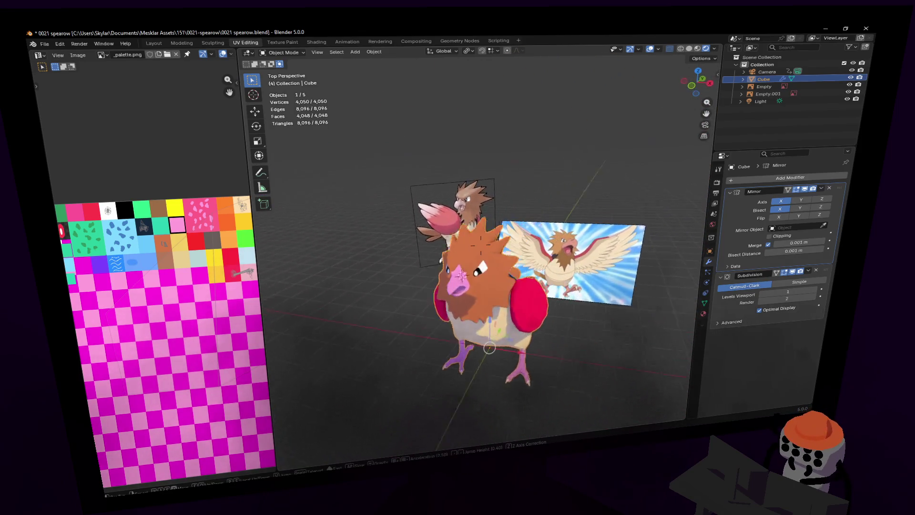
key(w)
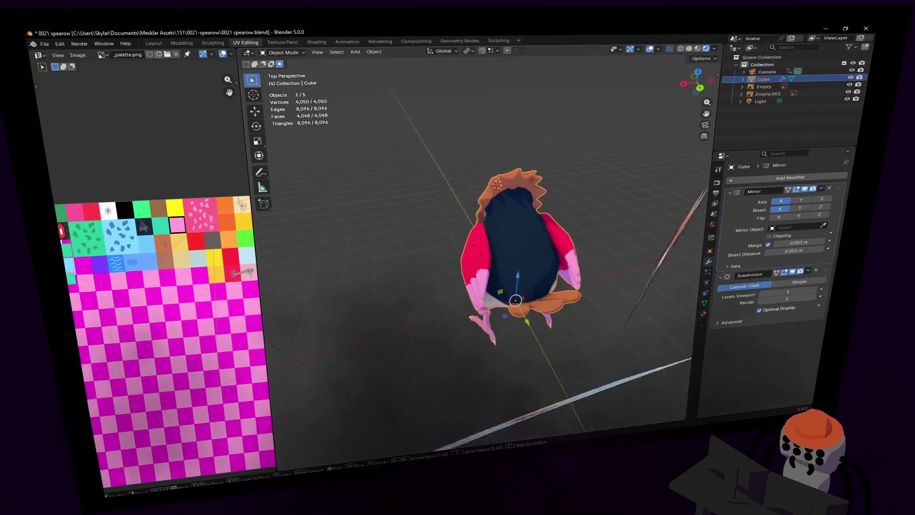
click(466, 184)
key(Tab)
- Slide the selected wing vertices inward along X and frame a side view of the wing
middle_drag(466, 183, 501, 180)
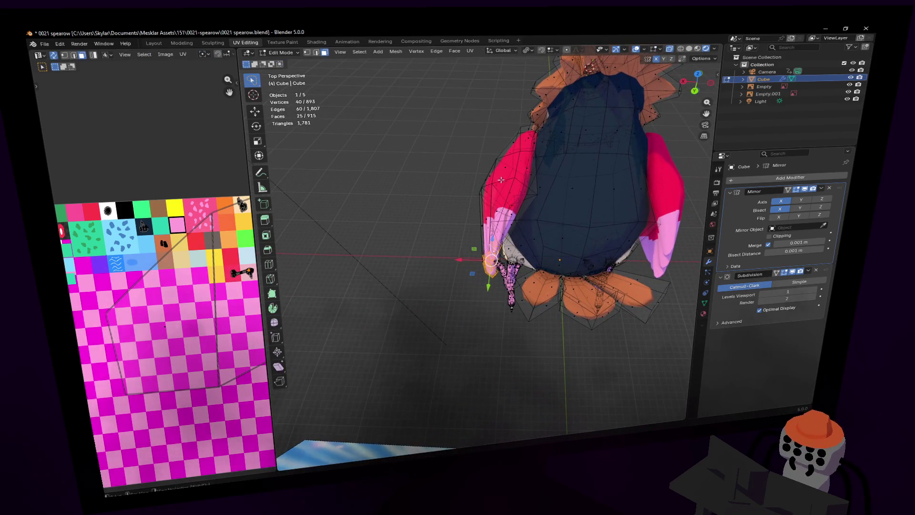
drag(461, 260, 464, 260)
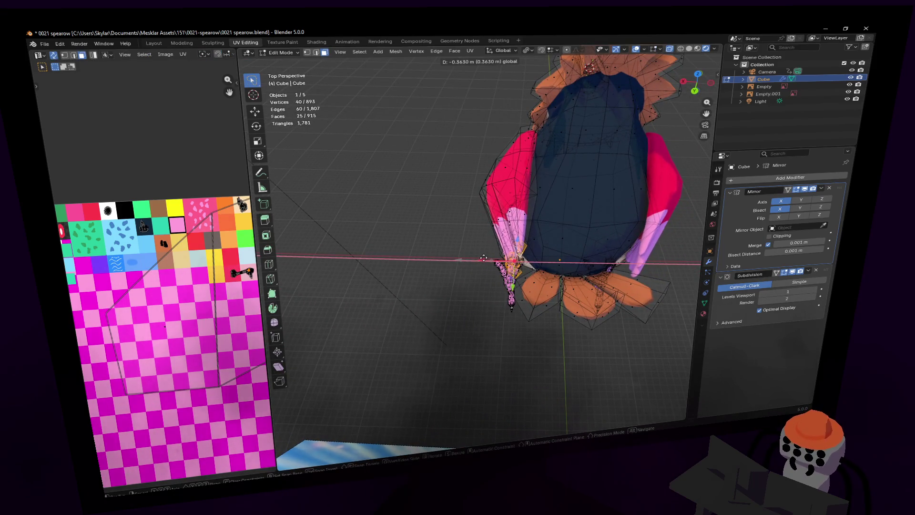
click(483, 256)
click(489, 259)
key(shift+grave)
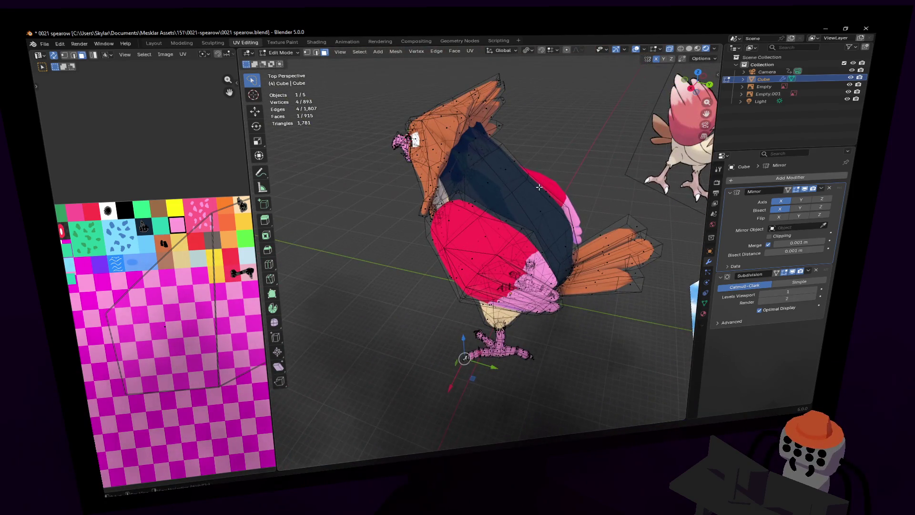
click(510, 242)
key(shift+grave)
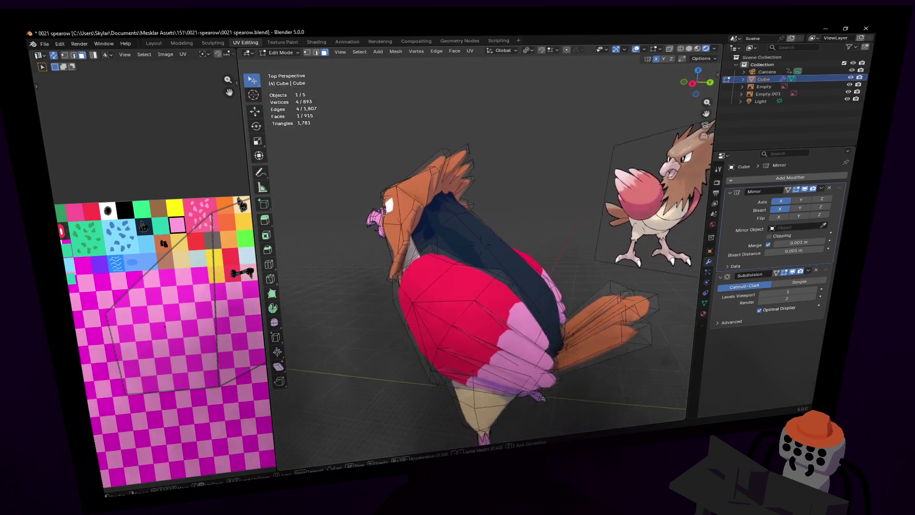
click(475, 248)
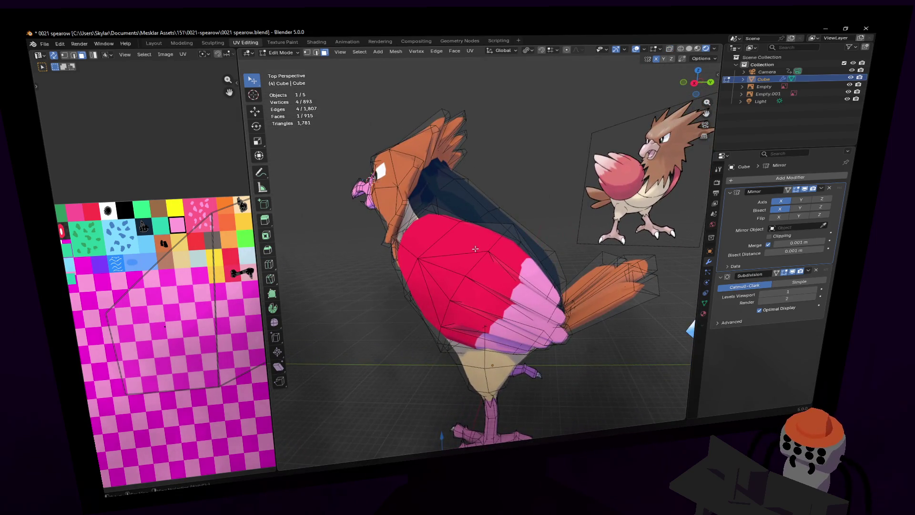
- In edge select mode, pick two edges on the red wing and move them
key(2)
click(470, 273)
middle_drag(445, 317, 472, 305)
shift+click(491, 231)
key(g)
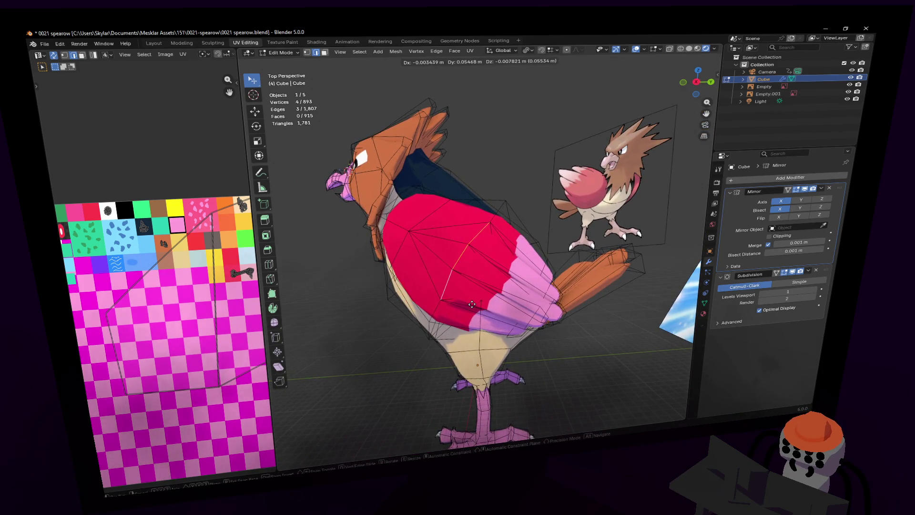
click(469, 238)
- Reposition one more wing edge, then orbit to a front view of the bird
click(466, 255)
key(g)
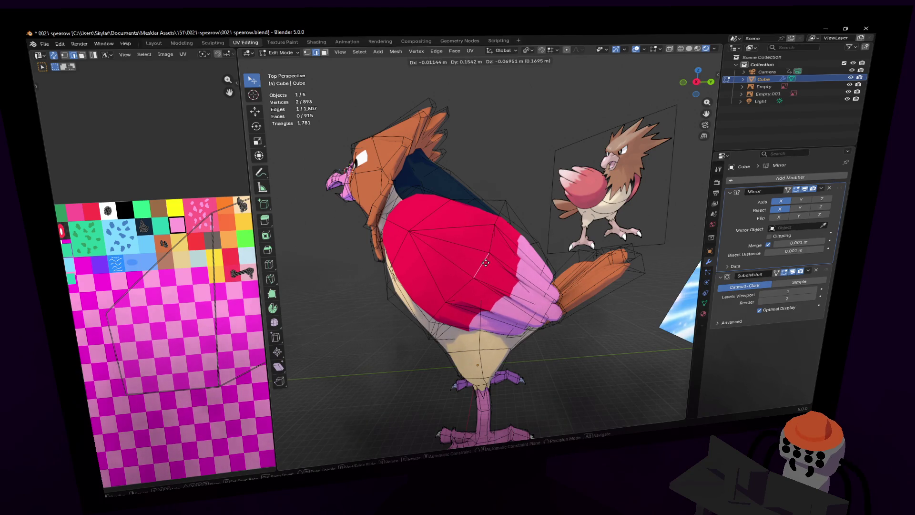
click(500, 267)
mouse_move(501, 267)
middle_down()
mouse_move(643, 229)
mouse_move(469, 286)
mouse_move(454, 277)
middle_up()
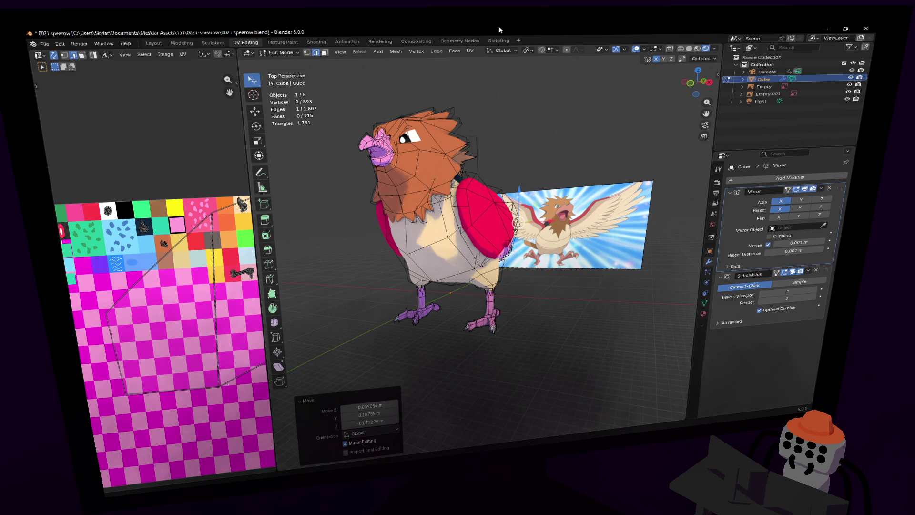
- In Object Mode, walk-navigate around the bird to inspect it up close
key(Tab)
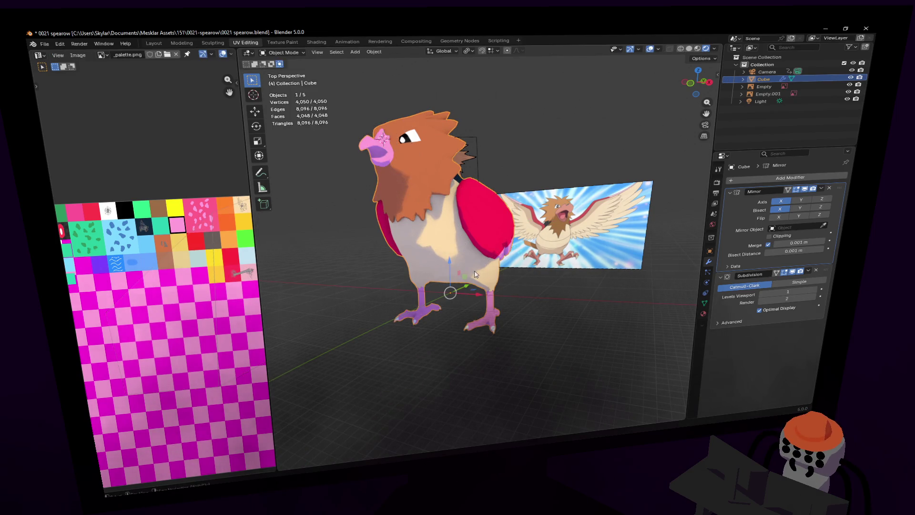
key(shift+grave)
key(w)
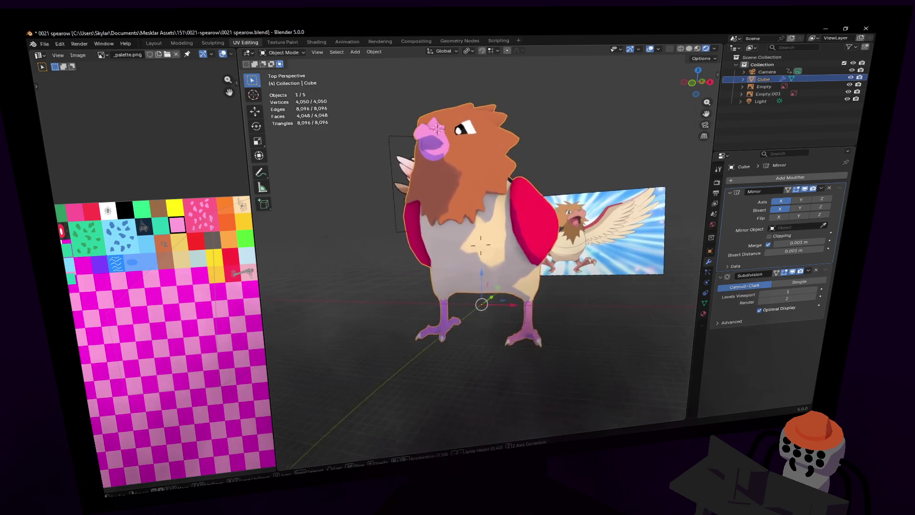
key(a)
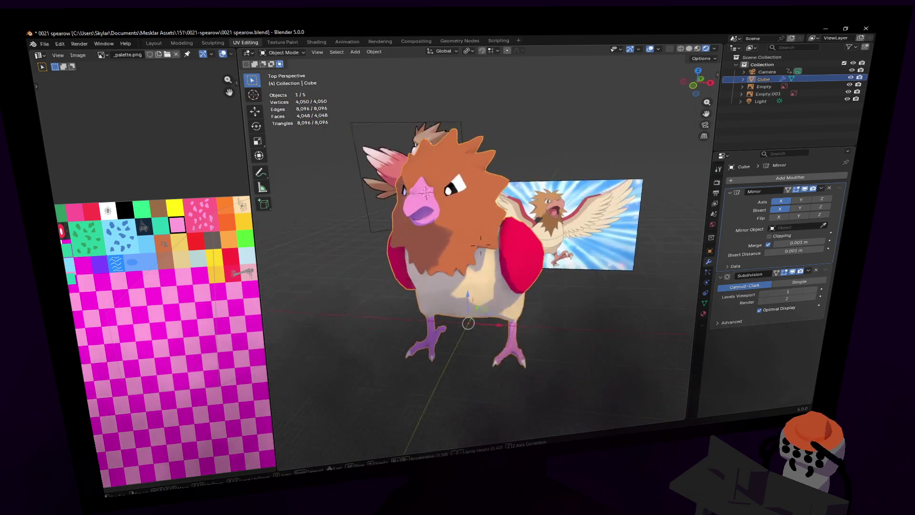
key(a)
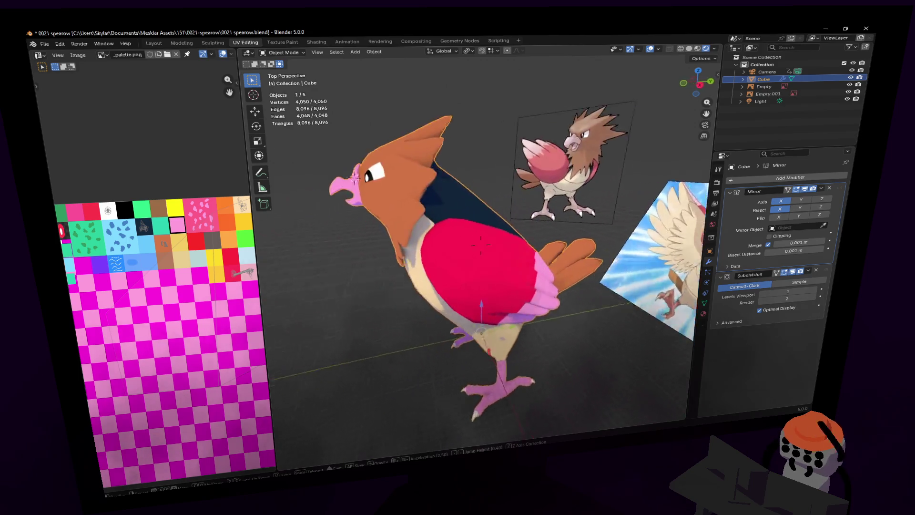
key(w)
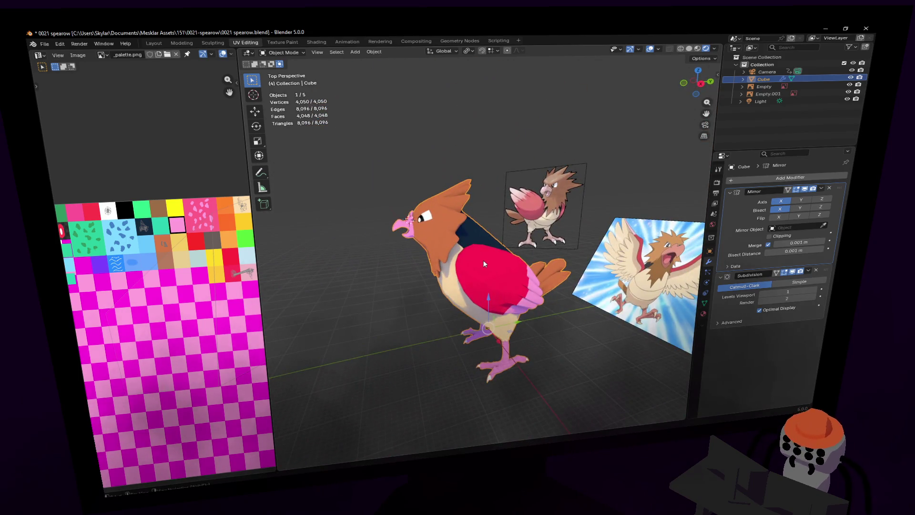
key(w)
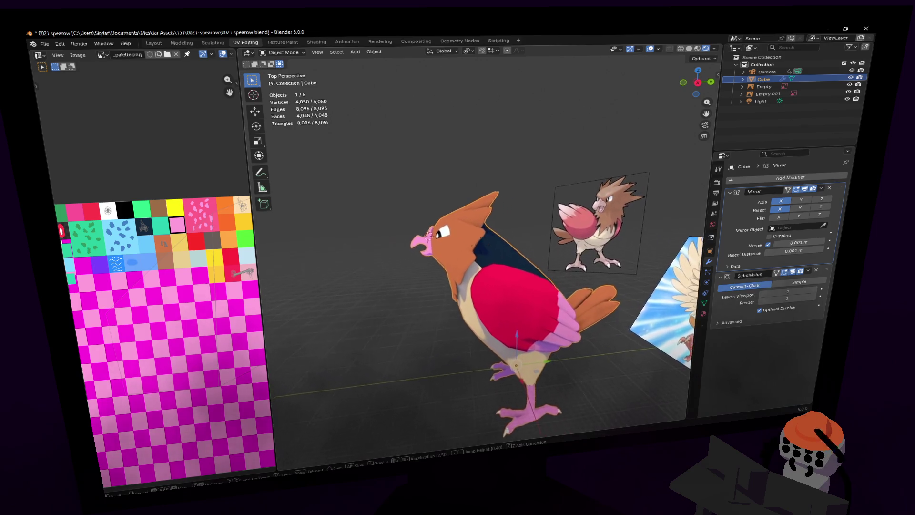
click(473, 262)
- Back in Edit Mode, raise the selected crest vertices and move another crest vertex up and back
key(Tab)
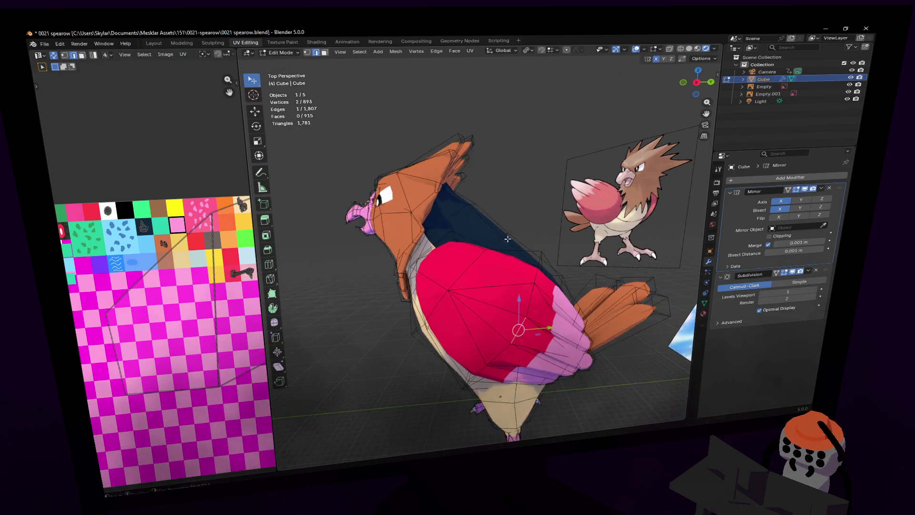
scroll(486, 250, up, 4)
key(g)
key(z)
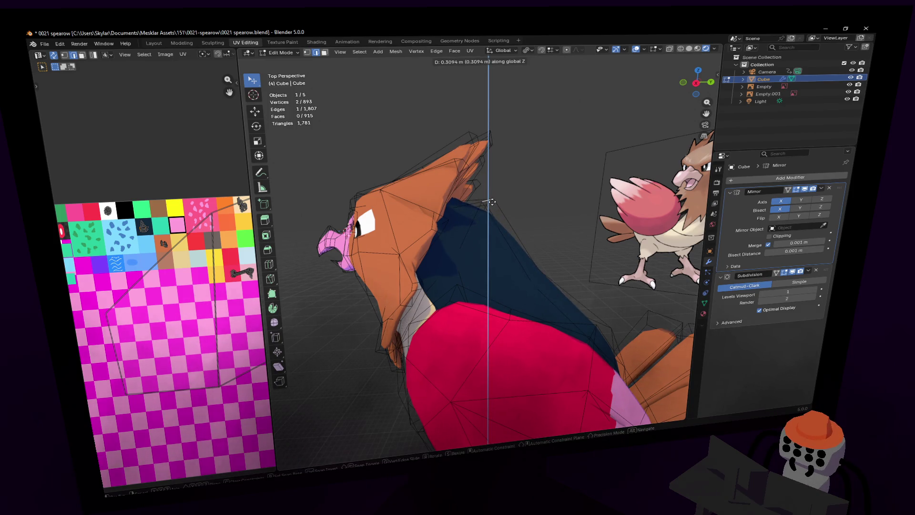
key(Escape)
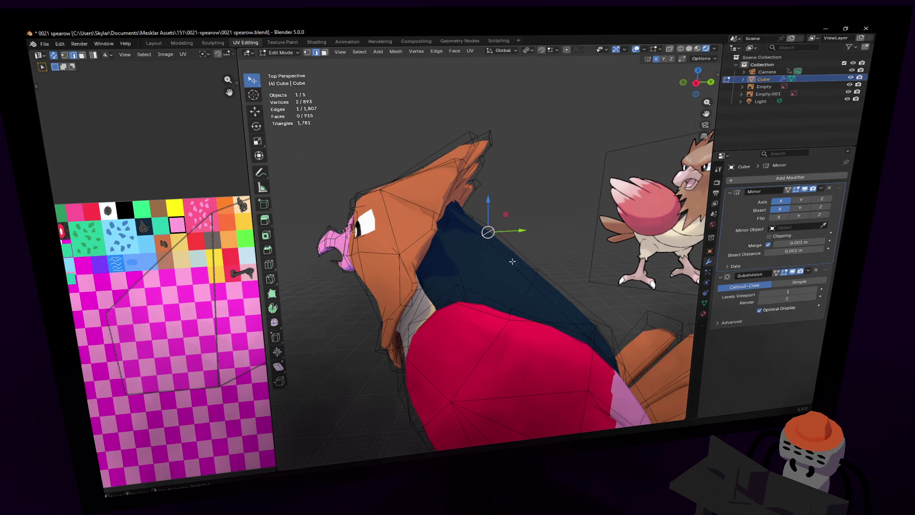
drag(503, 213, 501, 192)
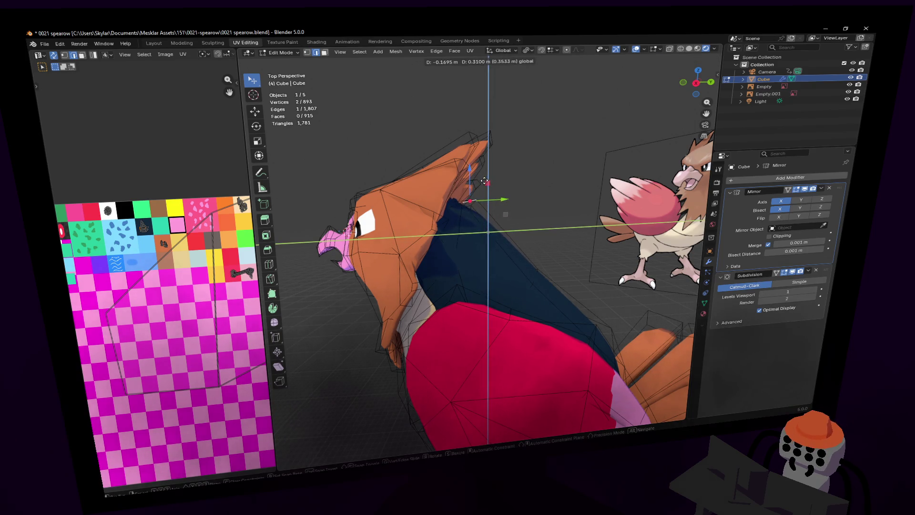
scroll(500, 192, up, 3)
click(507, 261)
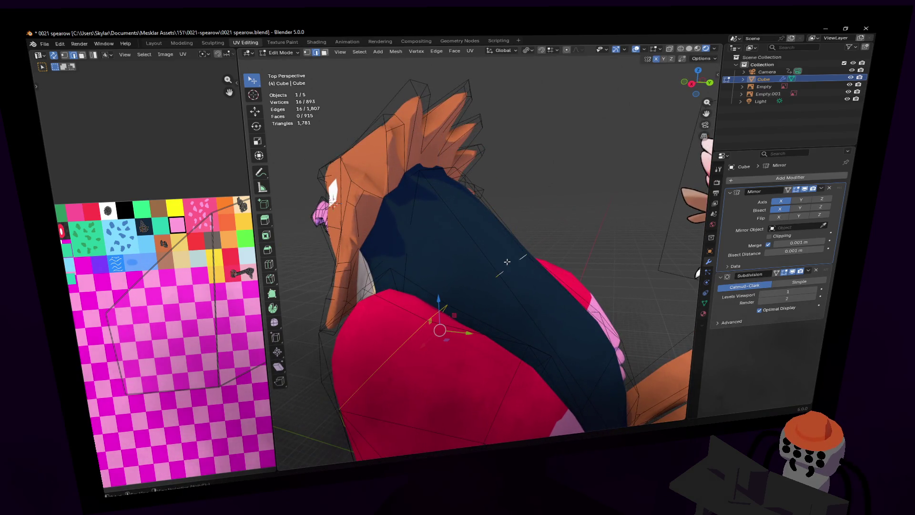
scroll(514, 259, down, 4)
drag(537, 277, 493, 255)
- In vertex select, nudge a single crest vertex and check the crest from behind
key(1)
click(459, 234)
key(g)
click(458, 239)
mouse_move(457, 239)
middle_down()
mouse_move(495, 224)
mouse_move(453, 295)
middle_up()
- Switch to Object Mode to review the whole bird, then return to Edit Mode
key(Tab)
key(shift+grave)
key(s)
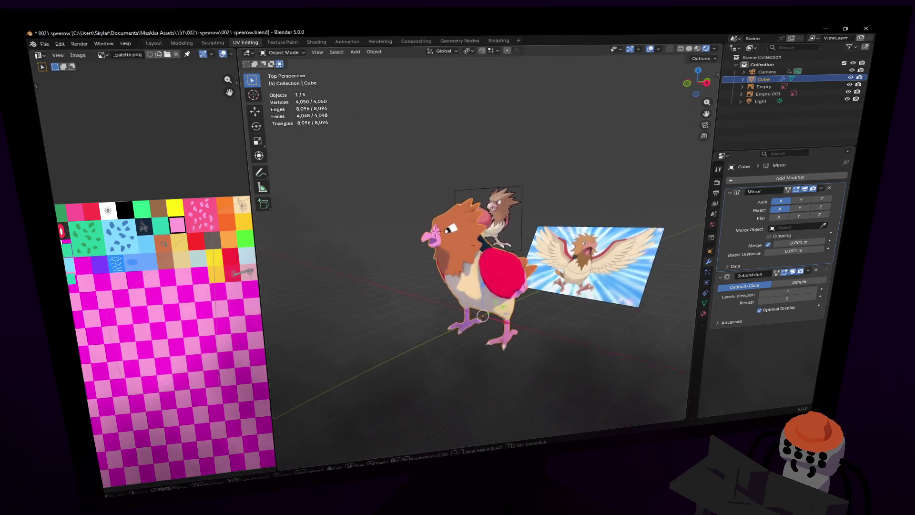
key(w)
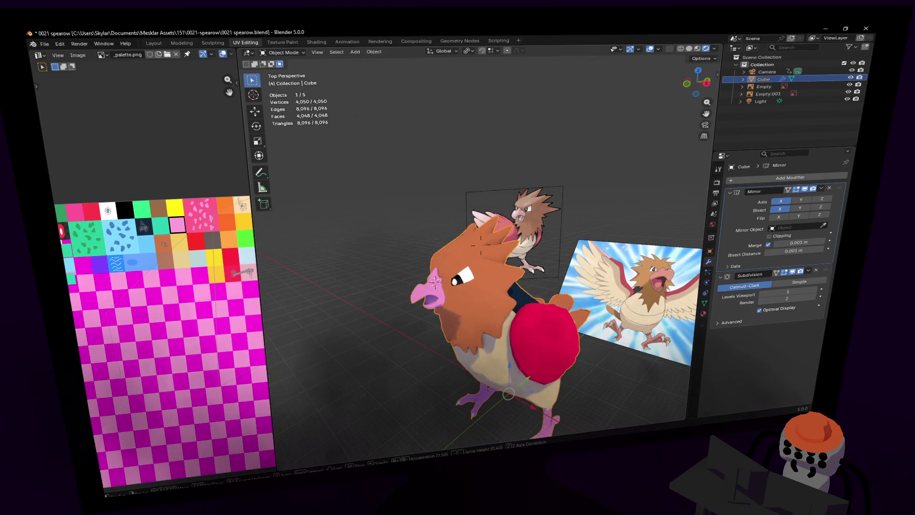
click(419, 364)
key(Tab)
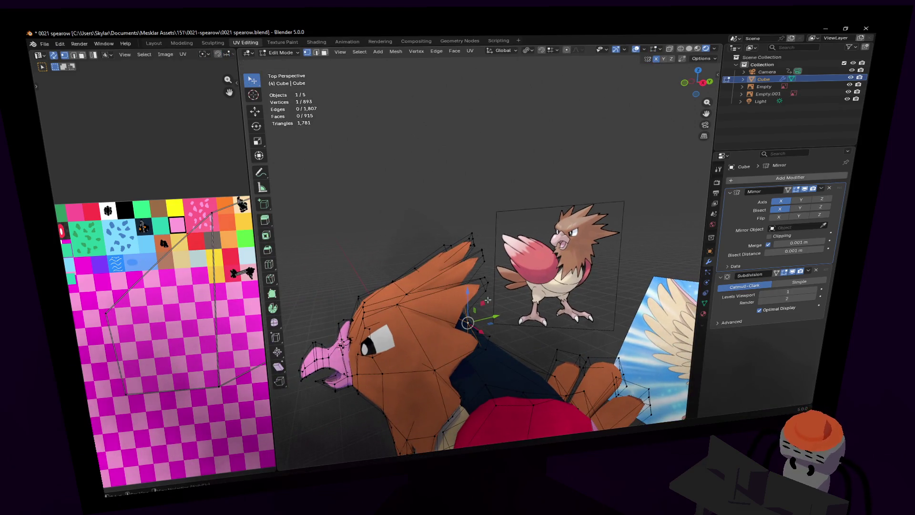
- Nudge a crest vertex, then box-select a crest spike and move it up and back
key(g)
click(470, 232)
ctrl+click(468, 244)
middle_drag(468, 244, 500, 240)
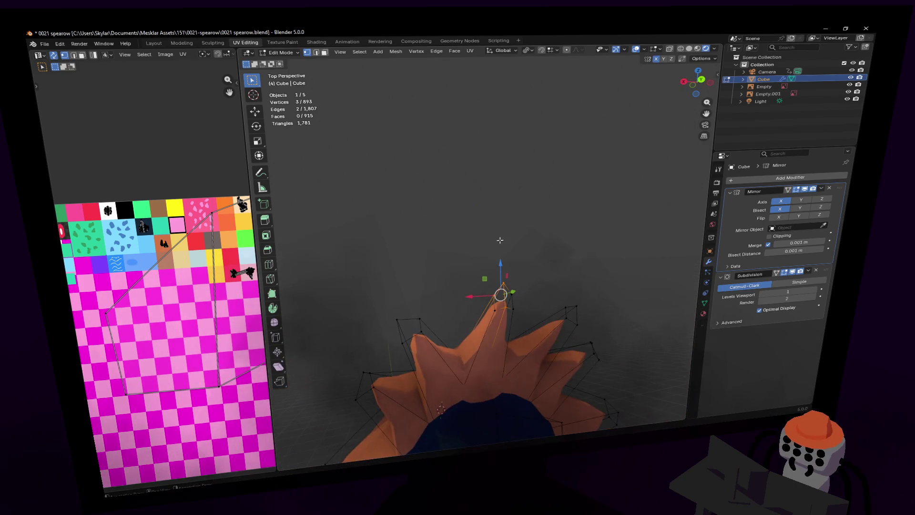
drag(534, 238, 489, 301)
middle_drag(490, 301, 506, 298)
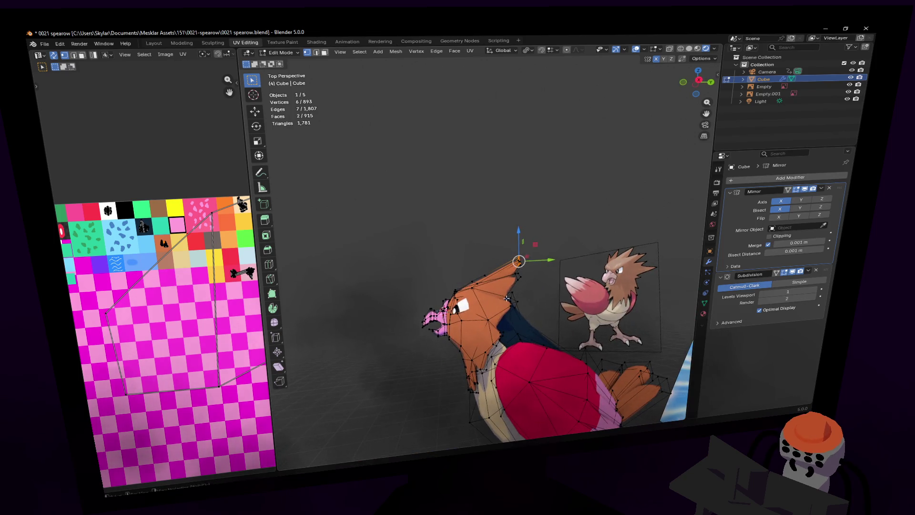
drag(538, 244, 525, 224)
- Deselect part of the spike and move the remaining spike vertices
key(shift+grave)
key(w)
click(535, 248)
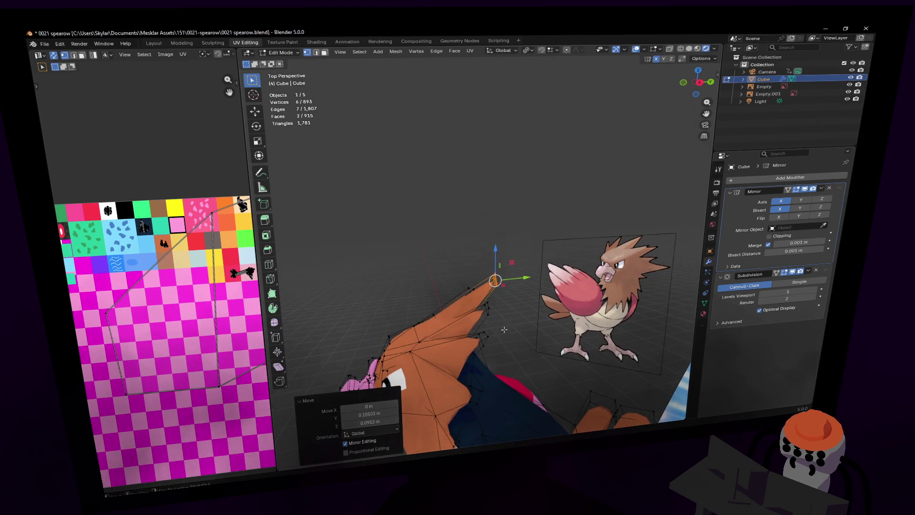
ctrl+drag(479, 313, 477, 311)
key(g)
click(481, 305)
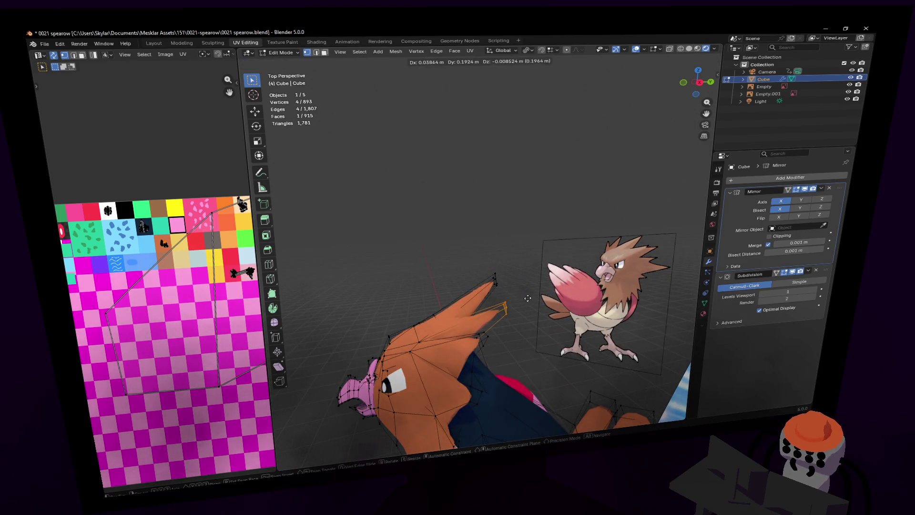
- Tilt the selected crest spike by −9.82 degrees, matching the reference image
key(shift+grave)
key(w)
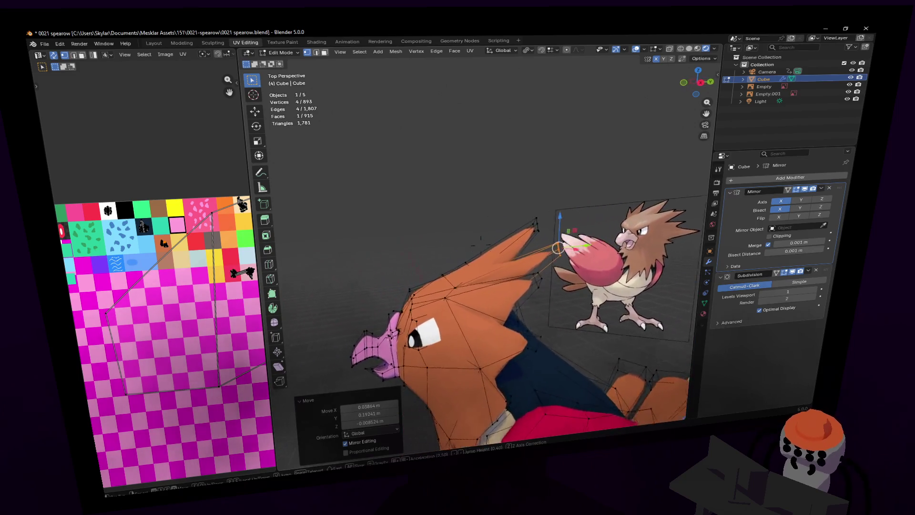
click(525, 301)
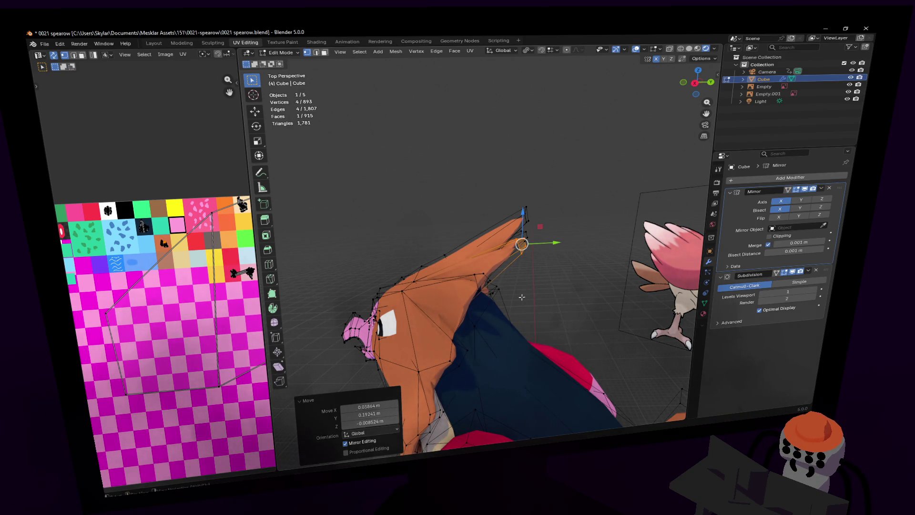
key(shift+grave)
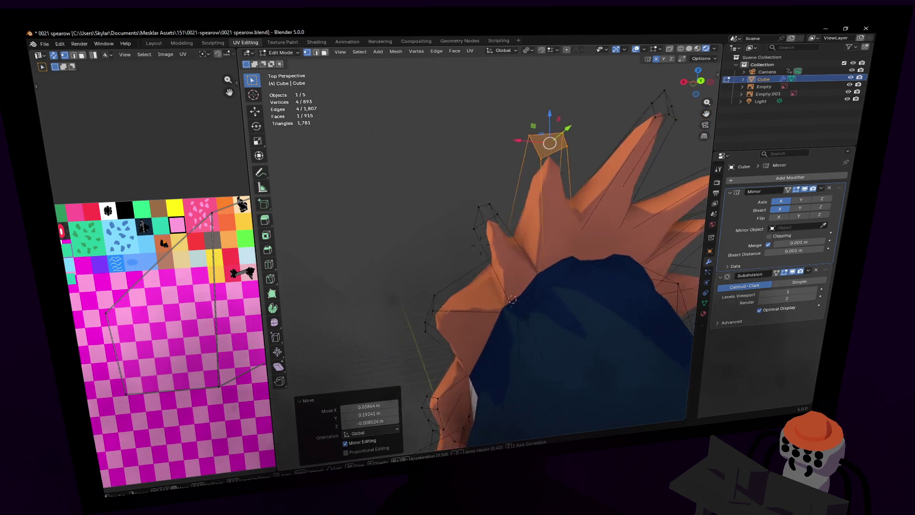
click(440, 257)
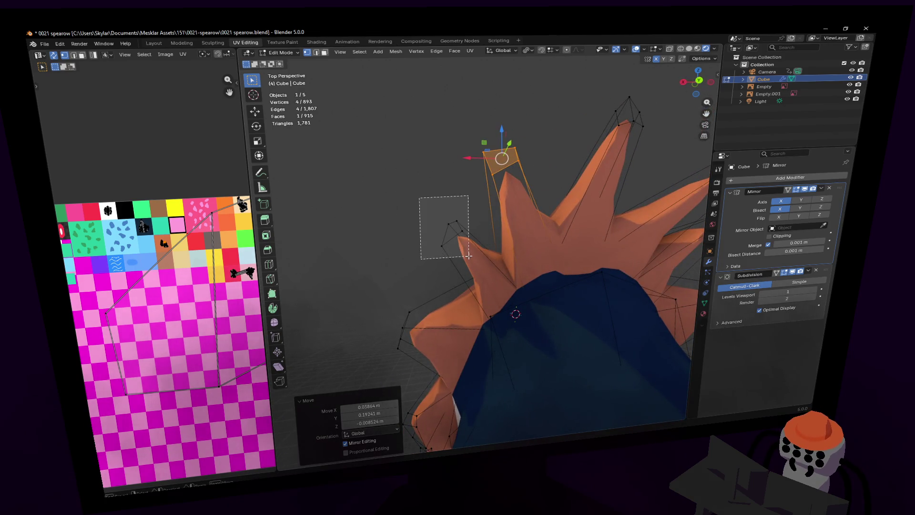
key(shift+grave)
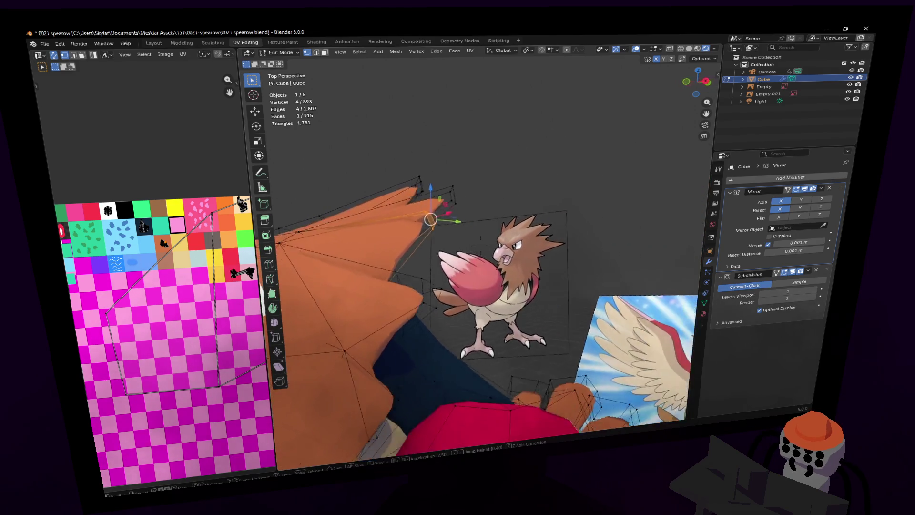
click(485, 264)
key(r)
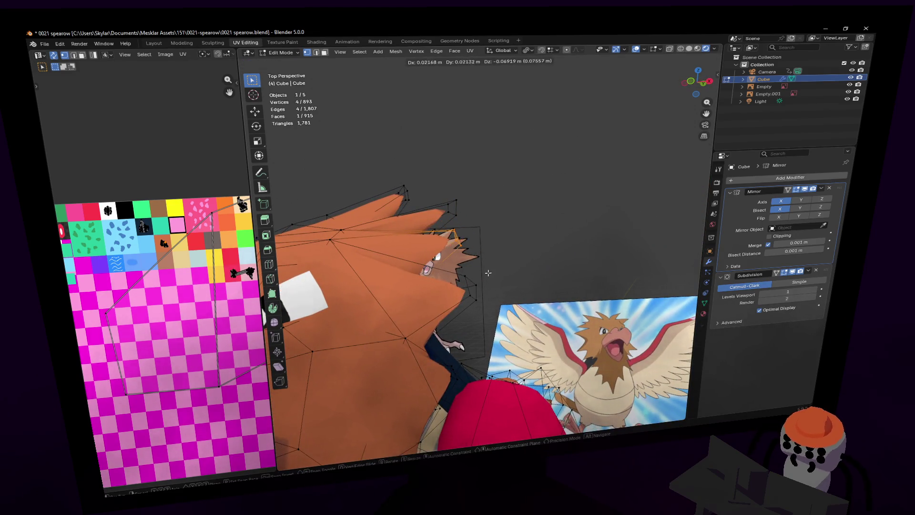
click(489, 270)
- Nudge a head spike vertex slightly and move another crest spike face up and right
key(shift+grave)
key(s)
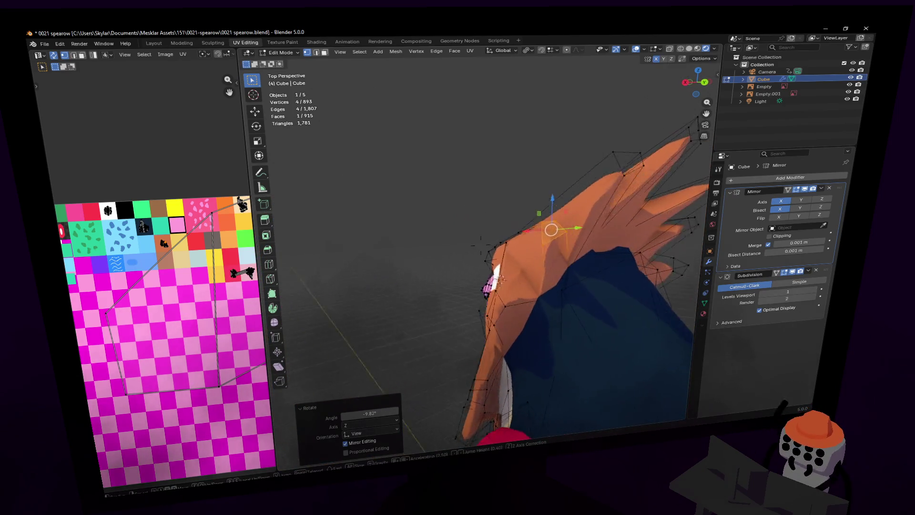
click(578, 182)
key(g)
click(580, 182)
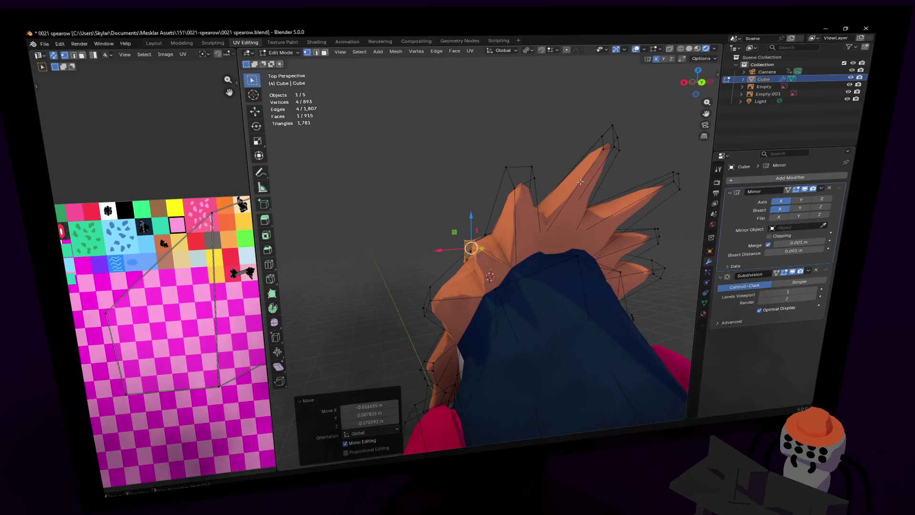
click(526, 147)
key(g)
click(626, 118)
- Lower another spike tip along Z, then view the whole model in Object Mode
drag(640, 100, 590, 154)
key(g)
key(z)
click(601, 153)
key(shift+grave)
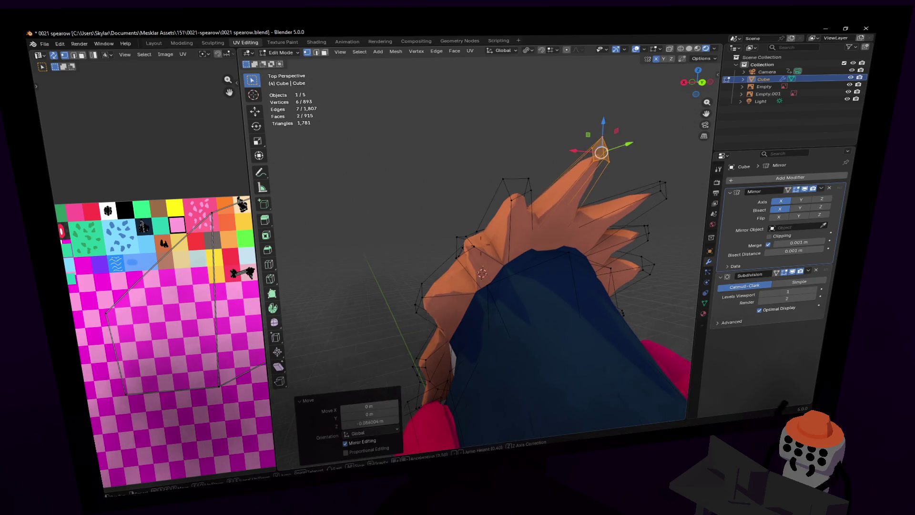
key(Tab)
key(s)
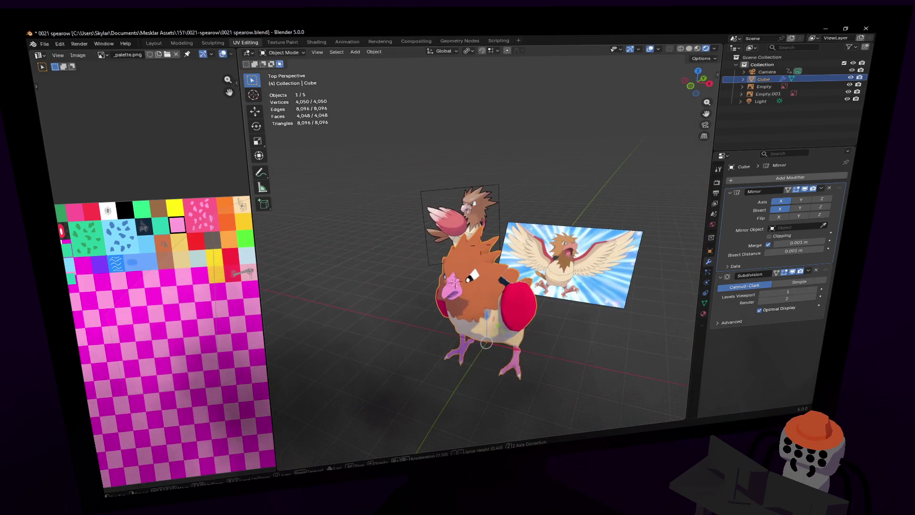
- Fly around to the bird's side and re-enter Edit Mode near the tail
key(w)
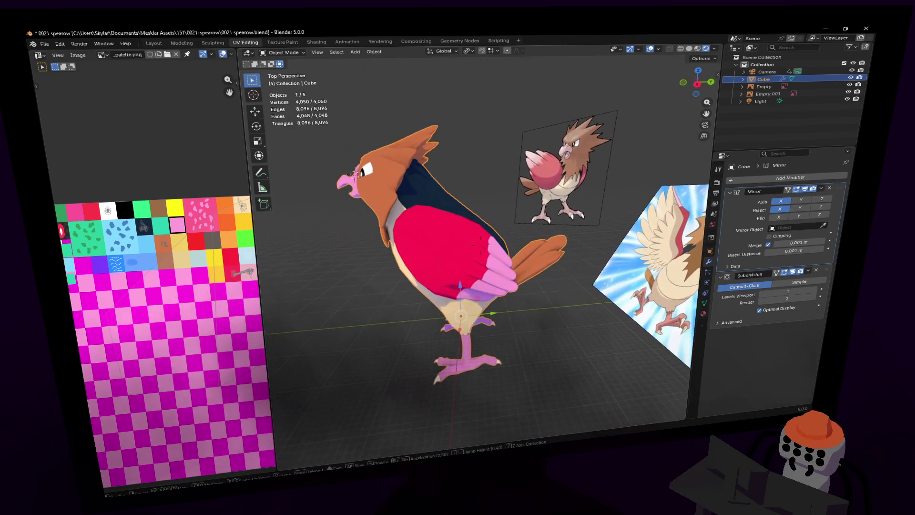
click(508, 195)
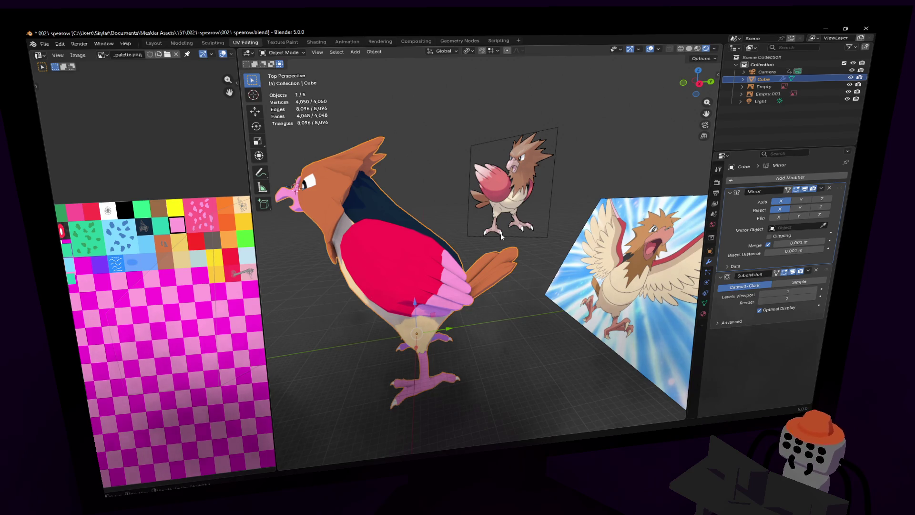
key(shift+grave)
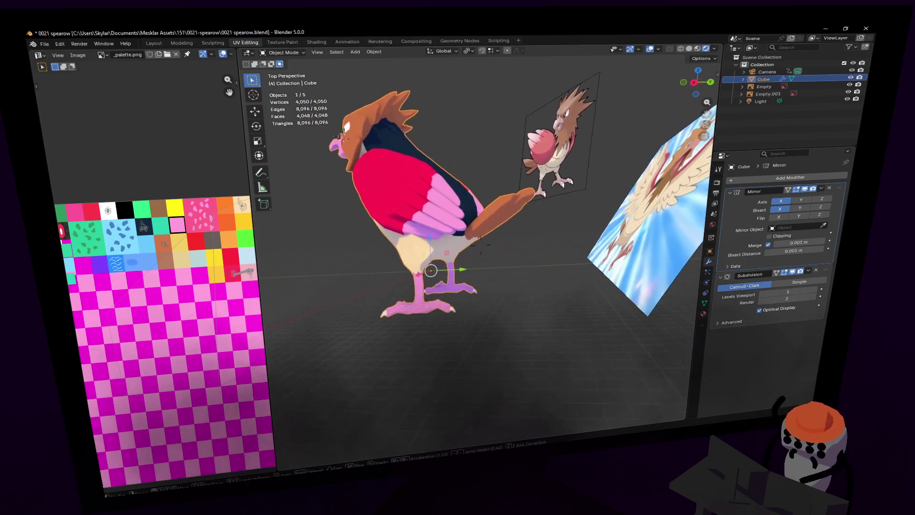
key(w)
key(Tab)
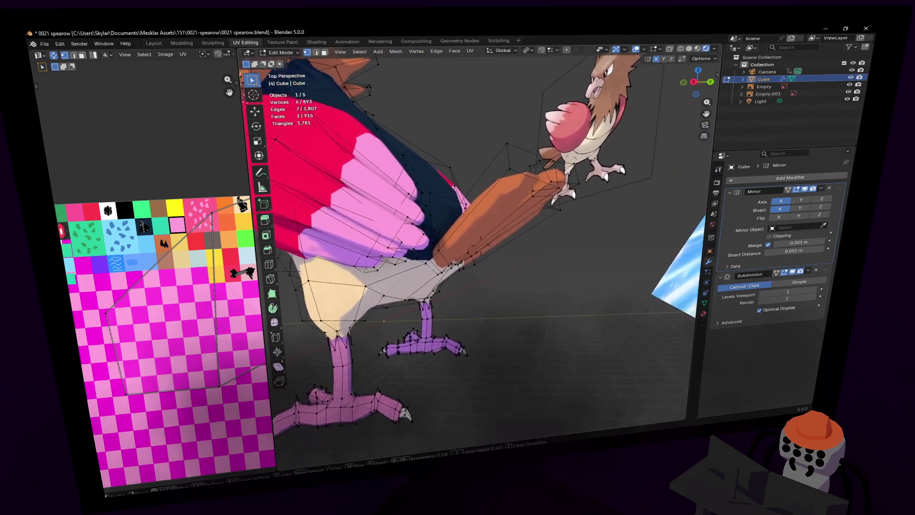
click(472, 242)
- In face select, grow the selection across the tail feather faces at the tail base
key(3)
key(ctrl+KP_Add)
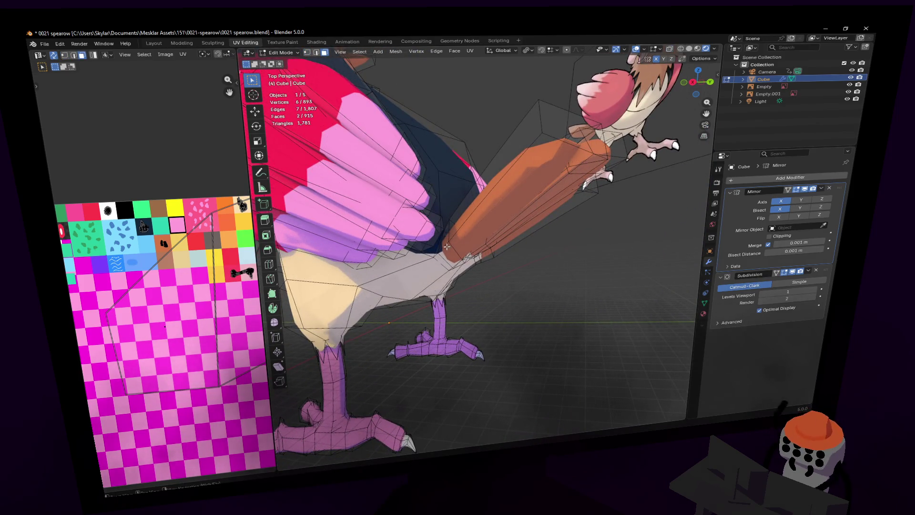
key(shift+grave)
key(w)
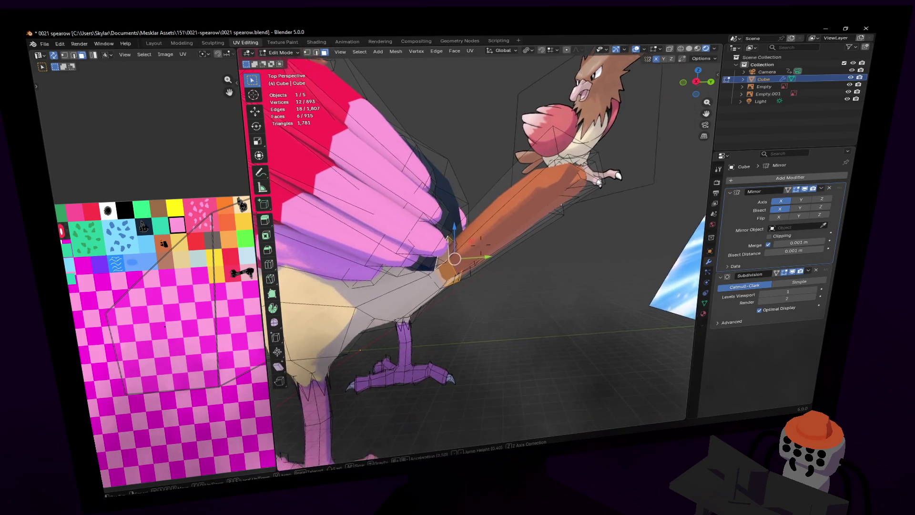
click(510, 191)
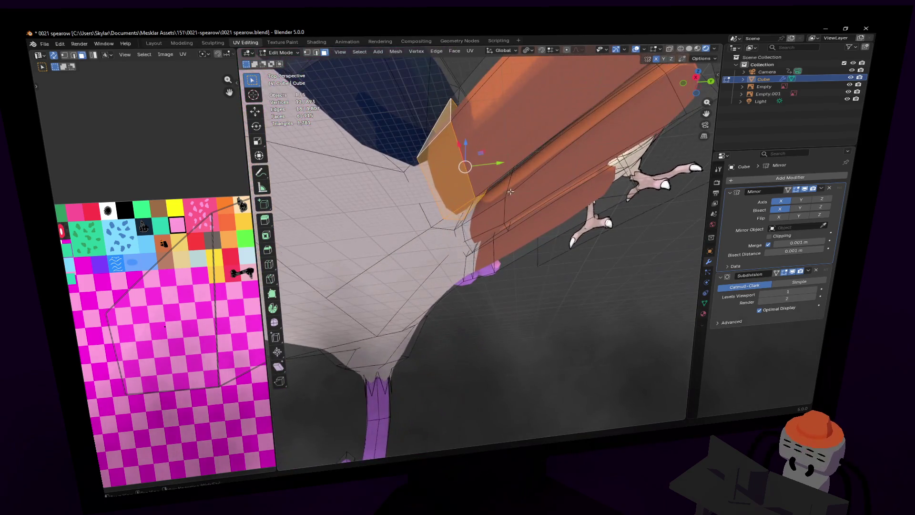
key(g)
click(493, 210)
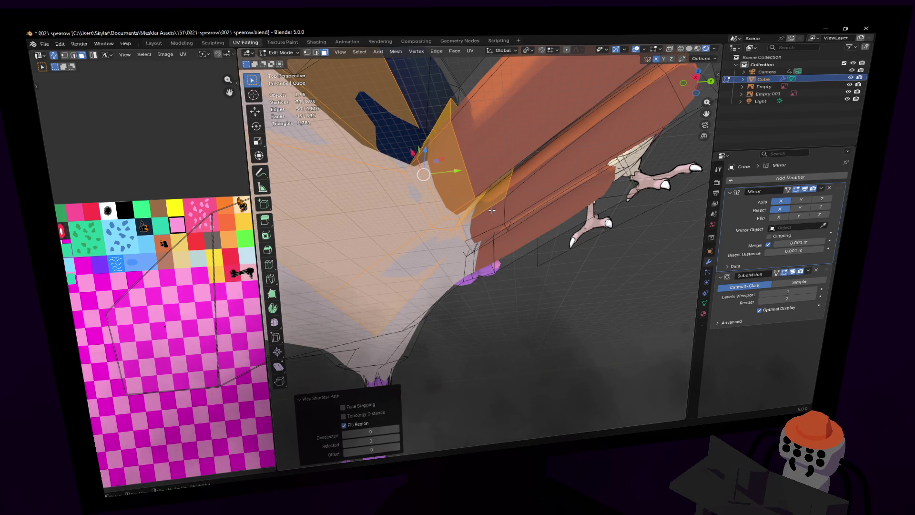
key(shift+grave)
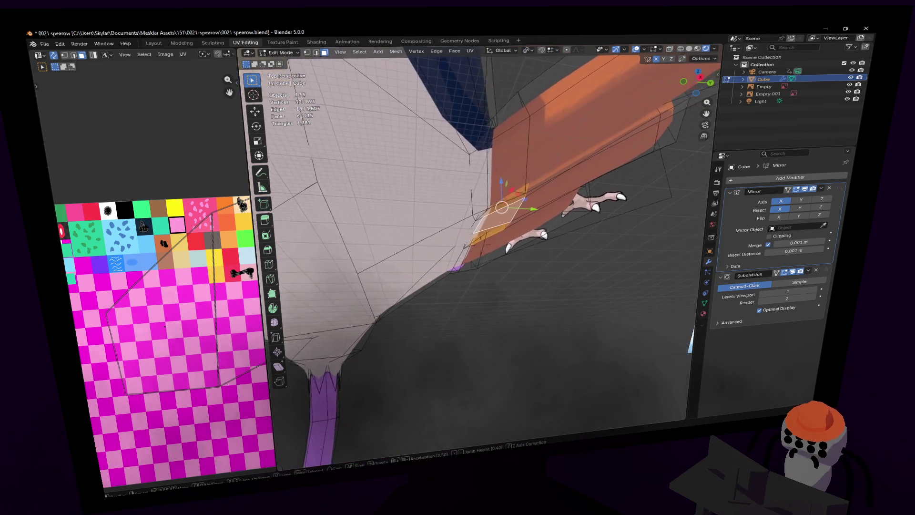
click(478, 202)
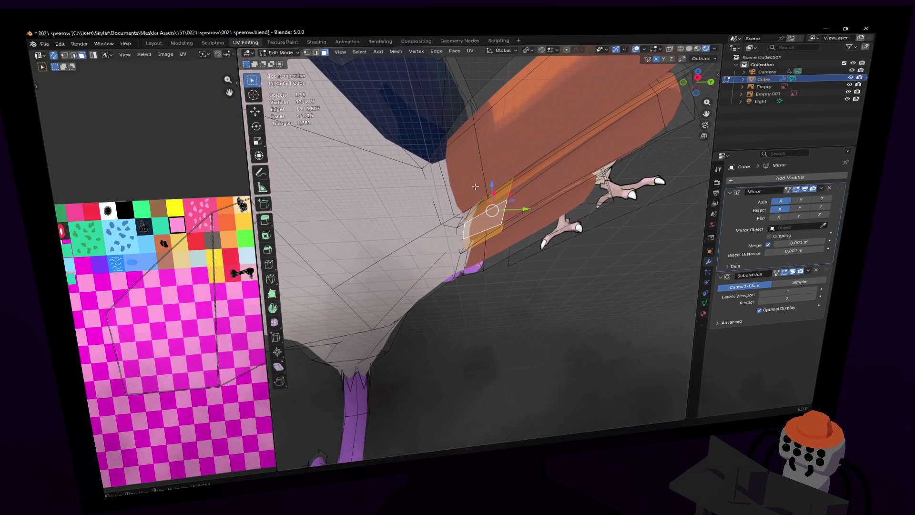
- Refine the feather face selection and slide the selected feather faces along Y
shift+click(470, 157)
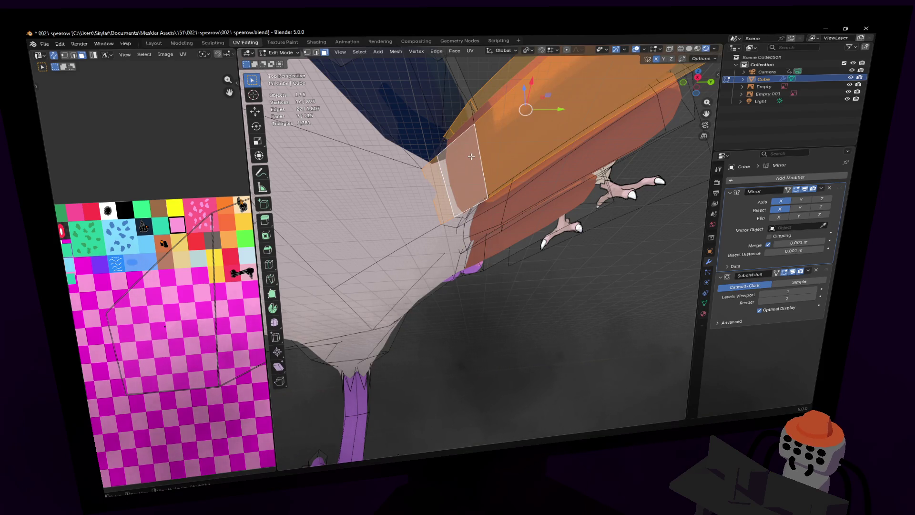
shift+click(464, 142)
middle_drag(478, 166, 488, 172)
drag(507, 163, 518, 156)
click(491, 206)
- Select an edge loop on the feather and tilt it about the X axis
drag(524, 210, 505, 208)
key(2)
alt+click(510, 205)
middle_drag(510, 205, 588, 120)
key(r)
key(x)
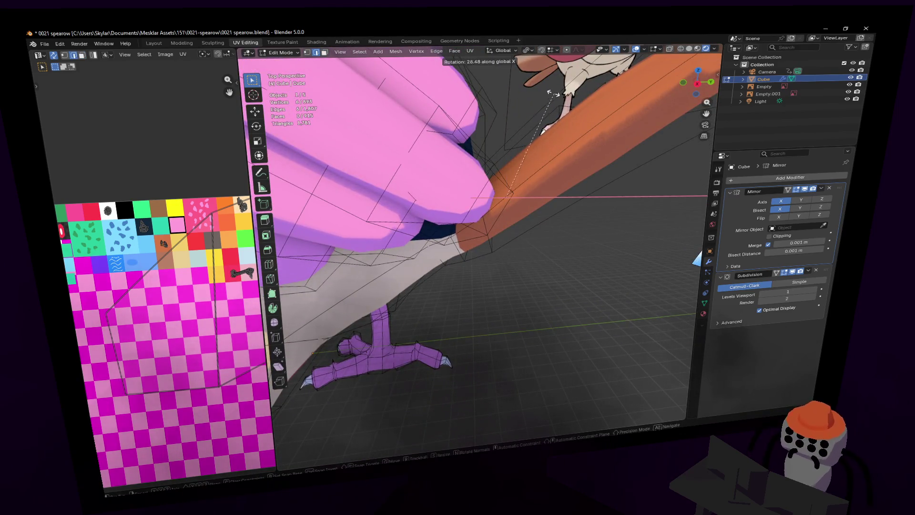
click(537, 93)
- Rotate the feather further about Z, then tilt it 47.1° about X
middle_drag(572, 144, 510, 81)
key(r)
key(z)
click(520, 82)
key(r)
key(x)
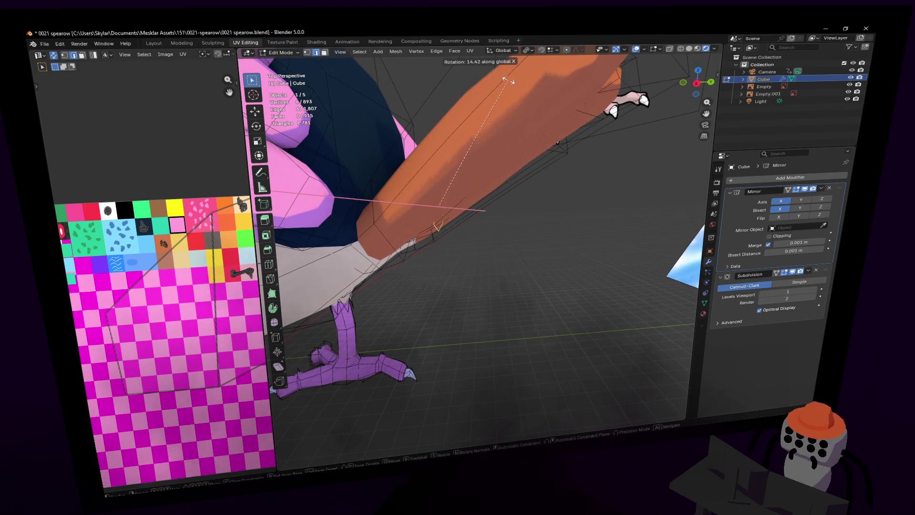
click(476, 81)
- Orbit and pull back for a whole-bird overview showing belly and feet
middle_drag(476, 81, 467, 85)
middle_drag(481, 242, 480, 245)
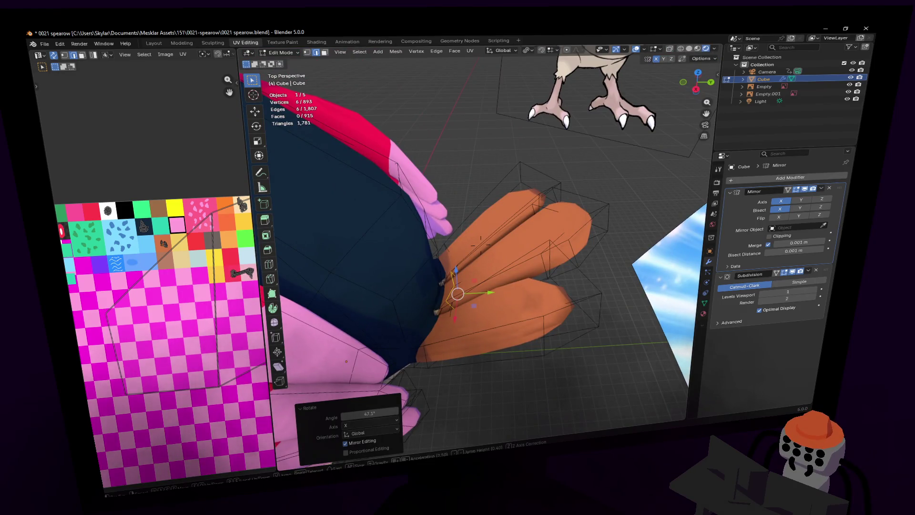
key(s)
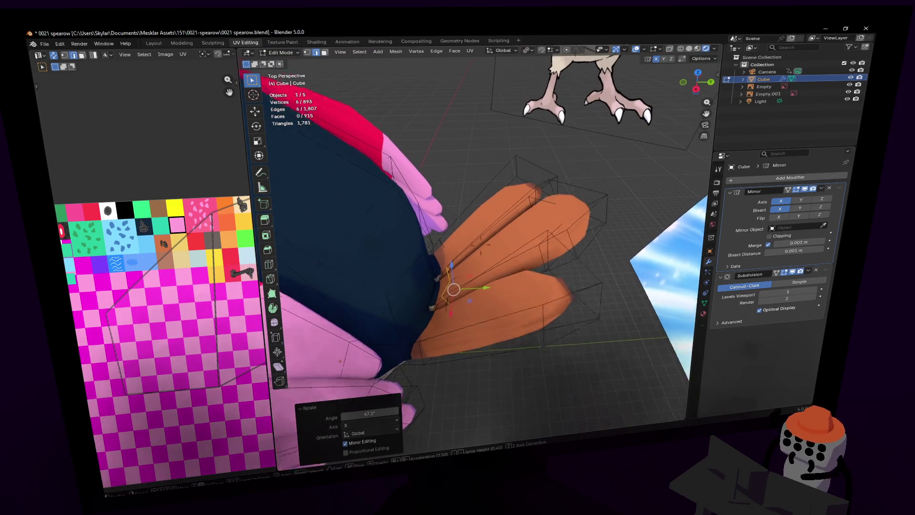
key(Escape)
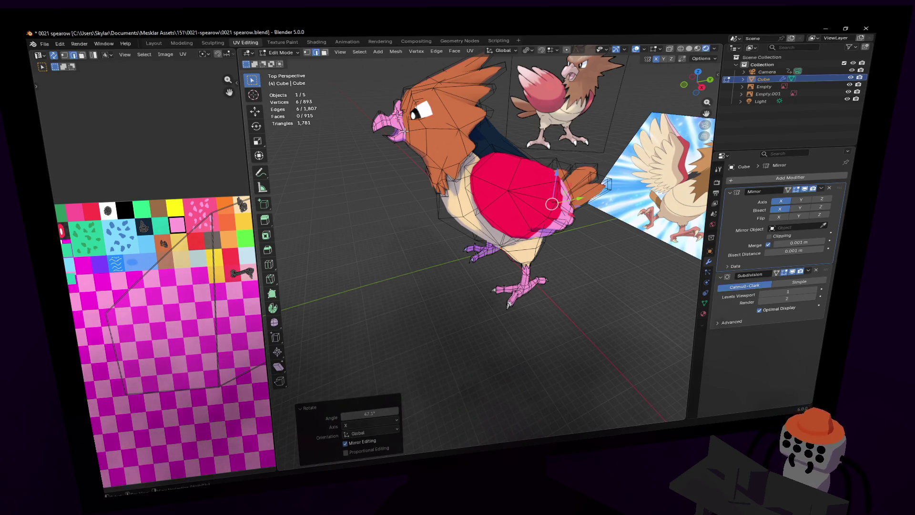
- Zoom in on the belly and lower one belly edge along Z
key(shift+grave)
key(w)
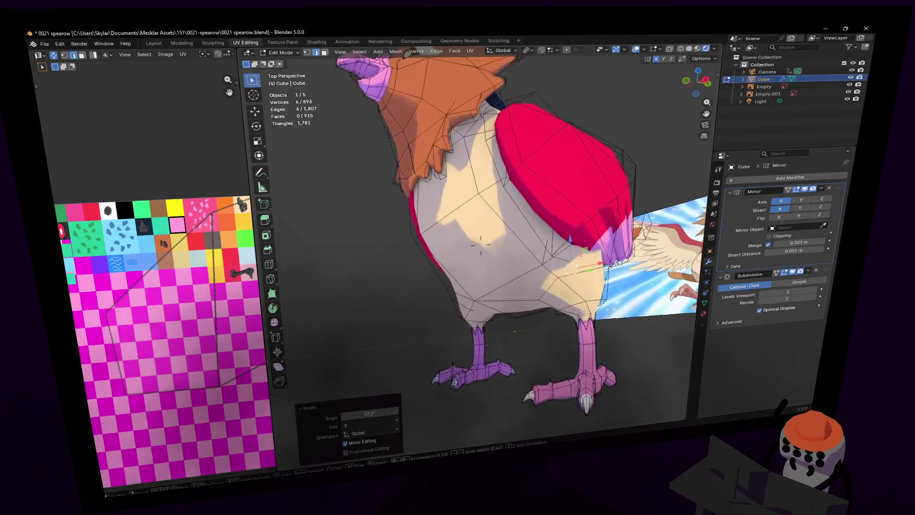
click(470, 126)
key(KP_Decimal)
click(485, 207)
key(g)
key(z)
click(497, 196)
- Push the same belly edge 0.252 m along the Y axis
middle_drag(497, 196, 572, 181)
key(KP_Decimal)
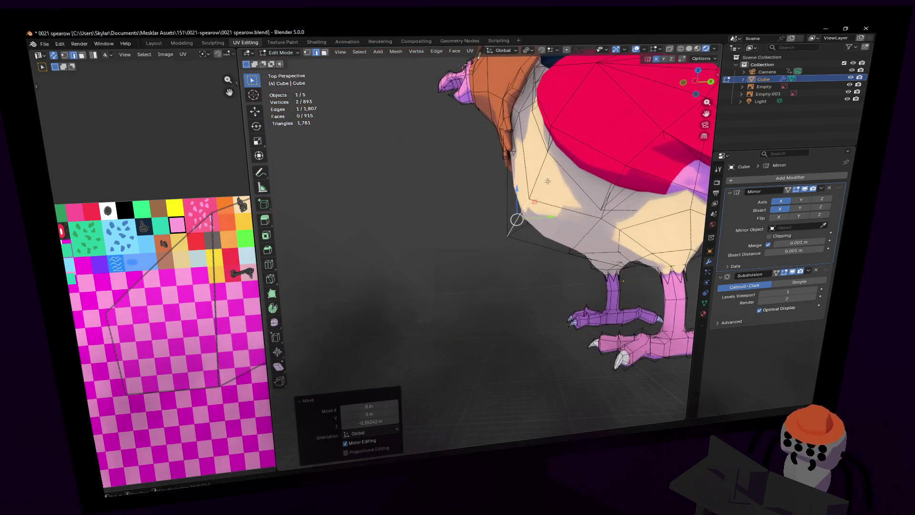
key(g)
key(z)
key(y)
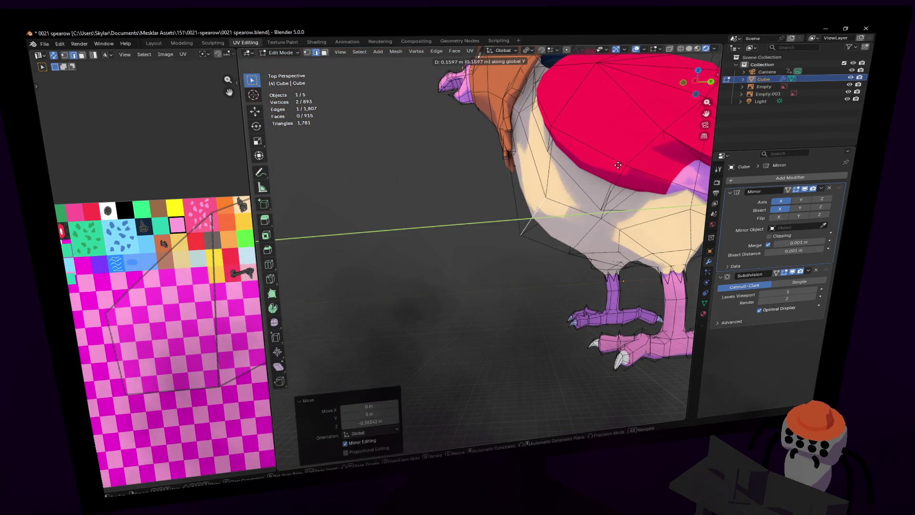
click(617, 164)
- Switch to vertex select and lower a single belly vertex along Z
key(shift+grave)
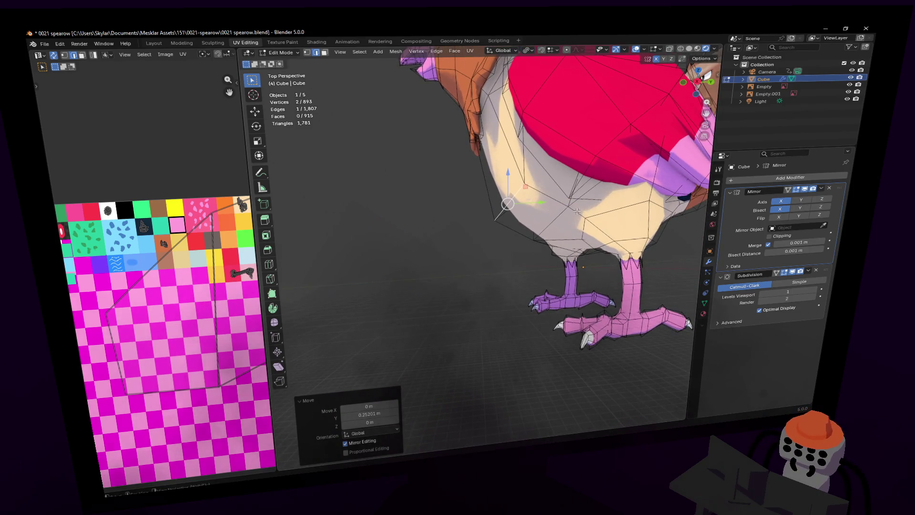
key(w)
click(519, 261)
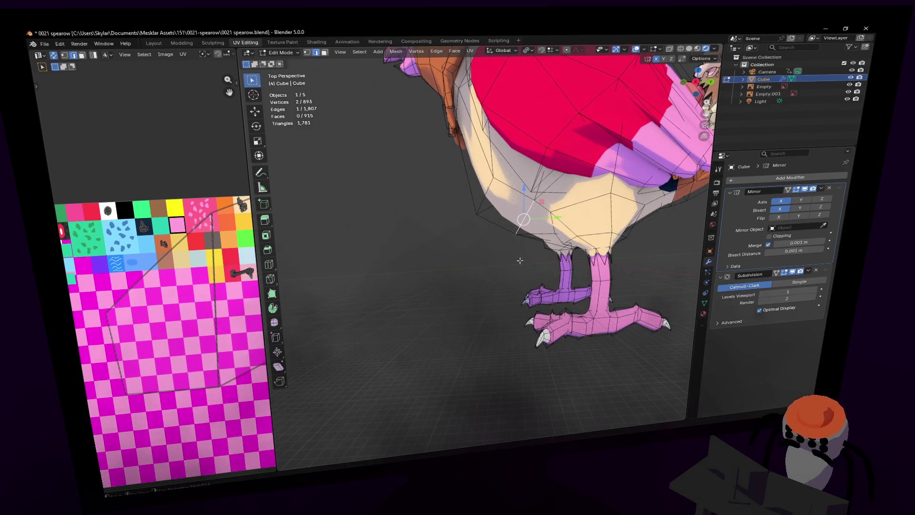
key(1)
click(518, 238)
key(g)
key(z)
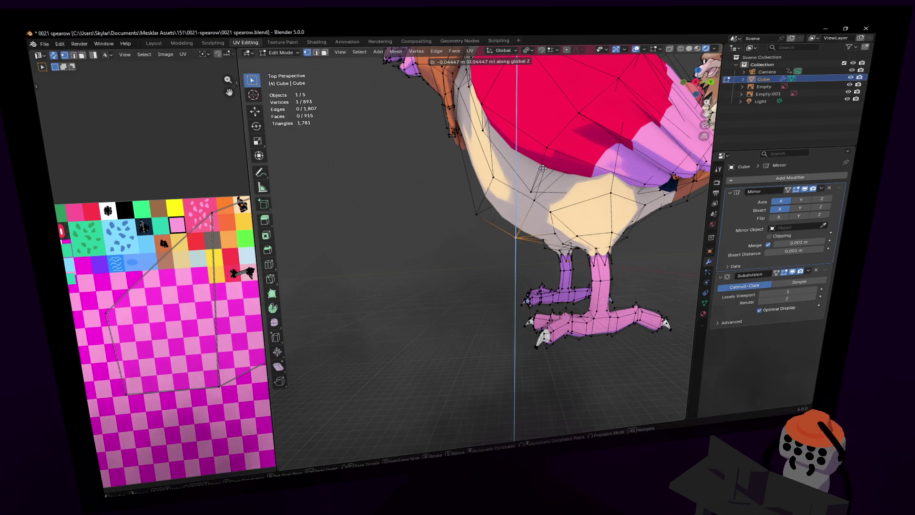
click(519, 241)
- Pull back to view the whole bird and place the 3D cursor on the belly
key(shift+grave)
key(s)
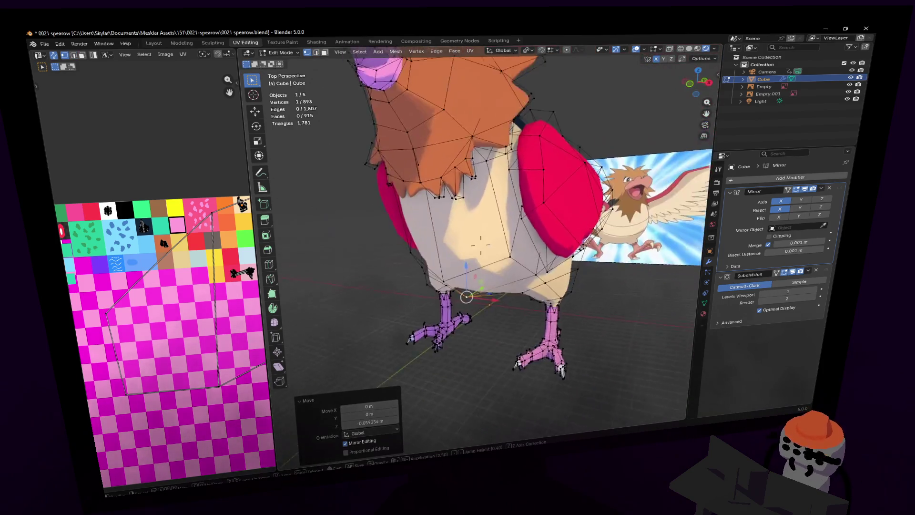
click(478, 237)
shift+right_click(467, 261)
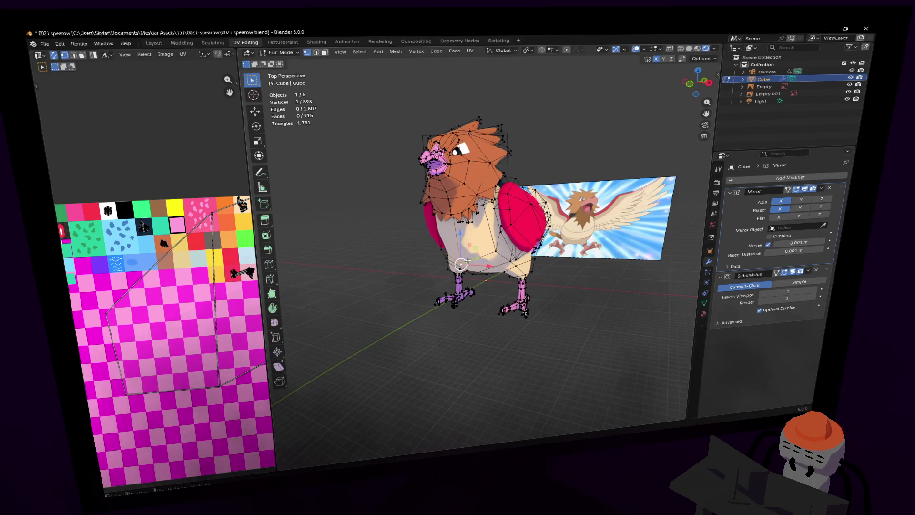
- Finish the pending vertex moves and bring the view onto the bird's head
click(469, 252)
middle_drag(468, 253, 515, 247)
click(503, 242)
scroll(503, 243, up, 5)
key(shift+grave)
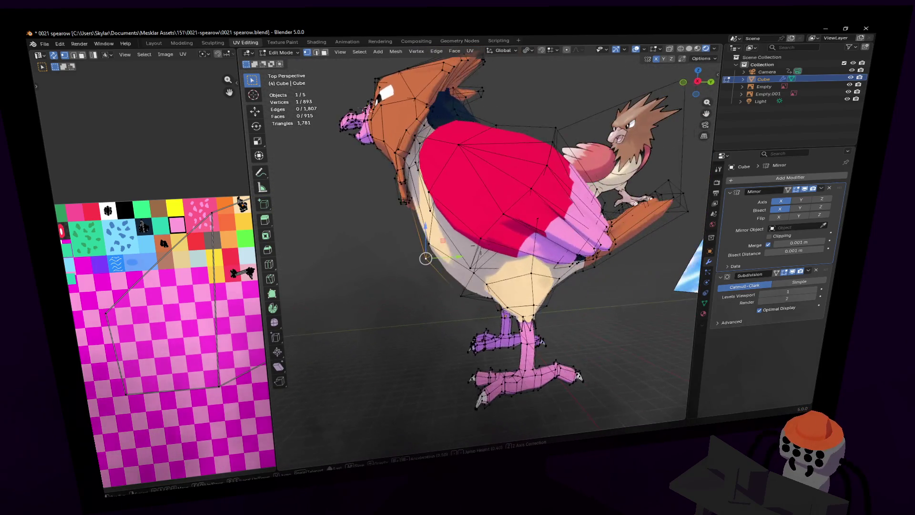
click(439, 234)
middle_drag(440, 235, 443, 236)
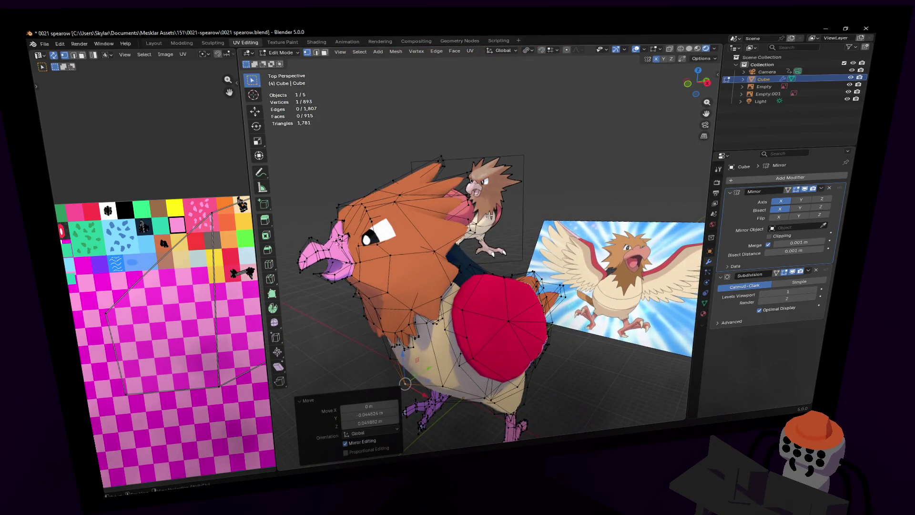
key(shift+grave)
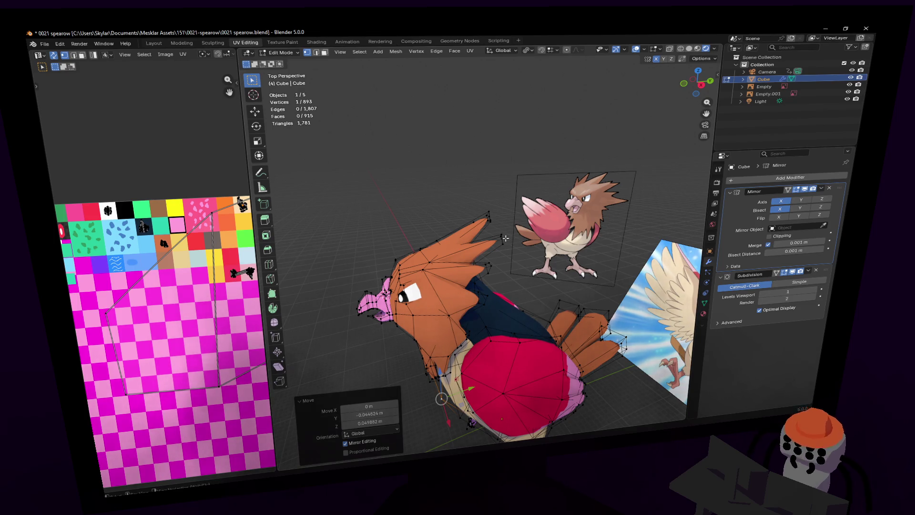
key(shift+grave)
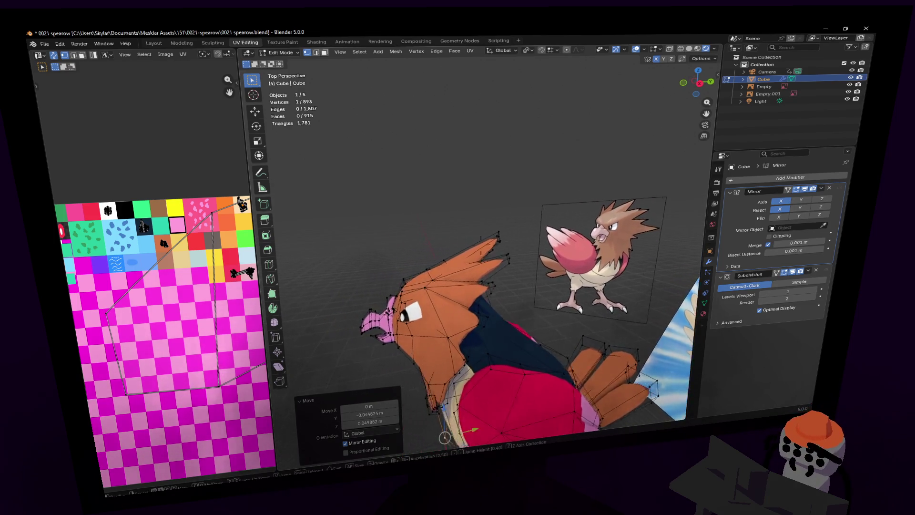
key(w)
click(471, 280)
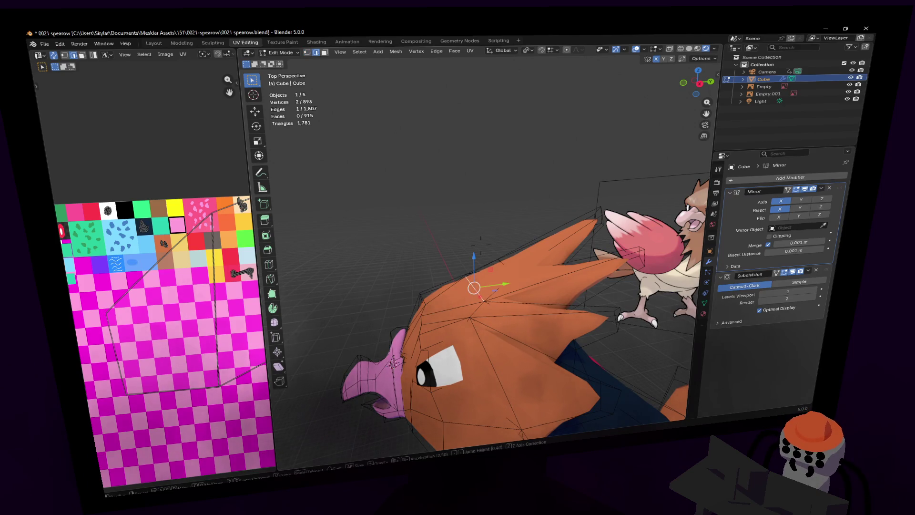
- Nudge a crest vertex and a vertex beside the face into new positions
click(476, 287)
key(g)
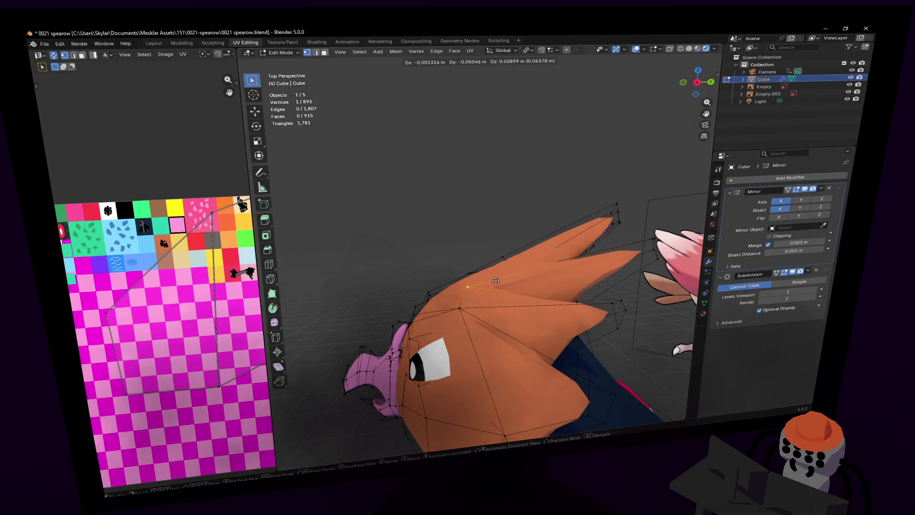
click(495, 282)
key(shift+grave)
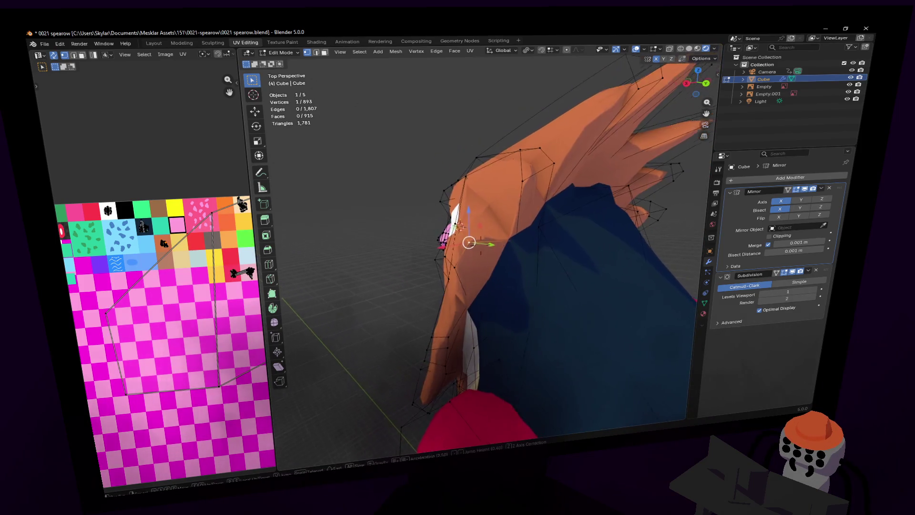
click(542, 269)
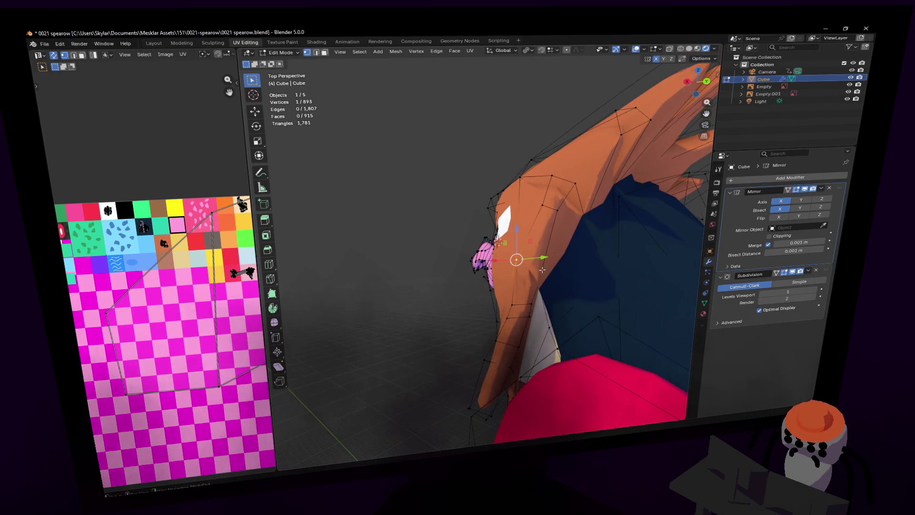
click(576, 238)
key(shift+grave)
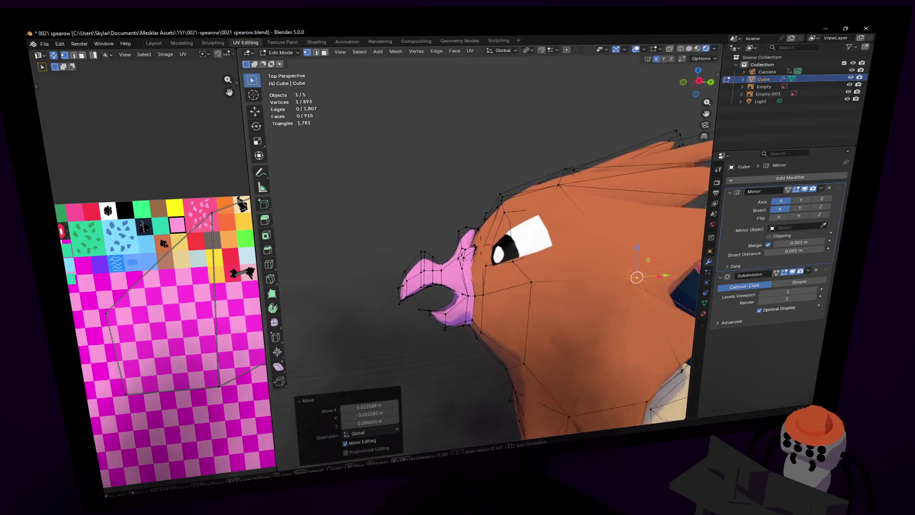
click(494, 282)
key(3)
click(493, 282)
key(g)
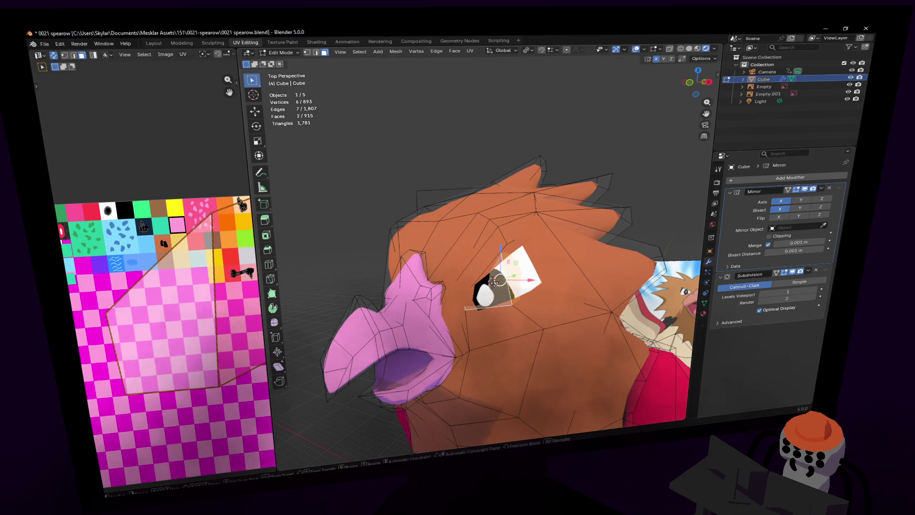
key(s)
click(504, 288)
key(ctrl+z)
key(ctrl+shift+z)
key(shift+grave)
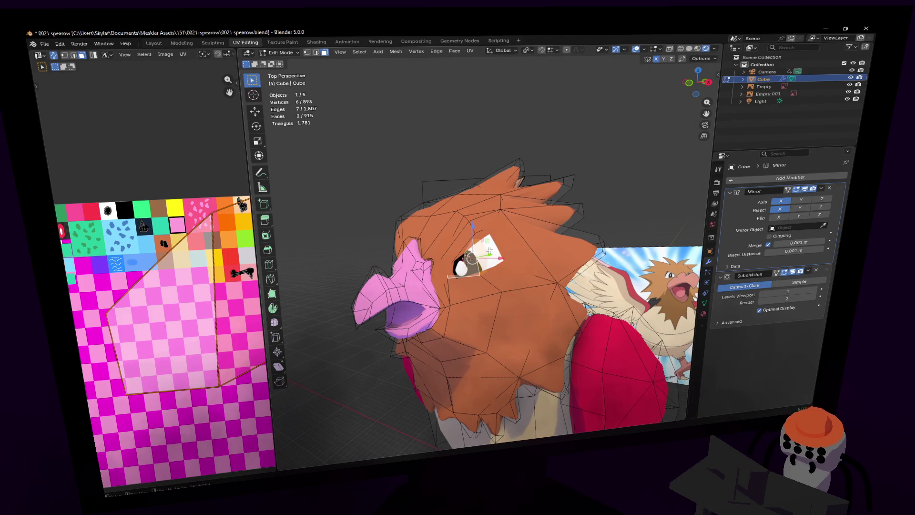
click(485, 250)
key(g)
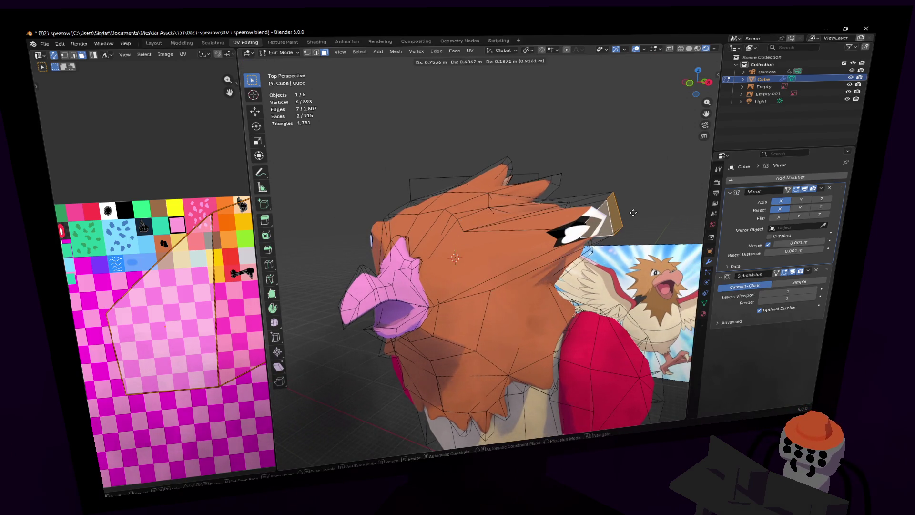
key(Escape)
middle_drag(572, 238, 547, 256)
key(e)
click(547, 257)
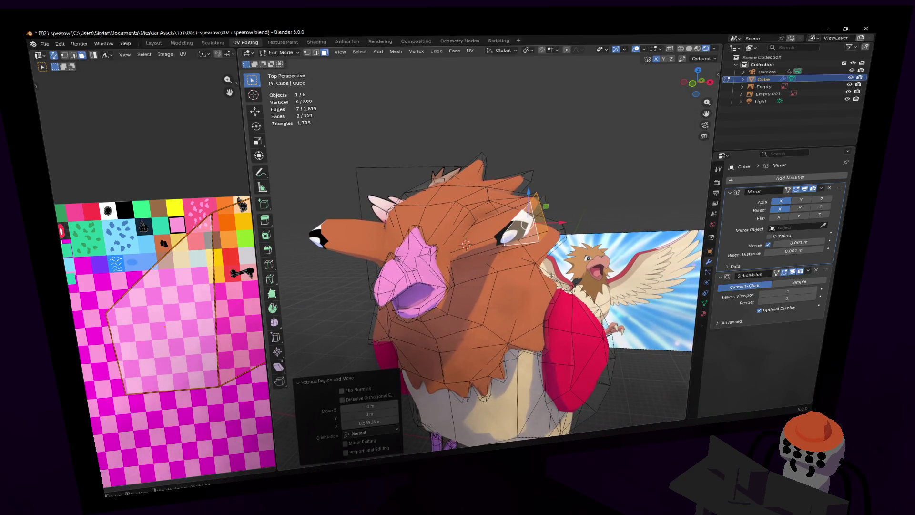
key(Tab)
key(shift+grave)
key(w)
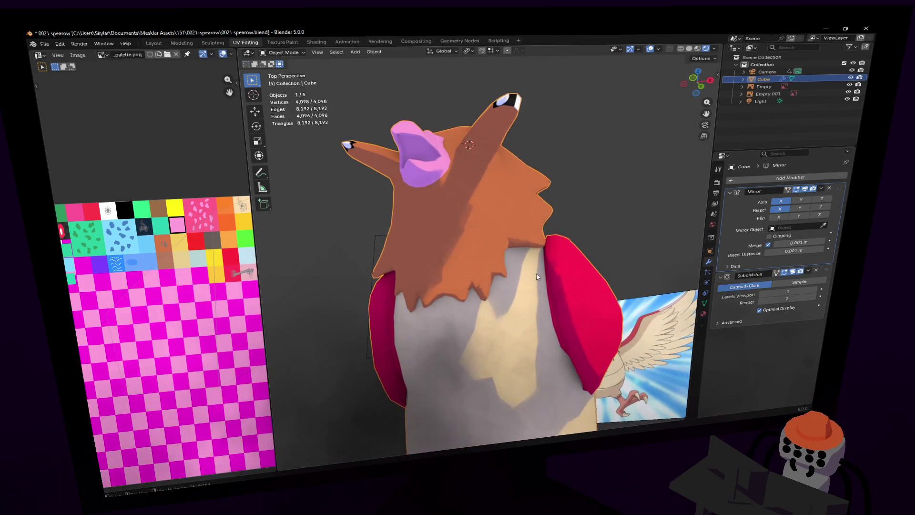
key(Escape)
key(Tab)
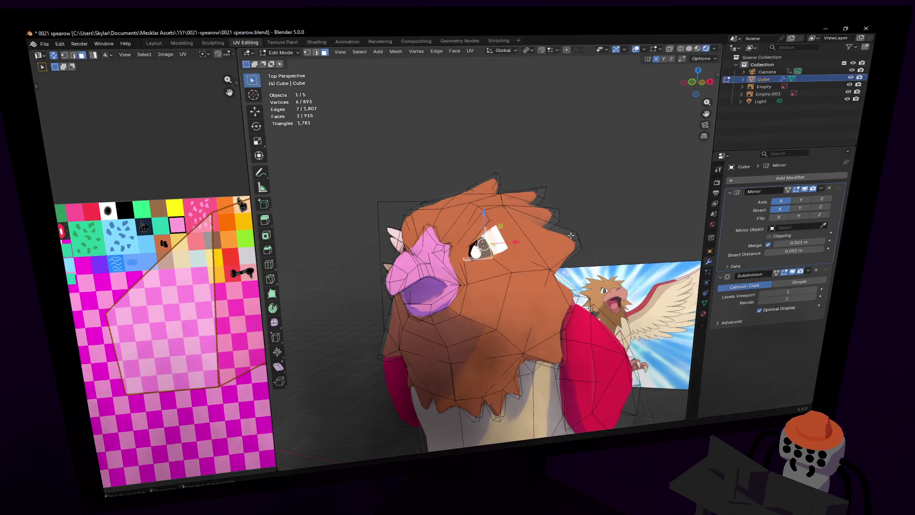
key(Tab)
key(s)
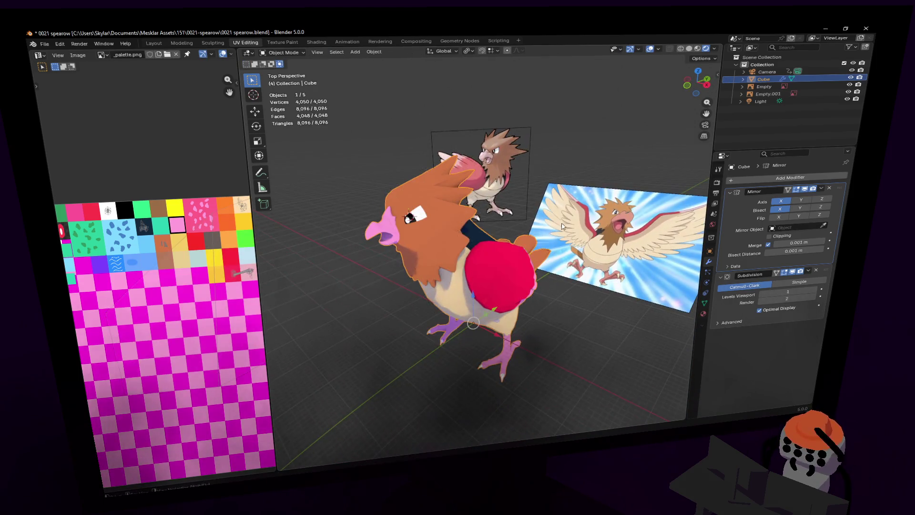
key(w)
click(546, 234)
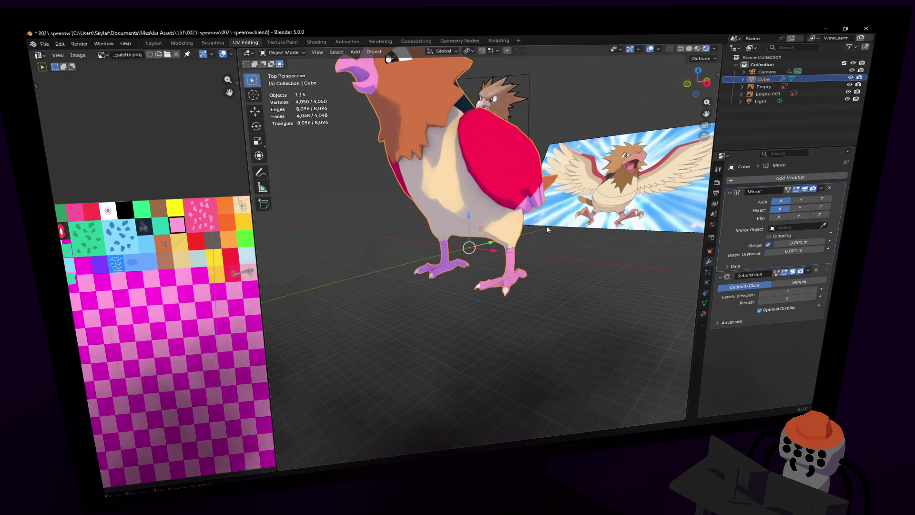
key(shift+grave)
key(w)
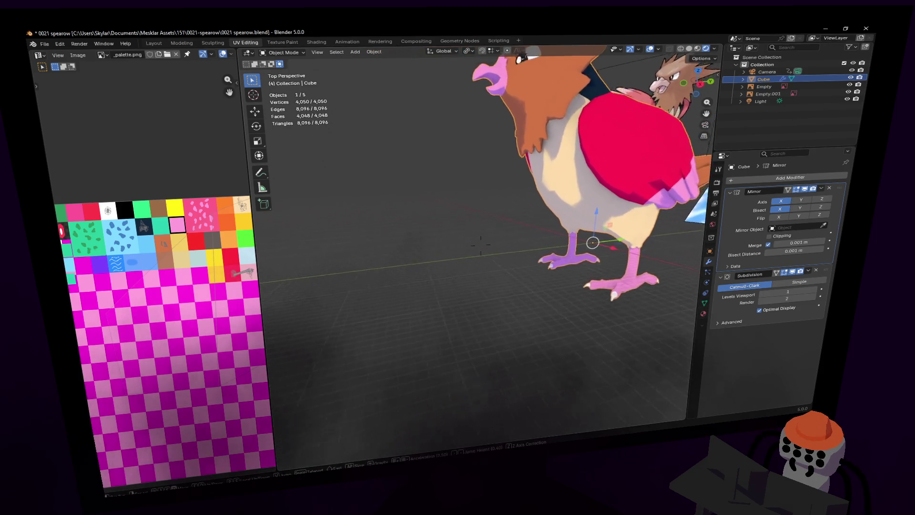
key(s)
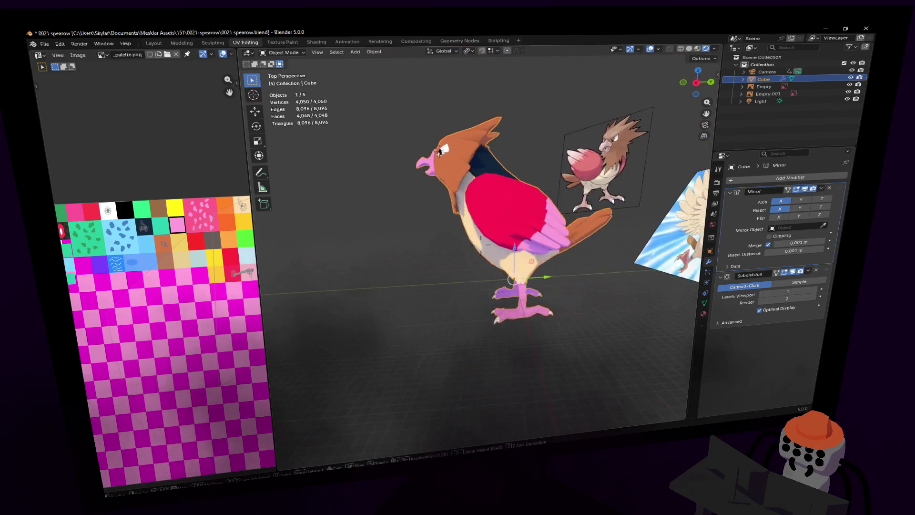
key(w)
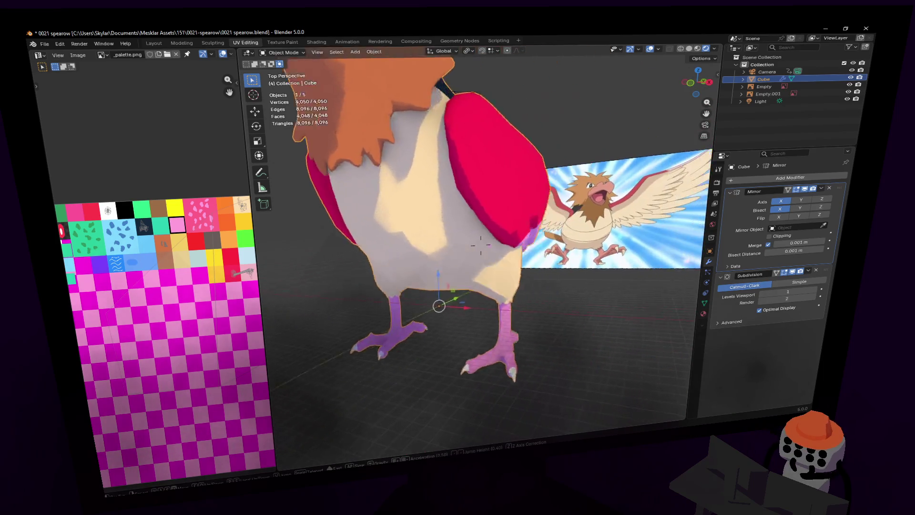
click(505, 245)
key(Tab)
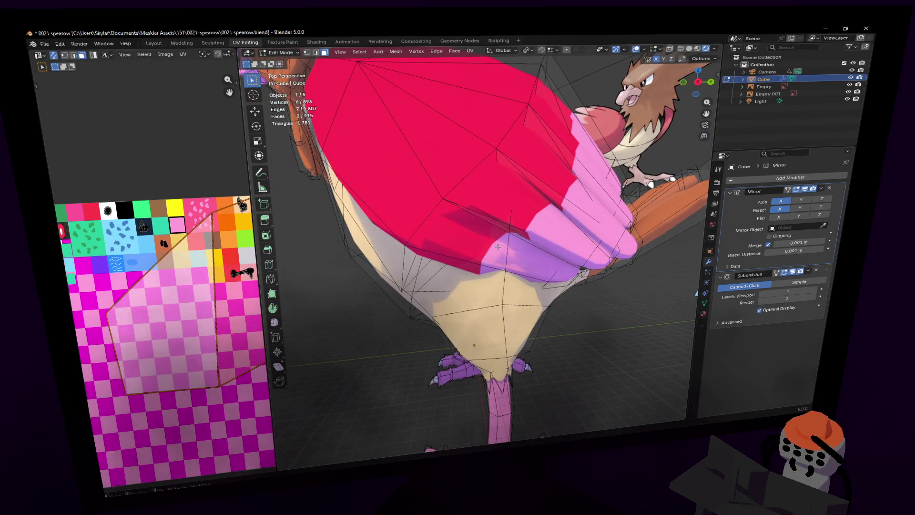
- Select a wing face, then leave and re-enter Edit Mode on the mesh
click(498, 247)
key(2)
mouse_move(498, 246)
middle_down()
mouse_move(524, 251)
mouse_move(511, 256)
middle_up()
key(Tab)
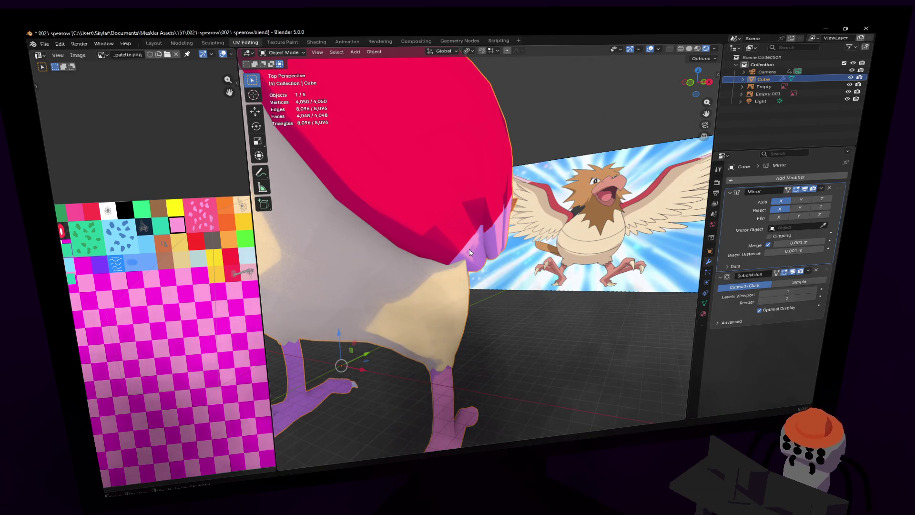
key(Tab)
- Move the wing-tip faces and walk the view close to the wing
key(shift+grave)
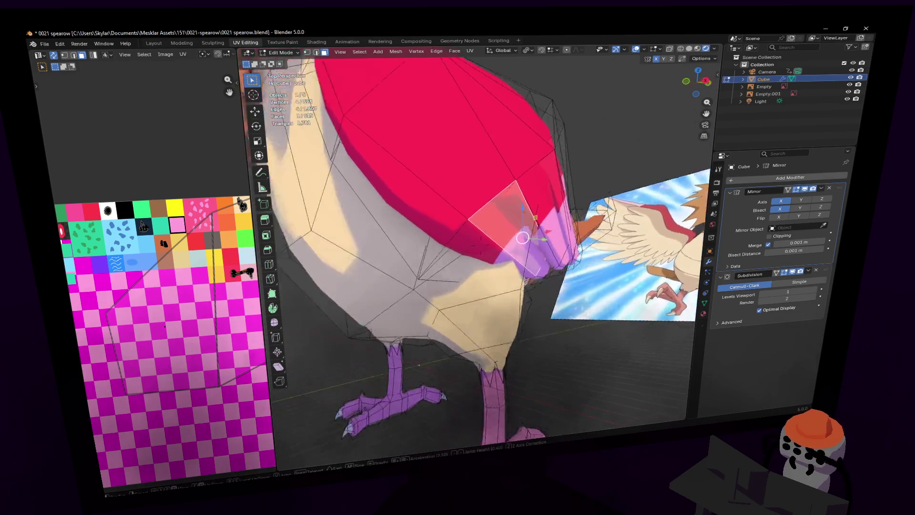
click(486, 244)
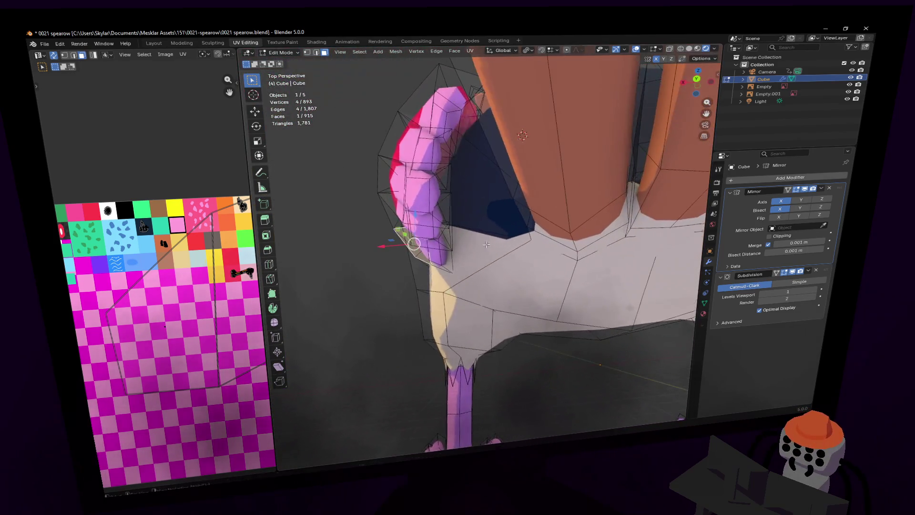
click(496, 228)
key(shift+grave)
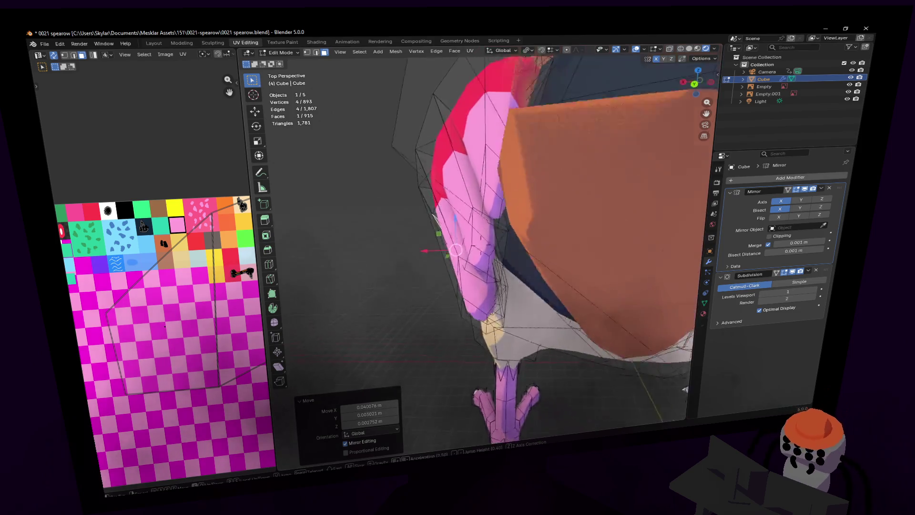
key(w)
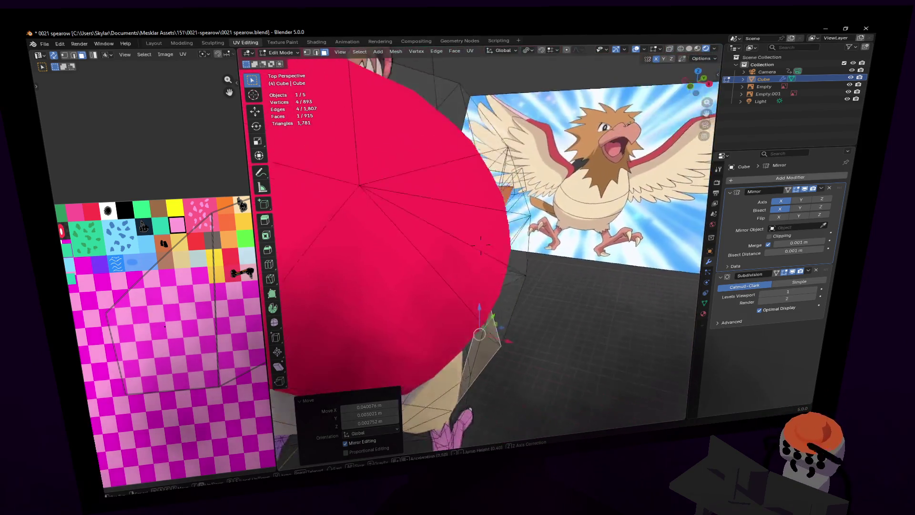
click(514, 195)
- Rotate the wing-tip faces 7.53° and undo the follow-up move
key(r)
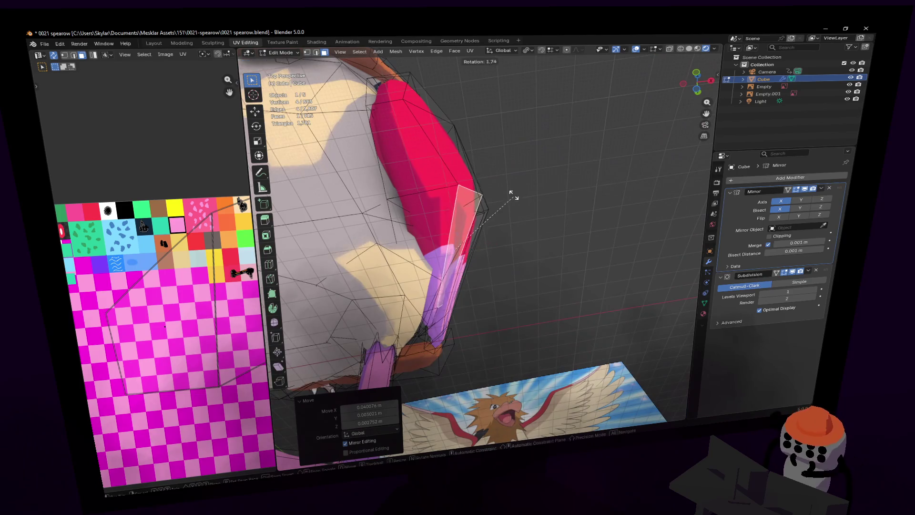
click(512, 188)
key(g)
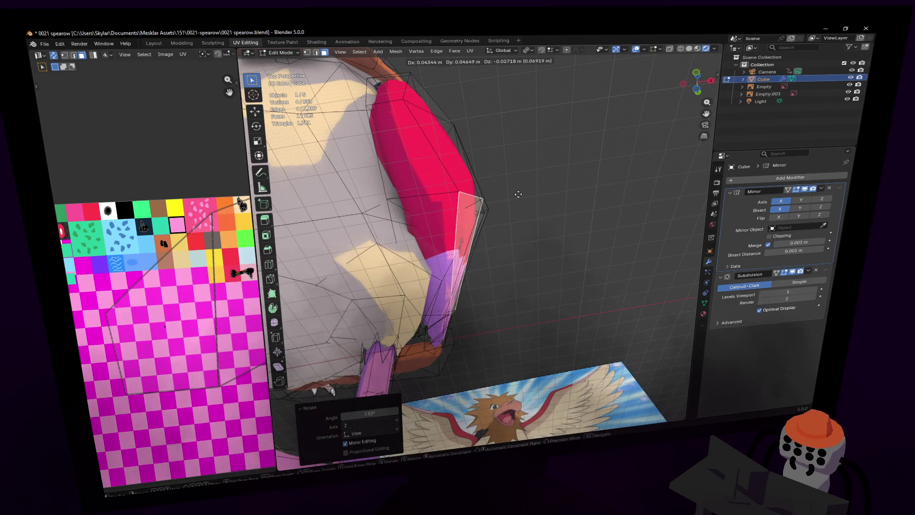
click(518, 194)
middle_drag(518, 194, 499, 240)
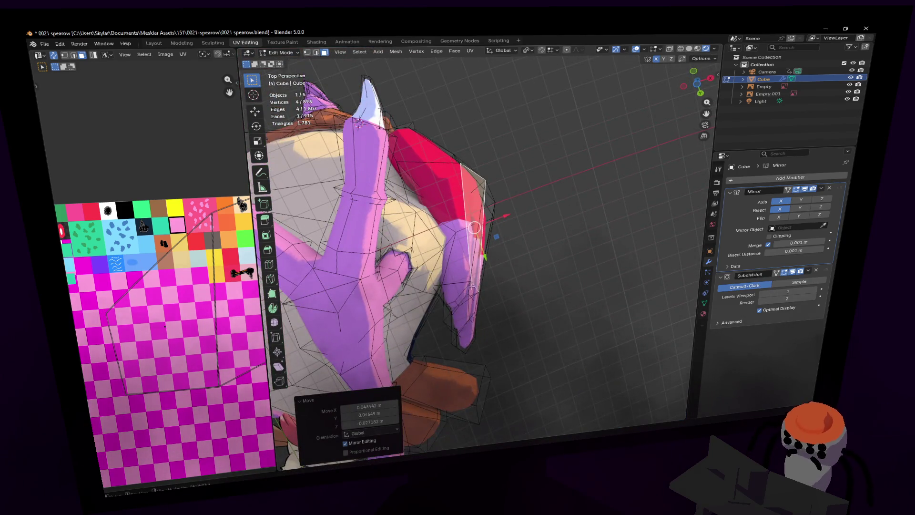
key(ctrl+z)
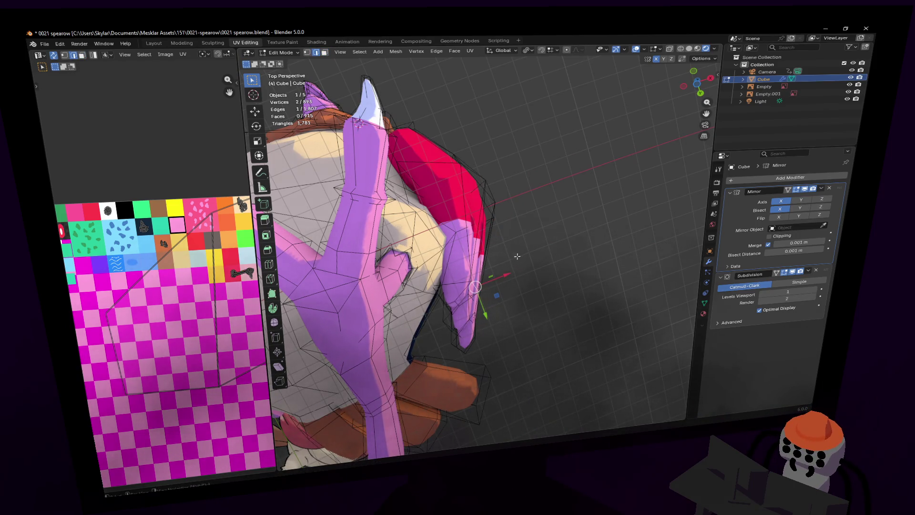
- Back away to see the whole Spearow, then close in on the wing
key(shift+grave)
key(s)
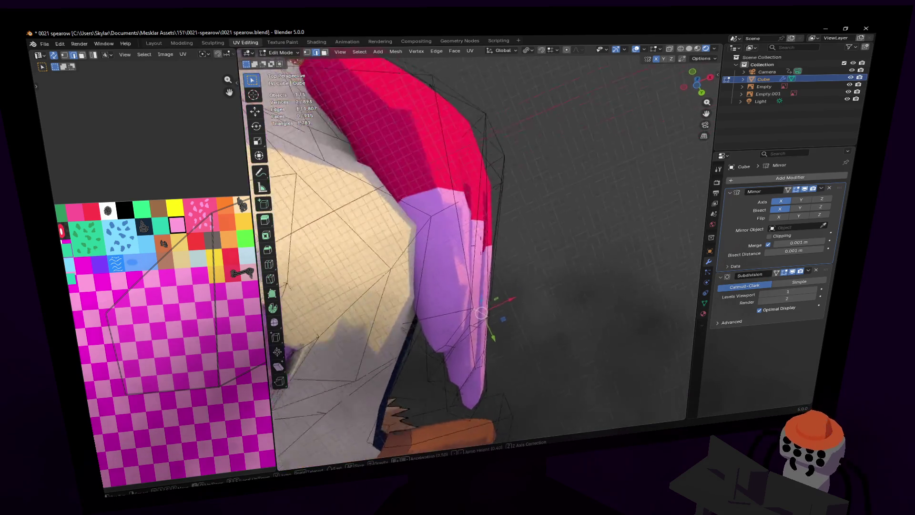
key(s)
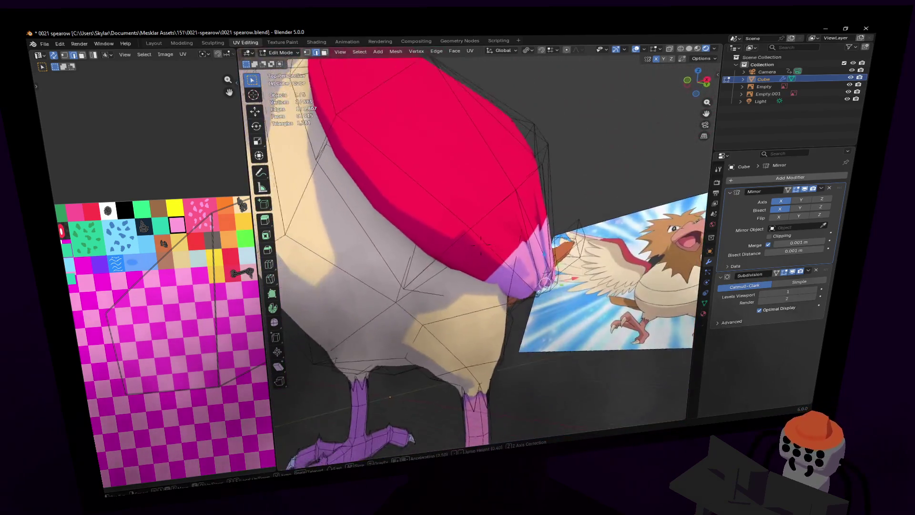
key(w)
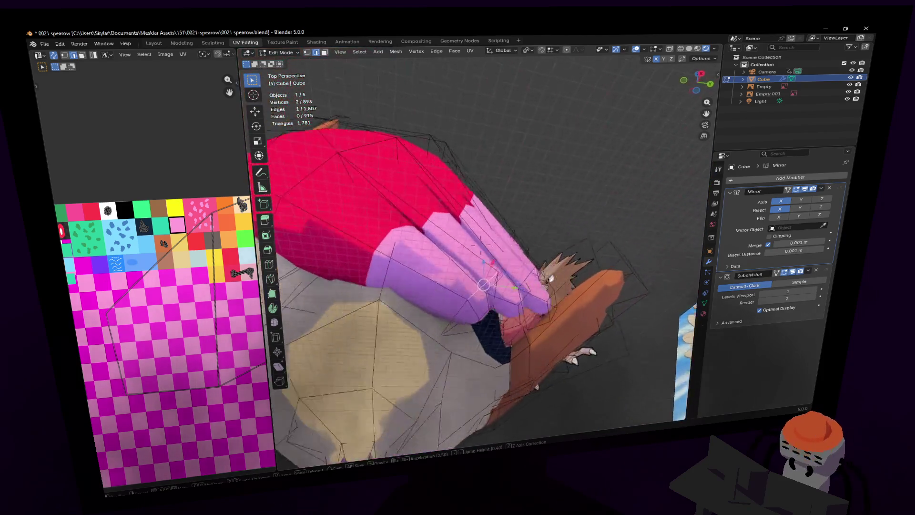
click(480, 246)
- Shift the wing tip left and move individual pink feather faces outward, cancelling one bad move
middle_drag(522, 256, 475, 230)
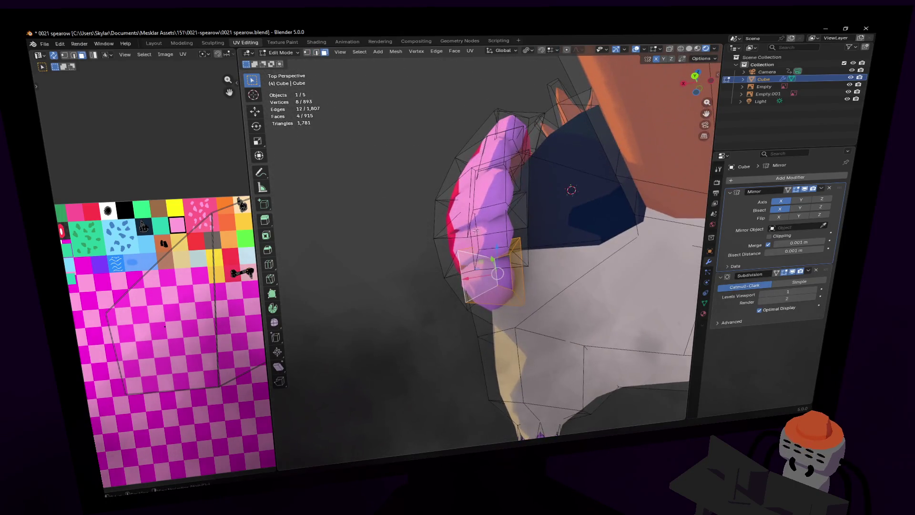
key(g)
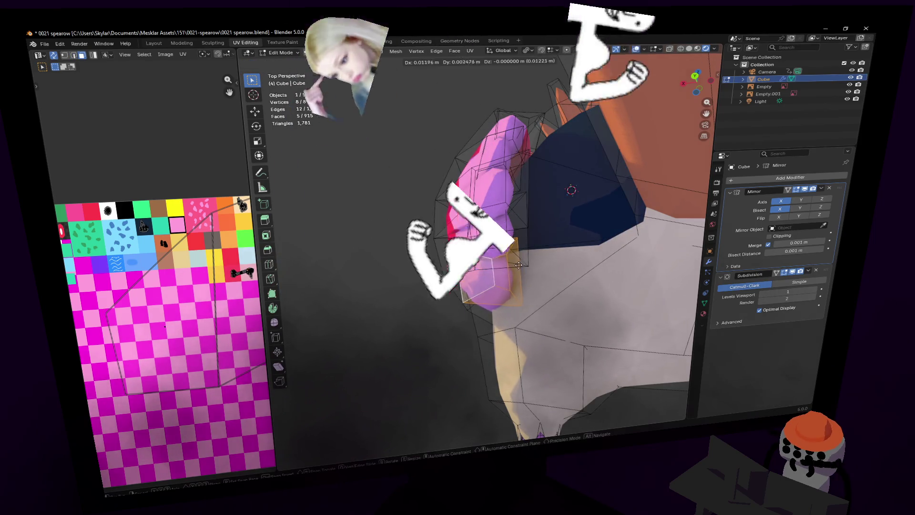
click(501, 265)
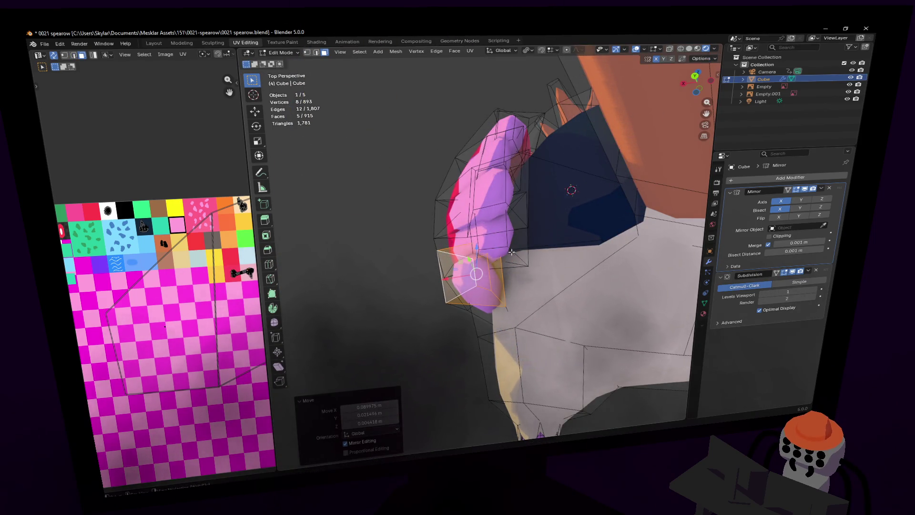
click(512, 251)
click(525, 238)
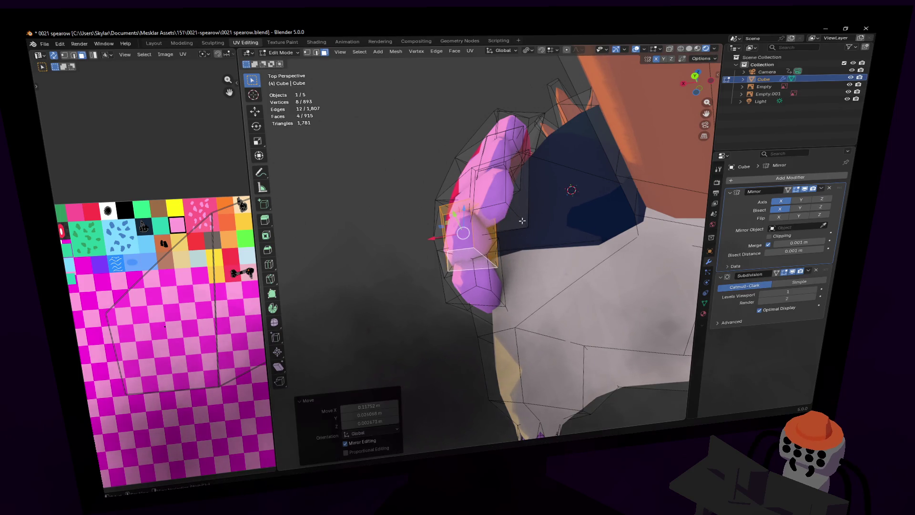
key(g)
right_click(504, 193)
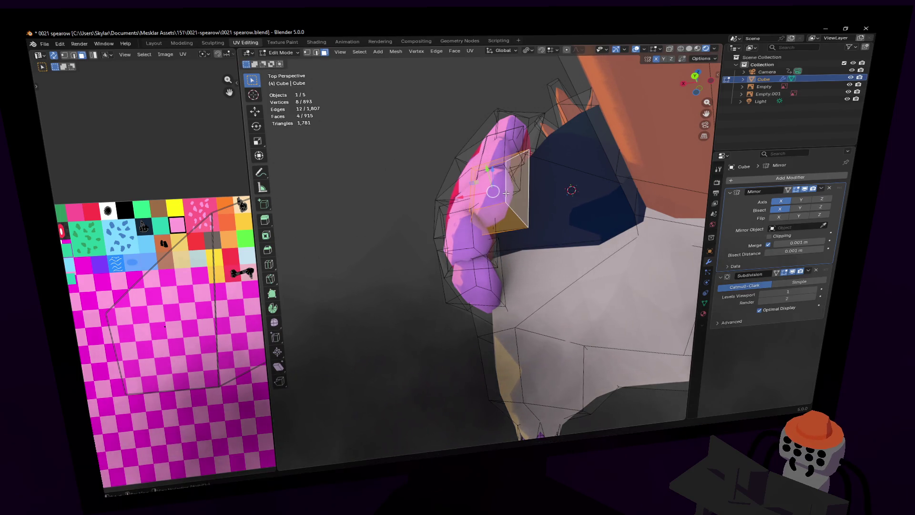
key(g)
click(516, 187)
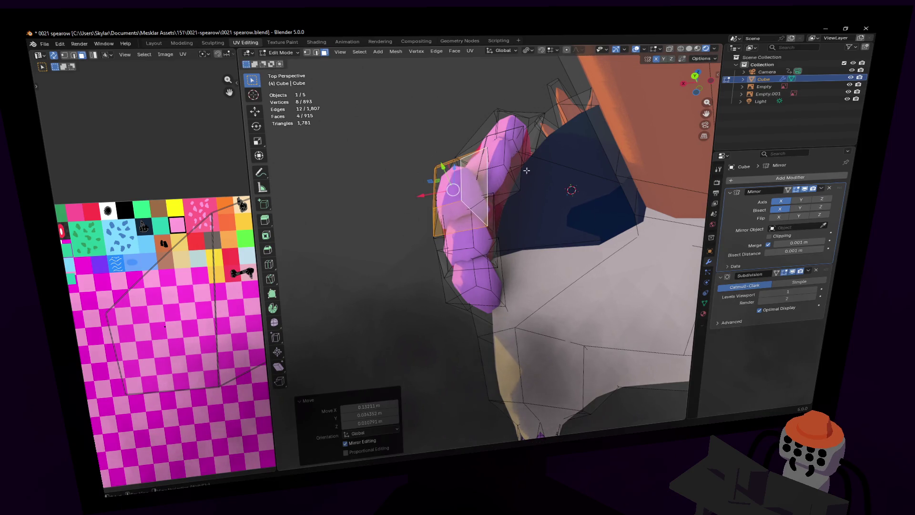
key(g)
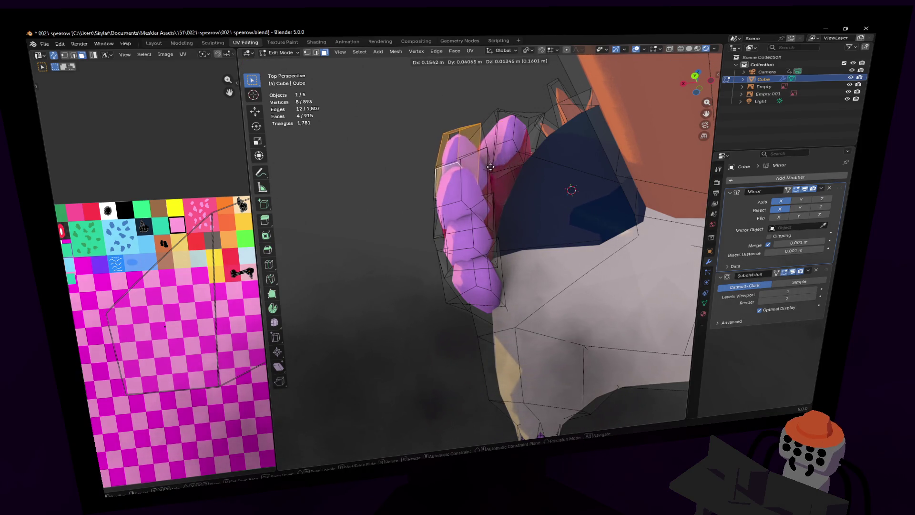